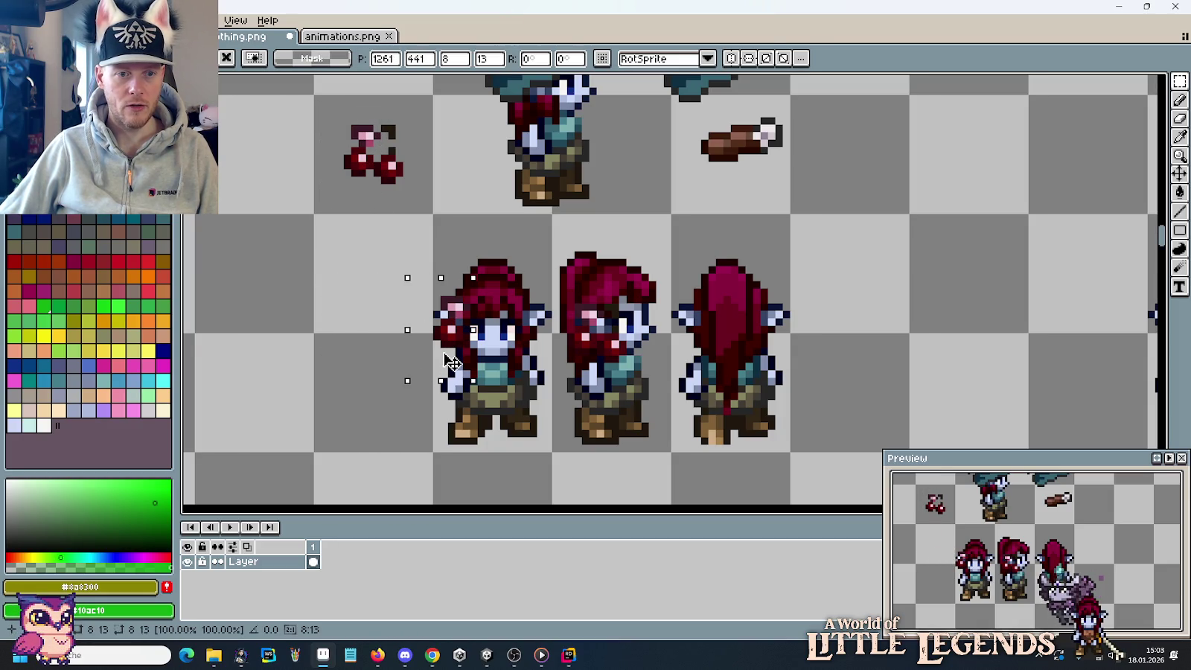
# Move the small cherry off the elf's head into the empty cell to its left and drop it.
pyautogui.moveTo(445, 355); pyautogui.dragTo(381, 350)
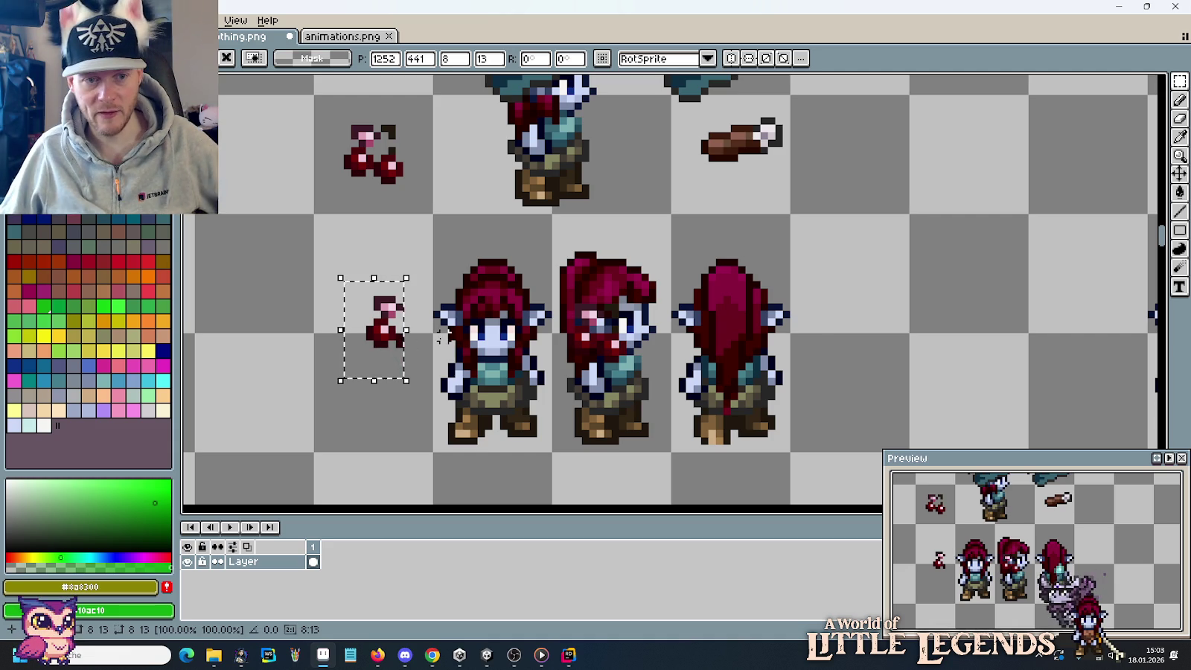
pyautogui.hotkey('ctrl', 'd')
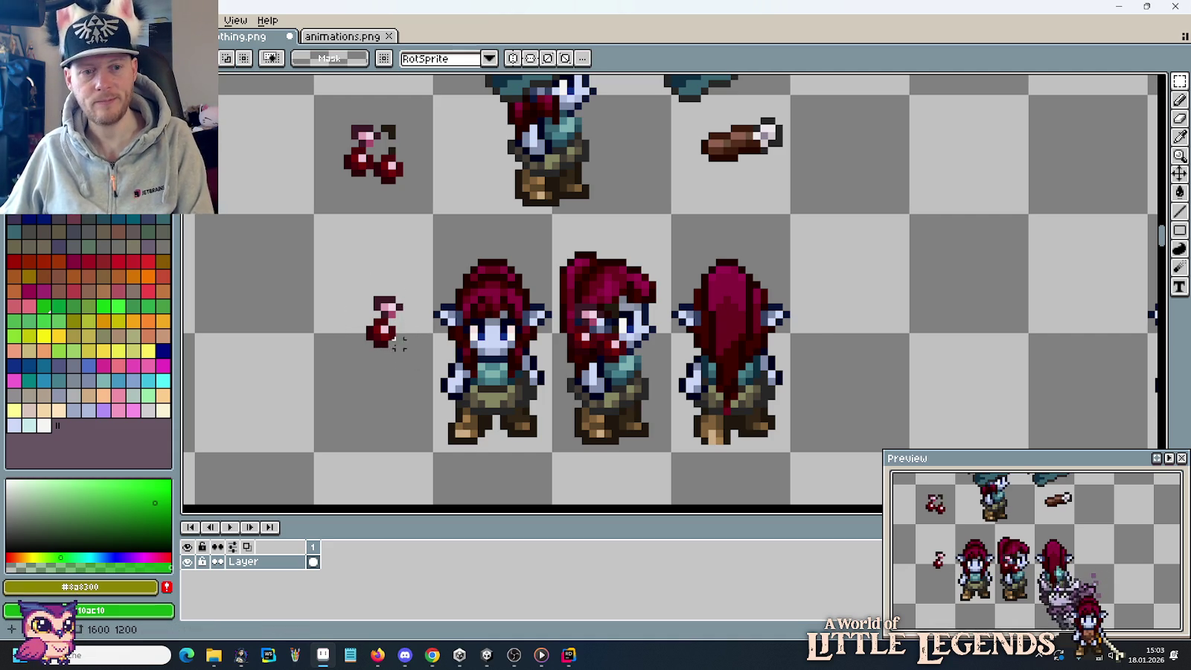
# Shift the cherry's berry down and right a pixel, leaving a gap below its dark stem cap.
pyautogui.scroll(3, 383, 350)
pyautogui.moveTo(403, 333); pyautogui.dragTo(317, 269)
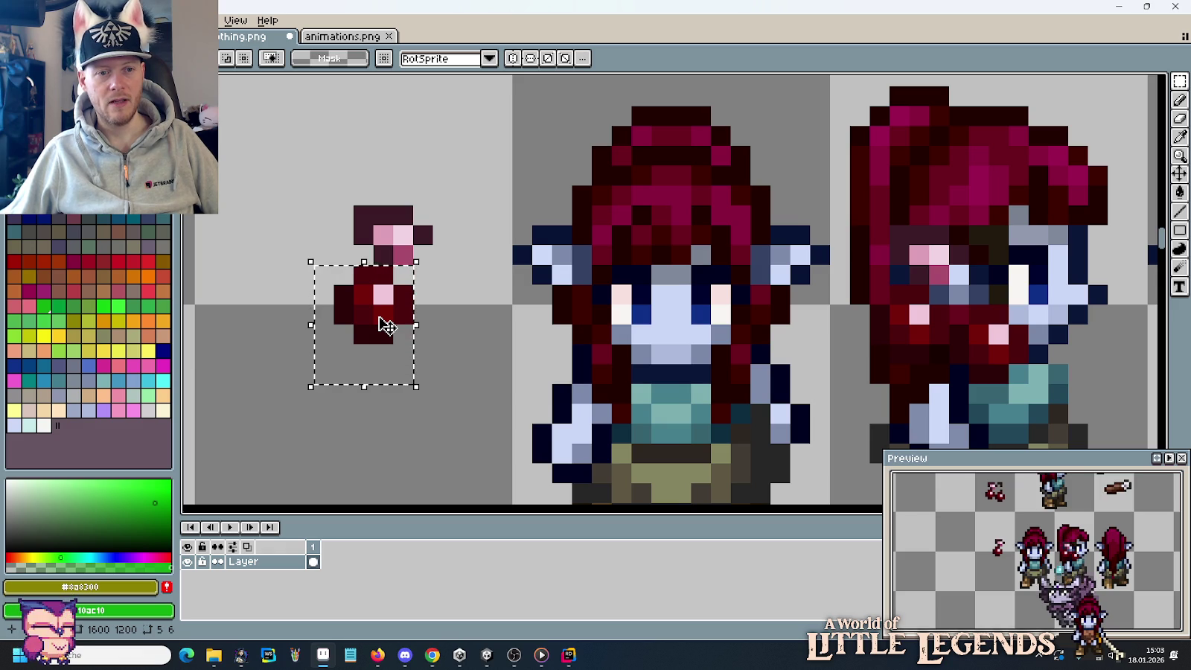
pyautogui.moveTo(385, 325); pyautogui.dragTo(398, 341)
pyautogui.press('Return')
pyautogui.click(406, 260)
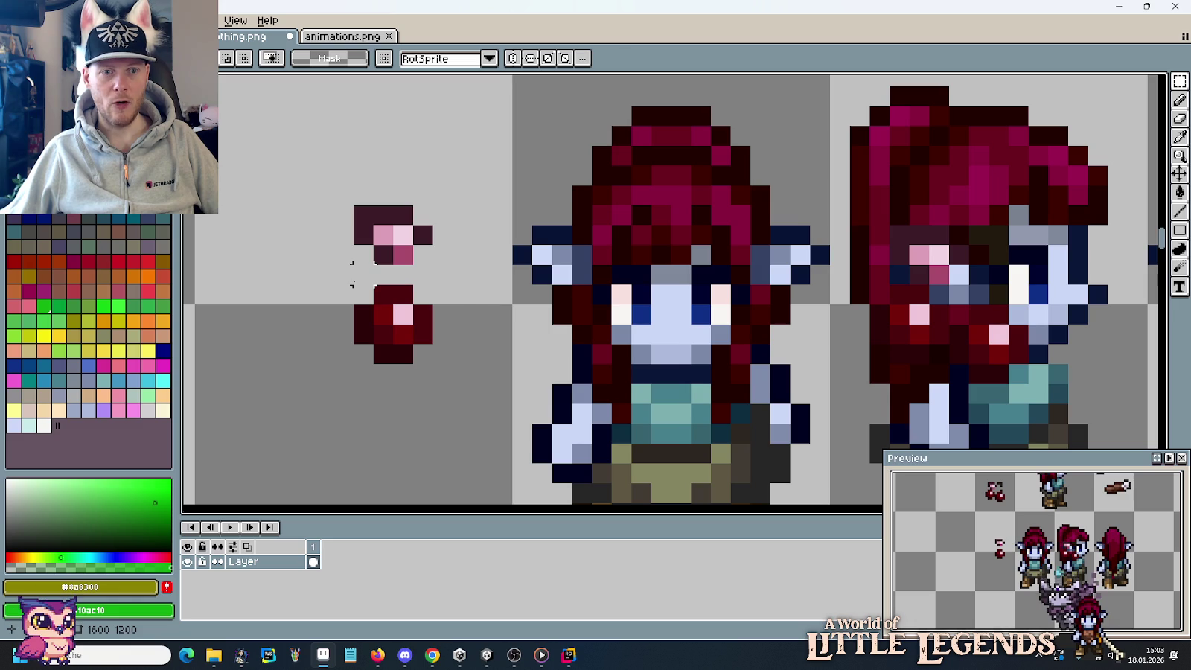
pyautogui.moveTo(980, 299)
pyautogui.mouseDown()
pyautogui.moveTo(775, 274)
pyautogui.moveTo(786, 281)
pyautogui.mouseUp()
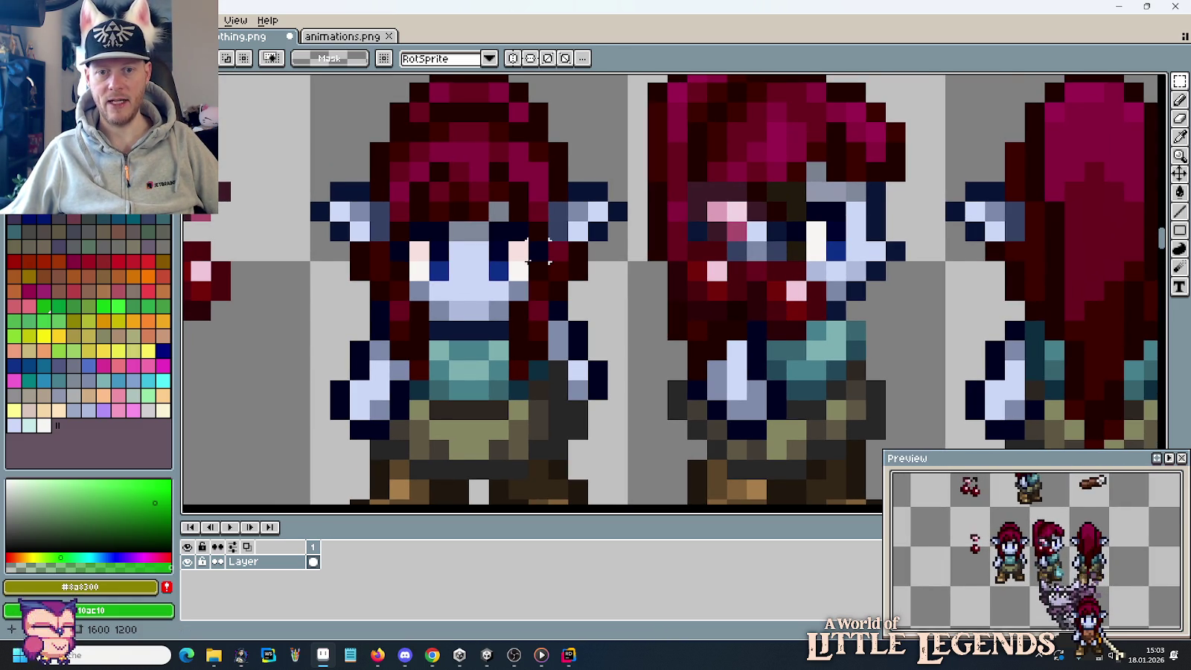
pyautogui.moveTo(529, 259); pyautogui.dragTo(790, 263)
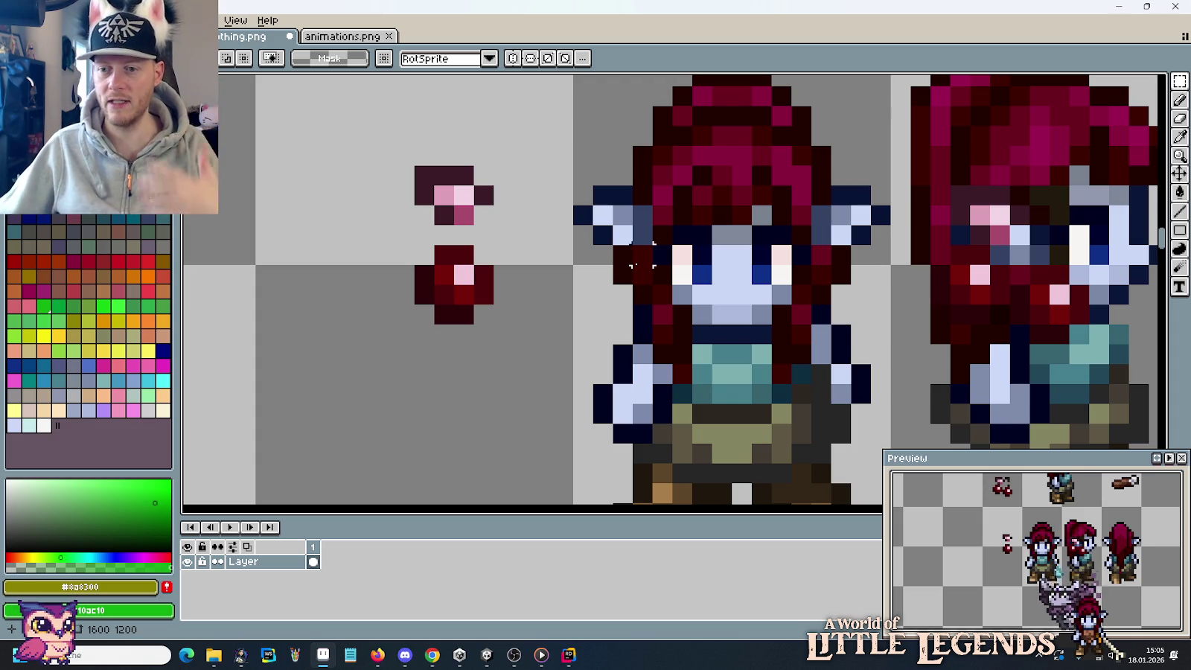
# Nudge the berry a pixel down-right, trial the cherry on the elf's head, then move it back off.
pyautogui.moveTo(374, 125)
pyautogui.mouseDown()
pyautogui.moveTo(394, 141)
pyautogui.moveTo(497, 386)
pyautogui.moveTo(628, 366)
pyautogui.moveTo(632, 348)
pyautogui.moveTo(438, 332)
pyautogui.mouseUp()
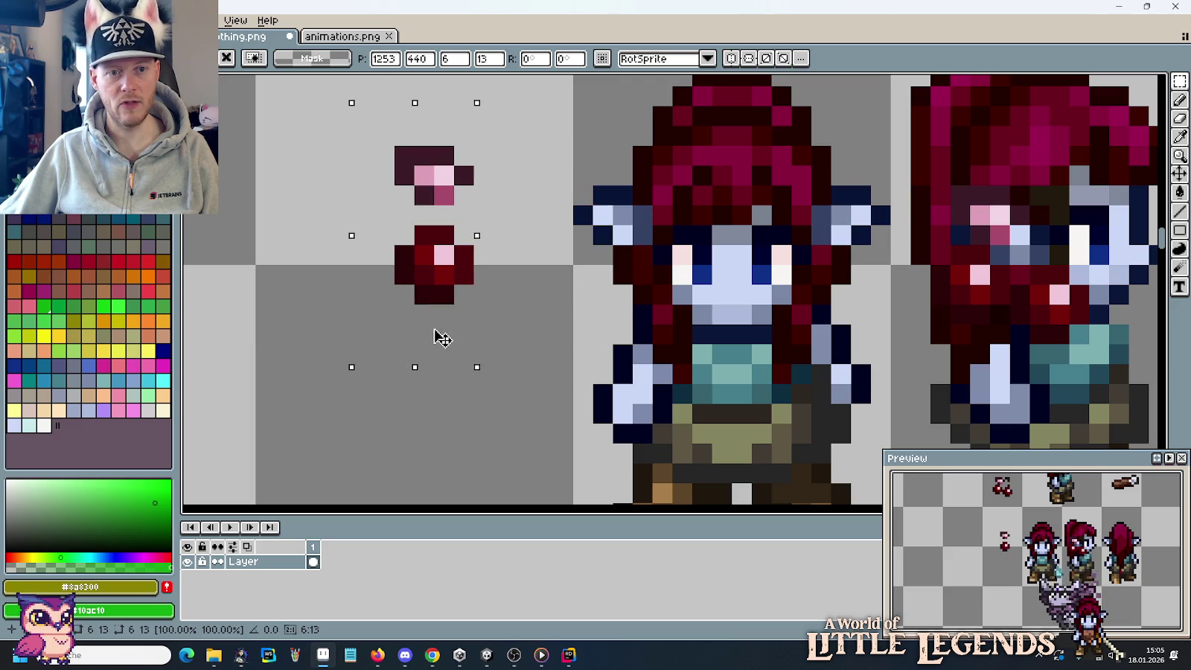
pyautogui.moveTo(554, 344); pyautogui.dragTo(370, 221)
pyautogui.moveTo(423, 262); pyautogui.dragTo(443, 283)
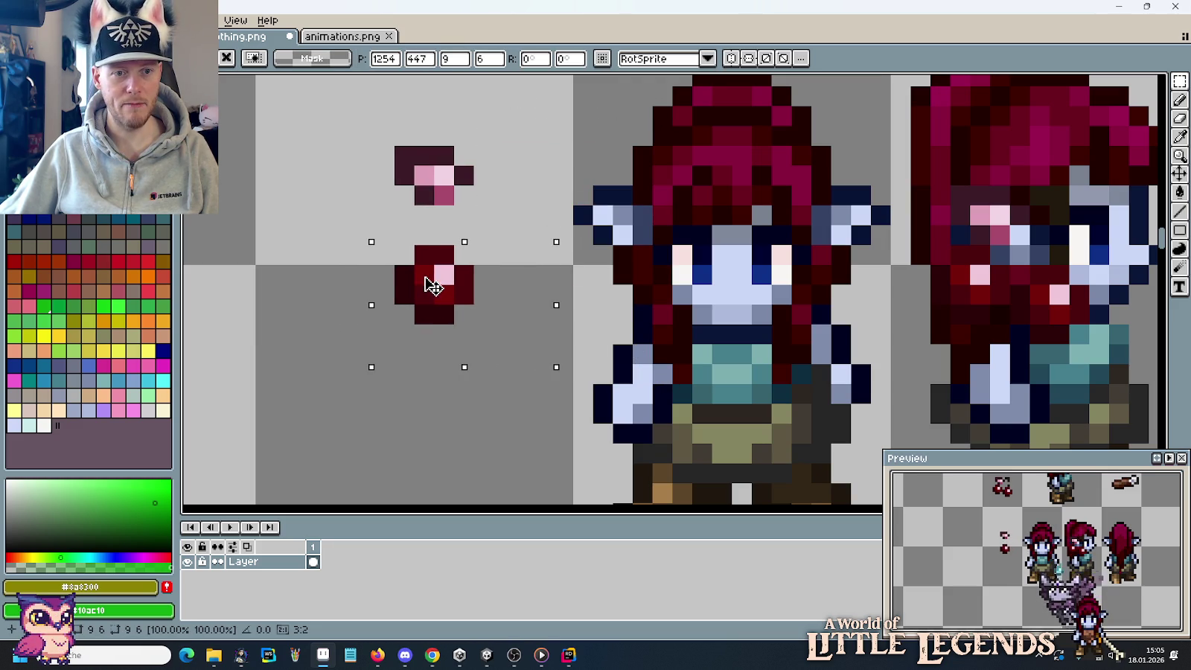
pyautogui.moveTo(324, 115); pyautogui.dragTo(518, 349)
pyautogui.moveTo(492, 303)
pyautogui.mouseDown()
pyautogui.moveTo(610, 322)
pyautogui.moveTo(639, 303)
pyautogui.mouseUp()
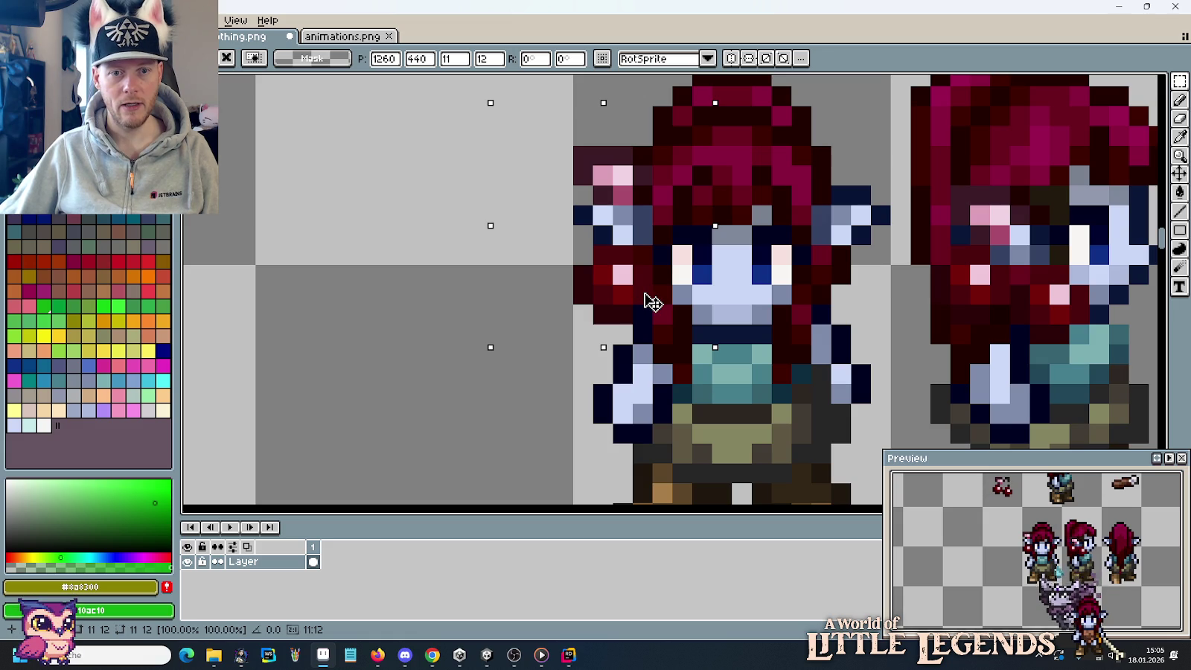
pyautogui.moveTo(641, 301); pyautogui.dragTo(664, 303)
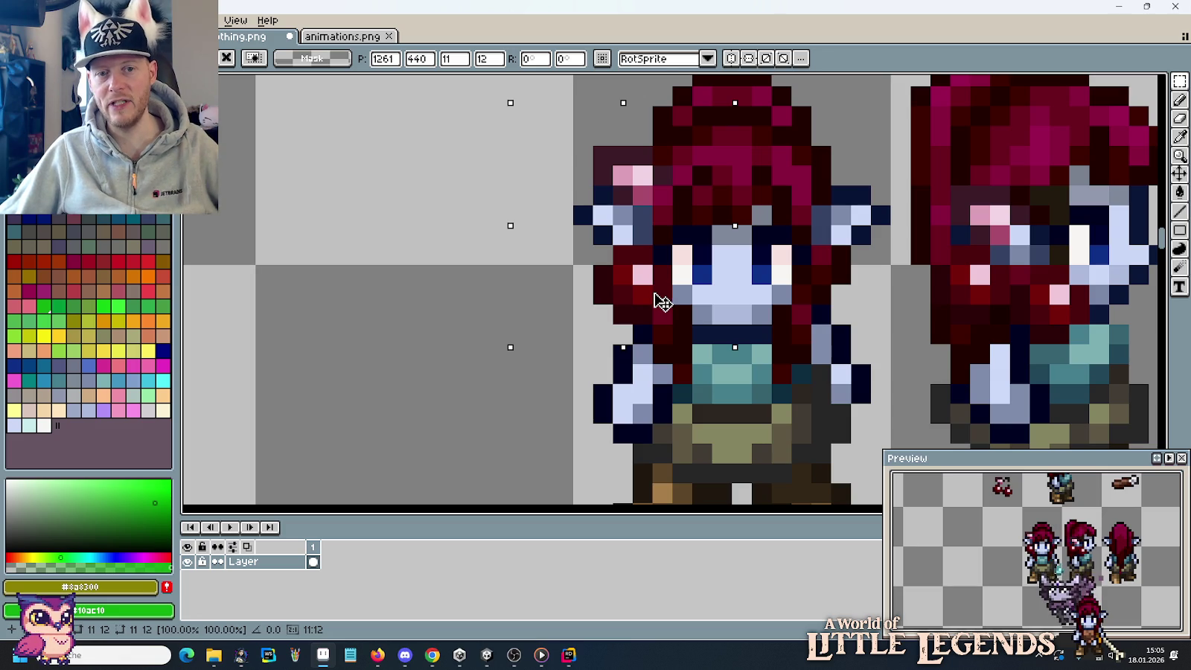
pyautogui.moveTo(664, 301); pyautogui.dragTo(450, 294)
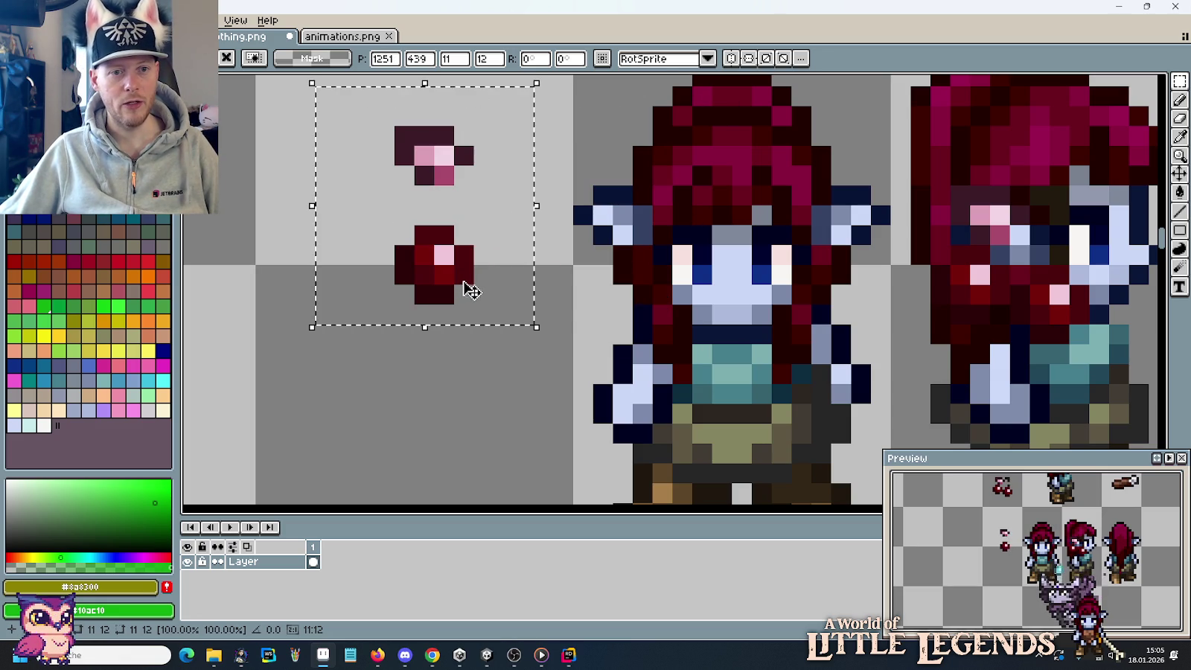
pyautogui.press('u')
# Place both cherry pieces over the left side of the front elf's hair.
pyautogui.moveTo(325, 156)
pyautogui.mouseDown()
pyautogui.moveTo(512, 255)
pyautogui.moveTo(465, 239)
pyautogui.mouseUp()
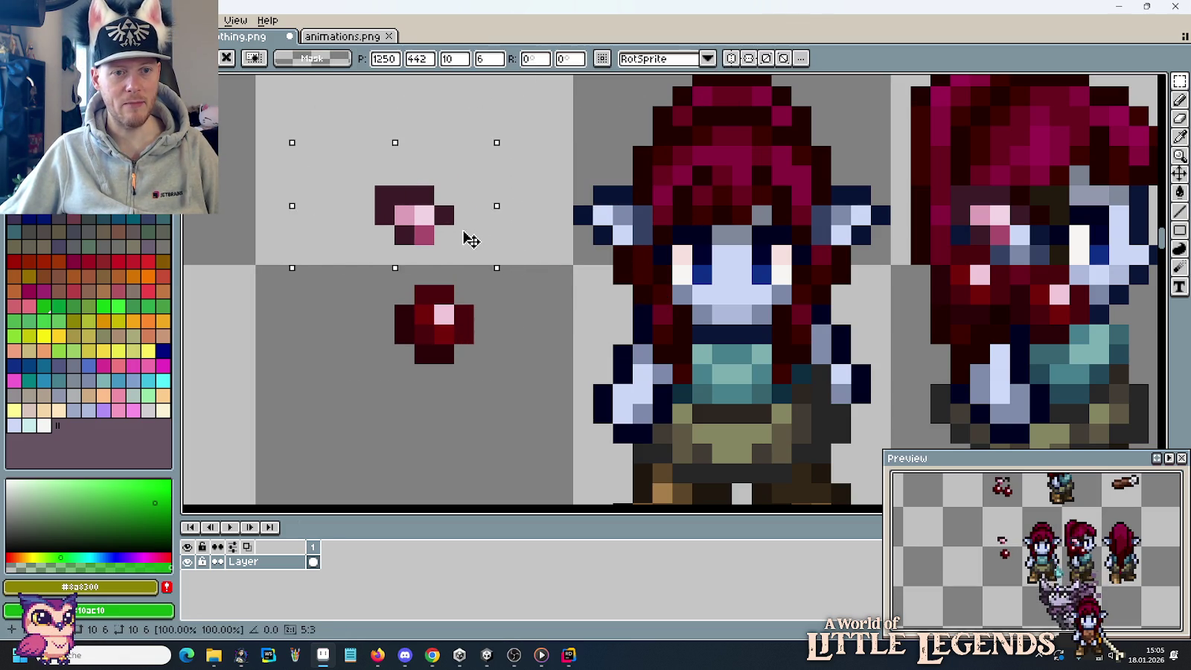
pyautogui.moveTo(294, 140); pyautogui.dragTo(465, 358)
pyautogui.moveTo(408, 321)
pyautogui.mouseDown()
pyautogui.moveTo(465, 330)
pyautogui.moveTo(596, 293)
pyautogui.moveTo(595, 265)
pyautogui.moveTo(584, 281)
pyautogui.mouseUp()
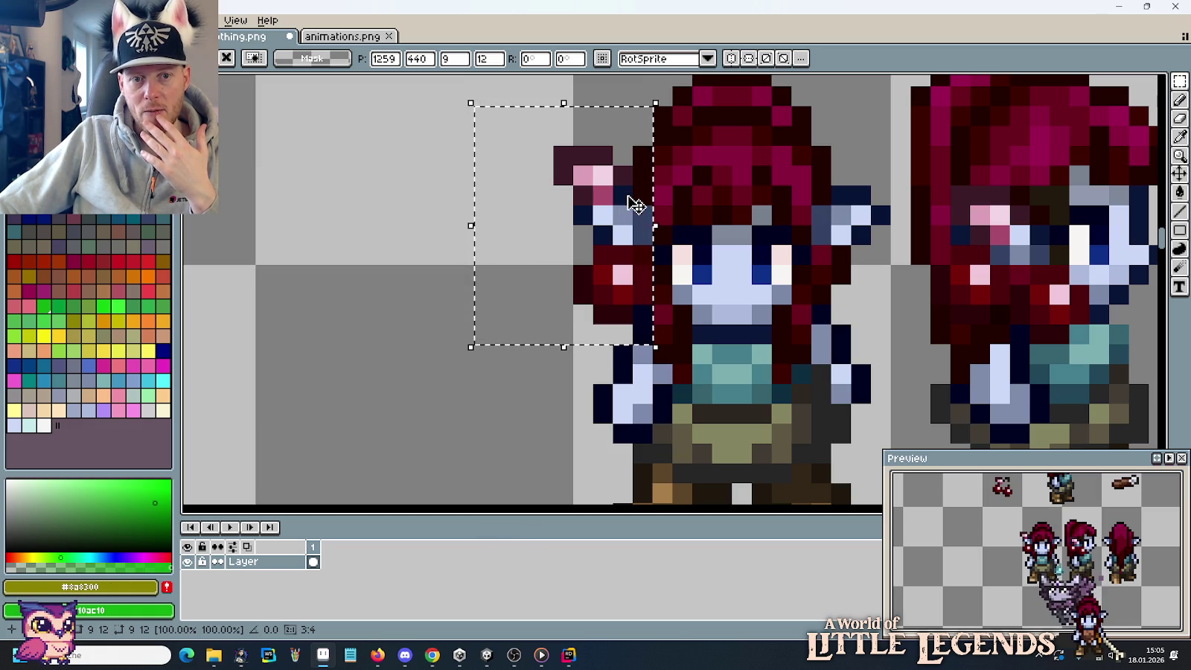
# Eyedrop the dark stem colour, test the cherry on the elf, then drop it back in the empty cell.
pyautogui.moveTo(633, 205); pyautogui.dragTo(495, 205)
pyautogui.press('i')
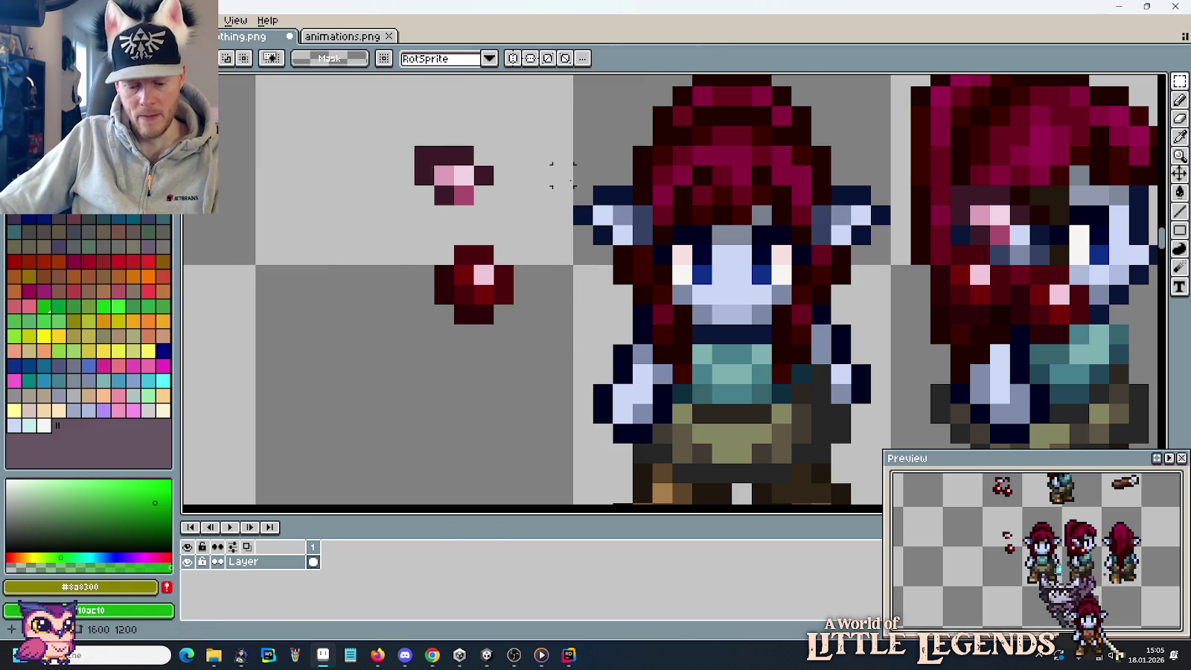
pyautogui.click(489, 170)
pyautogui.press('m')
pyautogui.moveTo(372, 123); pyautogui.dragTo(536, 366)
pyautogui.moveTo(495, 322); pyautogui.dragTo(643, 307)
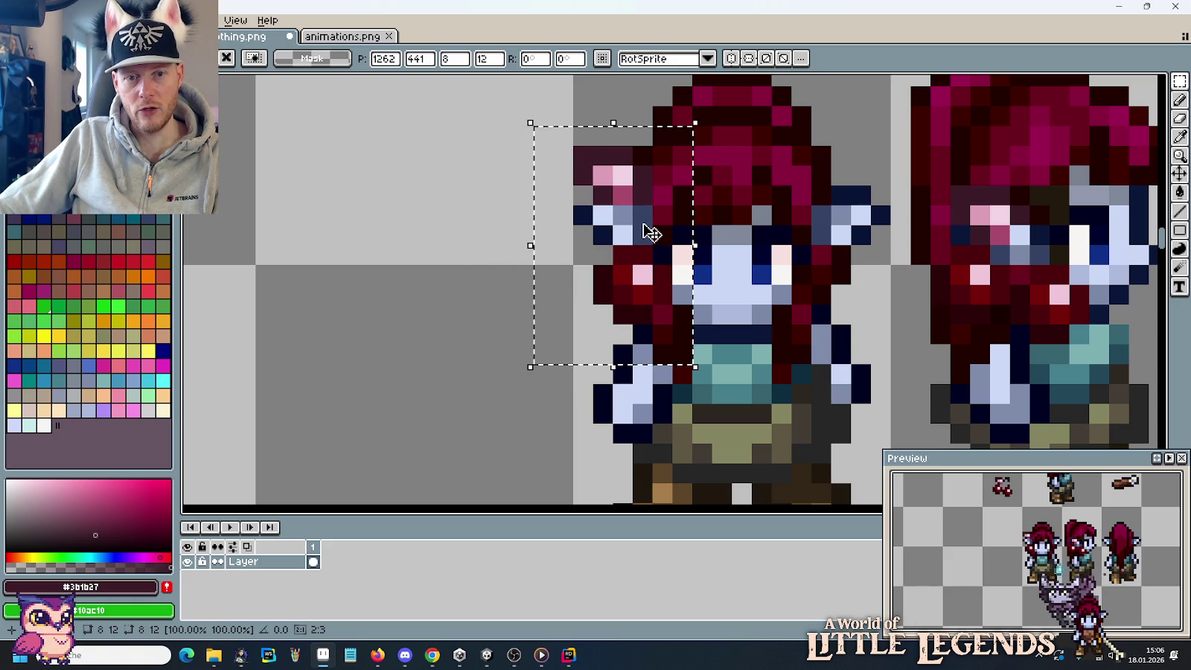
pyautogui.moveTo(638, 250)
pyautogui.mouseDown()
pyautogui.moveTo(480, 253)
pyautogui.moveTo(448, 231)
pyautogui.moveTo(464, 238)
pyautogui.mouseUp()
pyautogui.press('Left')
pyautogui.hotkey('ctrl', 'd')
# Draw a curved dark stem joining cap to berry, retest on the elf, and return it left.
pyautogui.press('b')
pyautogui.hotkey('ctrl', 'z')
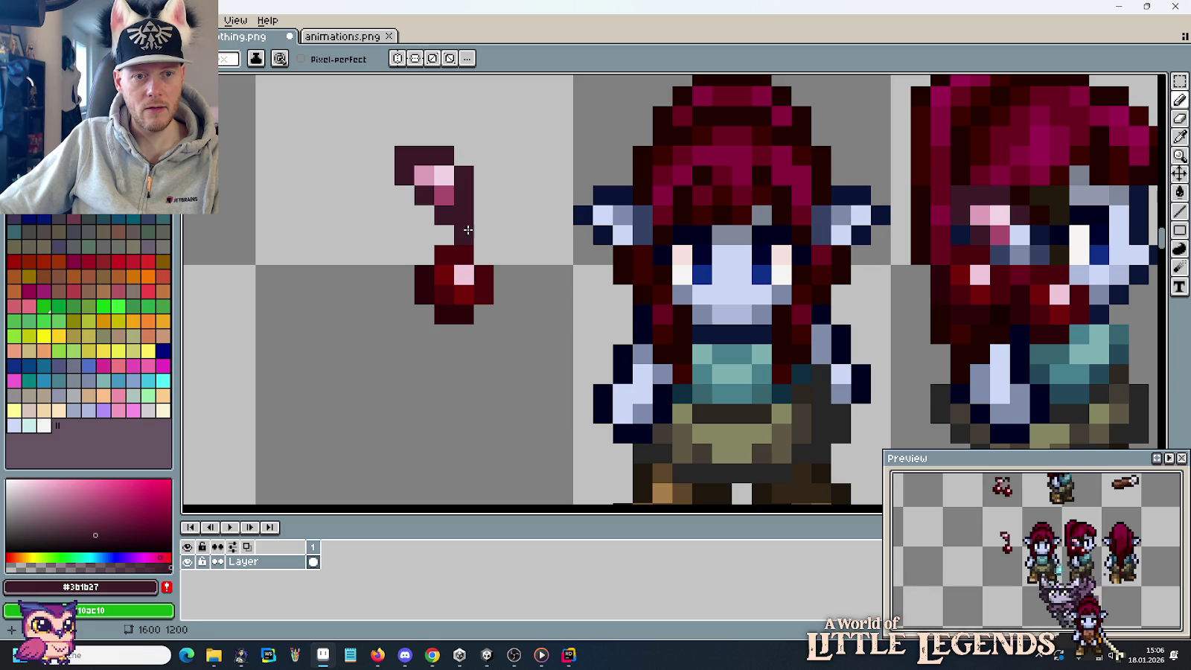
pyautogui.press('m')
pyautogui.moveTo(337, 104); pyautogui.dragTo(514, 363)
pyautogui.moveTo(460, 313)
pyautogui.mouseDown()
pyautogui.moveTo(650, 318)
pyautogui.moveTo(619, 320)
pyautogui.mouseUp()
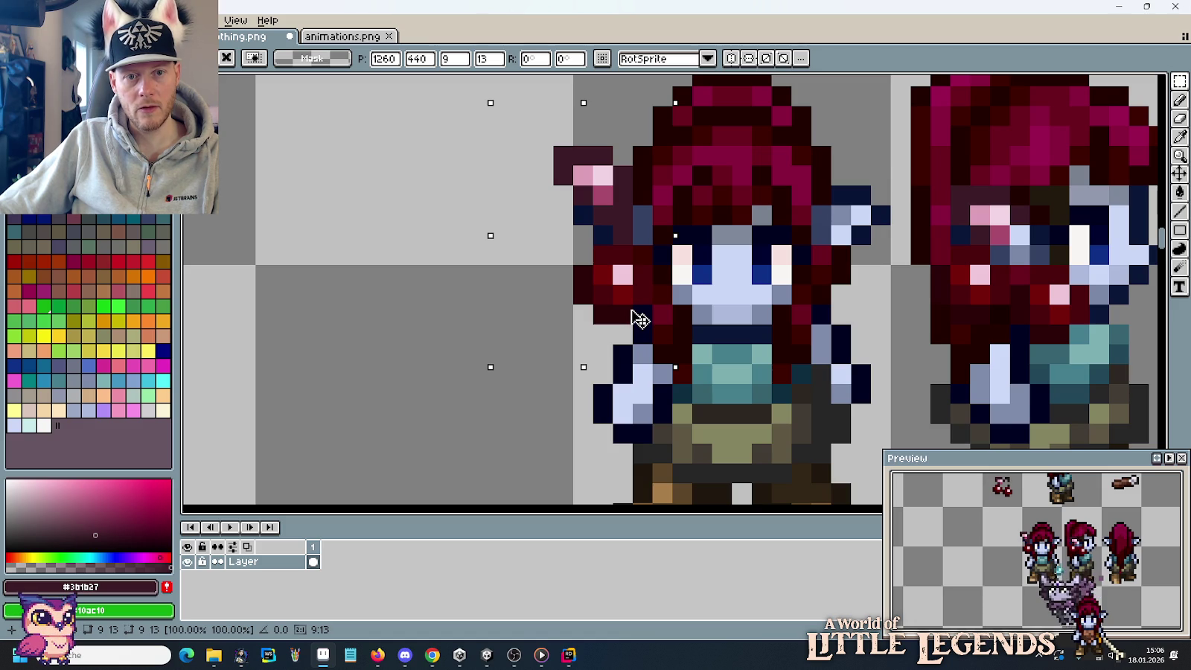
pyautogui.moveTo(632, 318); pyautogui.dragTo(380, 311)
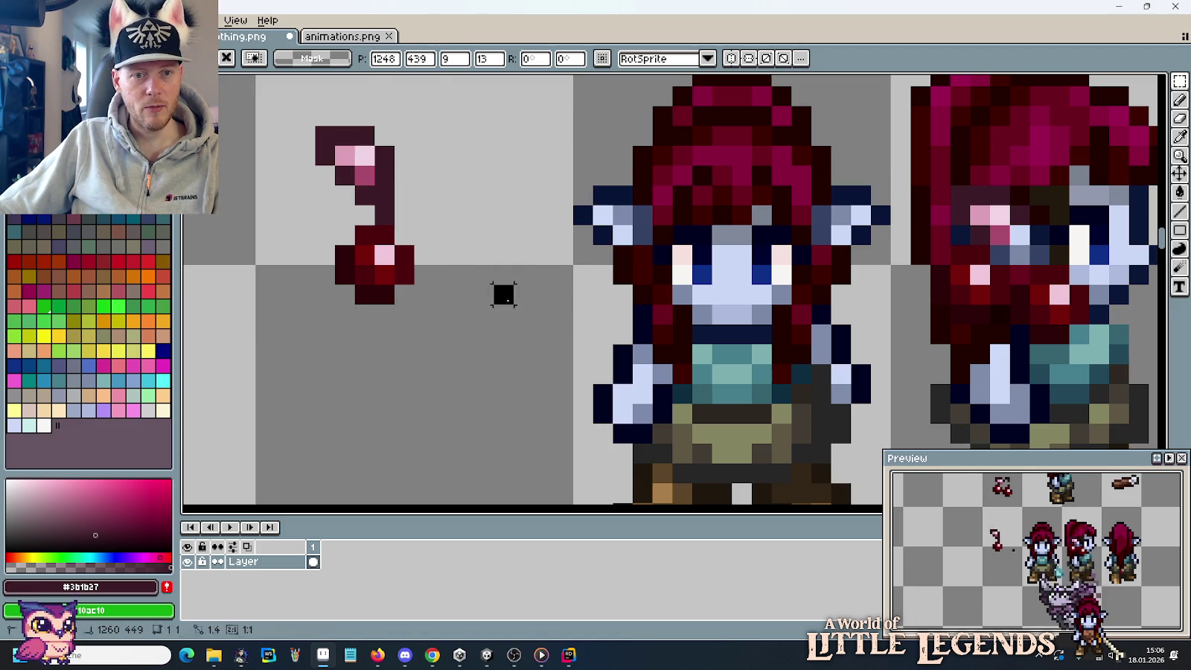
# Drop the cherry in the empty cell and stamp a copy of the front elf one cell left.
pyautogui.click(502, 293)
pyautogui.scroll(-3, 509, 299)
pyautogui.moveTo(521, 218); pyautogui.dragTo(606, 372)
pyautogui.moveTo(691, 322)
pyautogui.mouseDown()
pyautogui.moveTo(609, 322)
pyautogui.moveTo(369, 399)
pyautogui.moveTo(527, 380)
pyautogui.moveTo(605, 341)
pyautogui.mouseUp()
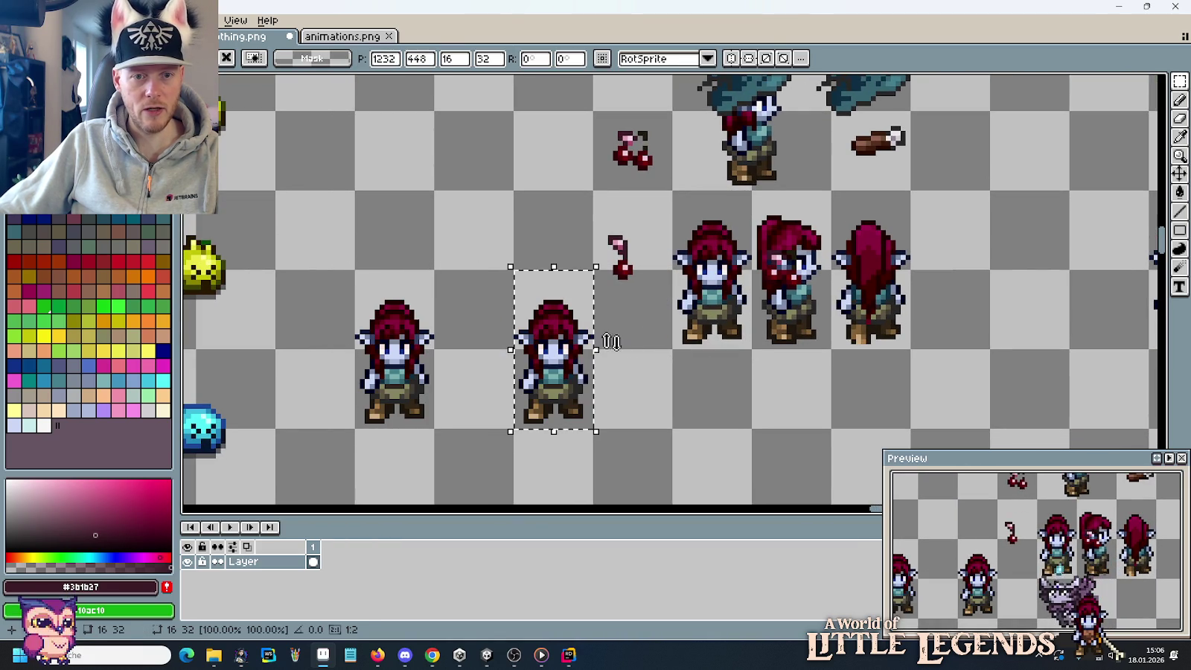
pyautogui.click(611, 287)
pyautogui.scroll(1, 611, 286)
# Select the single cherry and flip it horizontally.
pyautogui.moveTo(586, 167)
pyautogui.mouseDown()
pyautogui.moveTo(660, 300)
pyautogui.moveTo(871, 232)
pyautogui.moveTo(469, 346)
pyautogui.moveTo(856, 331)
pyautogui.moveTo(816, 338)
pyautogui.moveTo(579, 305)
pyautogui.moveTo(555, 328)
pyautogui.mouseUp()
pyautogui.click(37, 21)
pyautogui.click(74, 216)
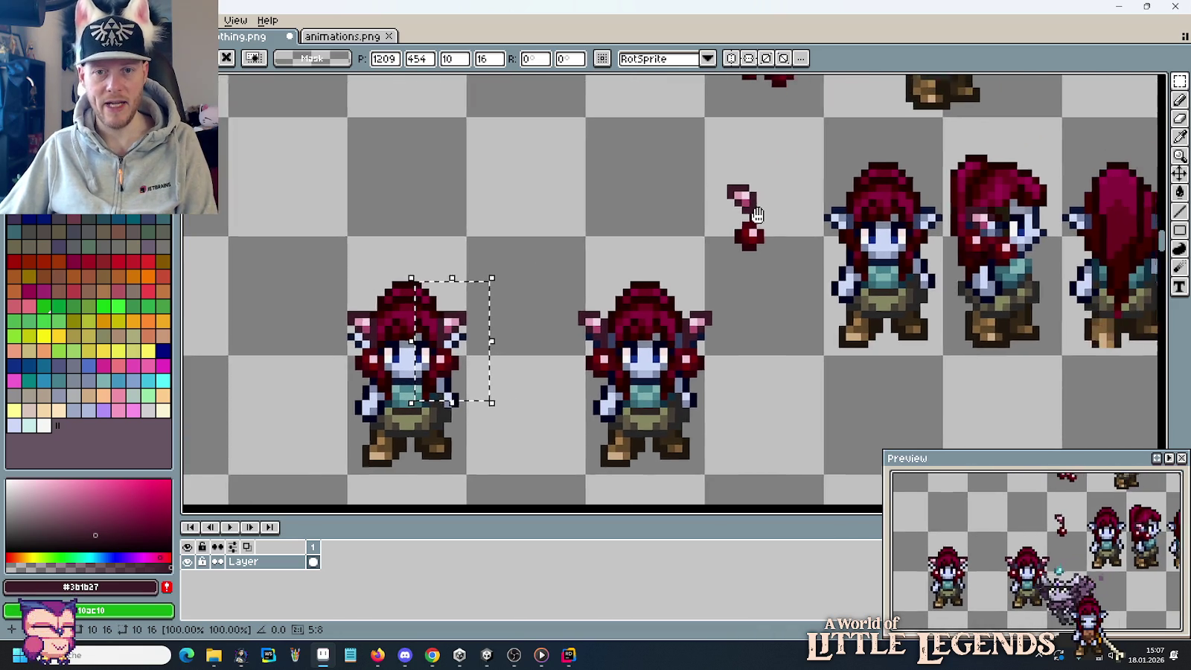
# Move the single cherry up slightly and deselect it.
pyautogui.moveTo(828, 114); pyautogui.dragTo(716, 165)
pyautogui.scroll(3, 716, 165)
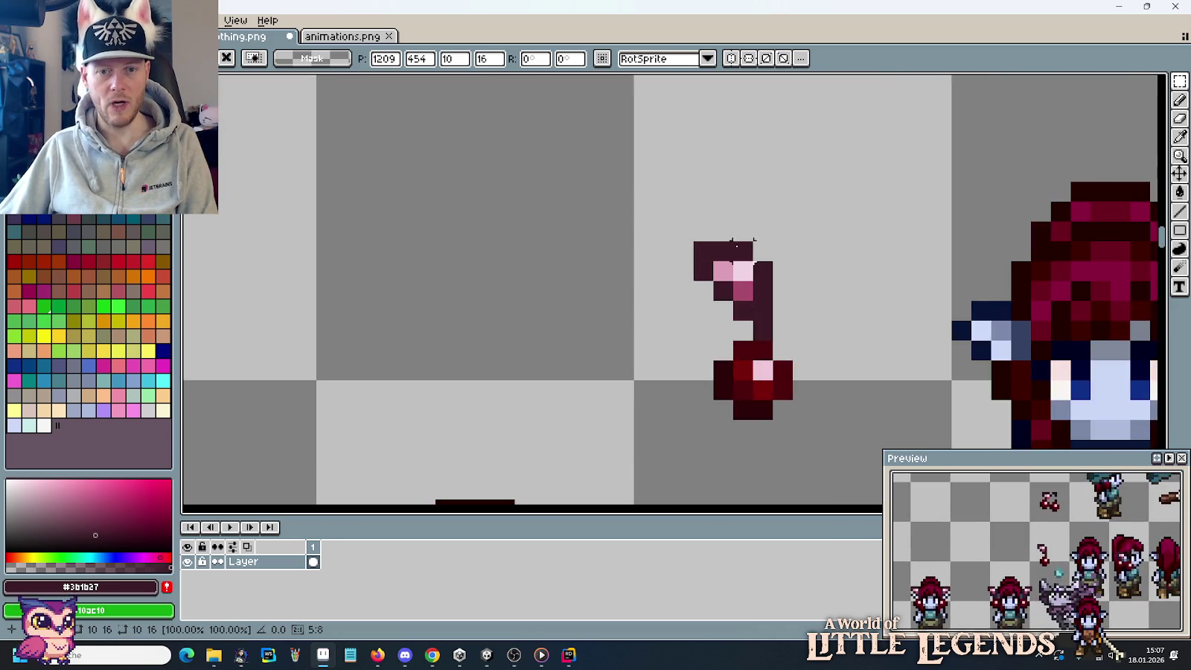
pyautogui.scroll(-2, 678, 133)
pyautogui.moveTo(656, 119); pyautogui.dragTo(839, 361)
pyautogui.scroll(-2, 824, 303)
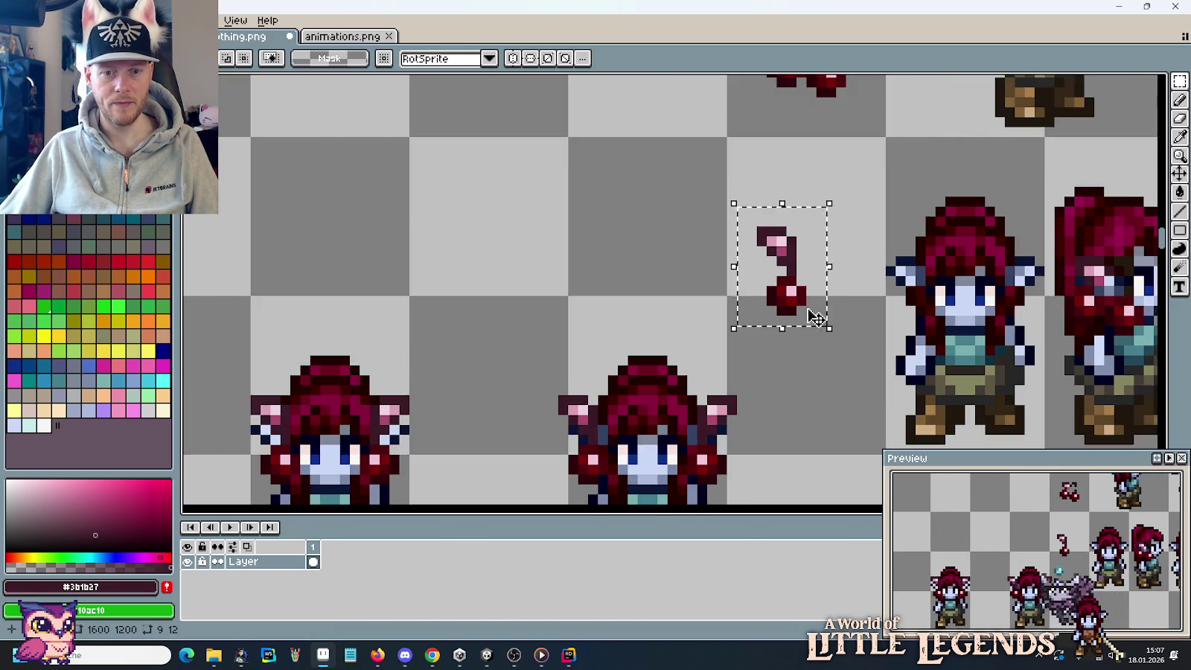
pyautogui.scroll(-1, 812, 313)
pyautogui.moveTo(779, 399); pyautogui.dragTo(813, 234)
pyautogui.moveTo(759, 86)
pyautogui.mouseDown()
pyautogui.moveTo(755, 186)
pyautogui.moveTo(807, 236)
pyautogui.moveTo(780, 194)
pyautogui.mouseUp()
pyautogui.scroll(-2, 797, 305)
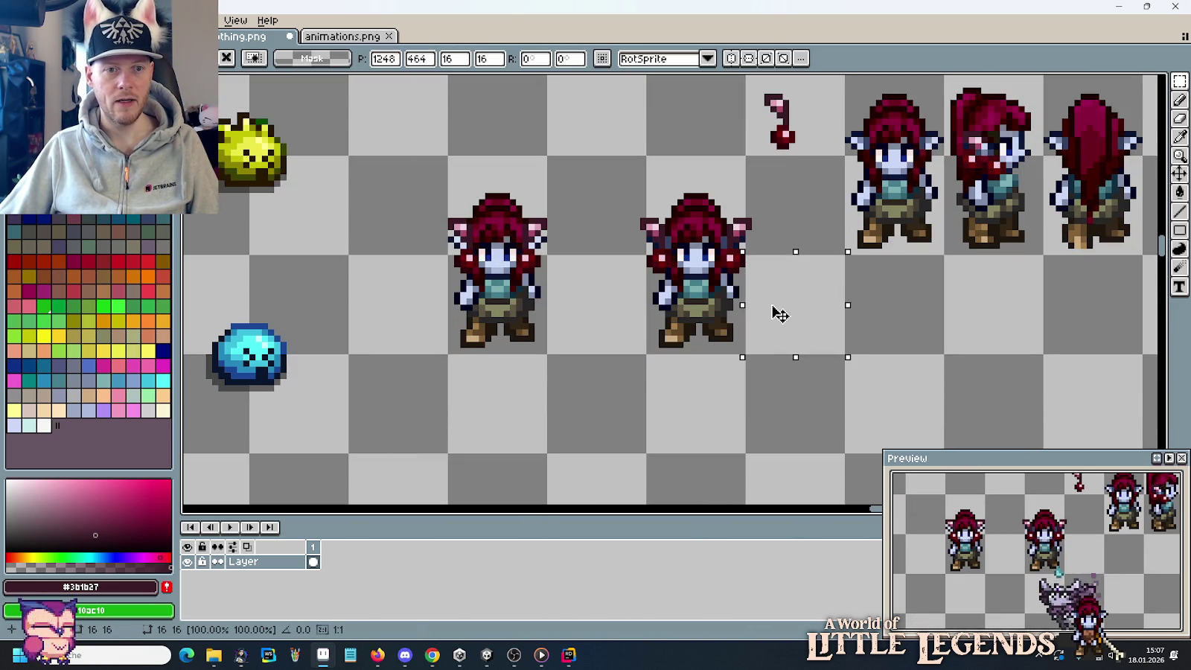
pyautogui.moveTo(791, 313); pyautogui.dragTo(774, 297)
pyautogui.hotkey('ctrl', 'd')
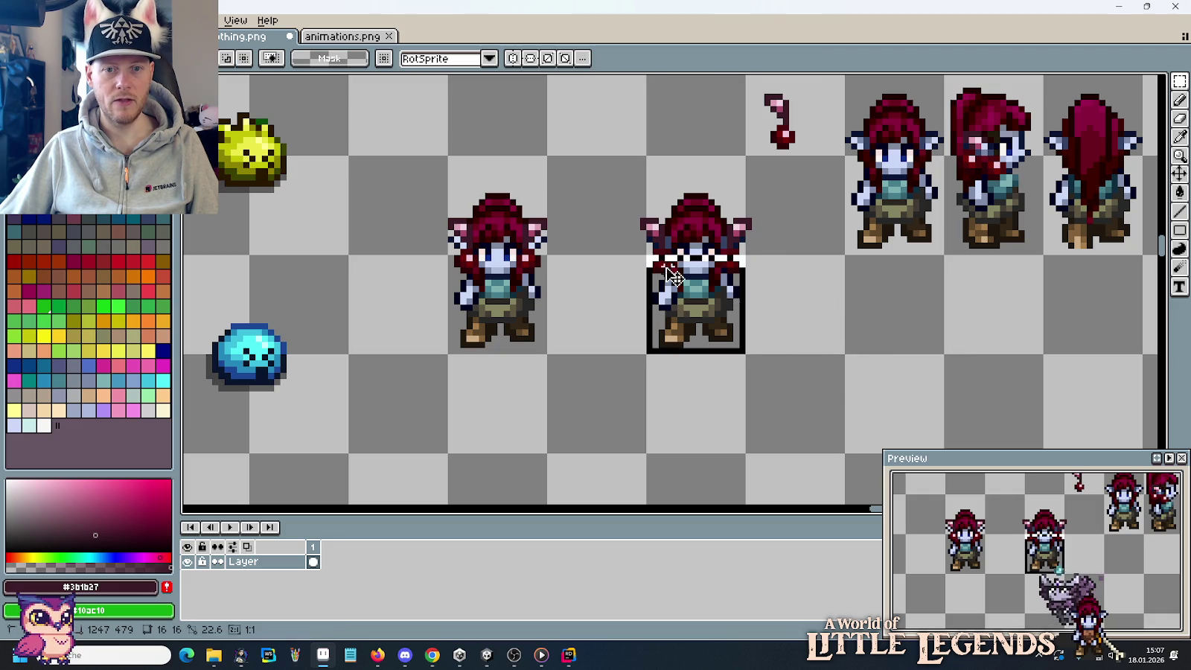
# Move the two cherry-wearing elves lower on the sheet.
pyautogui.moveTo(845, 356); pyautogui.dragTo(447, 155)
pyautogui.scroll(-3, 534, 151)
pyautogui.moveTo(534, 151); pyautogui.dragTo(544, 306)
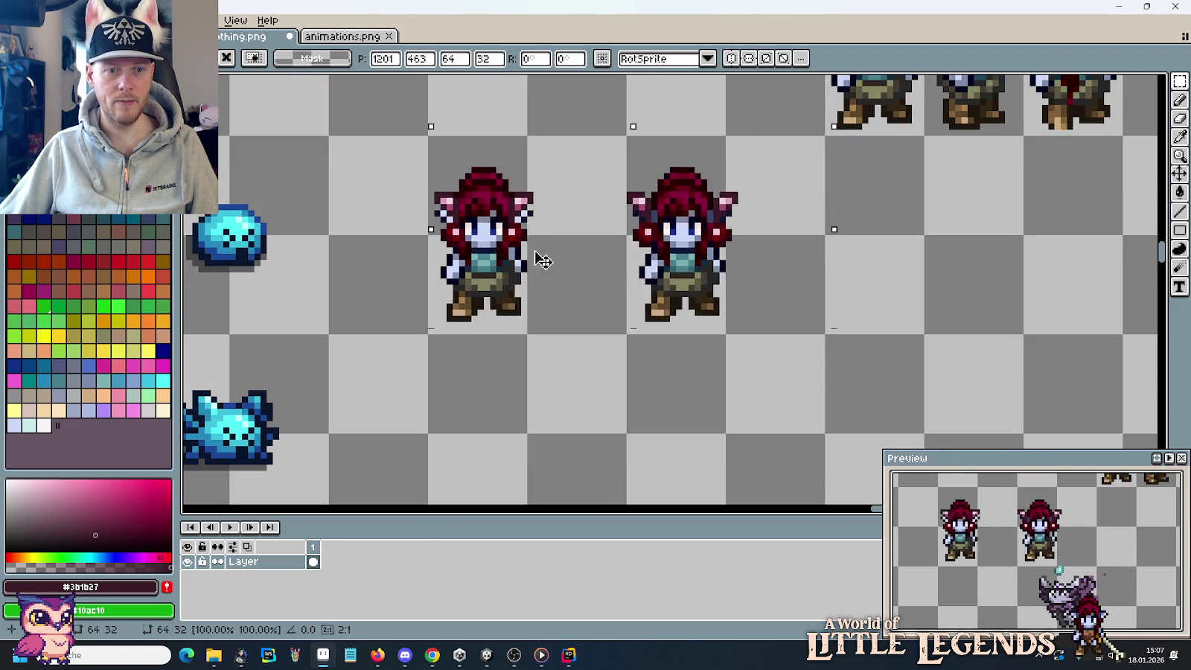
pyautogui.hotkey('ctrl', 'd')
pyautogui.scroll(5, 765, 268)
pyautogui.scroll(1, 765, 268)
# Copy the single cherry one cell to the left.
pyautogui.moveTo(788, 218); pyautogui.dragTo(737, 128)
pyautogui.moveTo(816, 233); pyautogui.dragTo(697, 233)
pyautogui.hotkey('ctrl', 'd')
pyautogui.scroll(1, 697, 233)
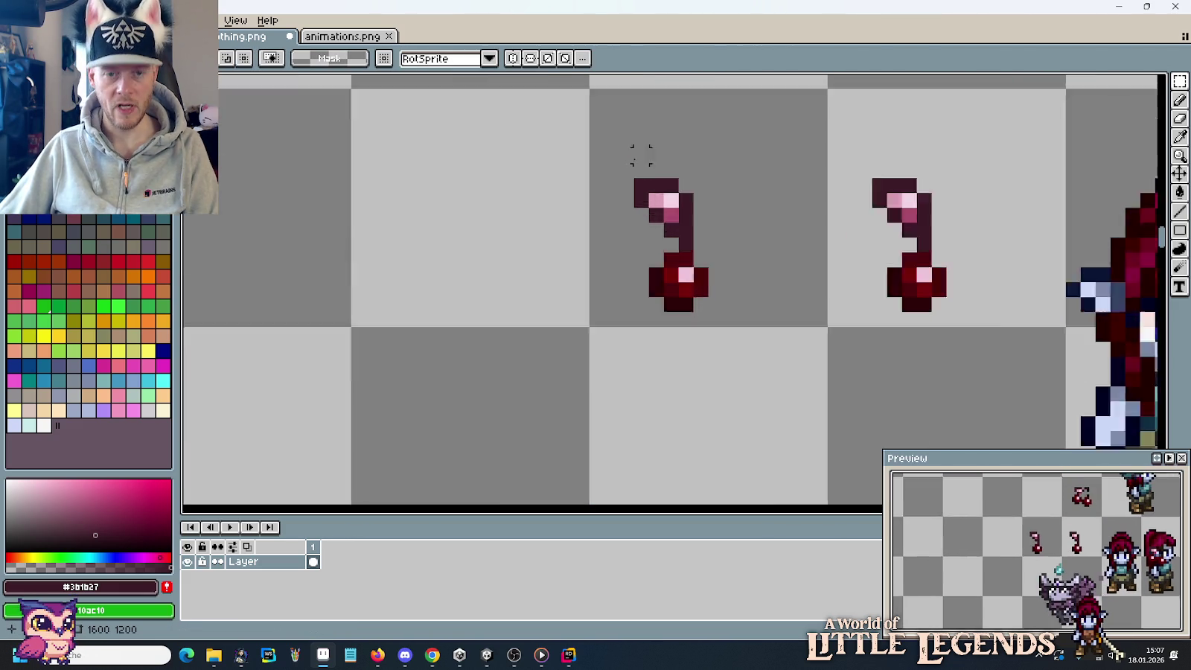
pyautogui.scroll(1, 637, 154)
# Rebuild the copy's stem top one pixel taller and straight, moving the pink highlight into the tip.
pyautogui.press('i')
pyautogui.press('b')
pyautogui.click(737, 215)
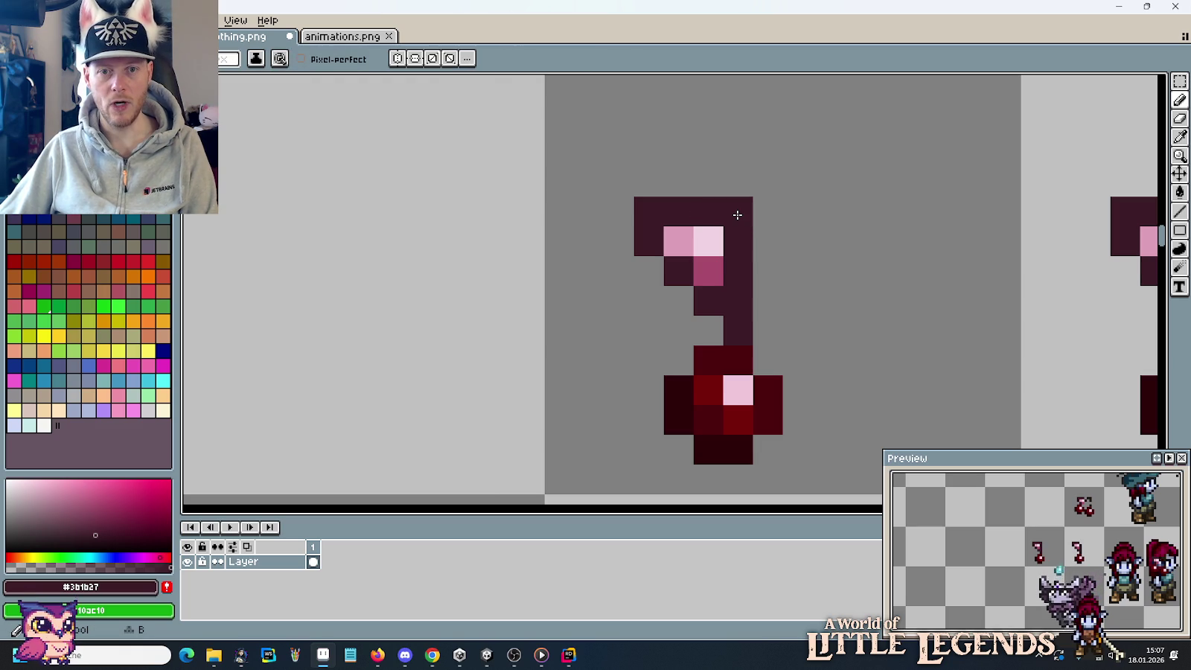
pyautogui.click(707, 181)
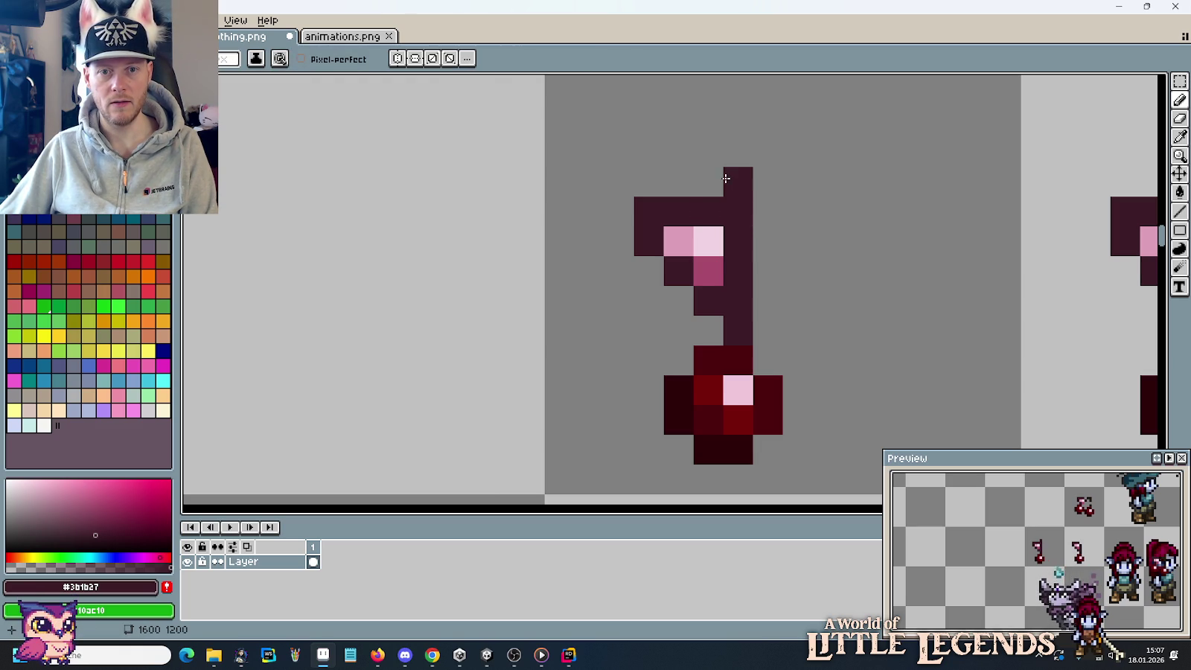
pyautogui.click(678, 180)
pyautogui.moveTo(648, 213); pyautogui.dragTo(649, 242)
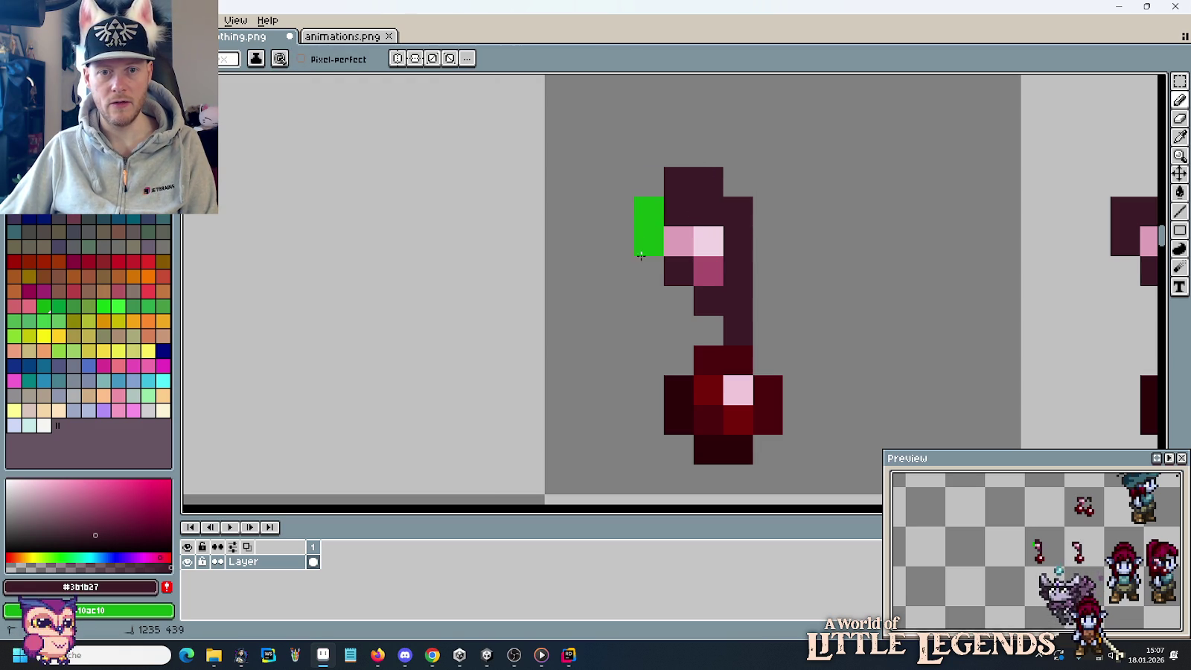
pyautogui.click(625, 157)
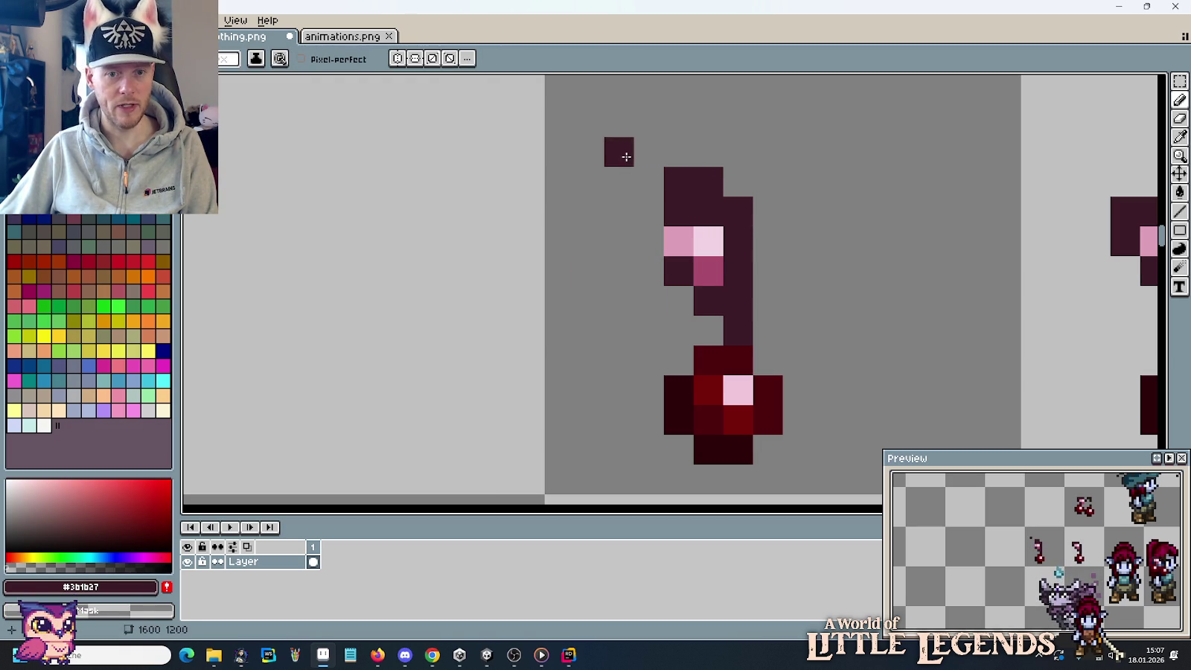
pyautogui.keyDown('alt'); pyautogui.click(709, 242); pyautogui.keyUp('alt')
pyautogui.click(708, 211)
pyautogui.keyDown('alt'); pyautogui.click(678, 241); pyautogui.keyUp('alt')
pyautogui.click(708, 242)
pyautogui.keyDown('alt'); pyautogui.click(675, 199); pyautogui.keyUp('alt')
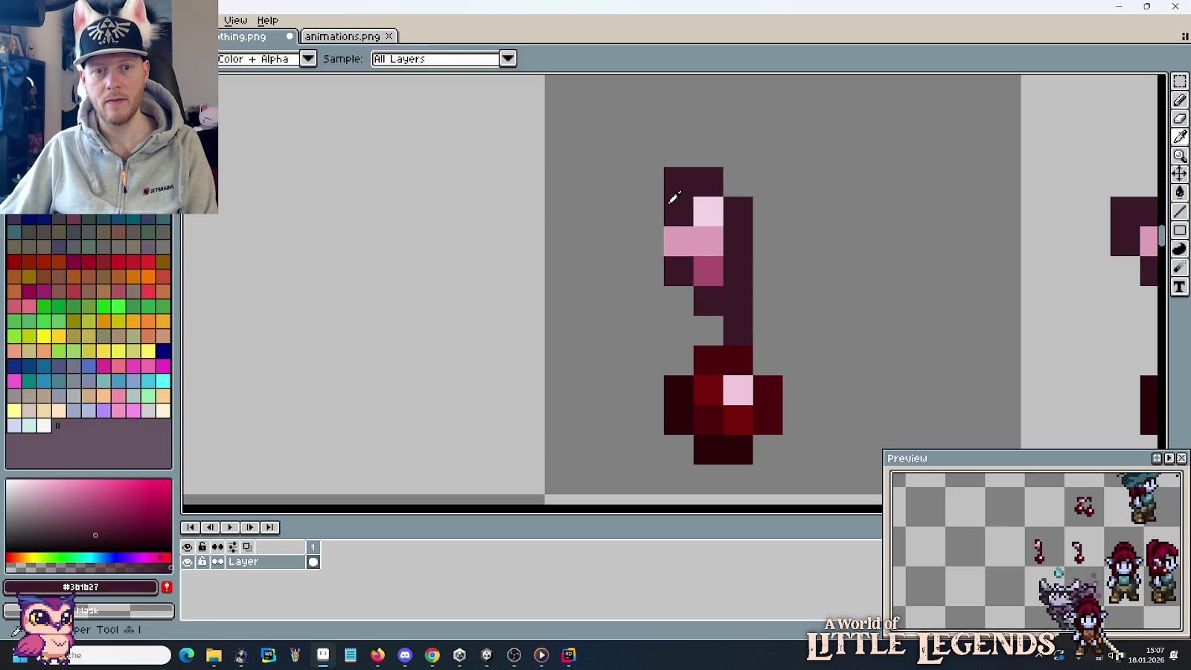
pyautogui.scroll(-4, 532, 281)
pyautogui.scroll(-1, 532, 282)
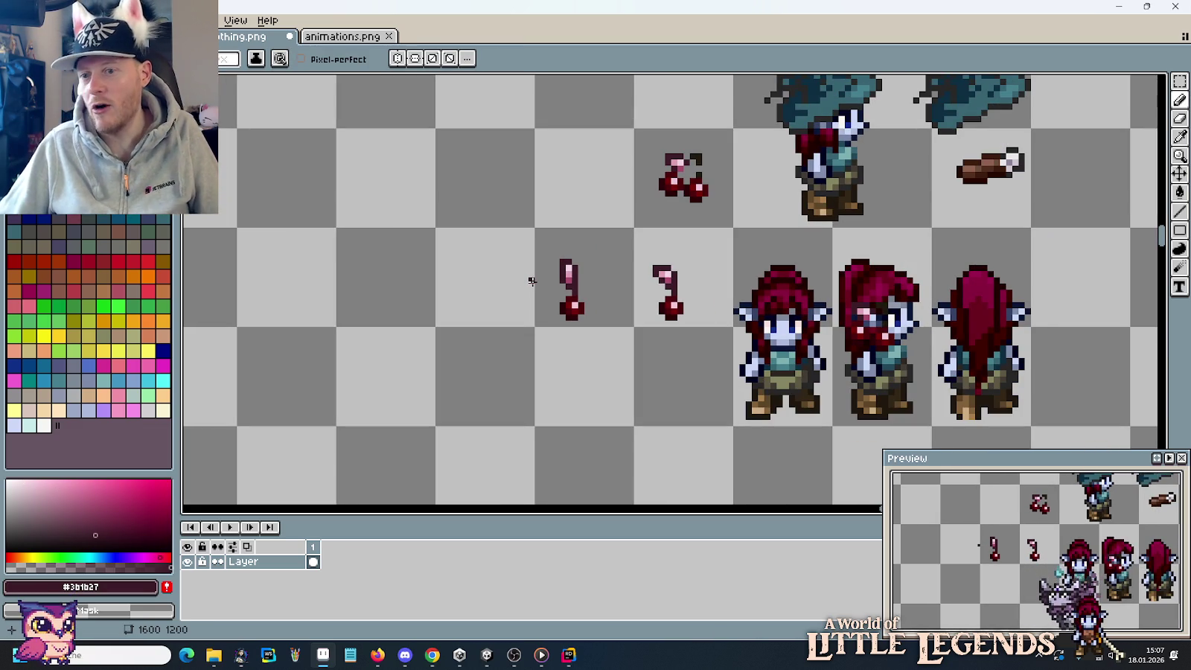
# Select the front-facing elf and stamp two copies into empty cells.
pyautogui.press('m')
pyautogui.moveTo(736, 228); pyautogui.dragTo(831, 422)
pyautogui.moveTo(765, 364)
pyautogui.mouseDown()
pyautogui.moveTo(929, 196)
pyautogui.moveTo(632, 196)
pyautogui.moveTo(532, 295)
pyautogui.moveTo(730, 295)
pyautogui.mouseUp()
pyautogui.click(744, 159)
# Place the cherry ornament on the elves' hair, mirroring it horizontally for the right side.
pyautogui.moveTo(734, 127)
pyautogui.mouseDown()
pyautogui.moveTo(771, 149)
pyautogui.moveTo(549, 257)
pyautogui.moveTo(562, 258)
pyautogui.mouseUp()
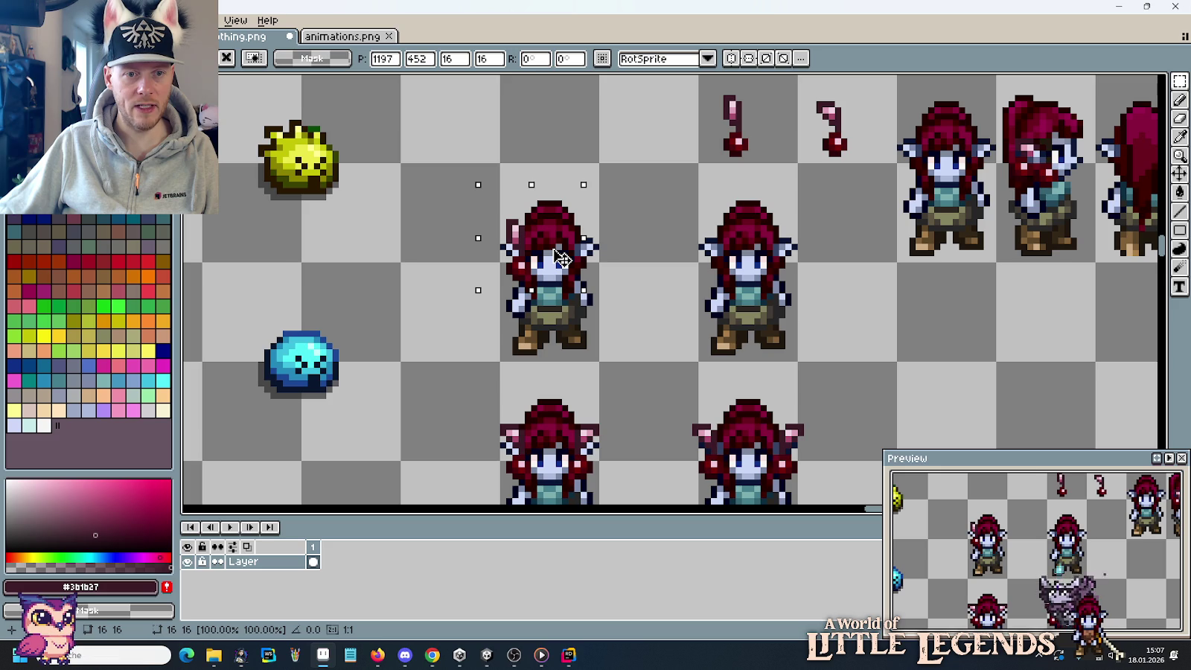
pyautogui.moveTo(563, 258)
pyautogui.mouseDown()
pyautogui.moveTo(756, 262)
pyautogui.moveTo(743, 260)
pyautogui.mouseUp()
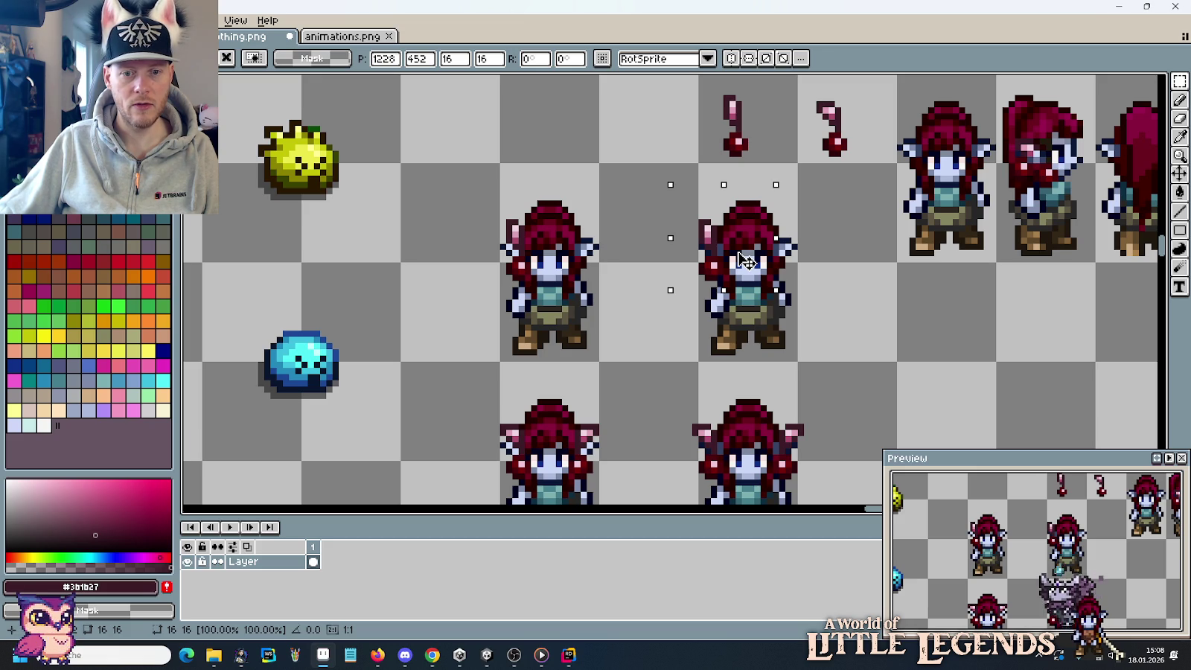
pyautogui.moveTo(743, 261); pyautogui.dragTo(845, 262)
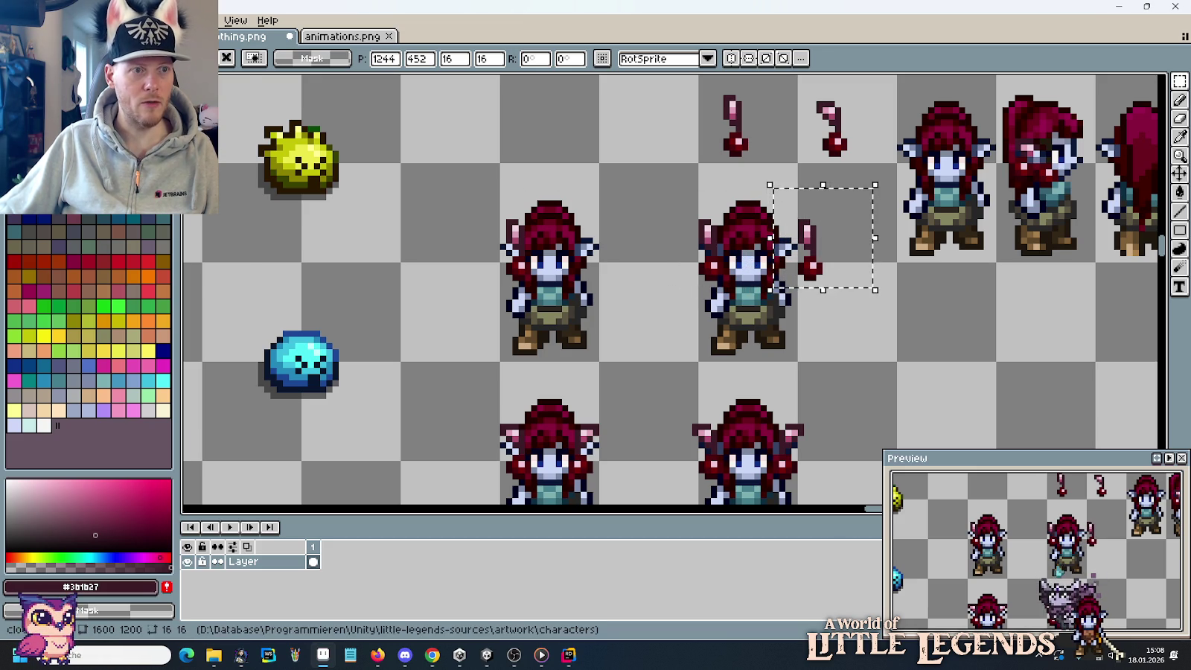
pyautogui.hotkey('shift', 'h')
pyautogui.moveTo(863, 273); pyautogui.dragTo(602, 275)
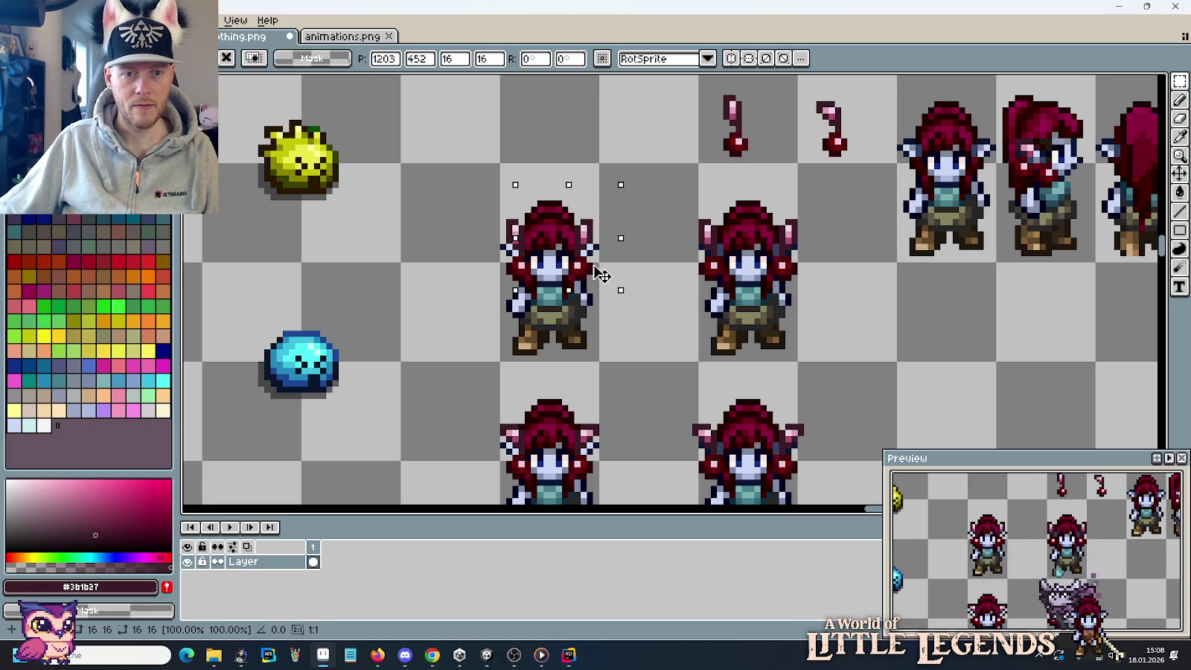
pyautogui.click(658, 283)
pyautogui.scroll(-1, 658, 283)
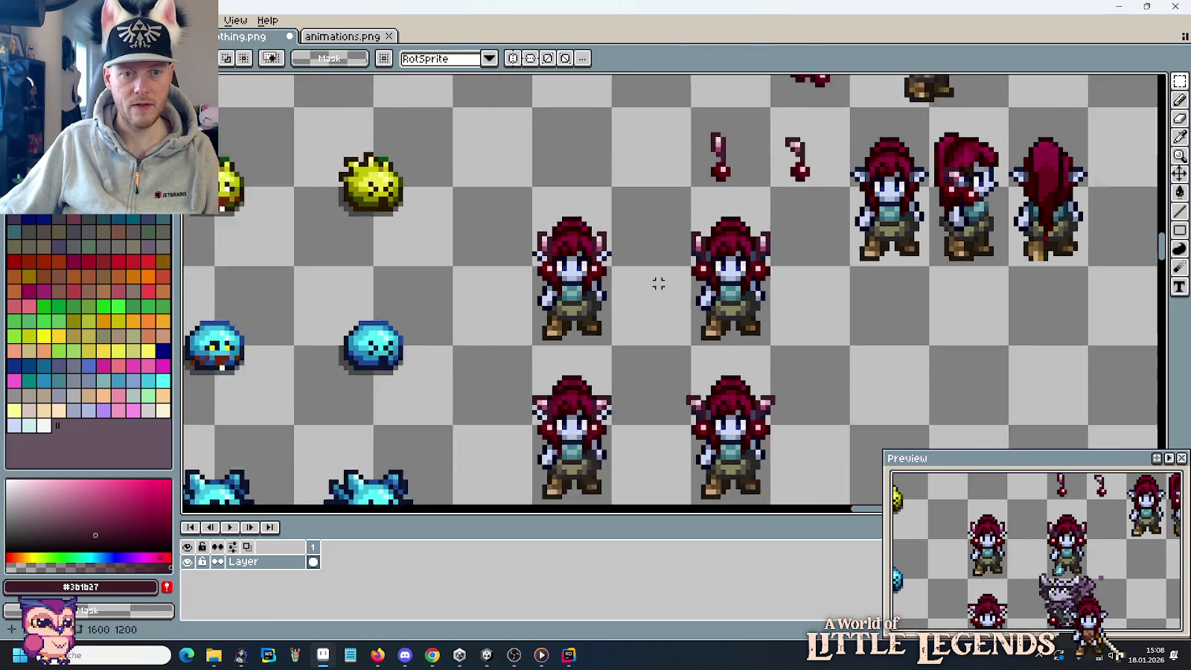
# Move the four red-haired elves lower on the sheet and stamp a sprite copy into empty cells.
pyautogui.scroll(-1, 658, 283)
pyautogui.scroll(-1, 658, 283)
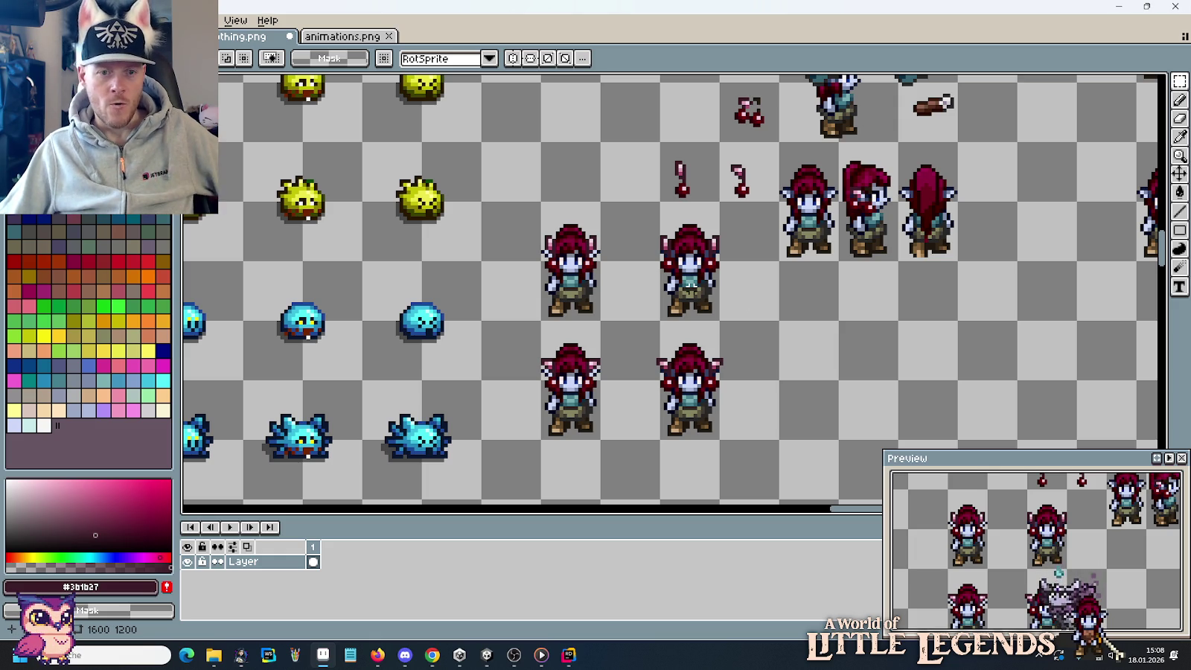
pyautogui.scroll(2, 542, 265)
pyautogui.scroll(1, 541, 264)
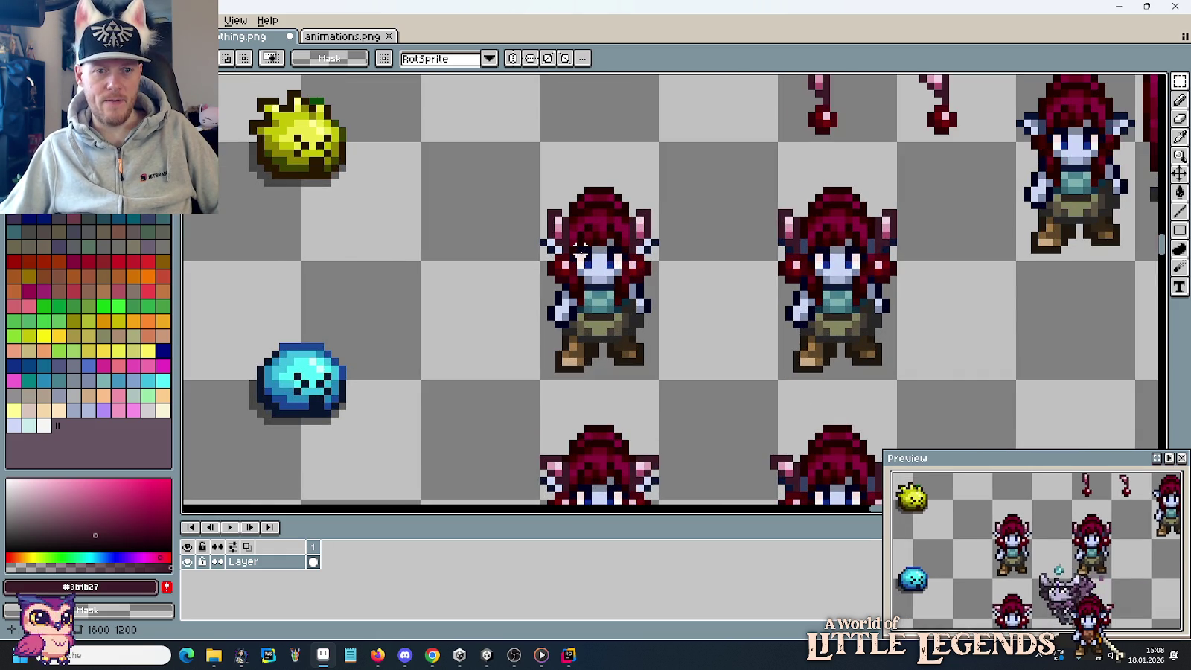
pyautogui.scroll(-2, 707, 190)
pyautogui.scroll(-1, 696, 200)
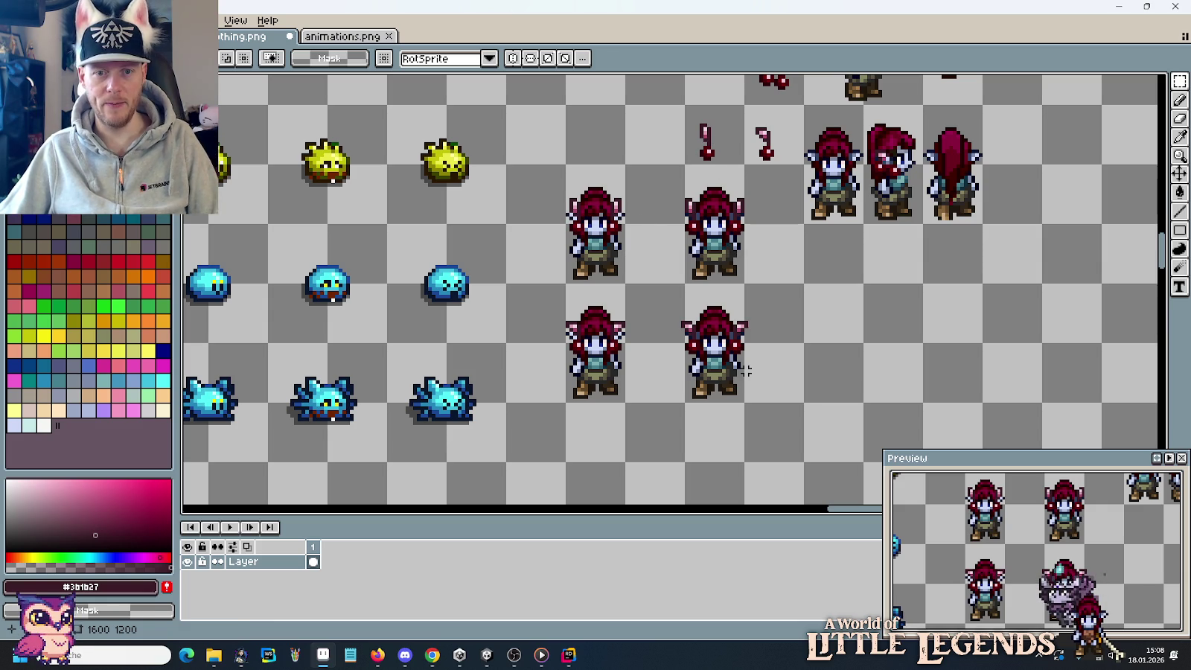
pyautogui.moveTo(801, 406); pyautogui.dragTo(559, 161)
pyautogui.moveTo(648, 224); pyautogui.dragTo(652, 350)
pyautogui.moveTo(801, 102); pyautogui.dragTo(866, 227)
pyautogui.moveTo(845, 159)
pyautogui.mouseDown()
pyautogui.moveTo(606, 222)
pyautogui.moveTo(726, 221)
pyautogui.mouseUp()
pyautogui.hotkey('ctrl', 'd')
# Copy the cherry ornament one cell left as a third variant.
pyautogui.scroll(3, 671, 134)
pyautogui.moveTo(778, 104)
pyautogui.mouseDown()
pyautogui.moveTo(718, 195)
pyautogui.moveTo(625, 159)
pyautogui.moveTo(602, 89)
pyautogui.moveTo(652, 165)
pyautogui.moveTo(560, 248)
pyautogui.mouseUp()
pyautogui.hotkey('ctrl', 'd')
pyautogui.hotkey('ctrl', 'd')
pyautogui.scroll(-2, 651, 164)
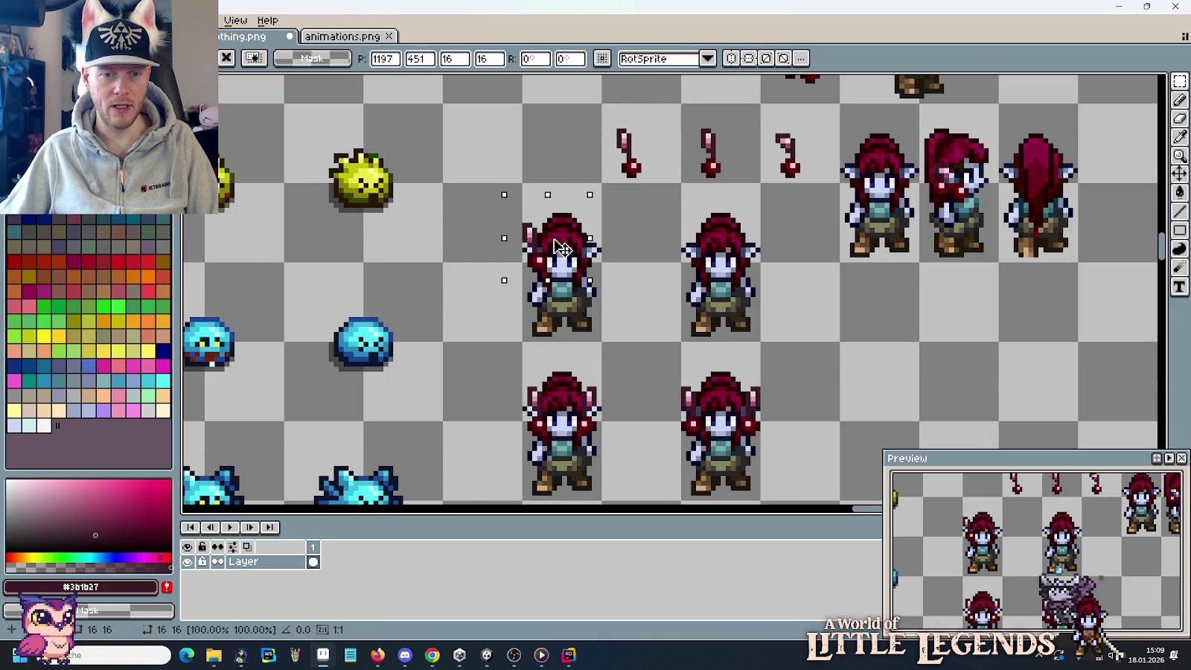
pyautogui.press('Down')
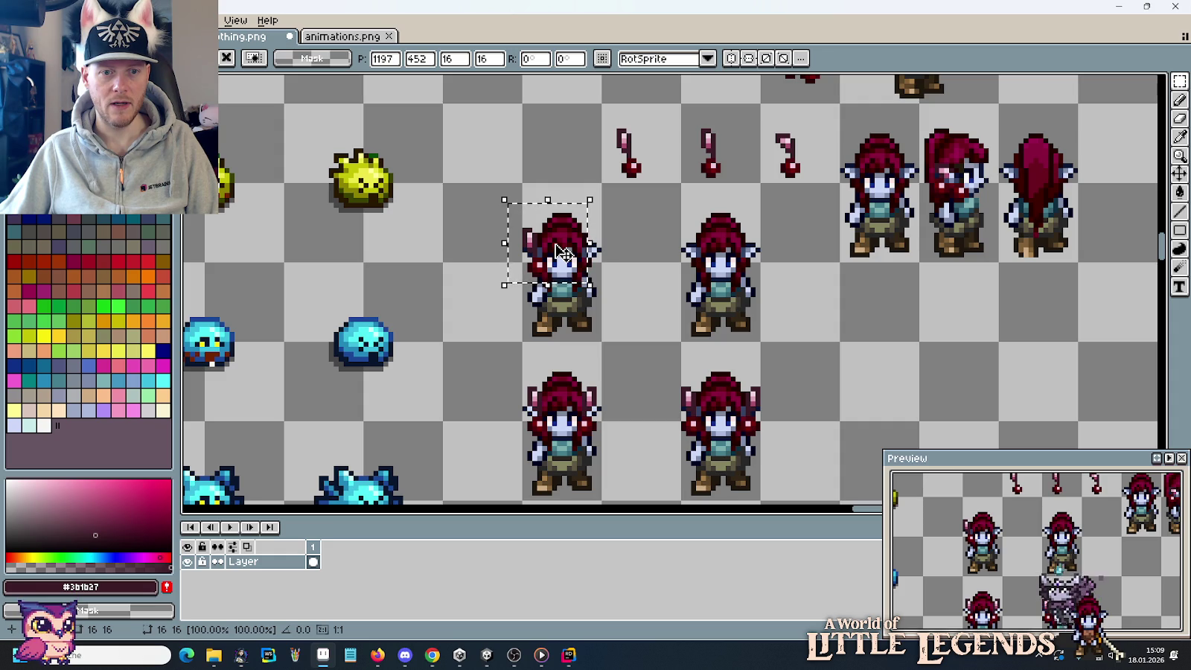
pyautogui.scroll(1, 563, 253)
pyautogui.scroll(2, 558, 252)
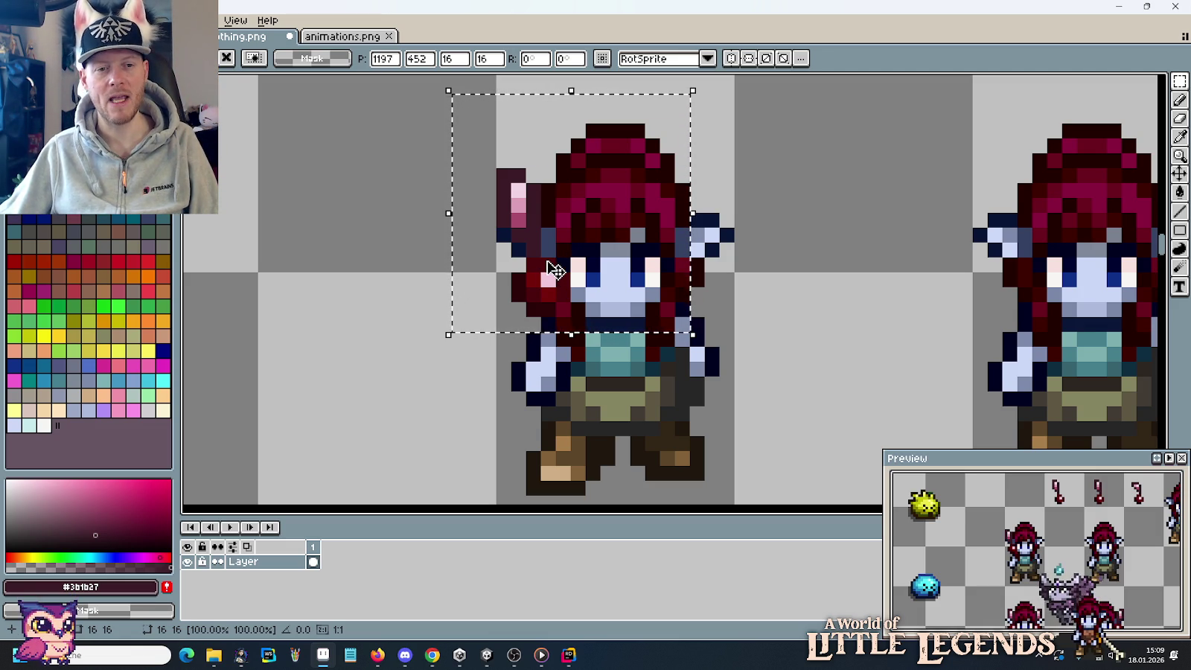
pyautogui.press('Return')
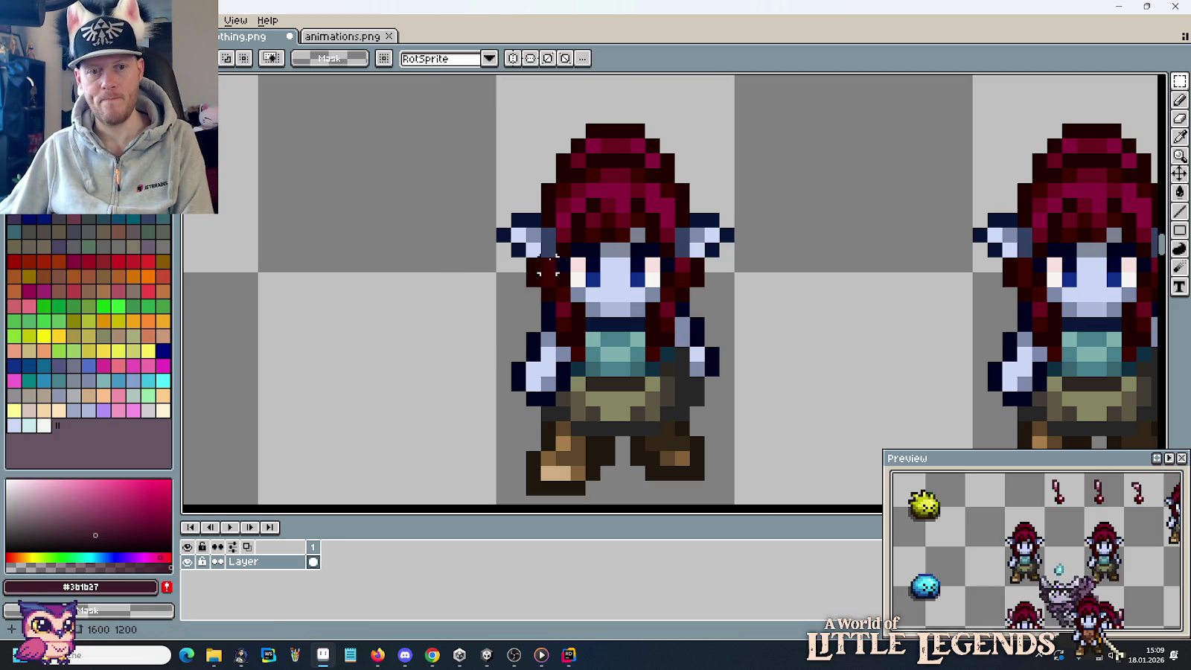
# Shift the first cherry's stem right a pixel and raise its top piece up-left.
pyautogui.scroll(5, 558, 335)
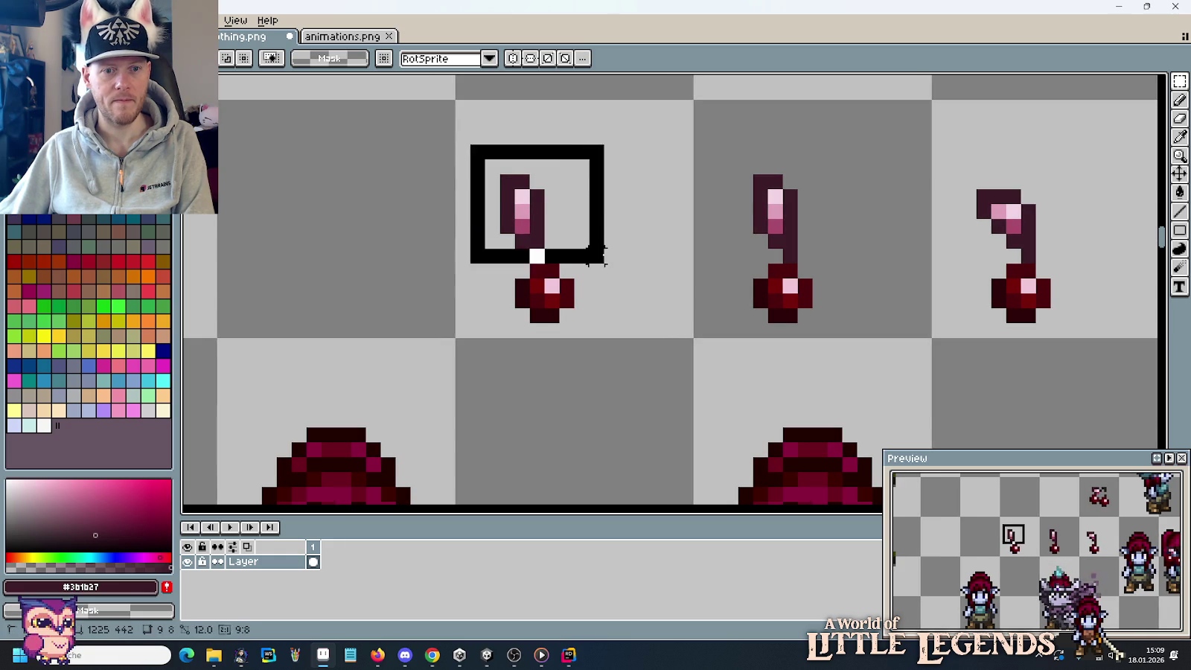
pyautogui.moveTo(461, 150); pyautogui.dragTo(601, 252)
pyautogui.press('Right')
pyautogui.press('Return')
pyautogui.moveTo(515, 145); pyautogui.dragTo(559, 249)
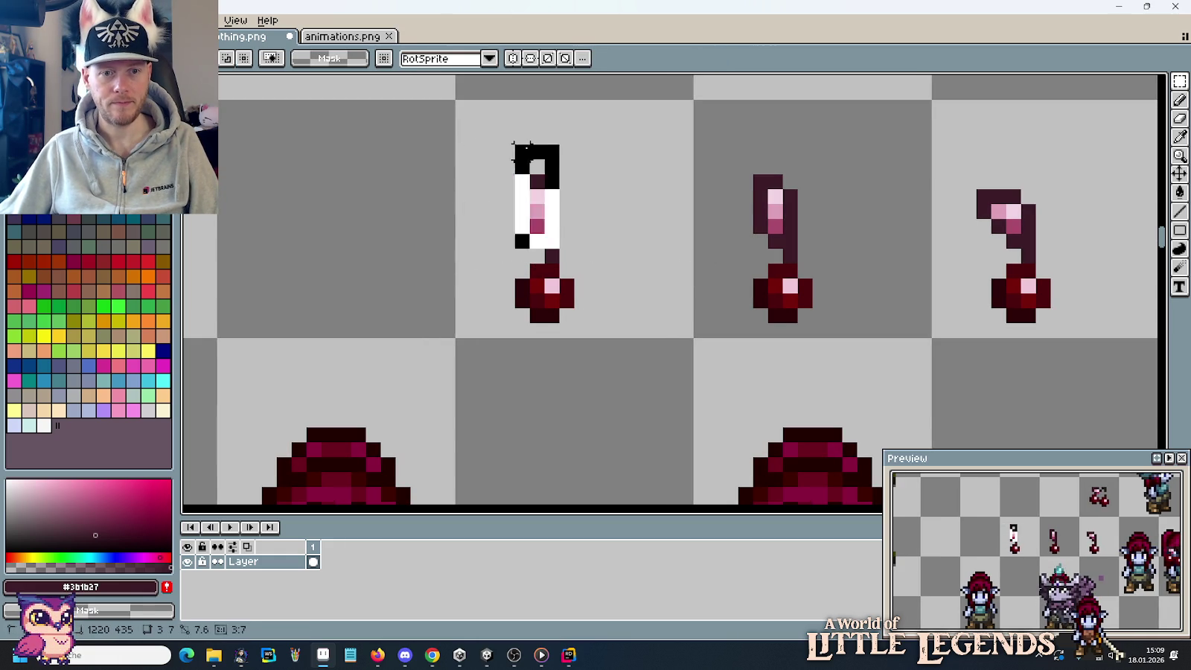
pyautogui.moveTo(547, 190); pyautogui.dragTo(532, 175)
pyautogui.press('Return')
# Pencil in dark pixels reconnecting the bent stem to the berry.
pyautogui.press('b')
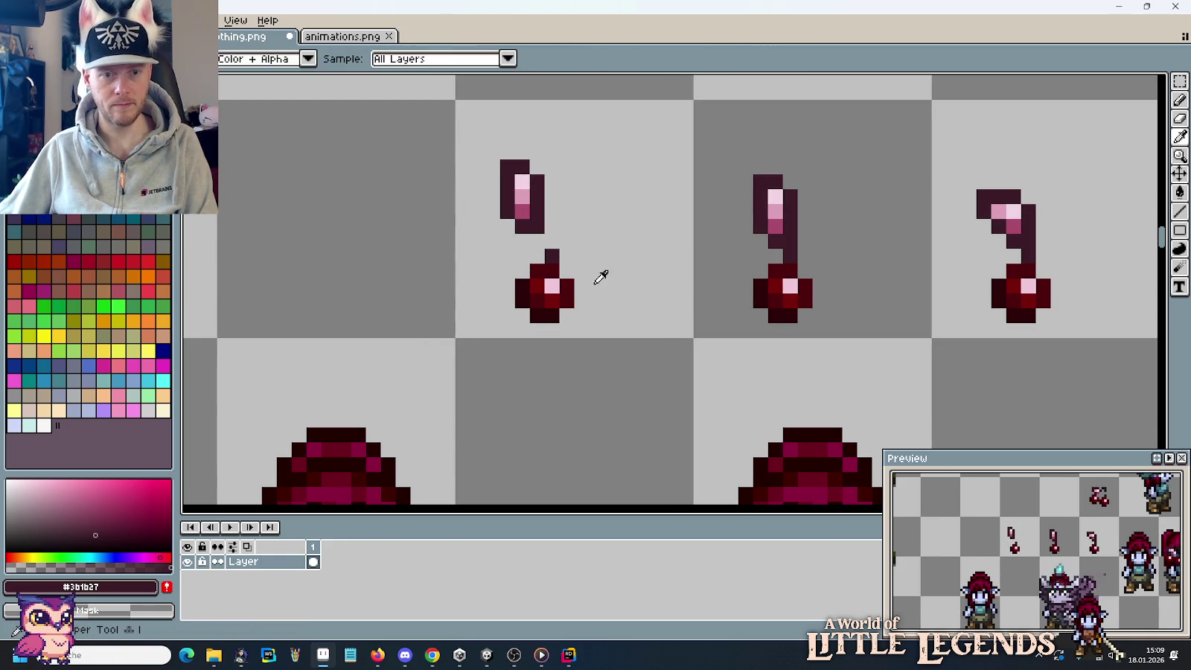
pyautogui.click(558, 242)
pyautogui.moveTo(547, 248); pyautogui.dragTo(536, 240)
pyautogui.click(580, 270)
pyautogui.scroll(-4, 591, 270)
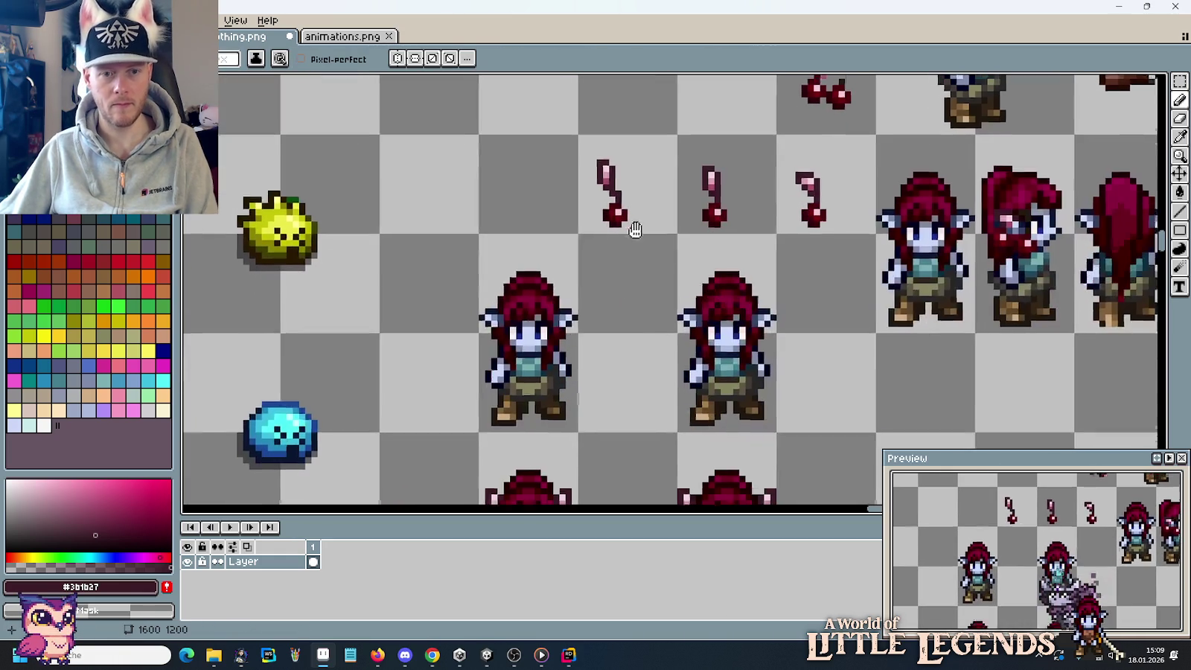
# Copy the reshaped cherry onto the left elf, flip it horizontally, and place it beside her head.
pyautogui.press('m')
pyautogui.moveTo(632, 200); pyautogui.dragTo(640, 201)
pyautogui.moveTo(557, 248); pyautogui.dragTo(526, 305)
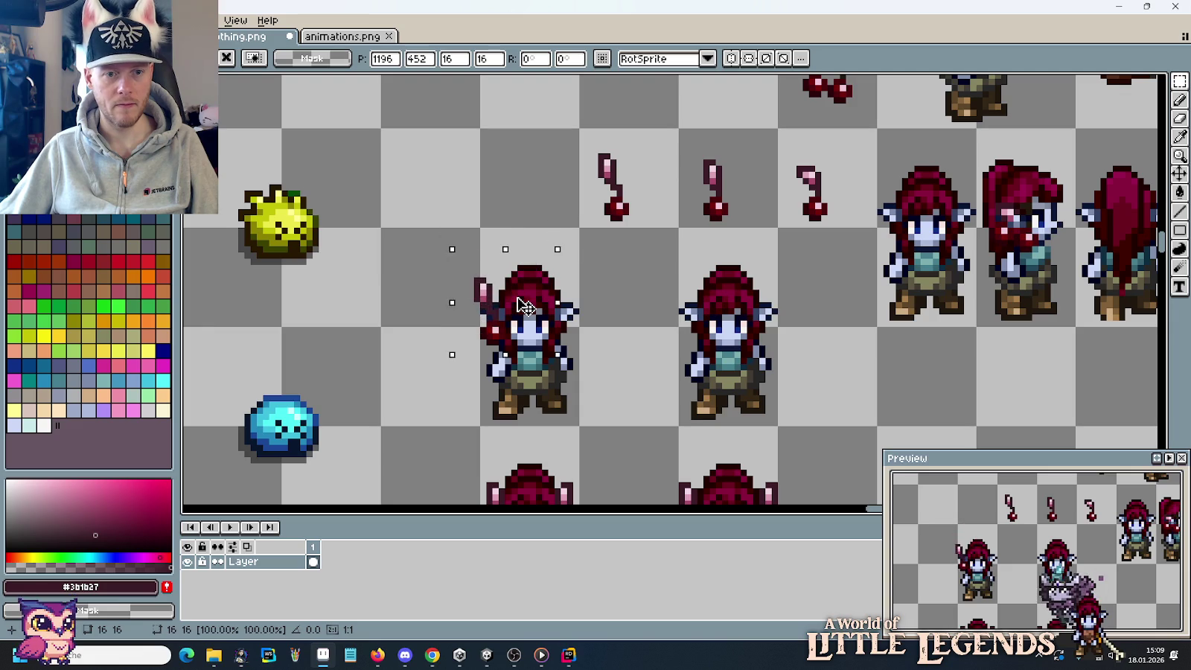
pyautogui.scroll(-3, 526, 305)
pyautogui.press('Right')
pyautogui.press('Right')
pyautogui.press('Right')
pyautogui.press('Right')
pyautogui.press('Right')
pyautogui.press('Right')
pyautogui.click(41, 20)
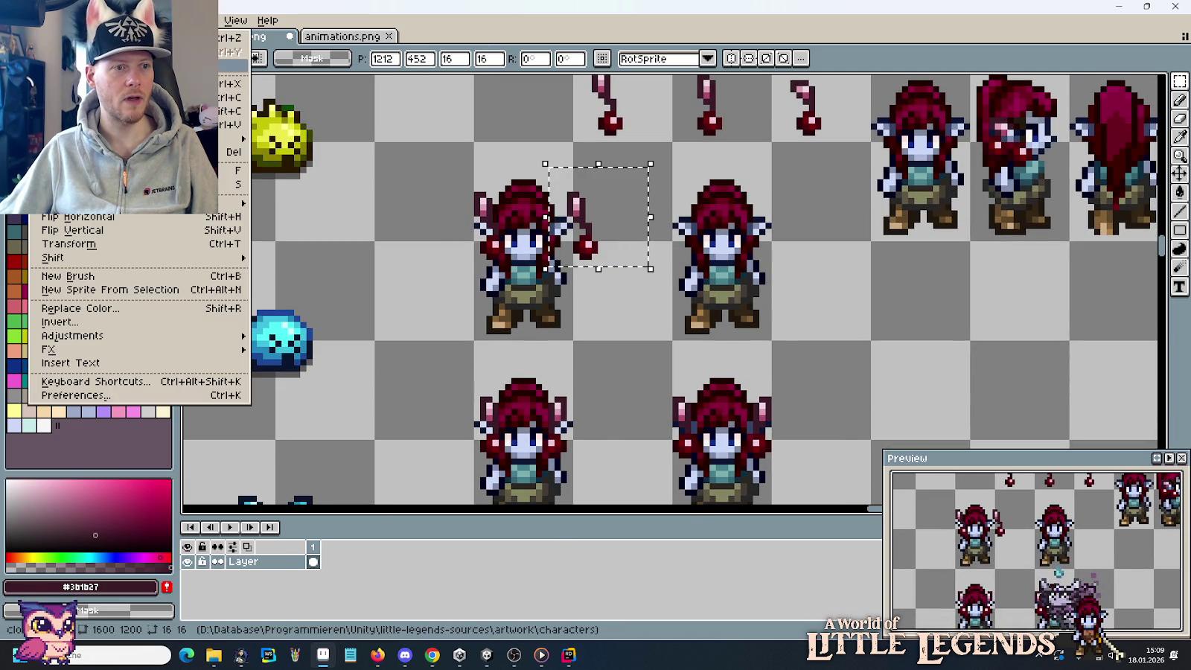
pyautogui.click(111, 213)
pyautogui.moveTo(615, 247); pyautogui.dragTo(560, 247)
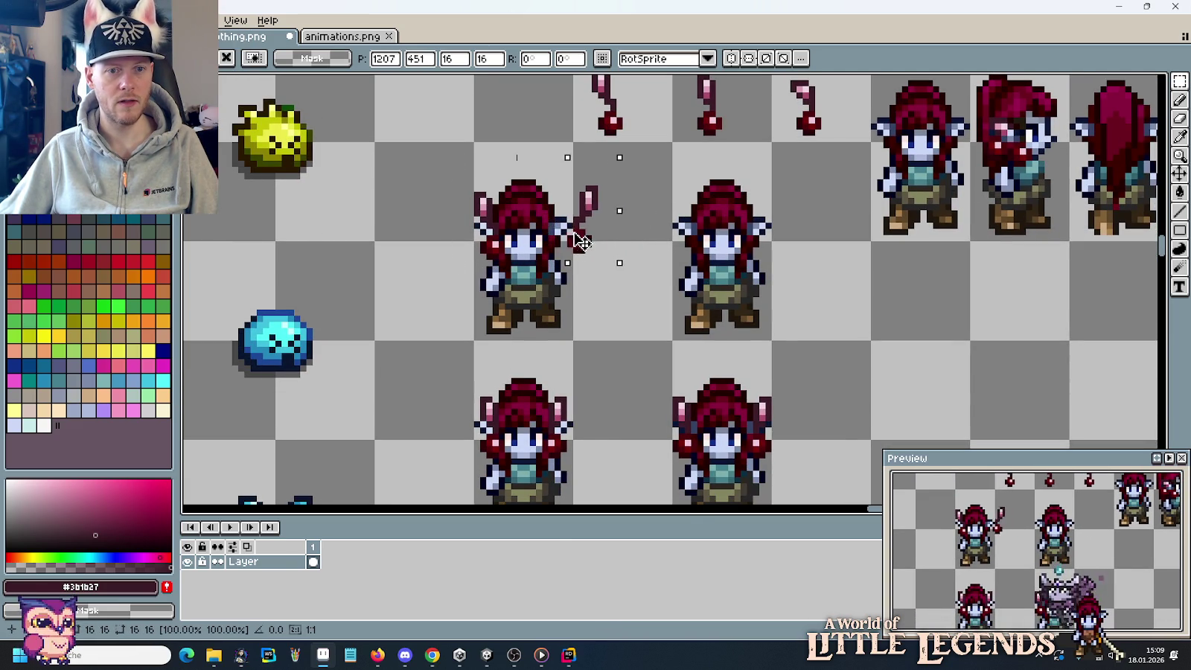
pyautogui.click(630, 276)
pyautogui.scroll(-2, 629, 281)
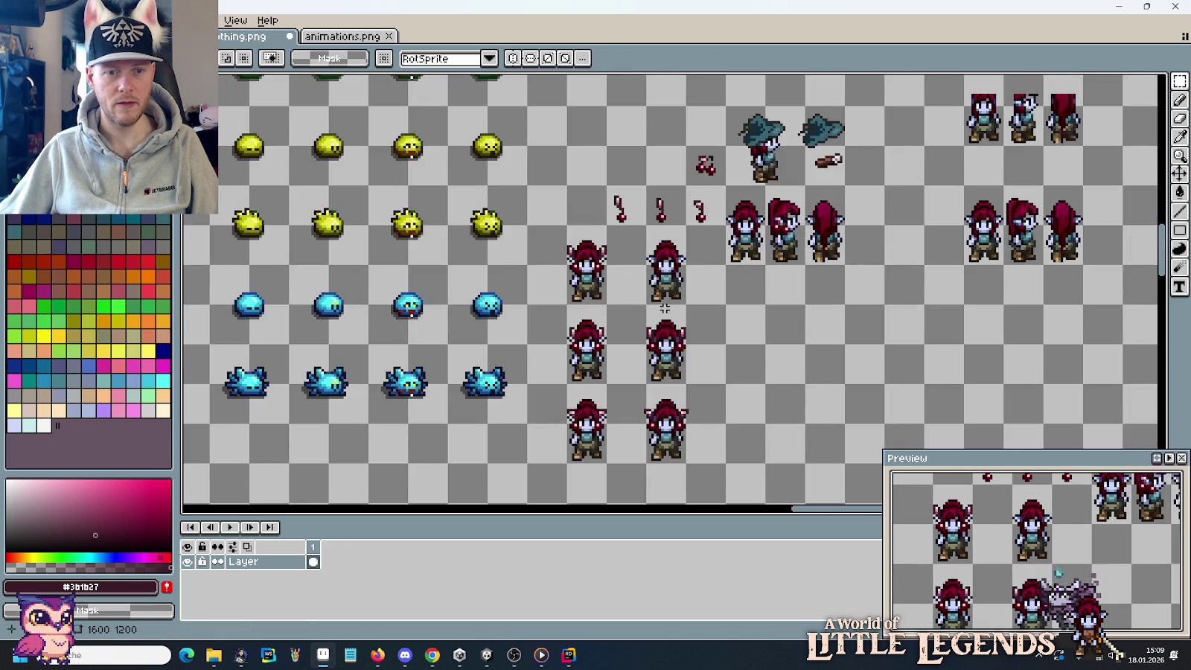
# Erase the two top elf copies from the sheet.
pyautogui.moveTo(665, 308); pyautogui.dragTo(659, 282)
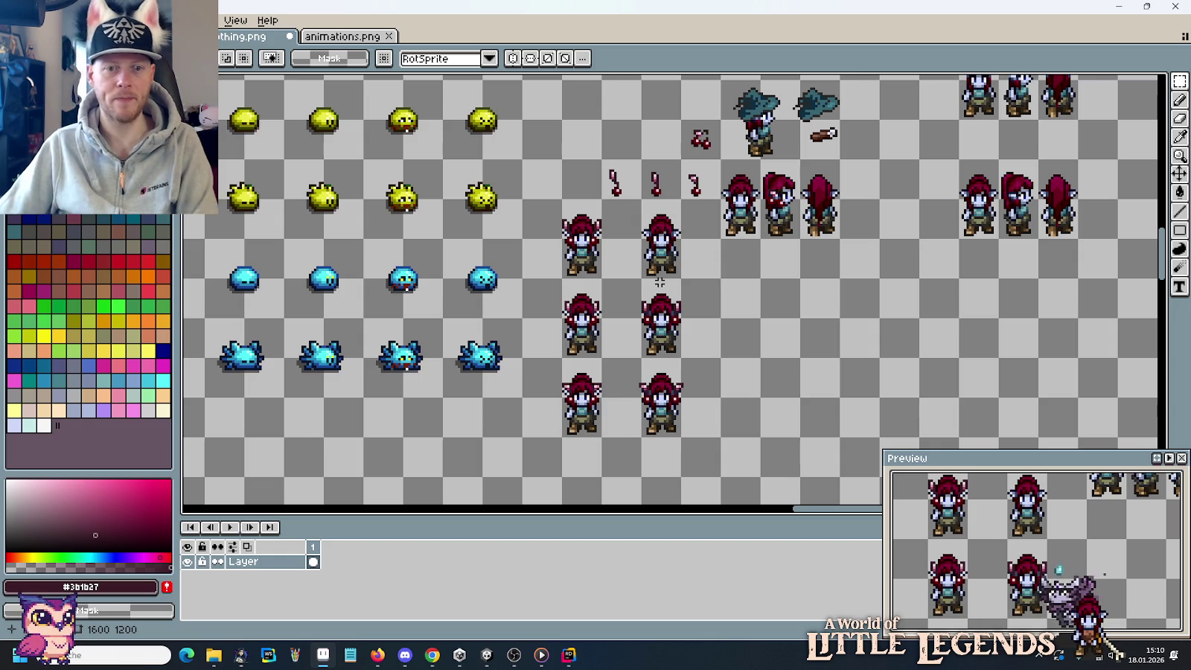
pyautogui.moveTo(550, 292); pyautogui.dragTo(608, 340)
pyautogui.click(771, 322)
pyautogui.moveTo(680, 277); pyautogui.dragTo(563, 202)
pyautogui.press('Delete')
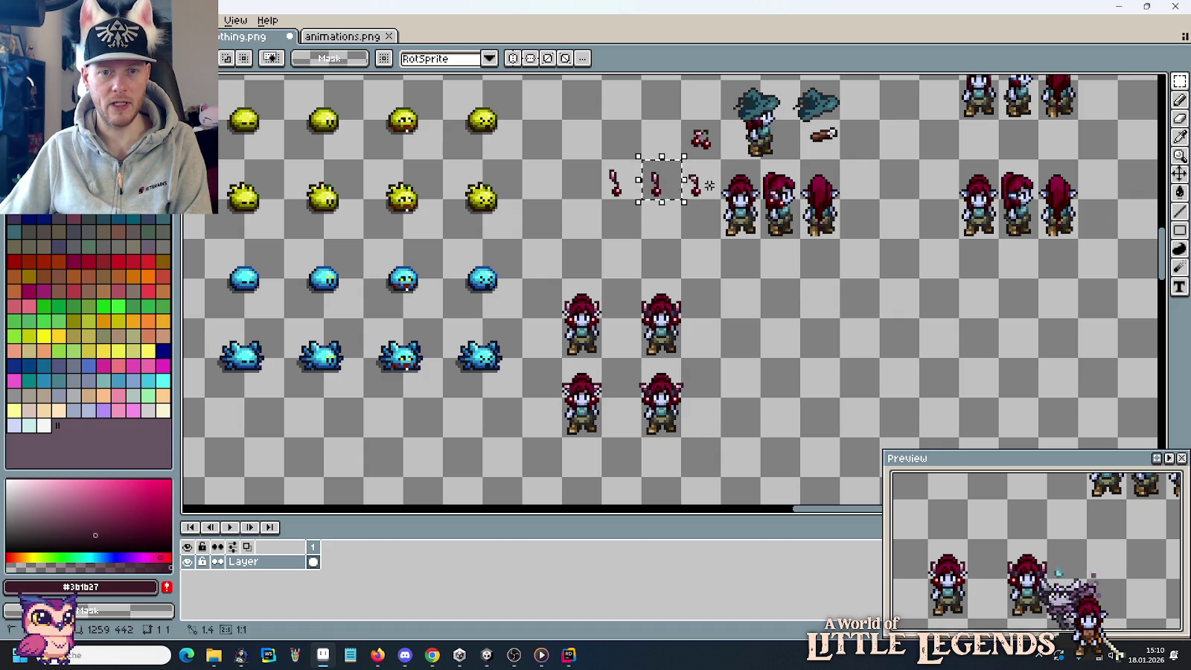
pyautogui.hotkey('ctrl', 'd')
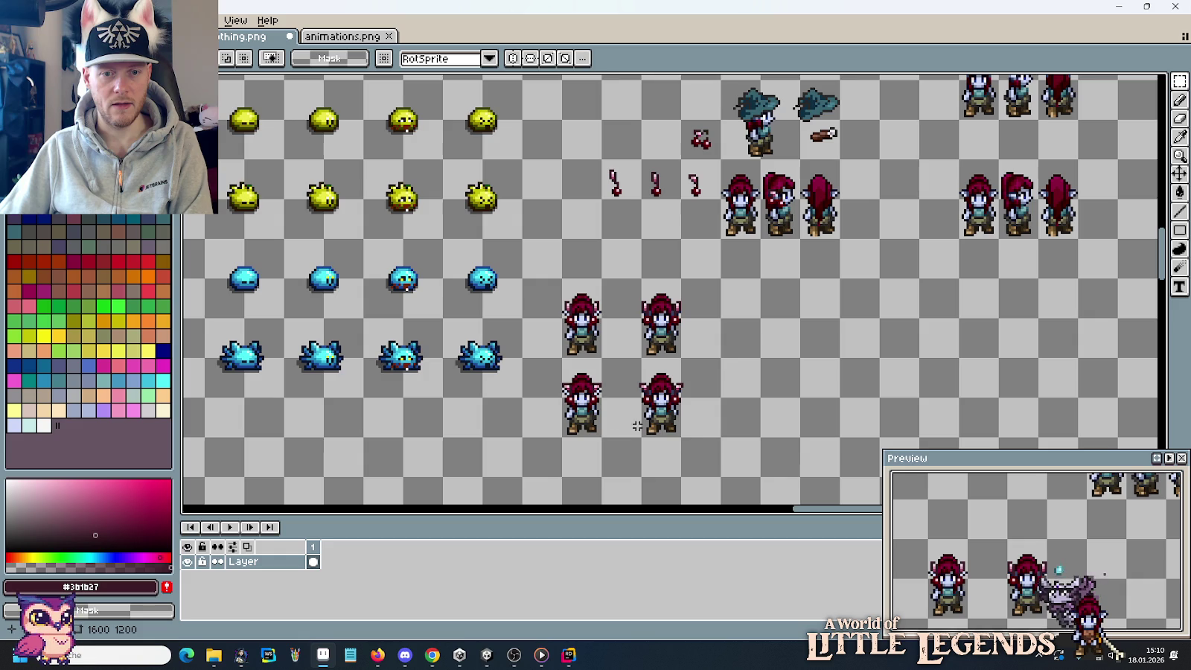
# Delete the lower-left and upper-right elf copies.
pyautogui.moveTo(720, 439); pyautogui.dragTo(561, 361)
pyautogui.click(513, 437)
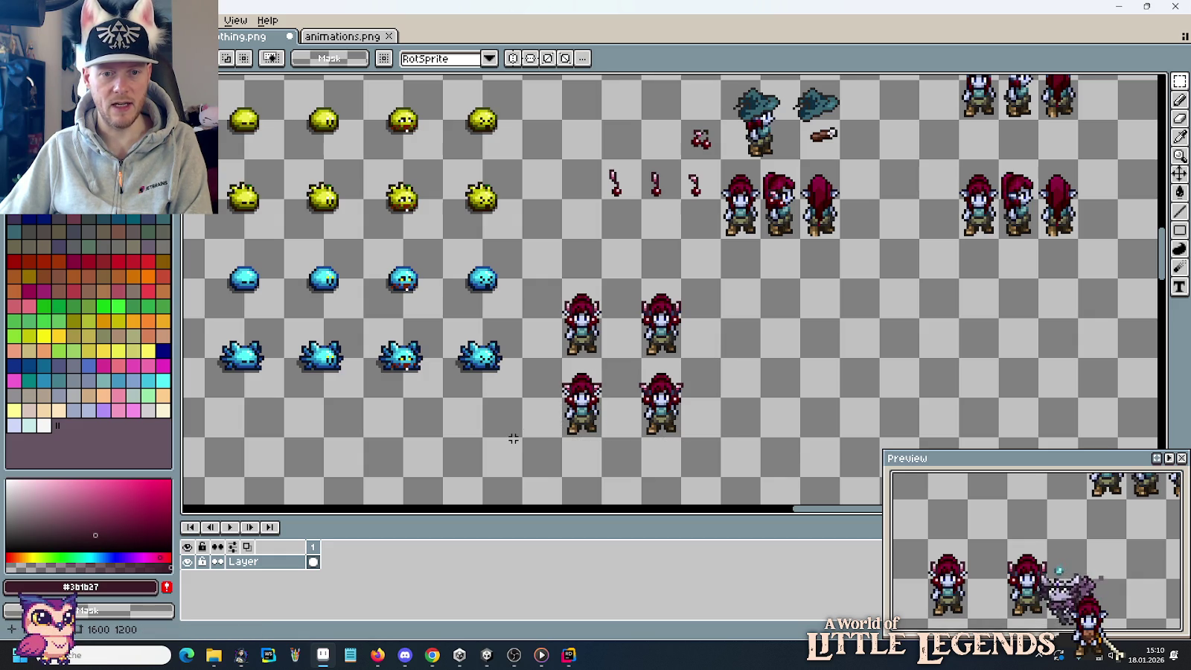
pyautogui.moveTo(643, 368); pyautogui.dragTo(710, 441)
pyautogui.click(711, 441)
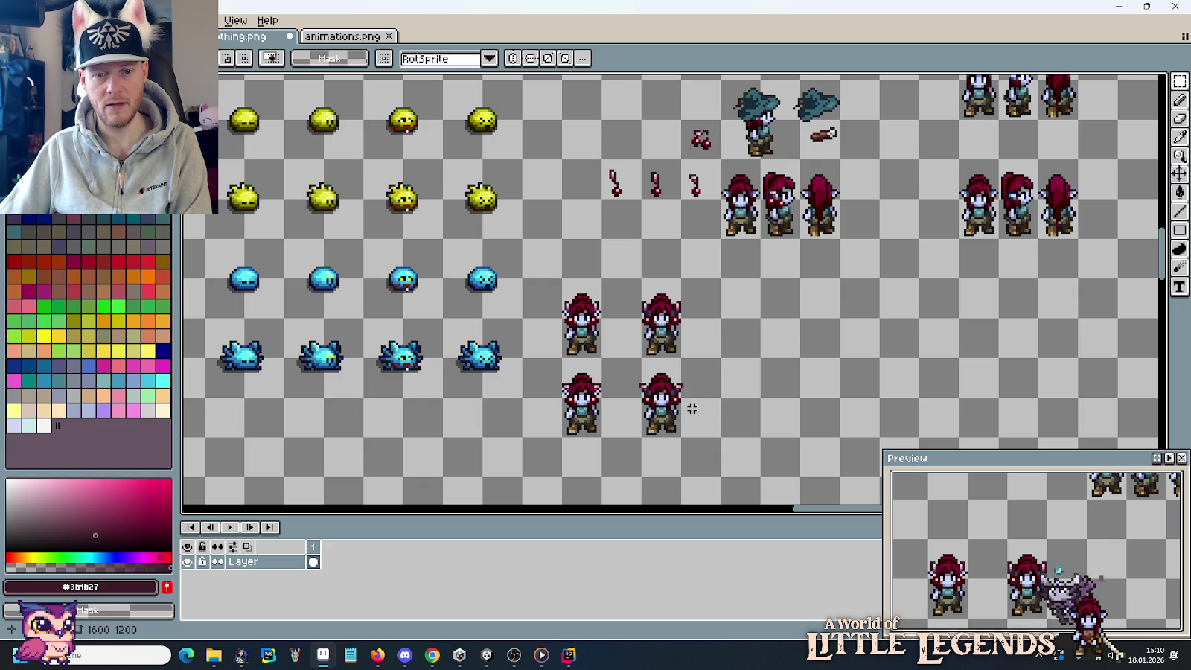
pyautogui.moveTo(561, 358); pyautogui.dragTo(602, 439)
pyautogui.press('Delete')
pyautogui.moveTo(641, 280); pyautogui.dragTo(681, 357)
pyautogui.press('Delete')
# Move the remaining upper elf down beside the other elf.
pyautogui.moveTo(561, 278); pyautogui.dragTo(603, 359)
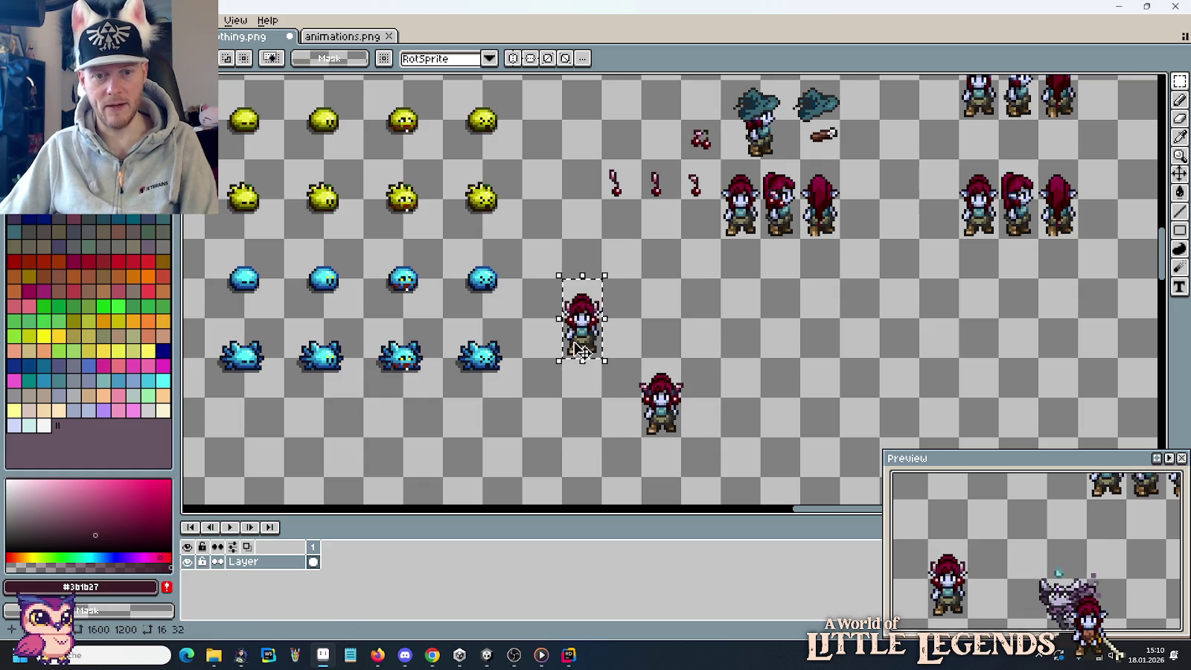
pyautogui.moveTo(581, 320); pyautogui.dragTo(581, 402)
pyautogui.hotkey('ctrl', 'd')
pyautogui.moveTo(629, 354); pyautogui.dragTo(697, 432)
pyautogui.hotkey('ctrl', 'd')
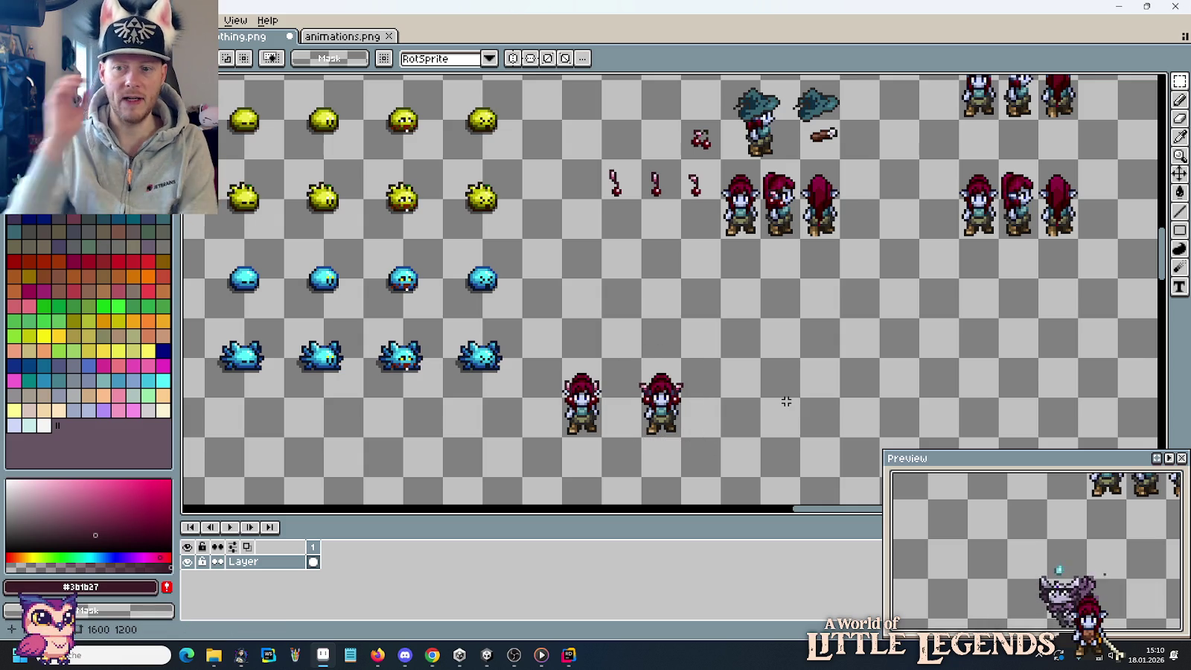
pyautogui.scroll(3, 718, 398)
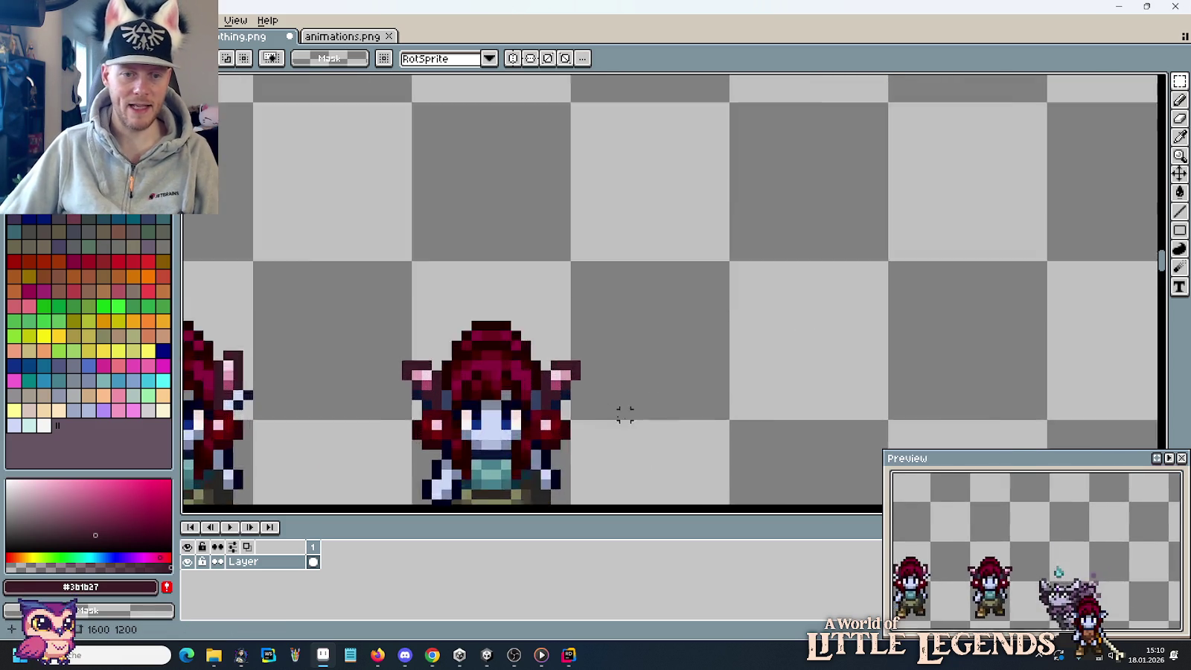
pyautogui.scroll(2, 625, 415)
pyautogui.scroll(1, 774, 331)
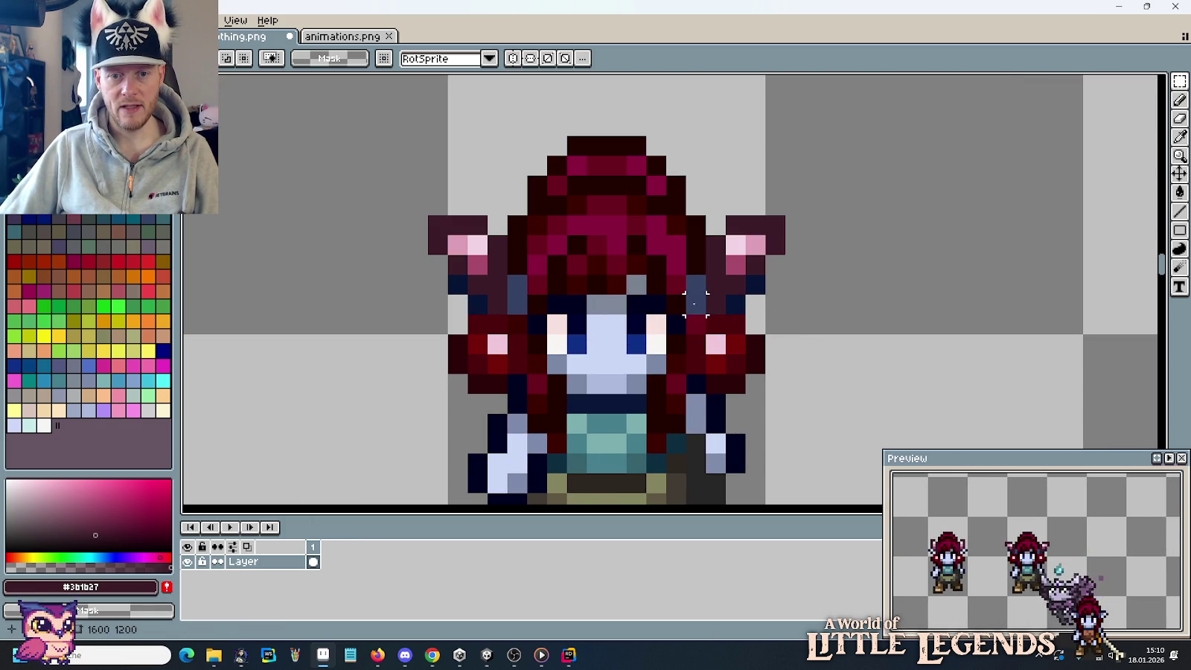
pyautogui.scroll(-1, 792, 303)
pyautogui.scroll(-1, 798, 308)
pyautogui.scroll(-1, 799, 309)
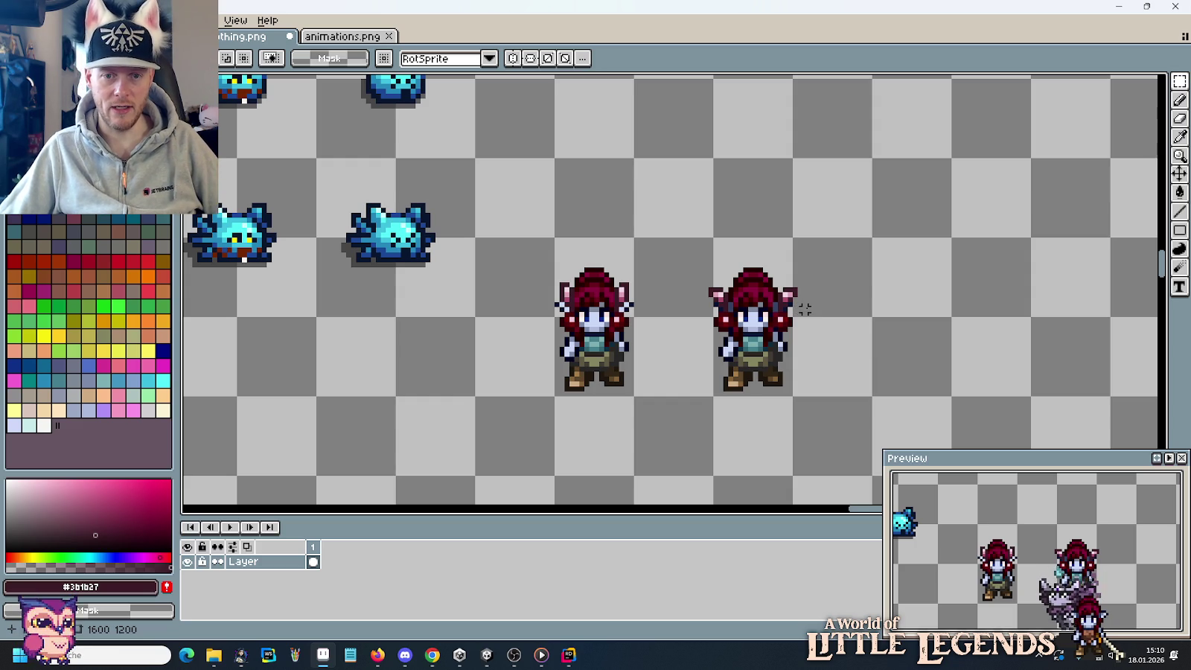
pyautogui.scroll(-1, 810, 309)
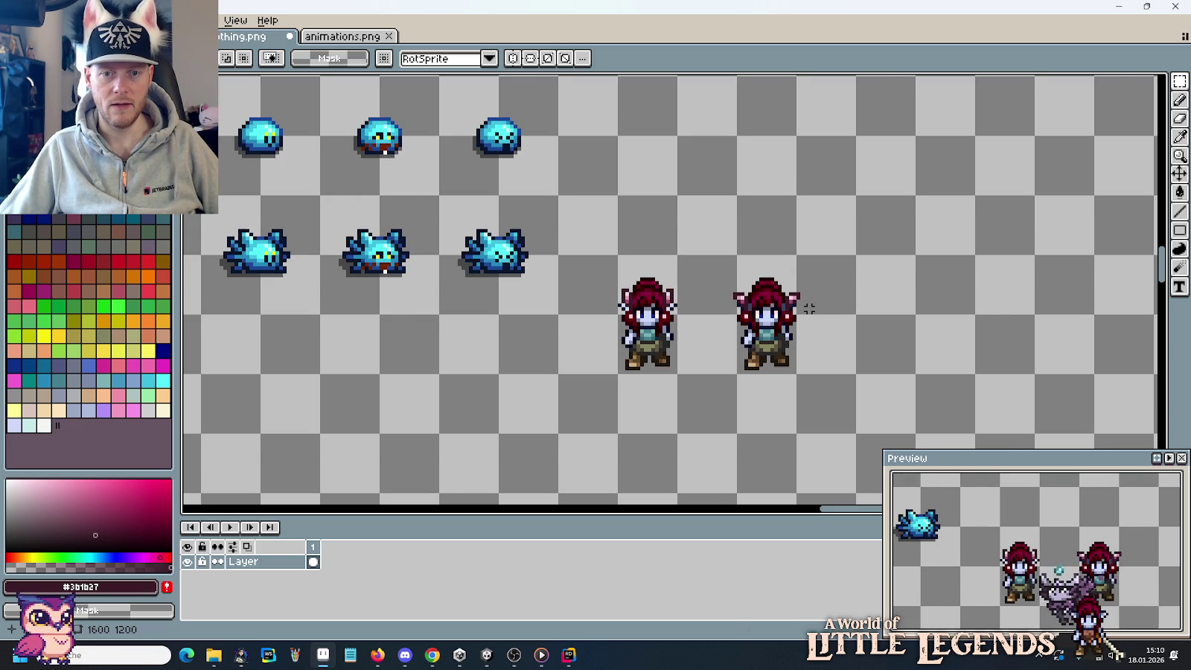
pyautogui.scroll(-1, 809, 308)
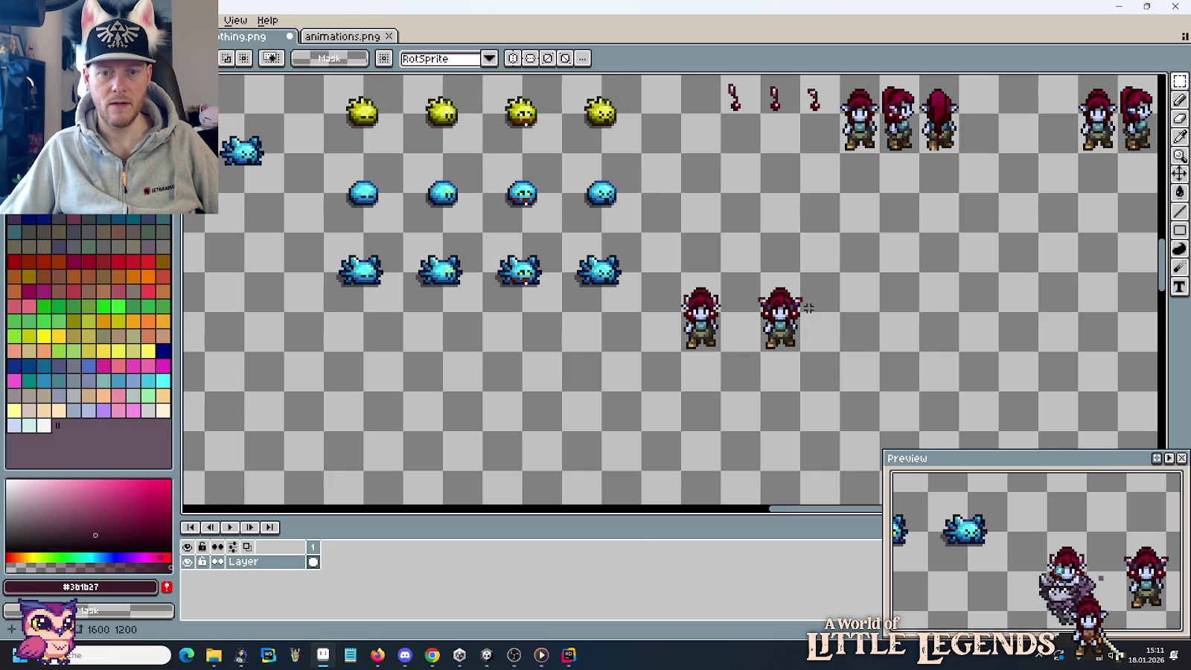
pyautogui.scroll(2, 809, 307)
pyautogui.scroll(2, 808, 307)
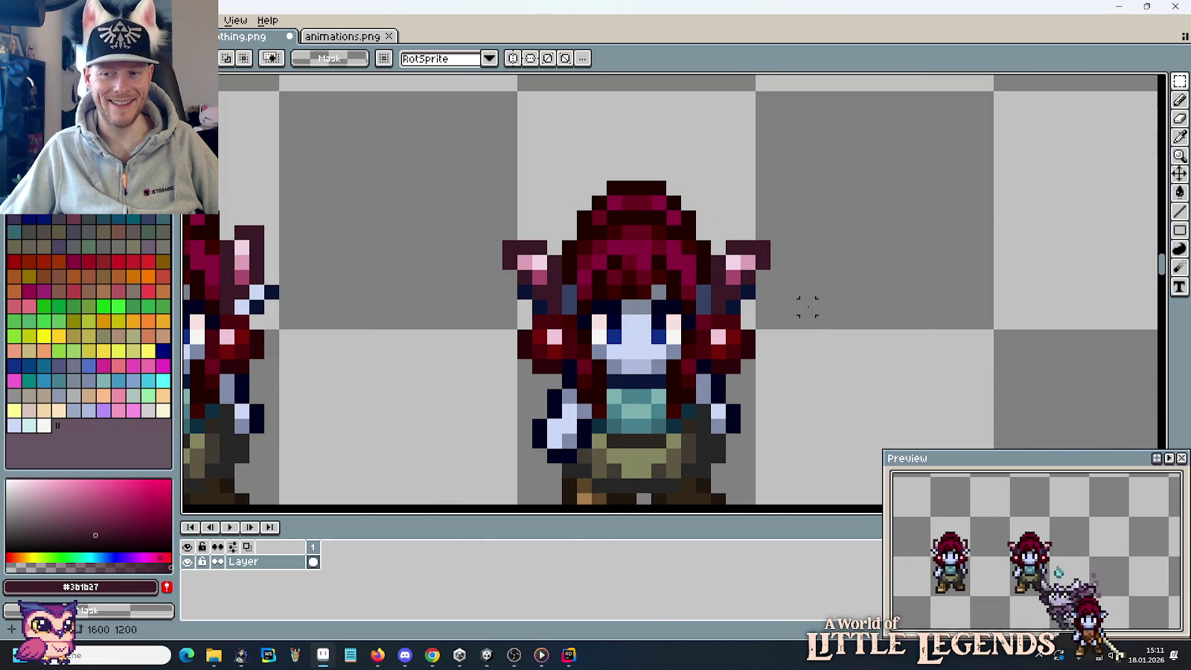
pyautogui.scroll(-3, 806, 306)
pyautogui.scroll(-1, 807, 305)
pyautogui.scroll(-2, 807, 306)
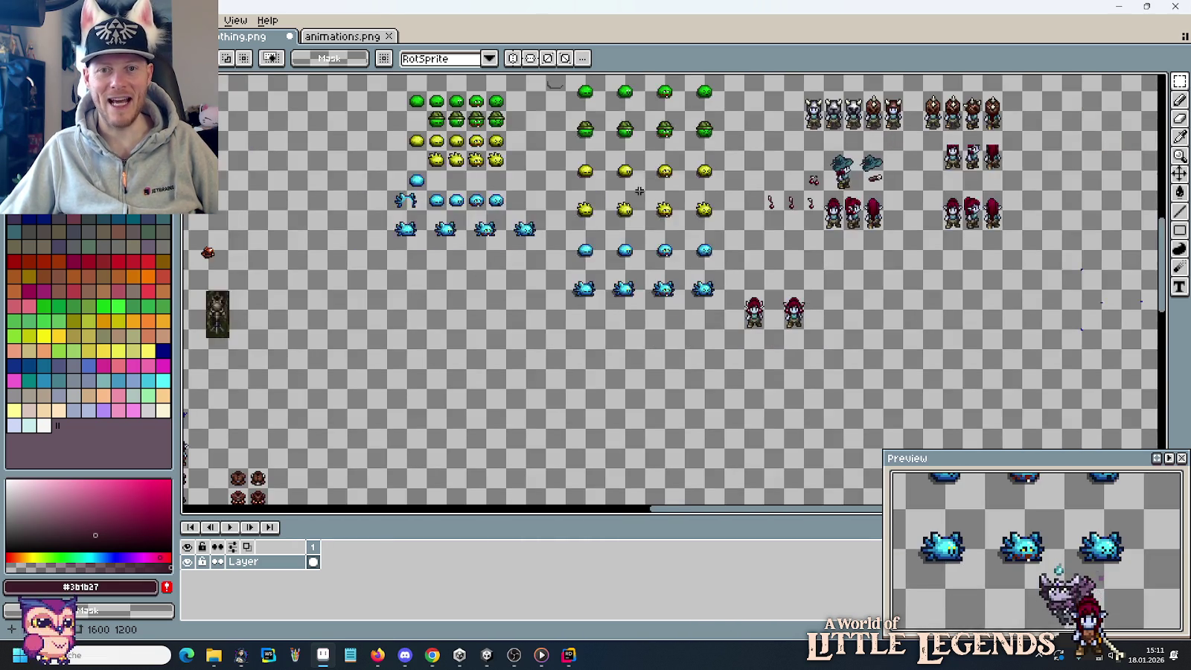
pyautogui.scroll(5, 633, 182)
pyautogui.hscroll(-5, 621, 171)
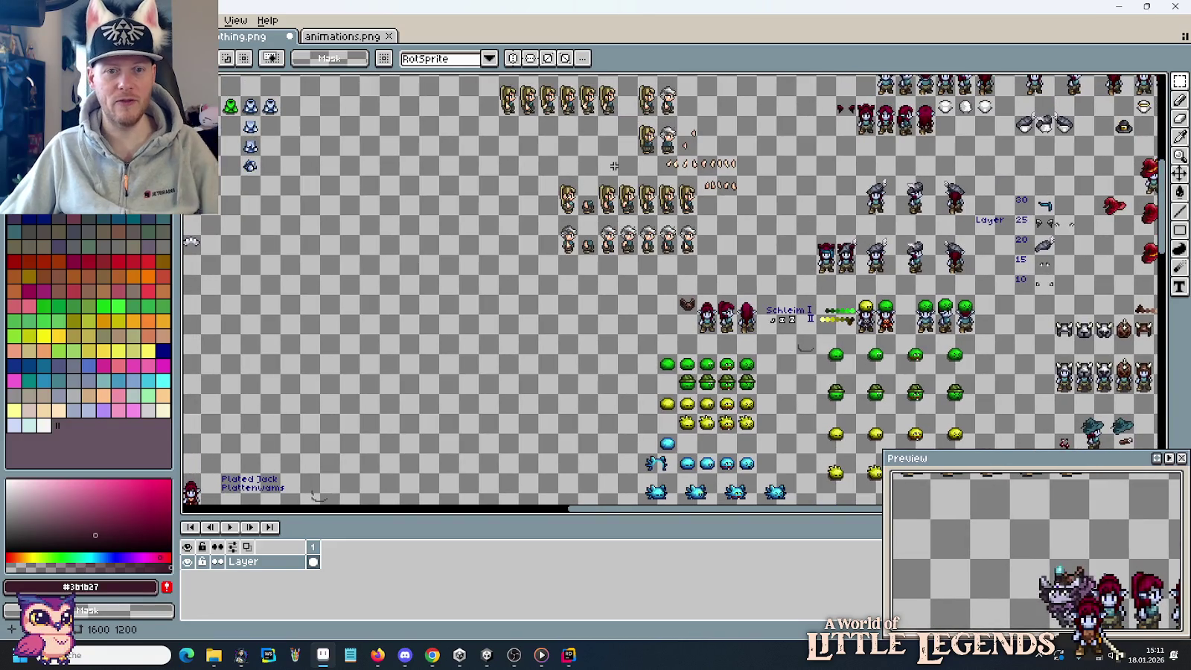
pyautogui.moveTo(614, 166); pyautogui.dragTo(670, 336)
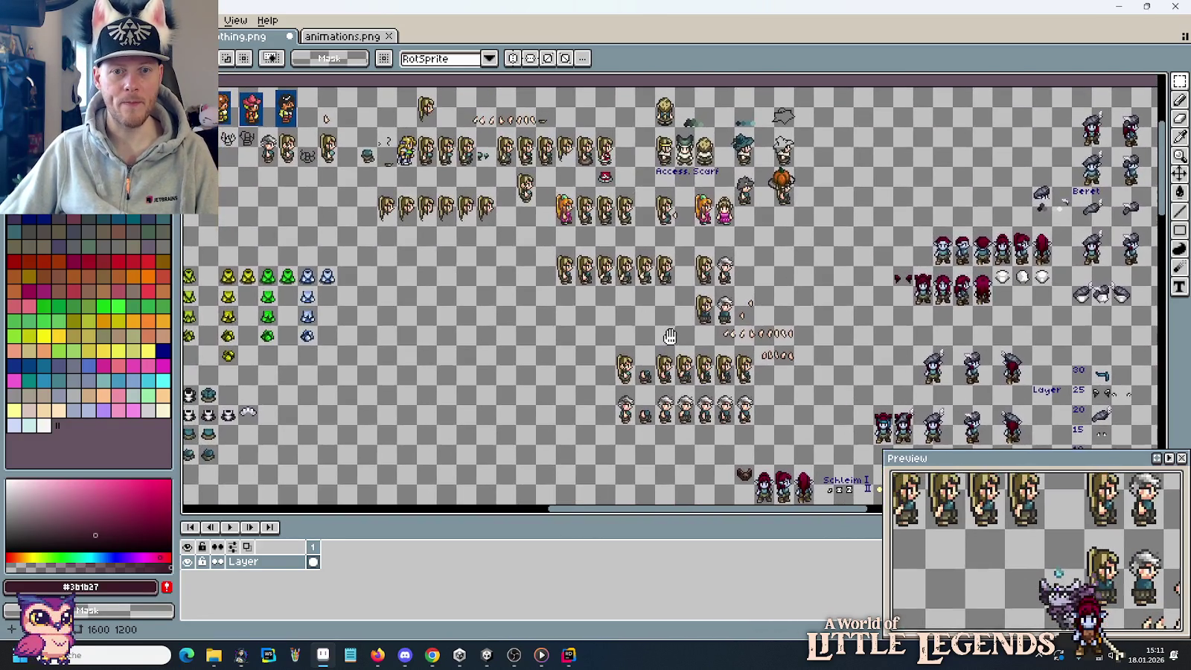
pyautogui.scroll(1, 722, 208)
pyautogui.scroll(2, 722, 209)
pyautogui.moveTo(733, 261); pyautogui.dragTo(722, 179)
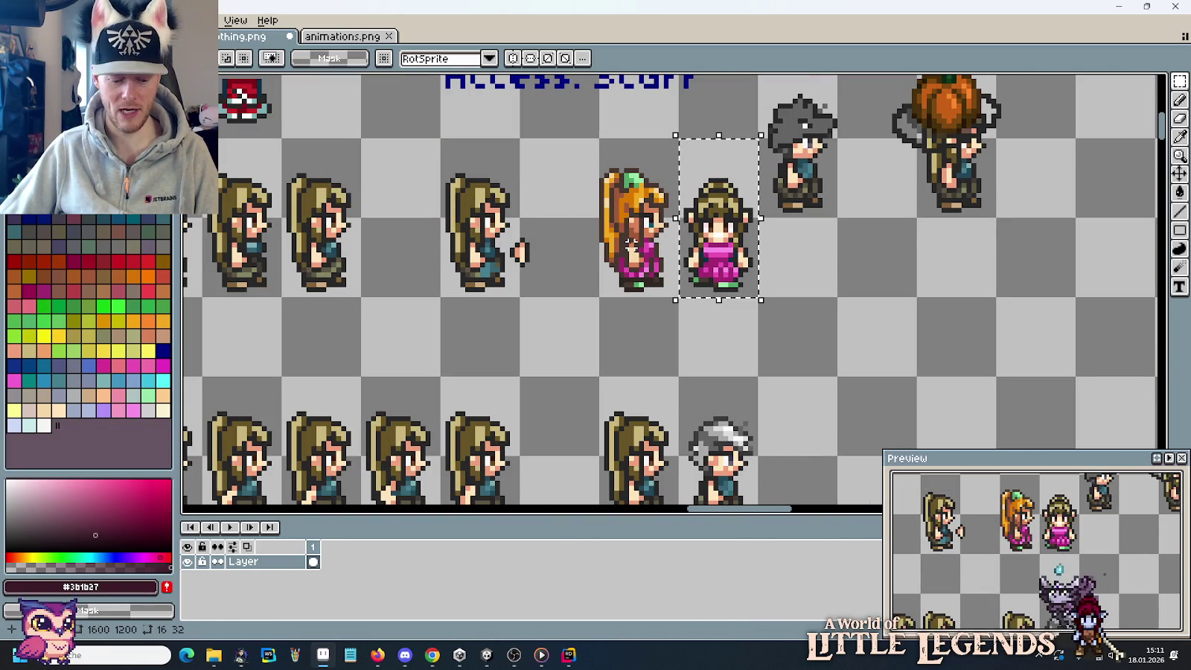
# Paste a copy of the pink-dress girl above the left elf.
pyautogui.scroll(-2, 629, 244)
pyautogui.scroll(-2, 618, 231)
pyautogui.scroll(3, 686, 228)
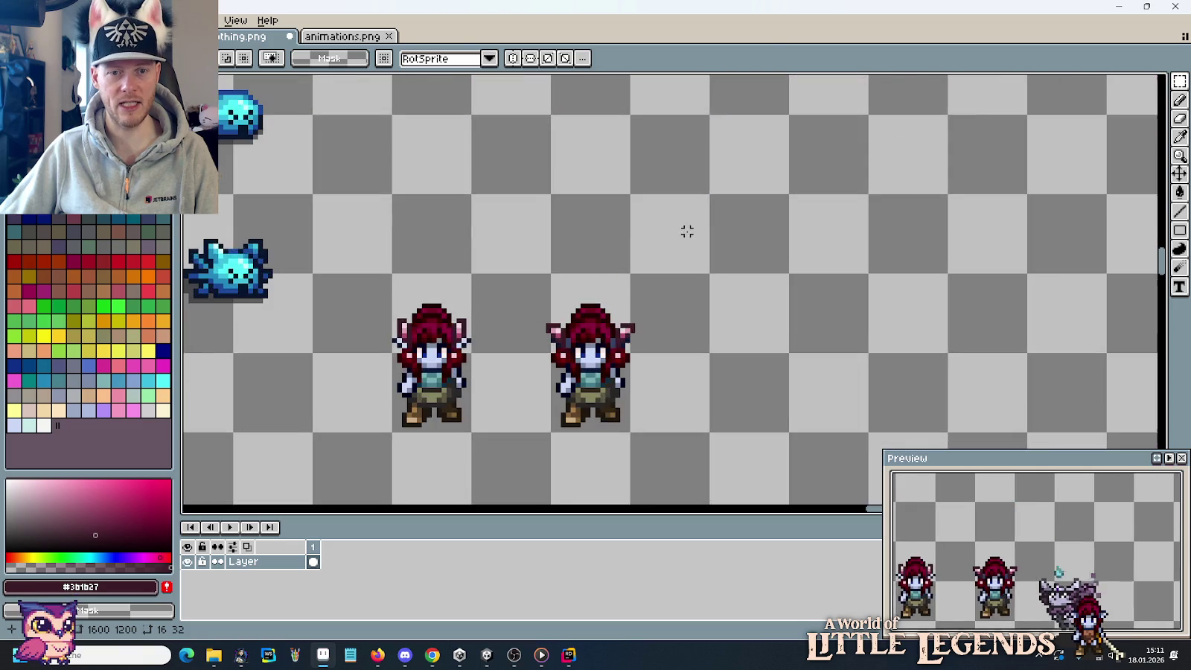
pyautogui.hotkey('ctrl', 'v')
pyautogui.moveTo(678, 299); pyautogui.dragTo(525, 314)
pyautogui.press('Return')
# Paste a second girl above the right elf and move a cherry stem below it.
pyautogui.hotkey('ctrl', 'd')
pyautogui.hotkey('ctrl', 'v')
pyautogui.press('Return')
pyautogui.moveTo(561, 186); pyautogui.dragTo(600, 346)
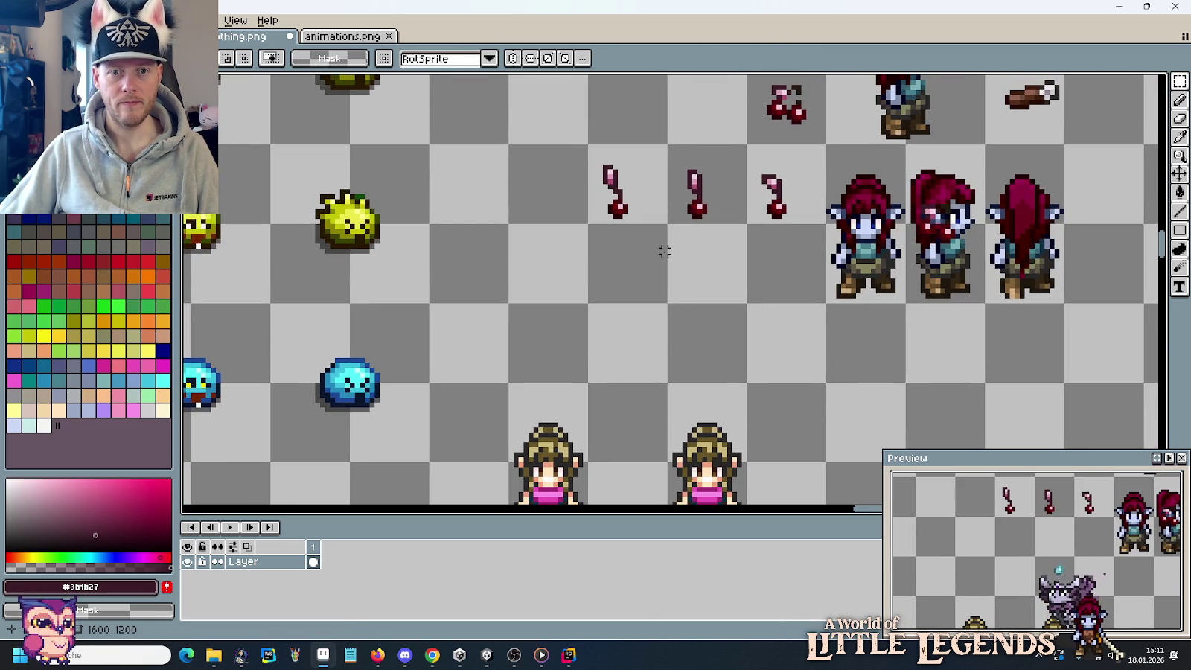
pyautogui.moveTo(704, 315)
pyautogui.mouseDown()
pyautogui.moveTo(694, 80)
pyautogui.moveTo(690, 318)
pyautogui.mouseUp()
pyautogui.moveTo(773, 152)
pyautogui.mouseDown()
pyautogui.moveTo(797, 505)
pyautogui.moveTo(718, 398)
pyautogui.moveTo(686, 391)
pyautogui.moveTo(755, 393)
pyautogui.mouseUp()
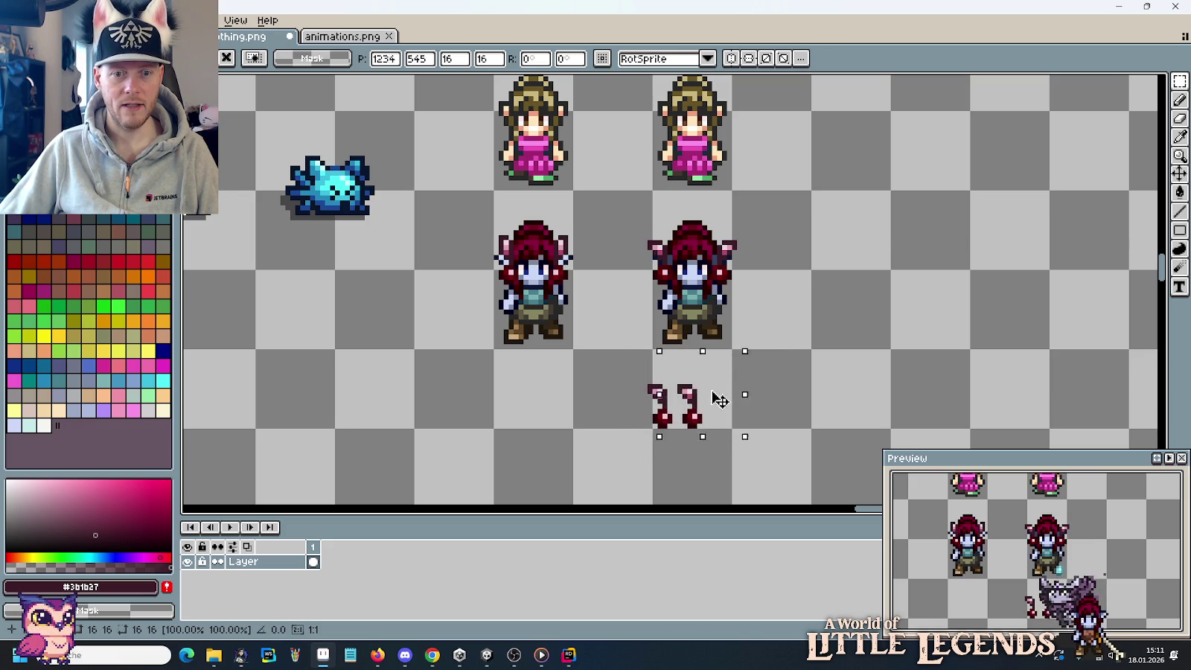
# Mirror the cherry stem into a pair and fit it onto the right girl's hair.
pyautogui.click(37, 20)
pyautogui.click(108, 219)
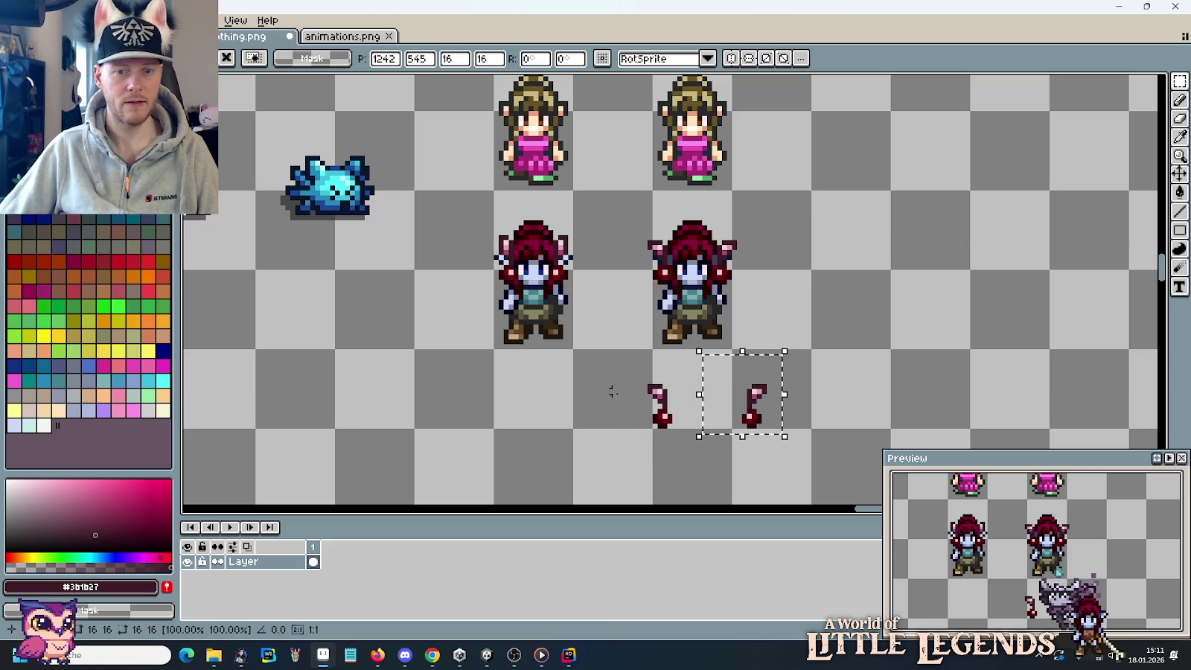
pyautogui.moveTo(758, 417); pyautogui.dragTo(727, 422)
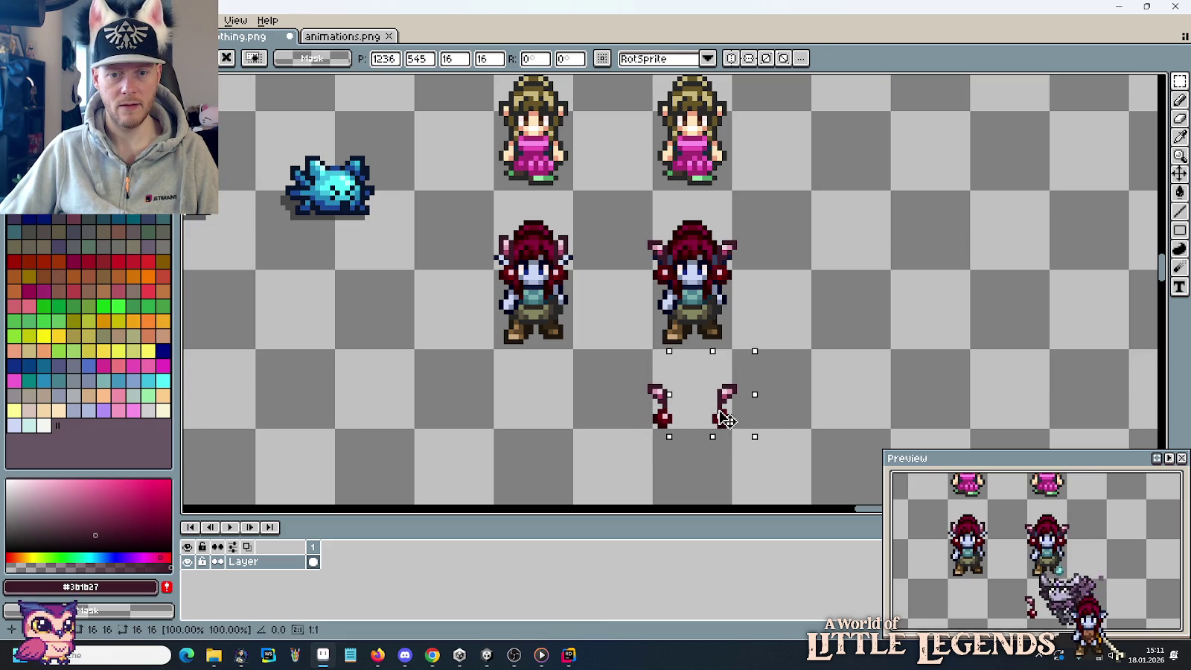
pyautogui.moveTo(604, 371)
pyautogui.mouseDown()
pyautogui.moveTo(785, 441)
pyautogui.moveTo(763, 303)
pyautogui.mouseUp()
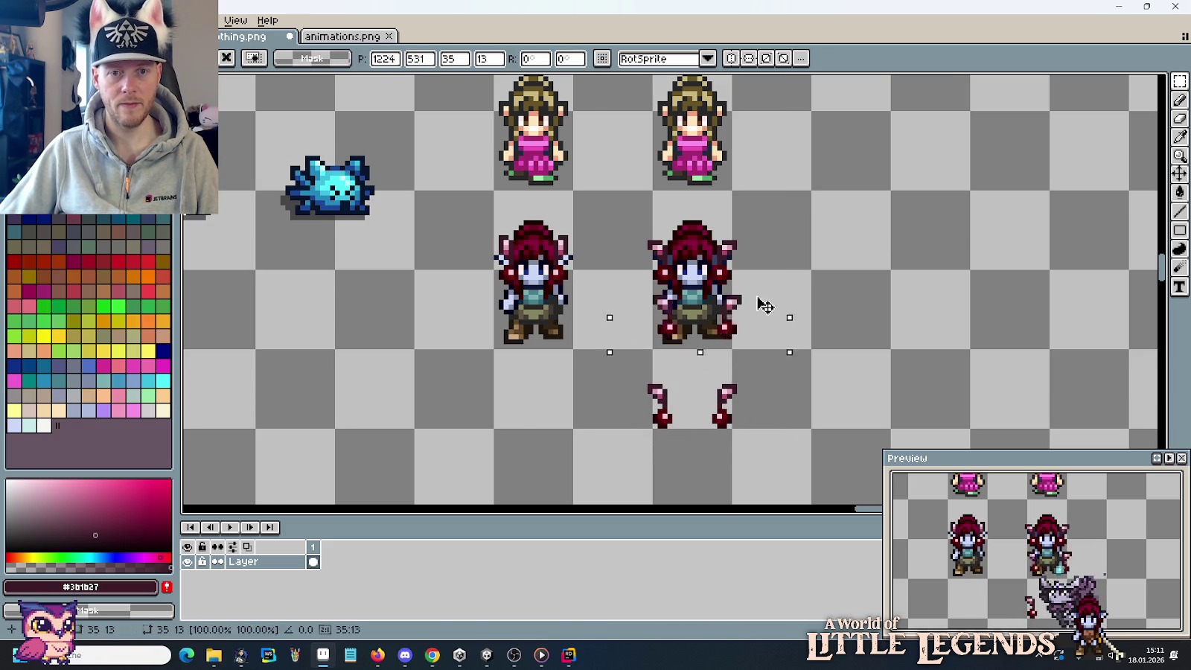
pyautogui.scroll(2, 763, 303)
pyautogui.moveTo(763, 216); pyautogui.dragTo(840, 321)
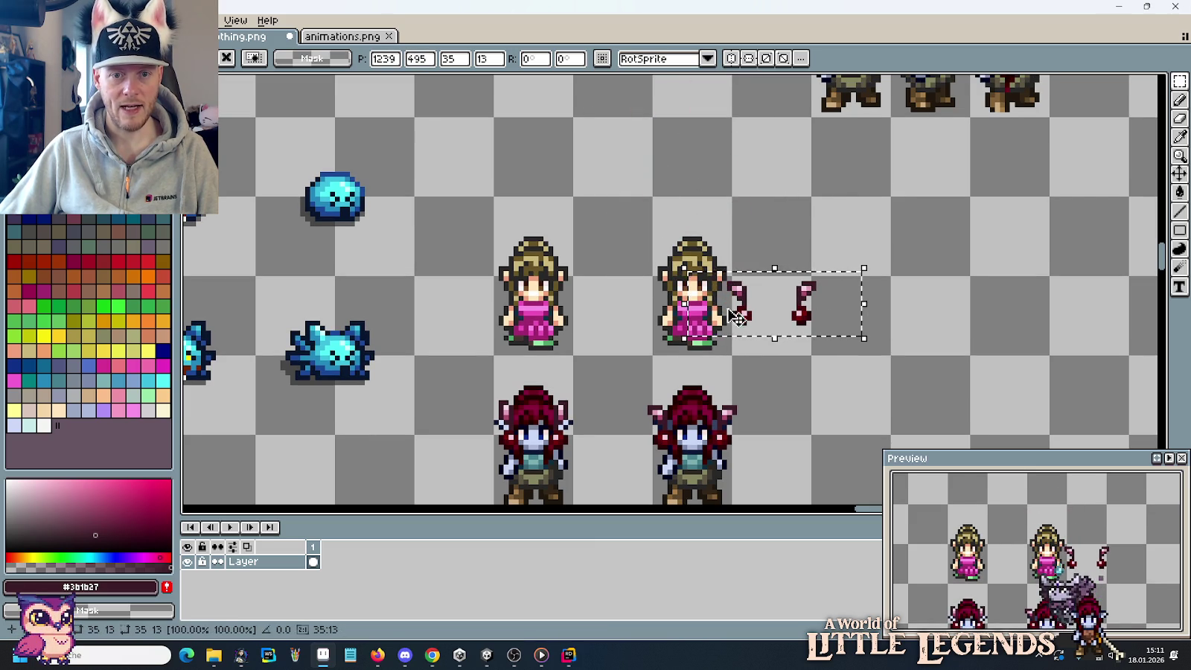
pyautogui.moveTo(773, 323); pyautogui.dragTo(687, 297)
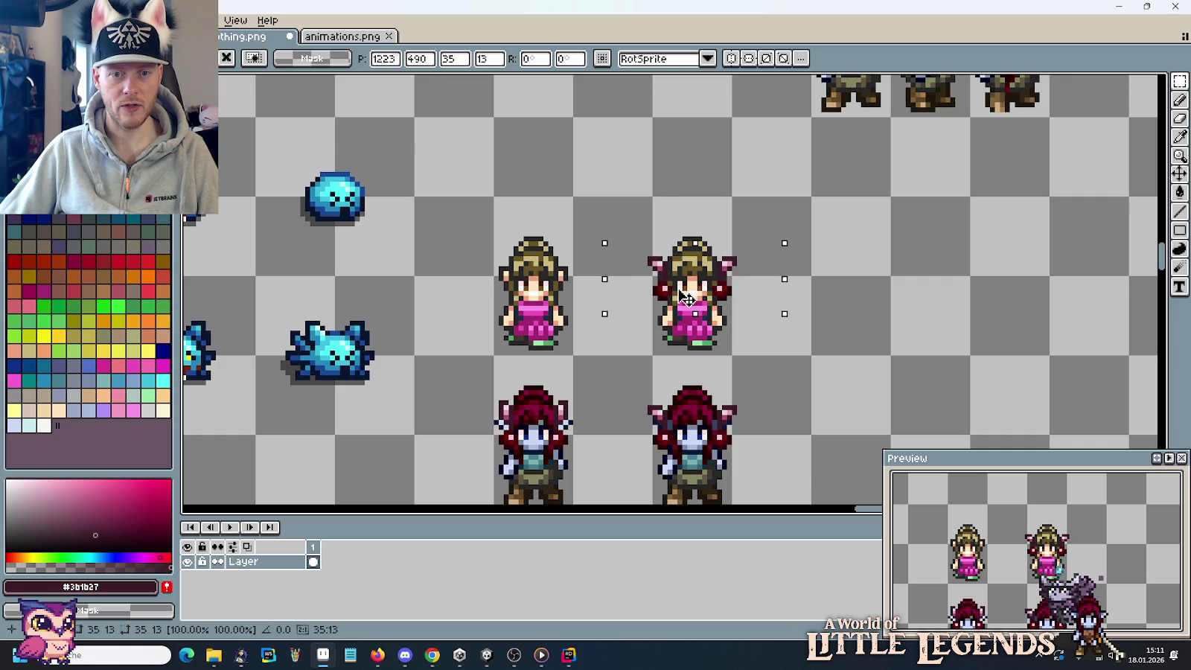
pyautogui.click(832, 337)
# Move the middle cherry stem below the left elf.
pyautogui.moveTo(683, 181); pyautogui.dragTo(724, 390)
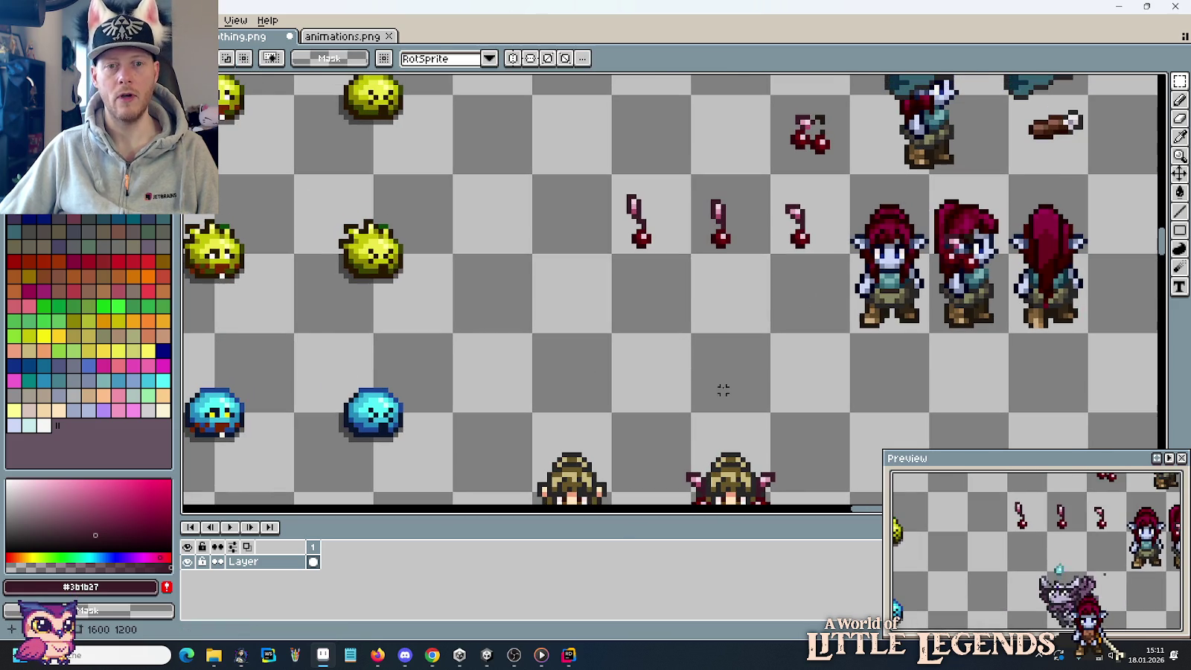
pyautogui.moveTo(691, 172); pyautogui.dragTo(771, 253)
pyautogui.moveTo(725, 216)
pyautogui.mouseDown()
pyautogui.moveTo(750, 473)
pyautogui.moveTo(555, 420)
pyautogui.moveTo(599, 422)
pyautogui.mouseUp()
# Mirror the left elf's stem into a pair and stamp it onto the left girl's hair.
pyautogui.click(43, 20)
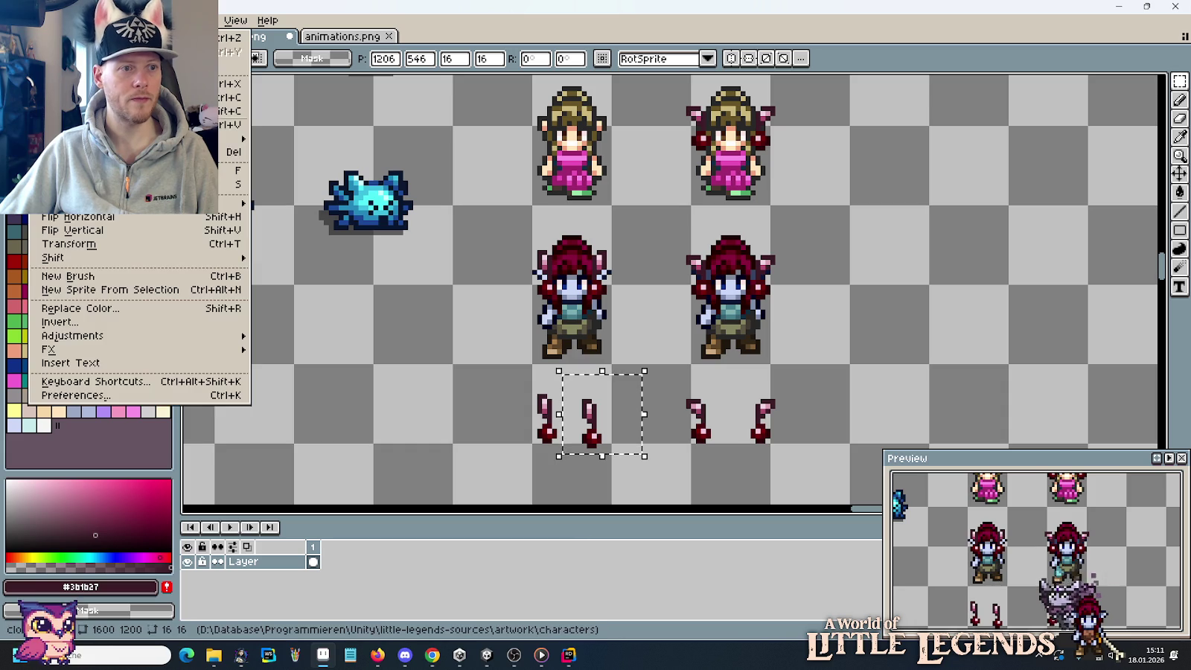
pyautogui.click(119, 218)
pyautogui.click(673, 450)
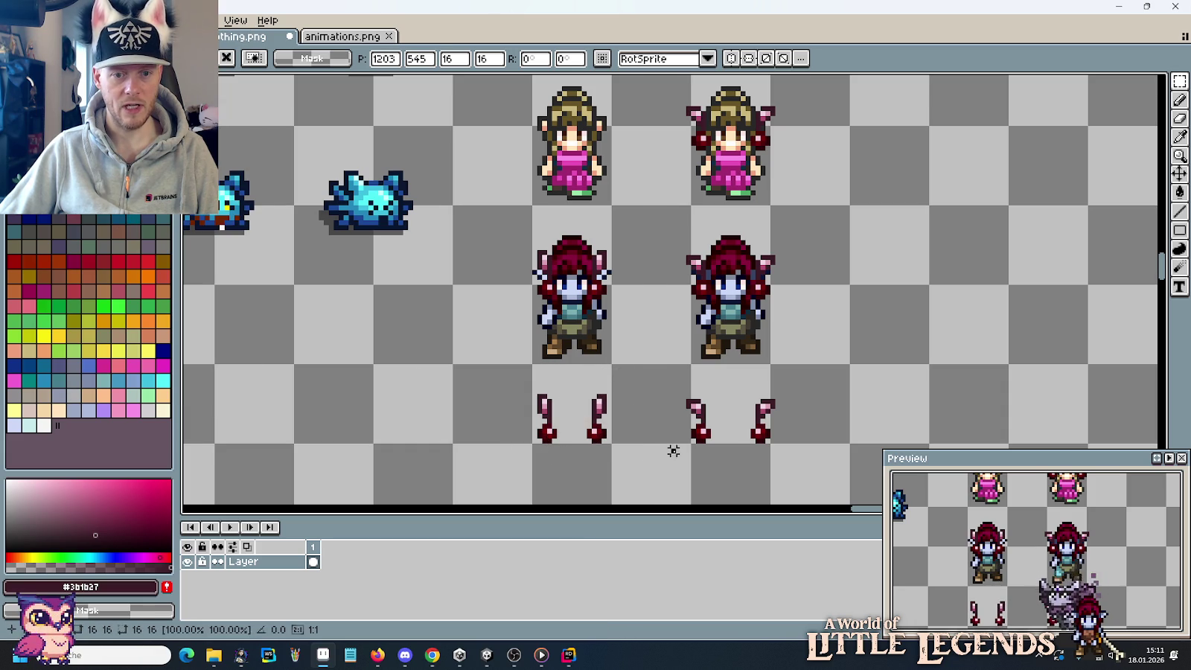
pyautogui.moveTo(585, 420)
pyautogui.mouseDown()
pyautogui.moveTo(590, 428)
pyautogui.moveTo(586, 138)
pyautogui.mouseUp()
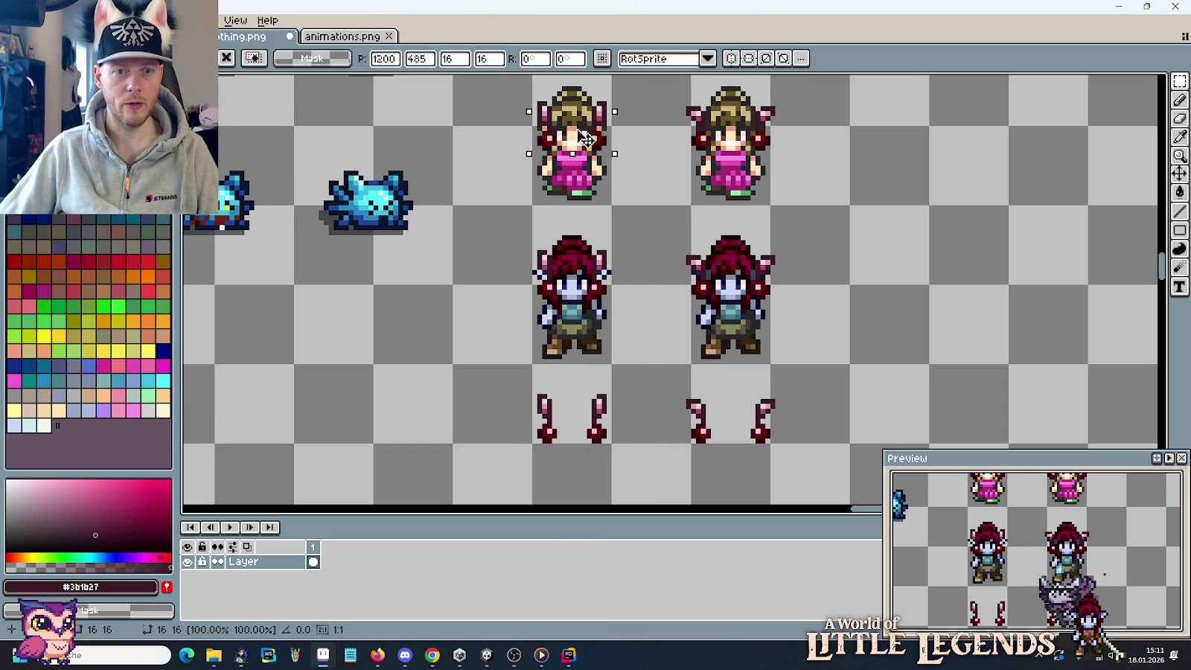
pyautogui.click(588, 203)
pyautogui.scroll(-1, 588, 203)
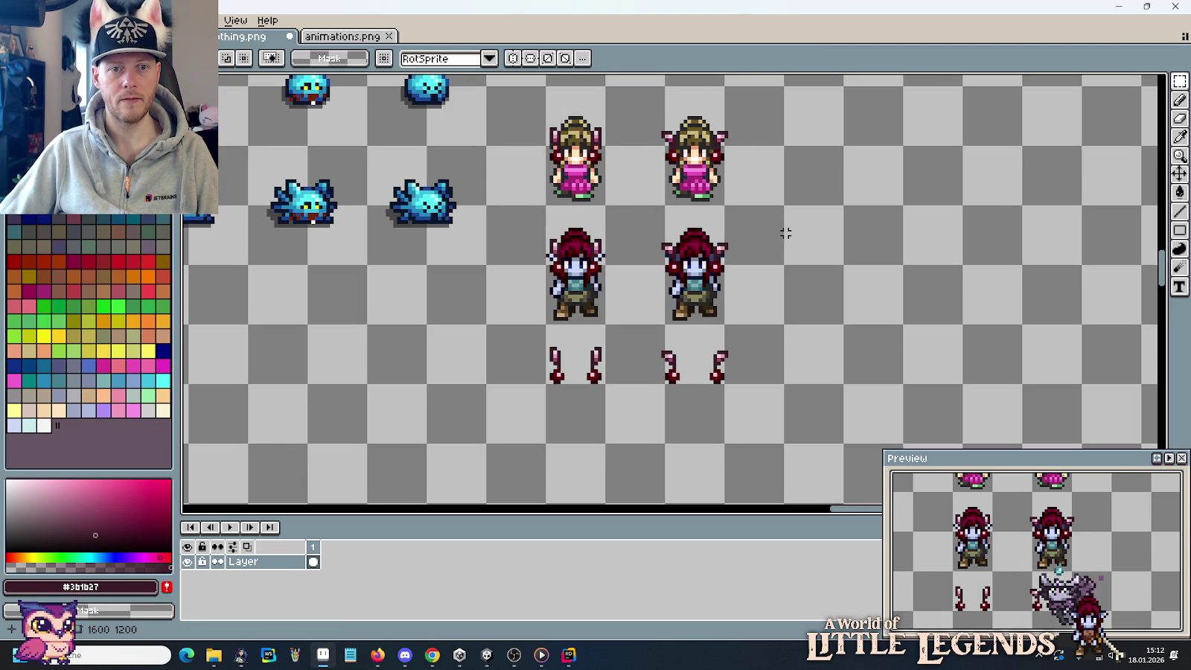
pyautogui.scroll(-1, 785, 233)
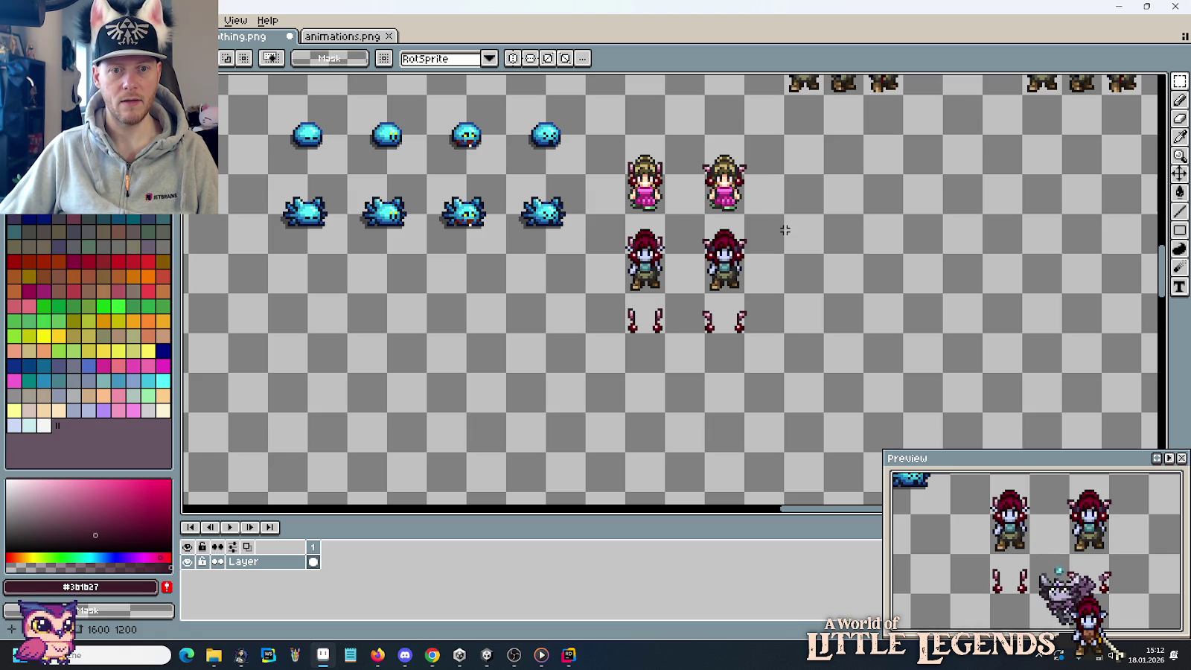
# Pan to the upper girl rows and select the dark-clothed girl's 16x32 cell.
pyautogui.scroll(-2, 784, 230)
pyautogui.scroll(-2, 744, 260)
pyautogui.scroll(-1, 707, 298)
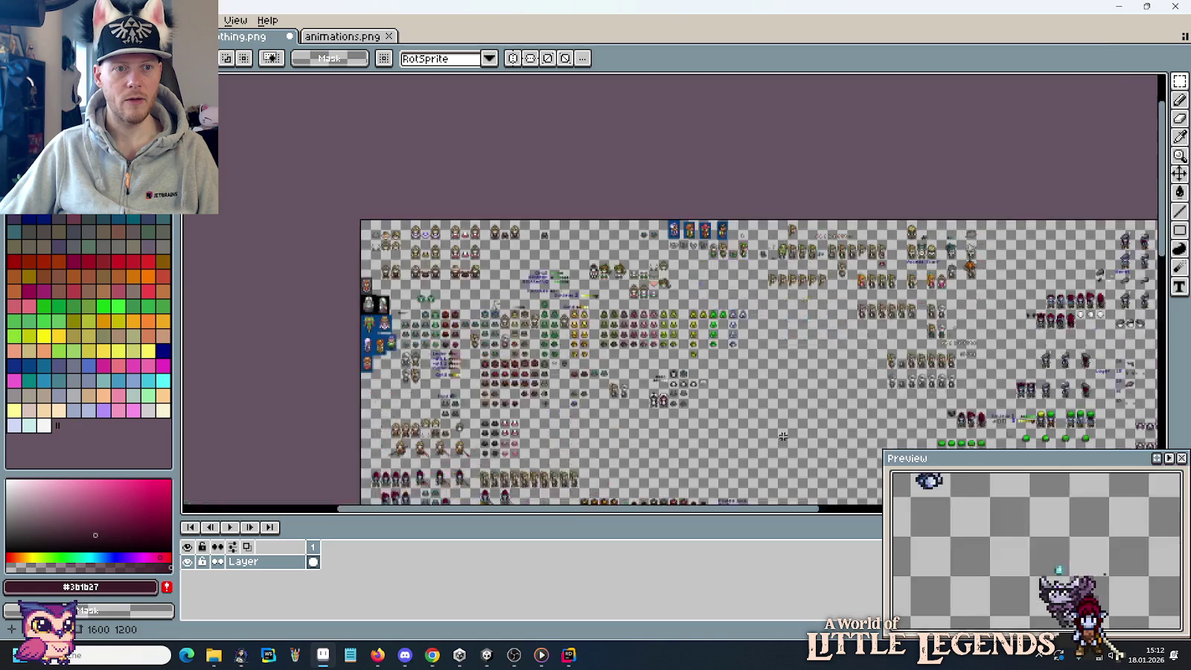
pyautogui.scroll(4, 643, 338)
pyautogui.moveTo(643, 339); pyautogui.dragTo(778, 478)
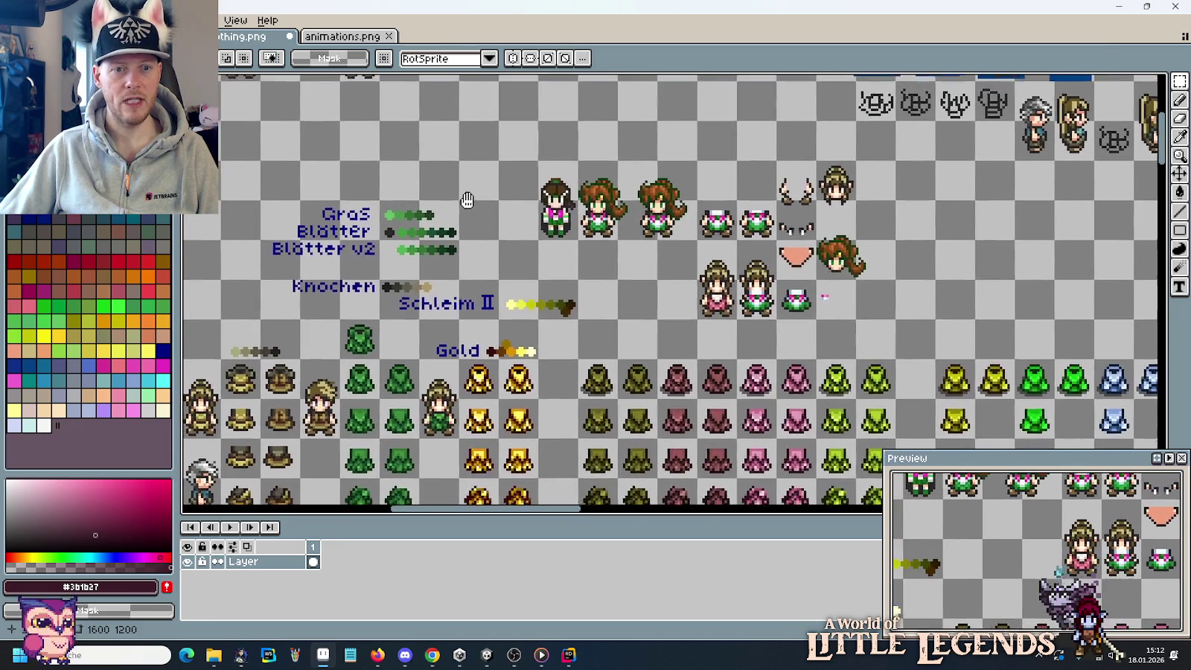
pyautogui.moveTo(447, 166); pyautogui.dragTo(531, 245)
pyautogui.moveTo(335, 186)
pyautogui.mouseDown()
pyautogui.moveTo(497, 282)
pyautogui.moveTo(415, 213)
pyautogui.moveTo(640, 255)
pyautogui.moveTo(705, 251)
pyautogui.mouseUp()
pyautogui.click(618, 178)
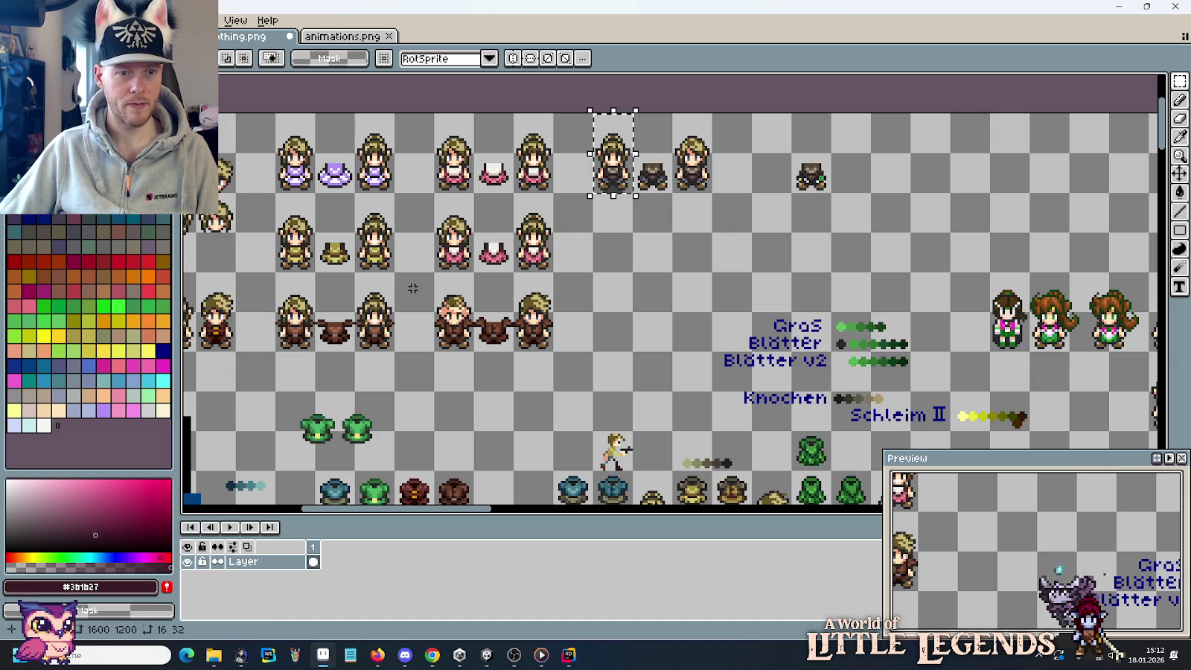
pyautogui.scroll(-5, 405, 260)
# Move the girls, elves and cherry stems down one row.
pyautogui.scroll(5, 773, 410)
pyautogui.moveTo(705, 404); pyautogui.dragTo(704, 247)
pyautogui.moveTo(516, 261); pyautogui.dragTo(569, 212)
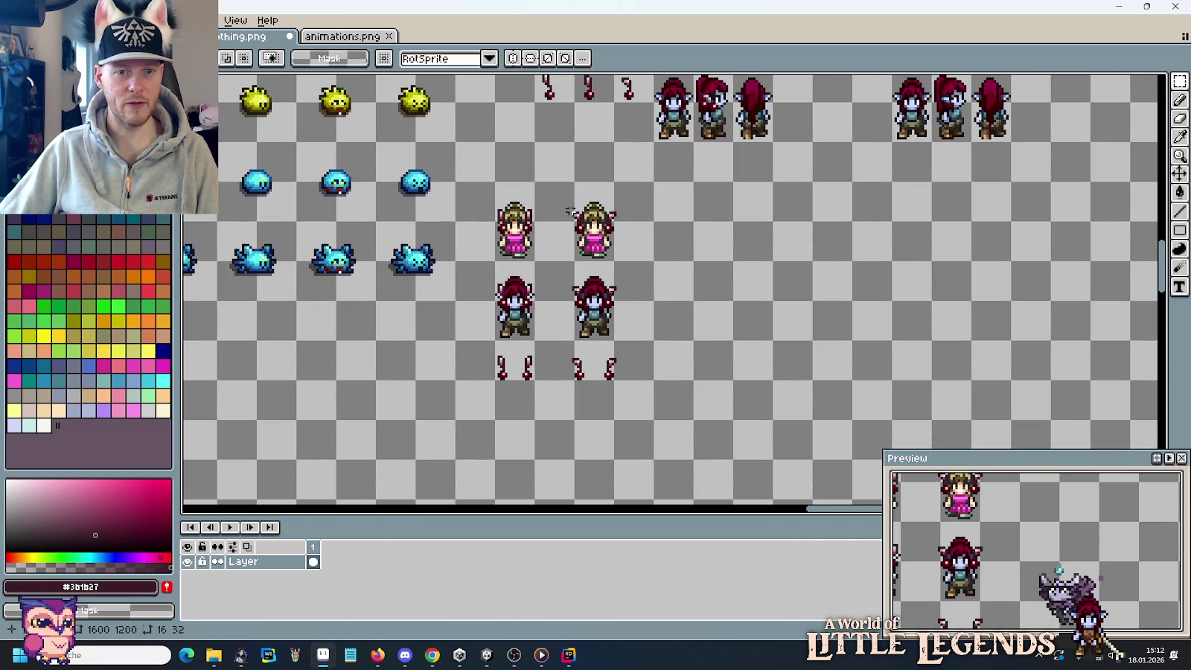
pyautogui.moveTo(454, 180); pyautogui.dragTo(655, 381)
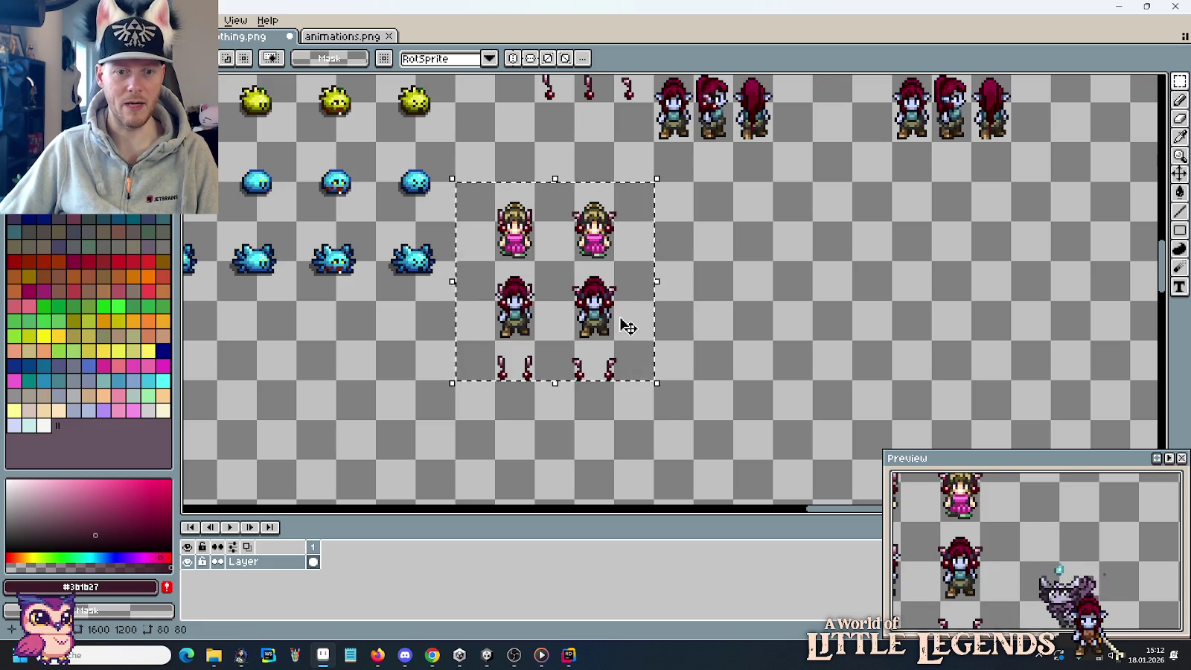
pyautogui.moveTo(627, 322); pyautogui.dragTo(629, 400)
pyautogui.hotkey('ctrl', 'd')
# Paste two dark-clothed girls and move the cherry ornaments onto their hair.
pyautogui.hotkey('ctrl', 'v')
pyautogui.moveTo(717, 306); pyautogui.dragTo(540, 240)
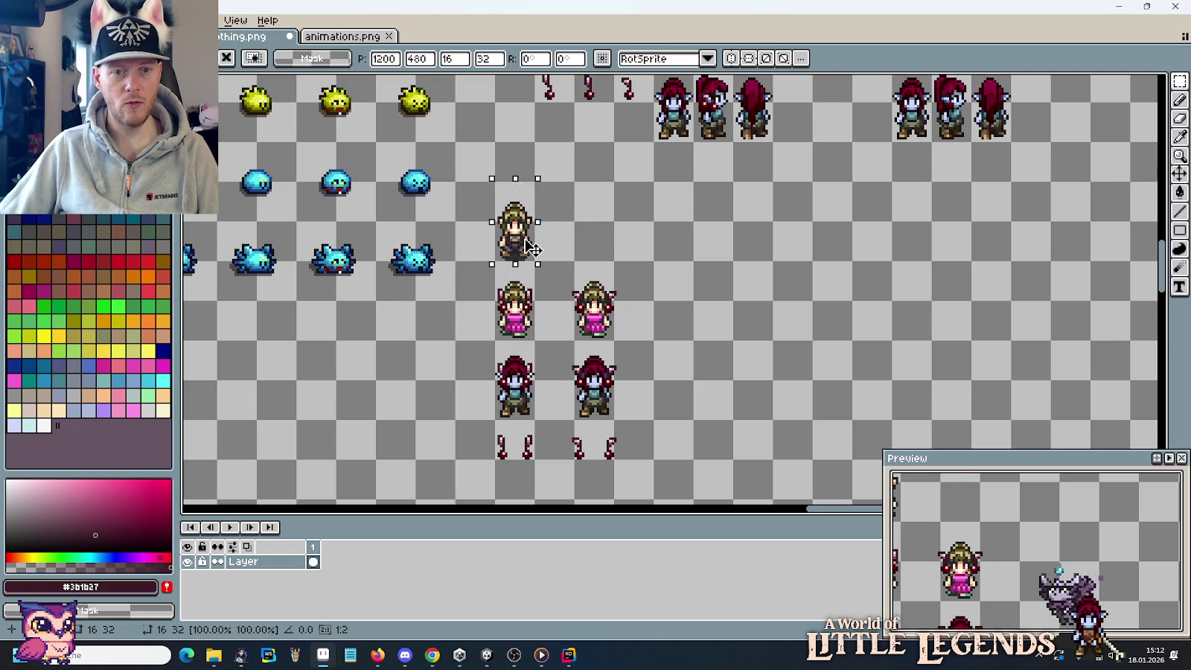
pyautogui.moveTo(515, 223); pyautogui.dragTo(594, 223)
pyautogui.click(491, 429)
pyautogui.moveTo(491, 418); pyautogui.dragTo(696, 462)
pyautogui.moveTo(622, 450)
pyautogui.mouseDown()
pyautogui.moveTo(605, 216)
pyautogui.moveTo(608, 228)
pyautogui.mouseUp()
pyautogui.scroll(2, 606, 216)
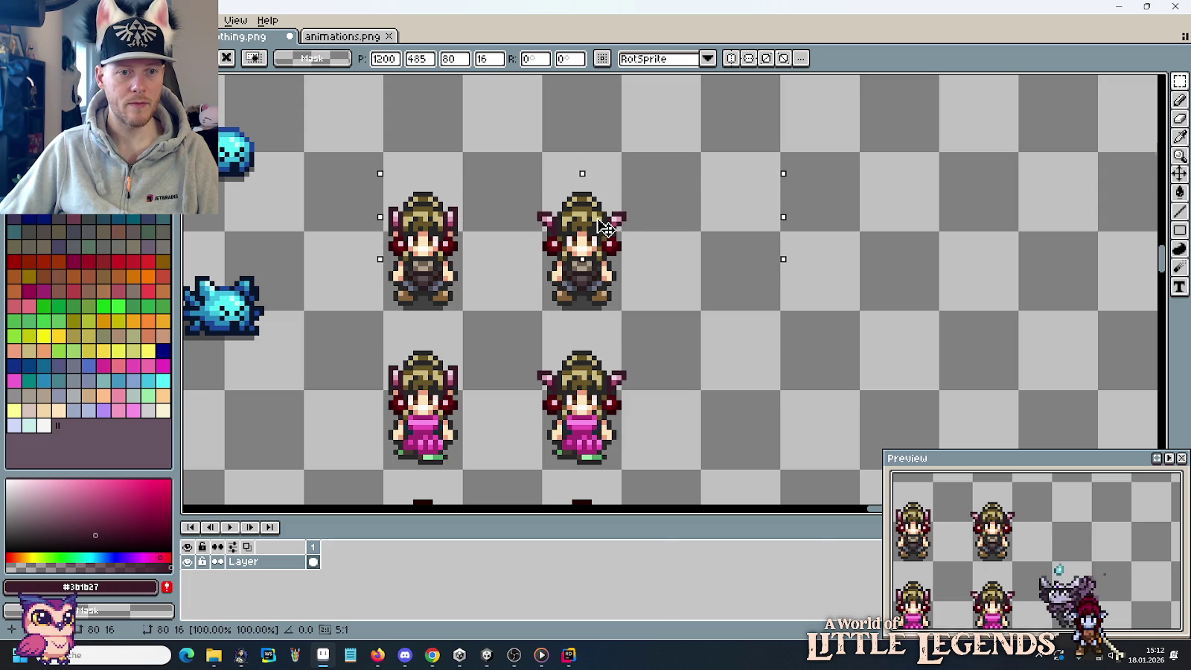
pyautogui.click(624, 362)
# Delete the pink-dress girl pair and select the dark-clothed pair.
pyautogui.moveTo(624, 363); pyautogui.dragTo(417, 446)
pyautogui.press('Delete')
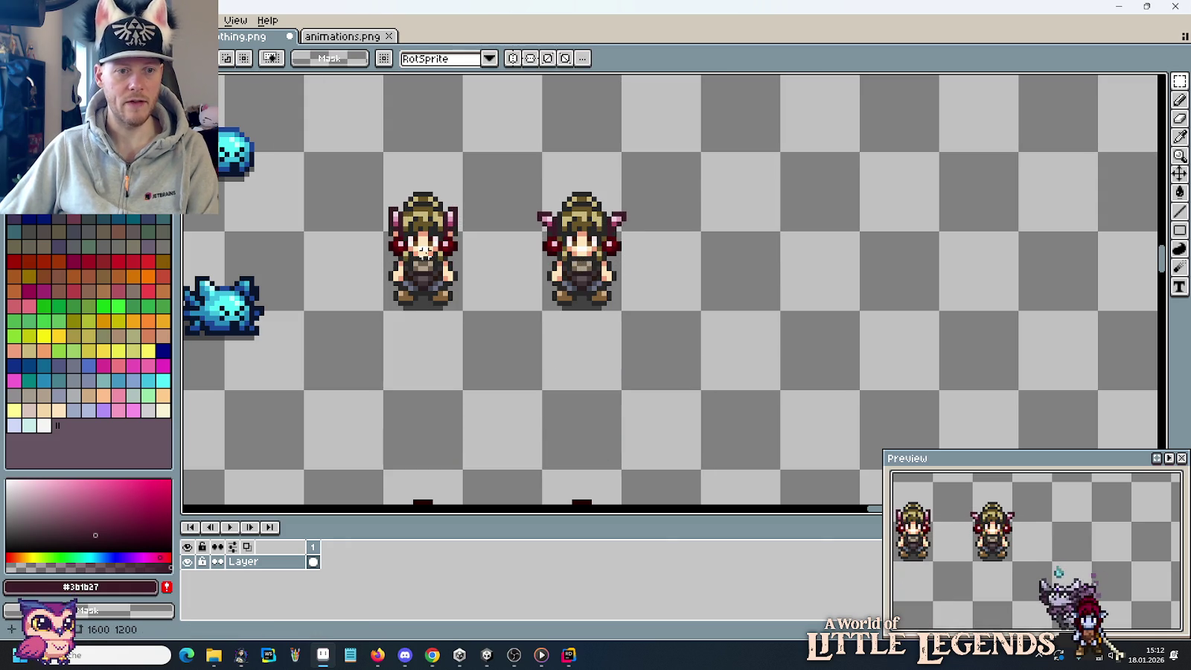
pyautogui.moveTo(417, 290)
pyautogui.mouseDown()
pyautogui.moveTo(629, 203)
pyautogui.moveTo(632, 370)
pyautogui.mouseUp()
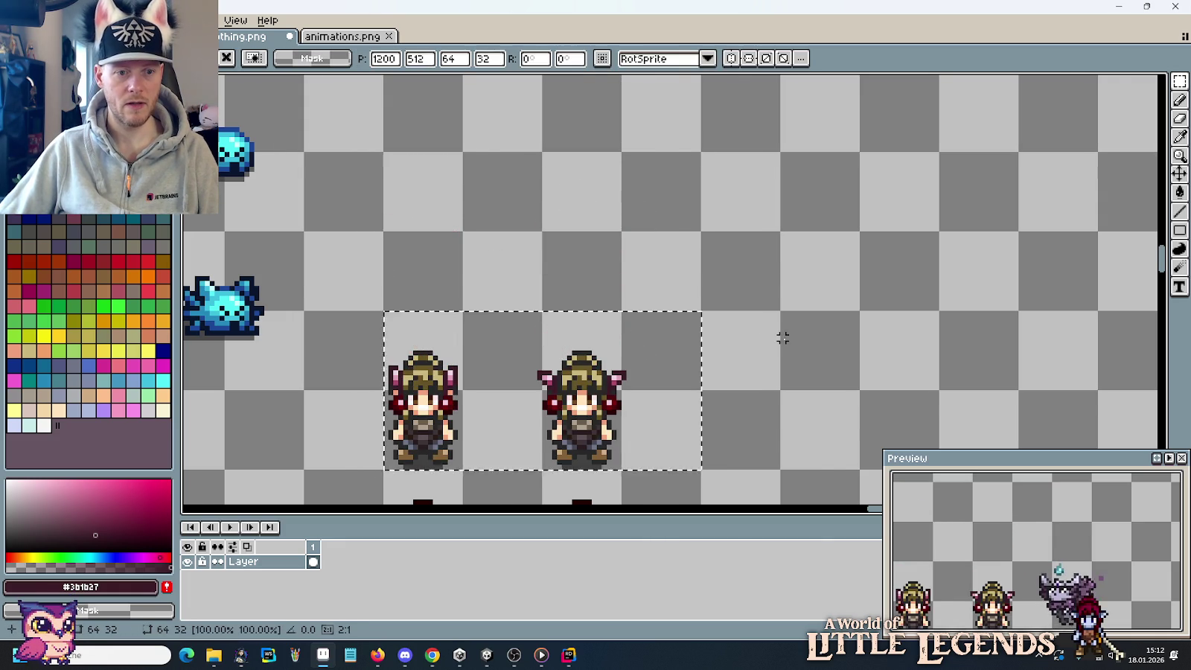
pyautogui.scroll(-2, 781, 335)
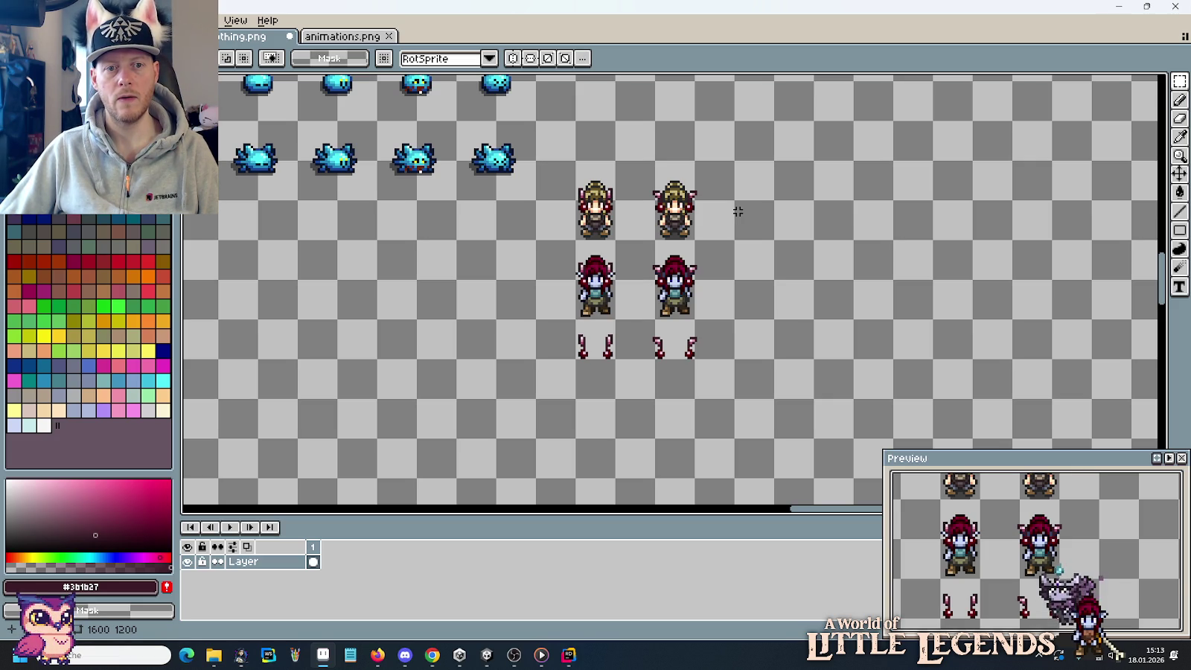
# Paste a blonde girl copy beside the red-haired elves.
pyautogui.scroll(-2, 737, 211)
pyautogui.moveTo(380, 295)
pyautogui.mouseDown()
pyautogui.moveTo(578, 229)
pyautogui.moveTo(750, 319)
pyautogui.mouseUp()
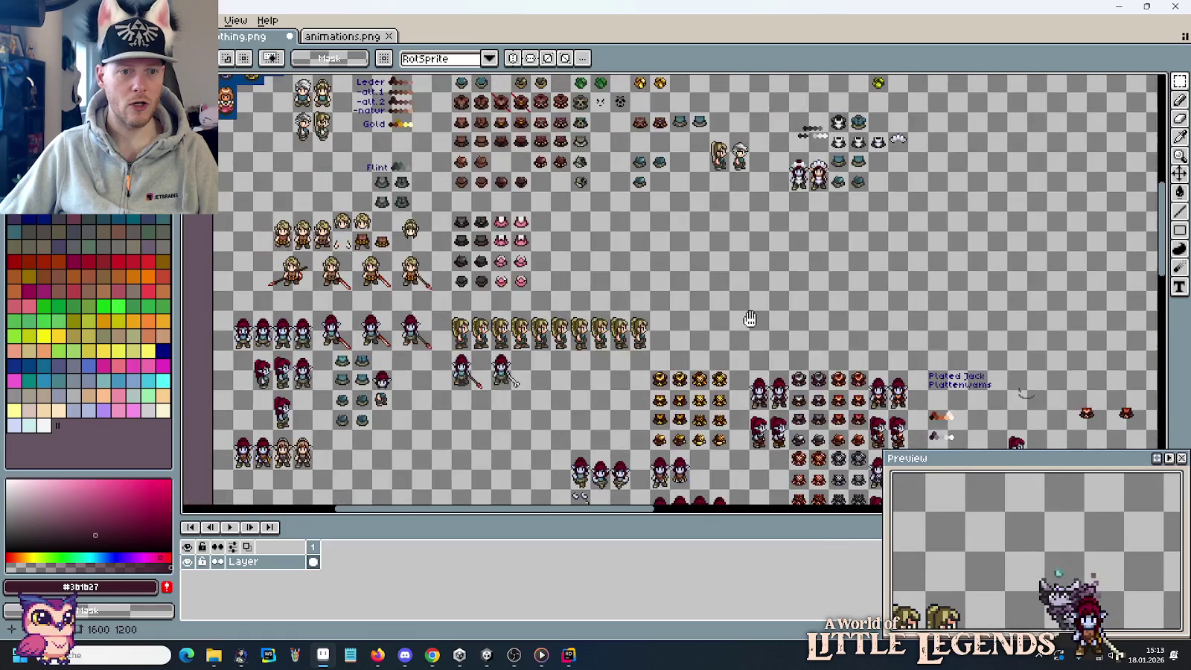
pyautogui.scroll(2, 341, 270)
pyautogui.moveTo(327, 209); pyautogui.dragTo(441, 287)
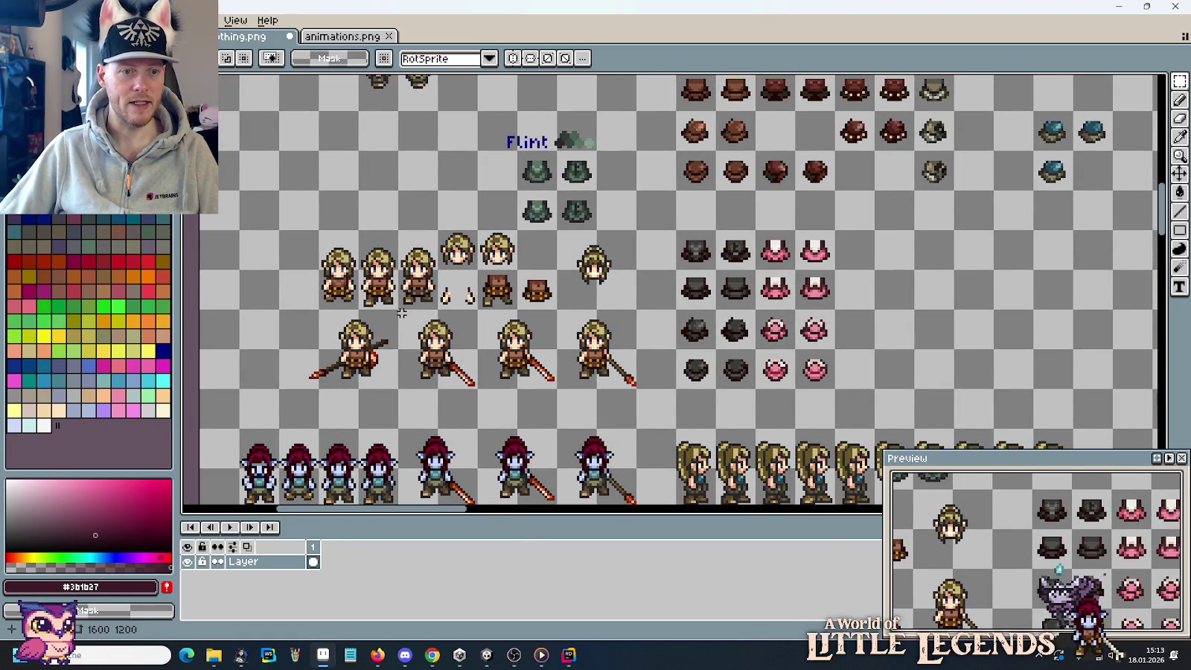
pyautogui.scroll(-2, 548, 251)
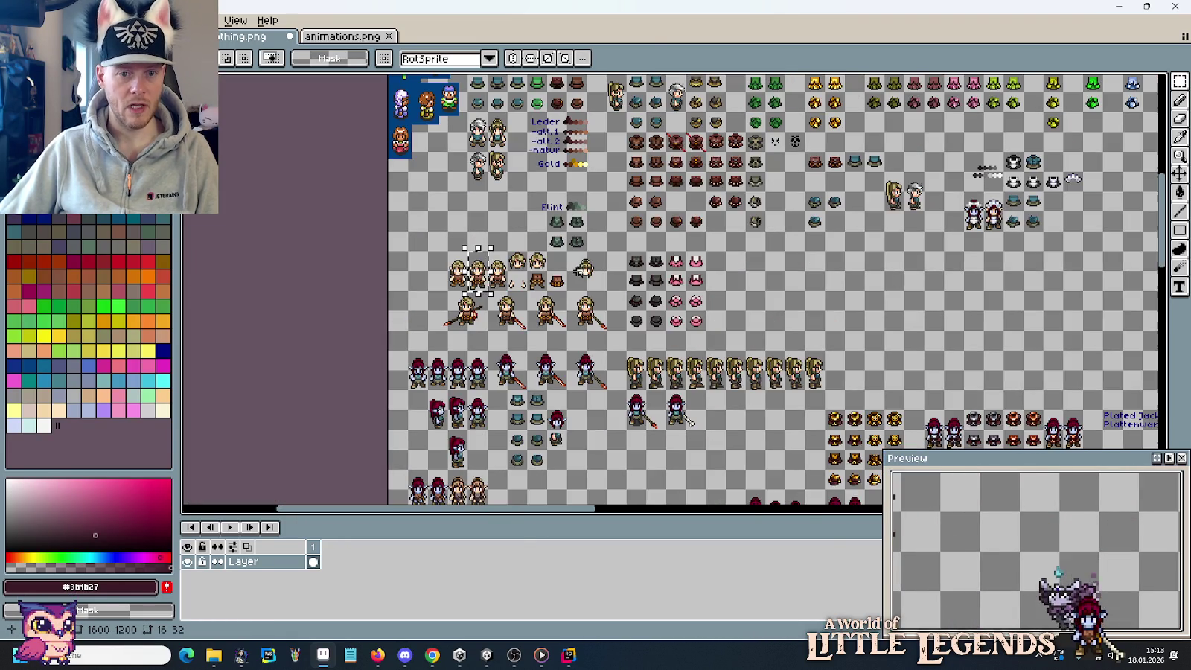
pyautogui.moveTo(548, 251); pyautogui.dragTo(563, 440)
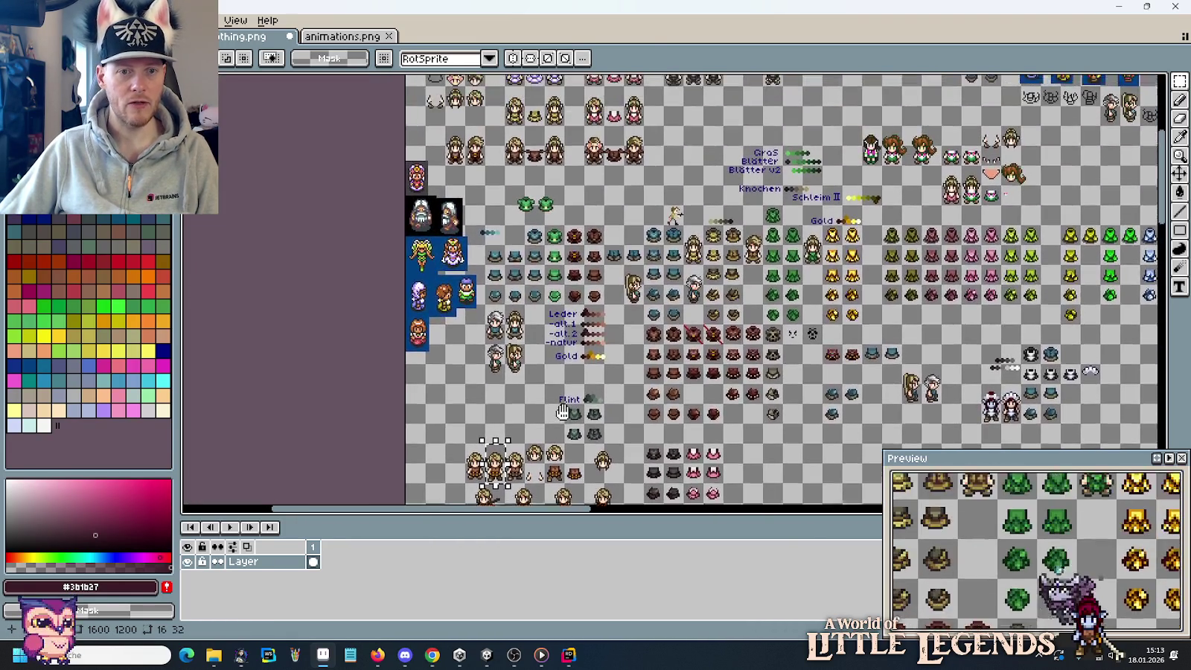
pyautogui.scroll(2, 498, 150)
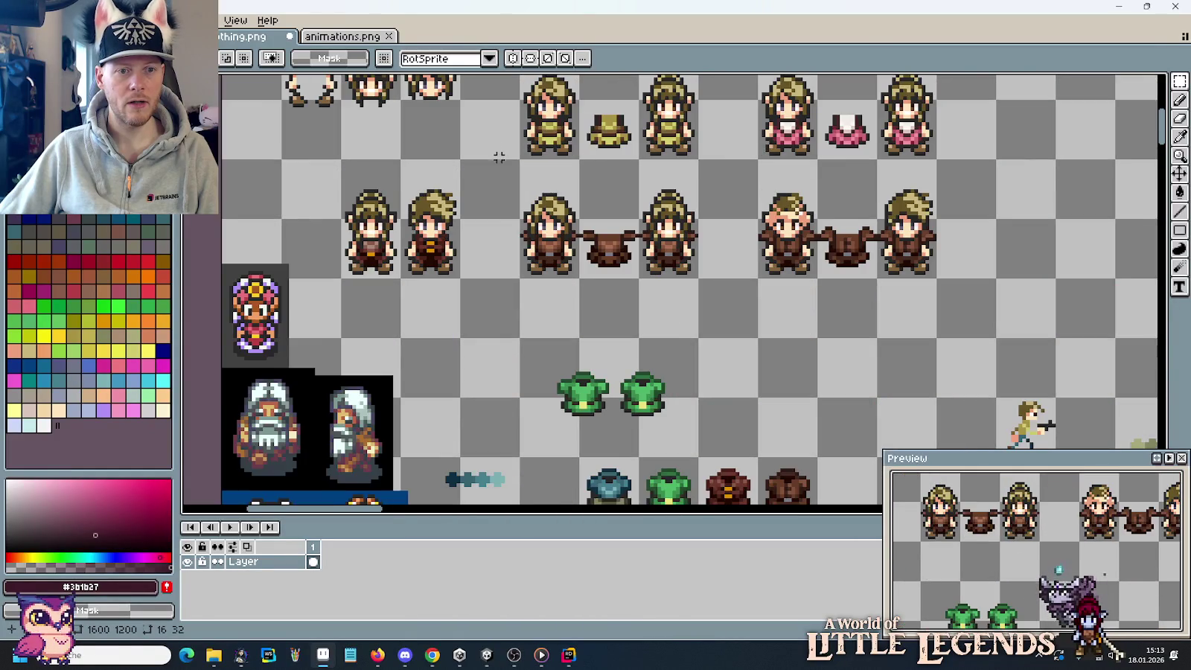
pyautogui.moveTo(499, 157); pyautogui.dragTo(535, 315)
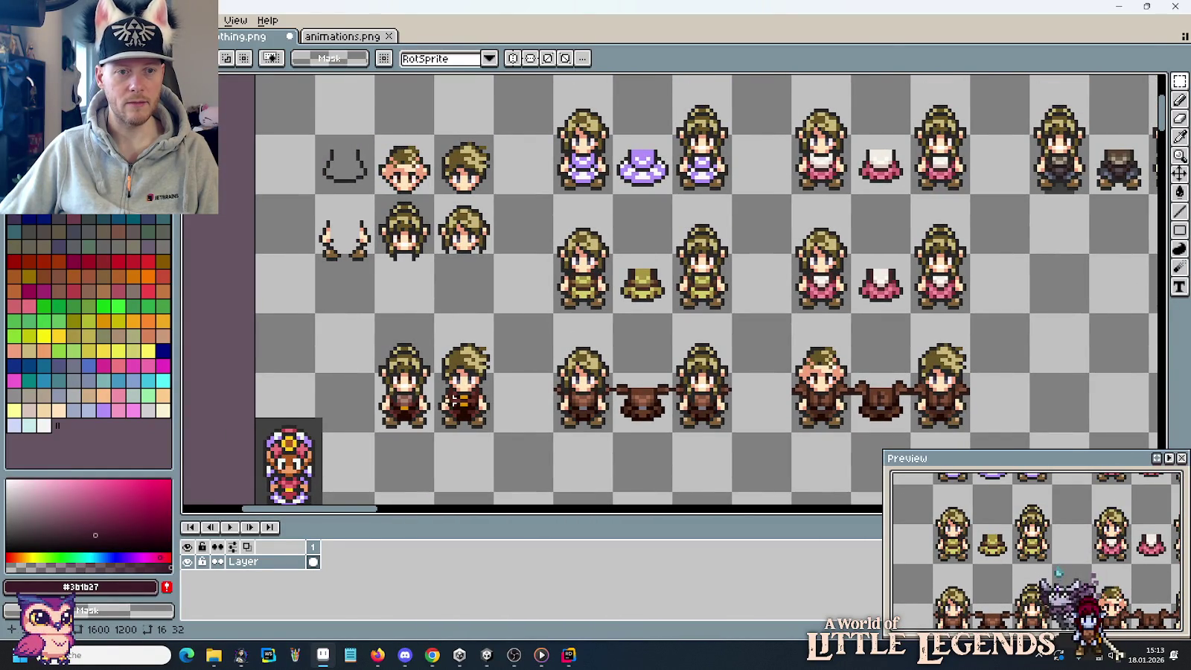
pyautogui.scroll(-5, 456, 400)
pyautogui.moveTo(1117, 439); pyautogui.dragTo(920, 372)
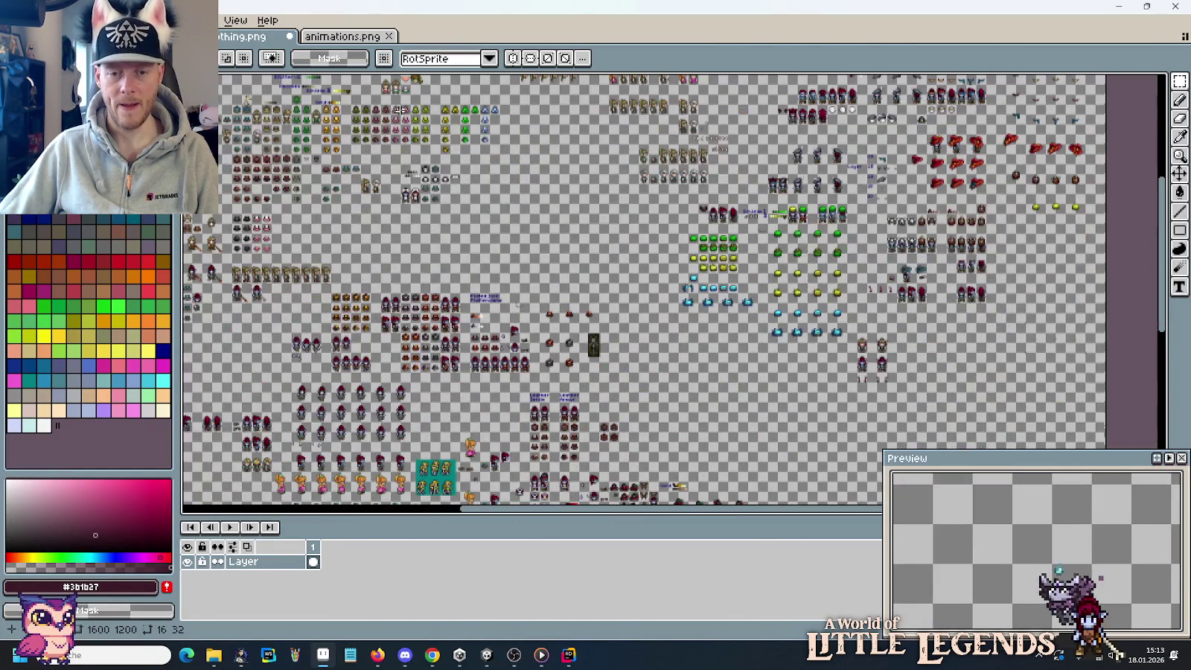
pyautogui.scroll(3, 797, 295)
pyautogui.hotkey('ctrl', 'v')
pyautogui.moveTo(672, 306); pyautogui.dragTo(646, 213)
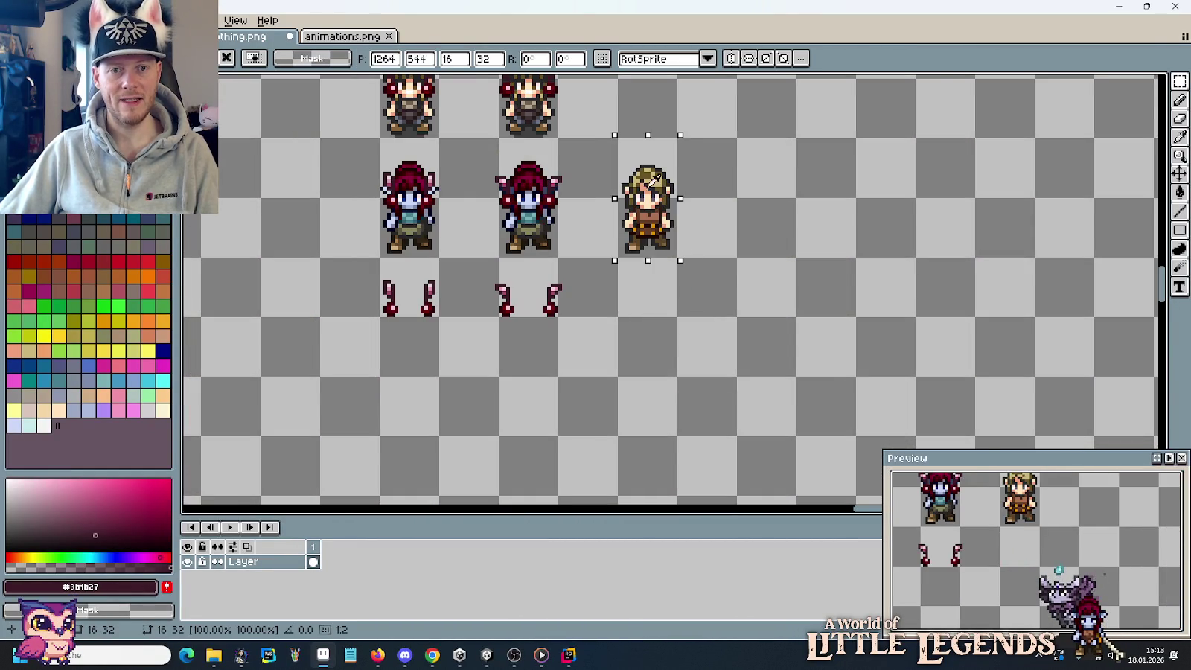
# Select the brown-outfit blonde sprite and paste a second copy.
pyautogui.scroll(-1, 789, 262)
pyautogui.scroll(-2, 790, 262)
pyautogui.scroll(-1, 789, 262)
pyautogui.scroll(3, 472, 286)
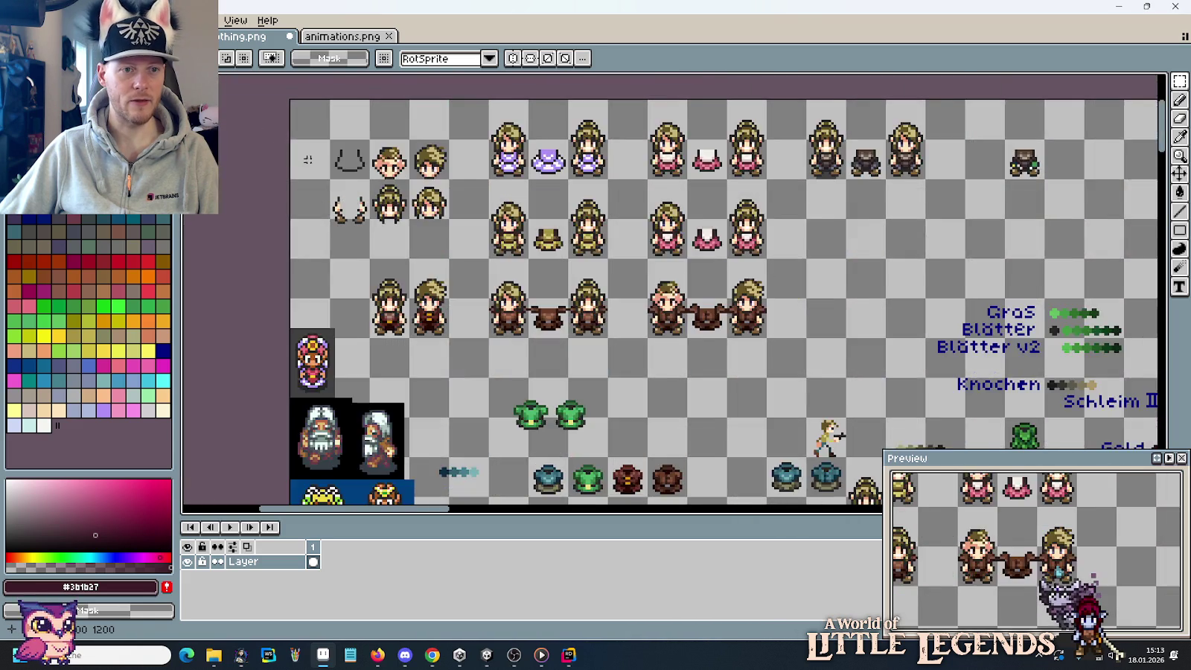
pyautogui.scroll(1, 472, 286)
pyautogui.moveTo(439, 305); pyautogui.dragTo(514, 435)
pyautogui.scroll(-2, 485, 341)
pyautogui.scroll(2, 580, 291)
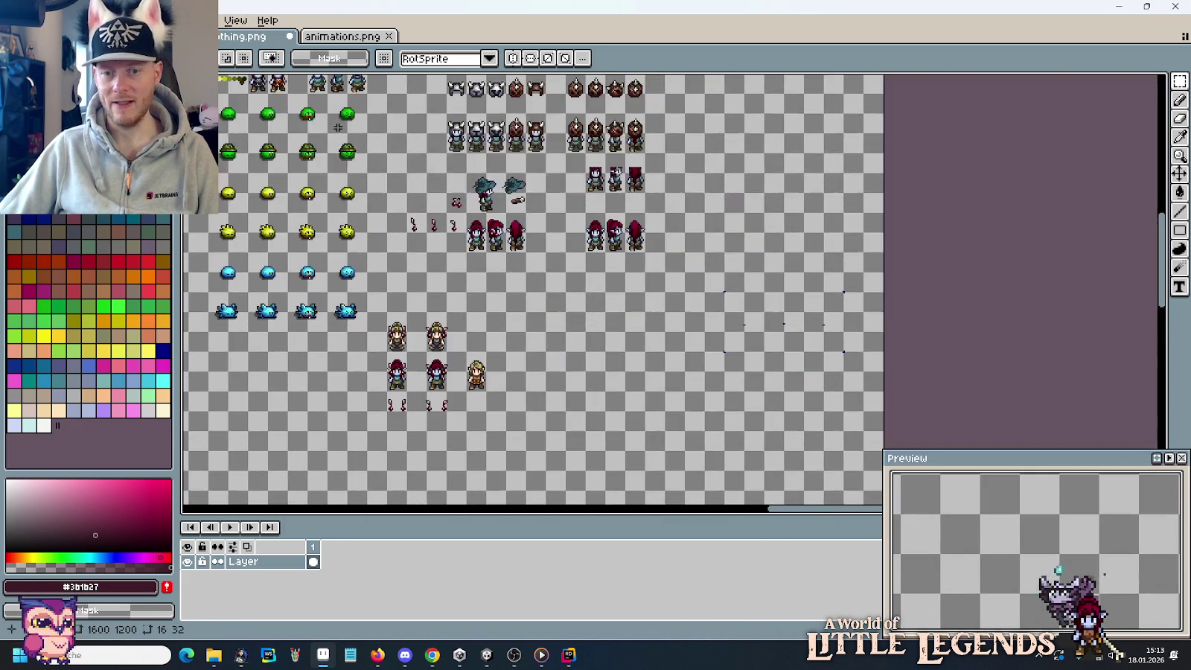
pyautogui.scroll(2, 580, 291)
pyautogui.hotkey('ctrl', 'v')
# Position the pasted sprite and duplicate the blonde column further right.
pyautogui.moveTo(672, 293); pyautogui.dragTo(541, 265)
pyautogui.moveTo(526, 218); pyautogui.dragTo(564, 376)
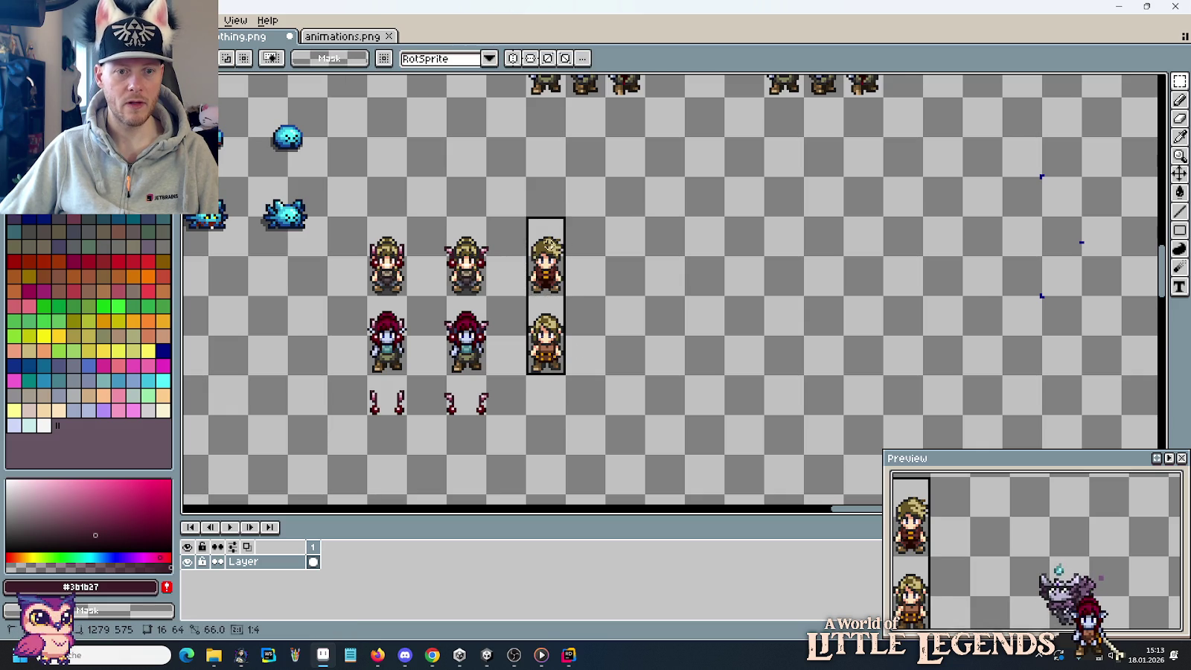
pyautogui.moveTo(566, 276); pyautogui.dragTo(646, 275)
pyautogui.click(524, 357)
# Copy the pink ear pieces onto the third and fourth sprites.
pyautogui.scroll(1, 524, 357)
pyautogui.moveTo(526, 444); pyautogui.dragTo(288, 380)
pyautogui.hotkey('ctrl', 'c')
pyautogui.hotkey('ctrl', 'v')
pyautogui.moveTo(345, 417)
pyautogui.mouseDown()
pyautogui.moveTo(609, 228)
pyautogui.moveTo(603, 205)
pyautogui.moveTo(612, 320)
pyautogui.mouseUp()
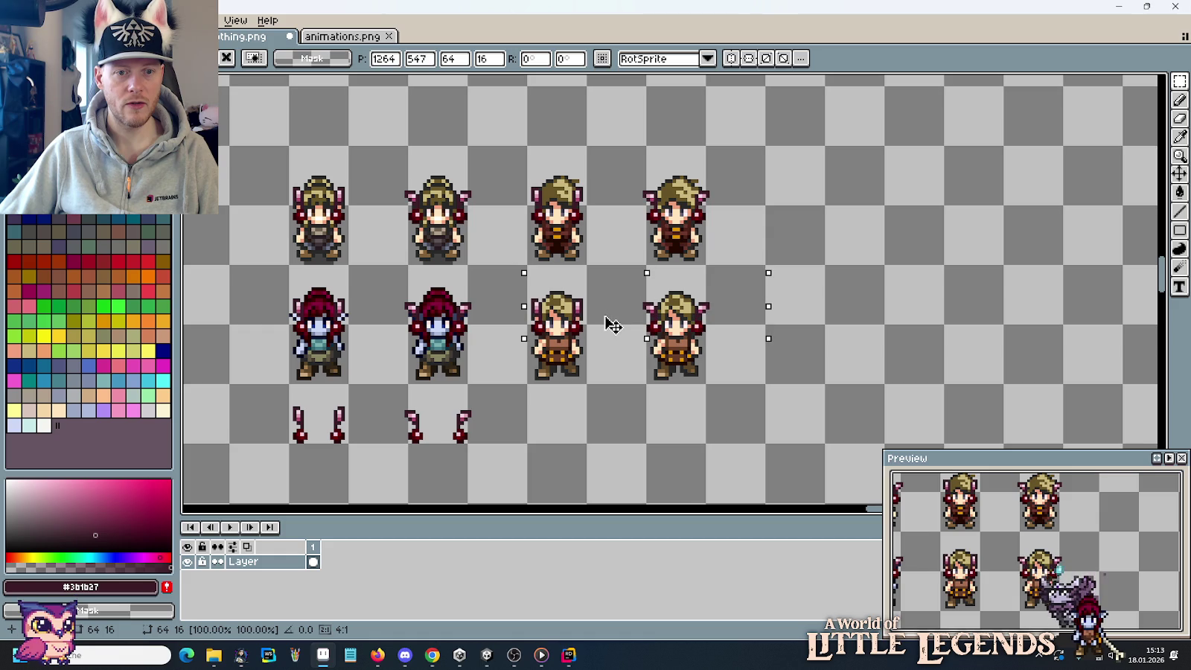
pyautogui.click(826, 343)
pyautogui.scroll(-1, 838, 346)
pyautogui.scroll(1, 849, 335)
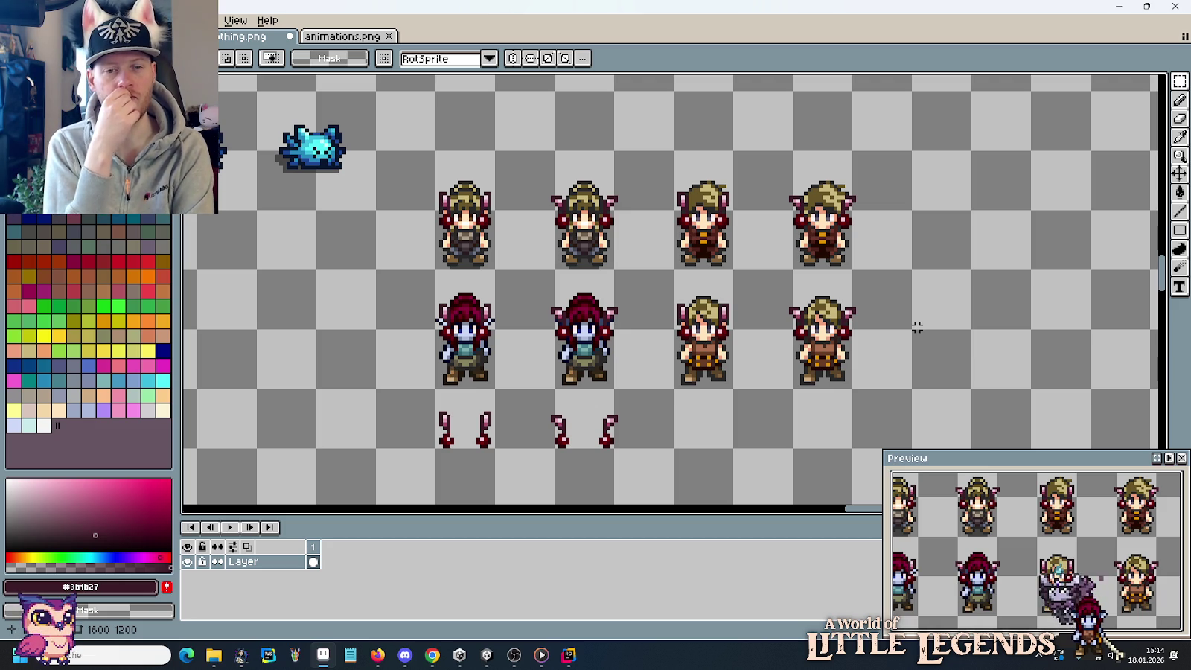
# Transform the cherry bead at the bottom of the second stem.
pyautogui.scroll(1, 468, 454)
pyautogui.scroll(1, 515, 383)
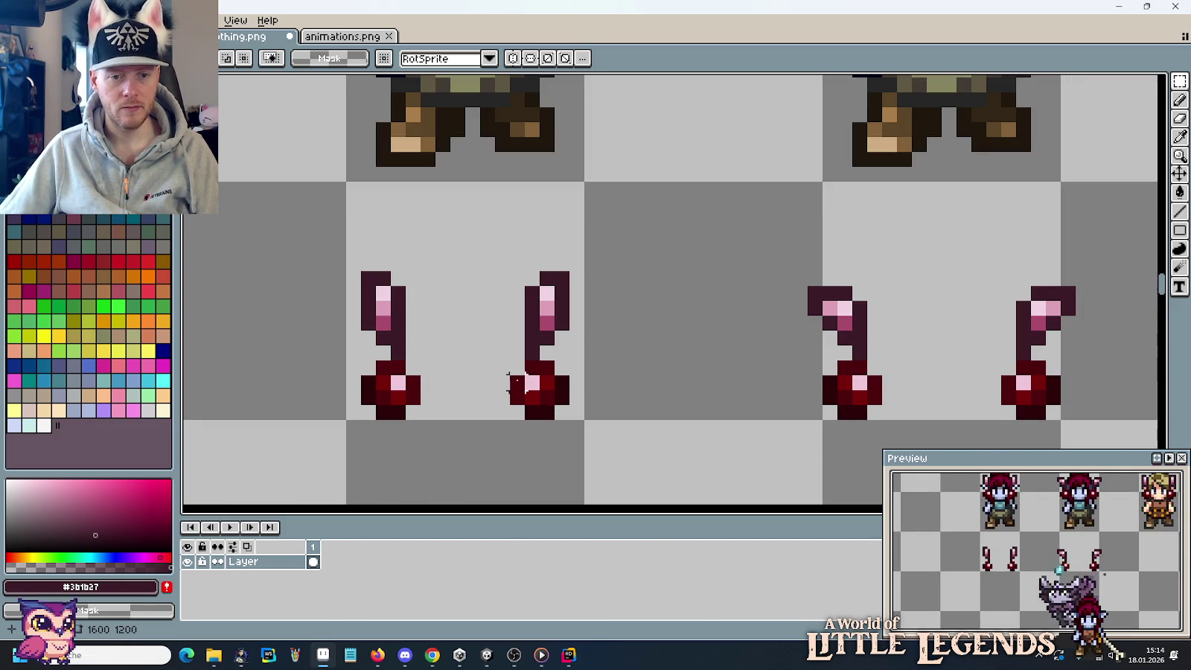
pyautogui.moveTo(569, 421); pyautogui.dragTo(510, 361)
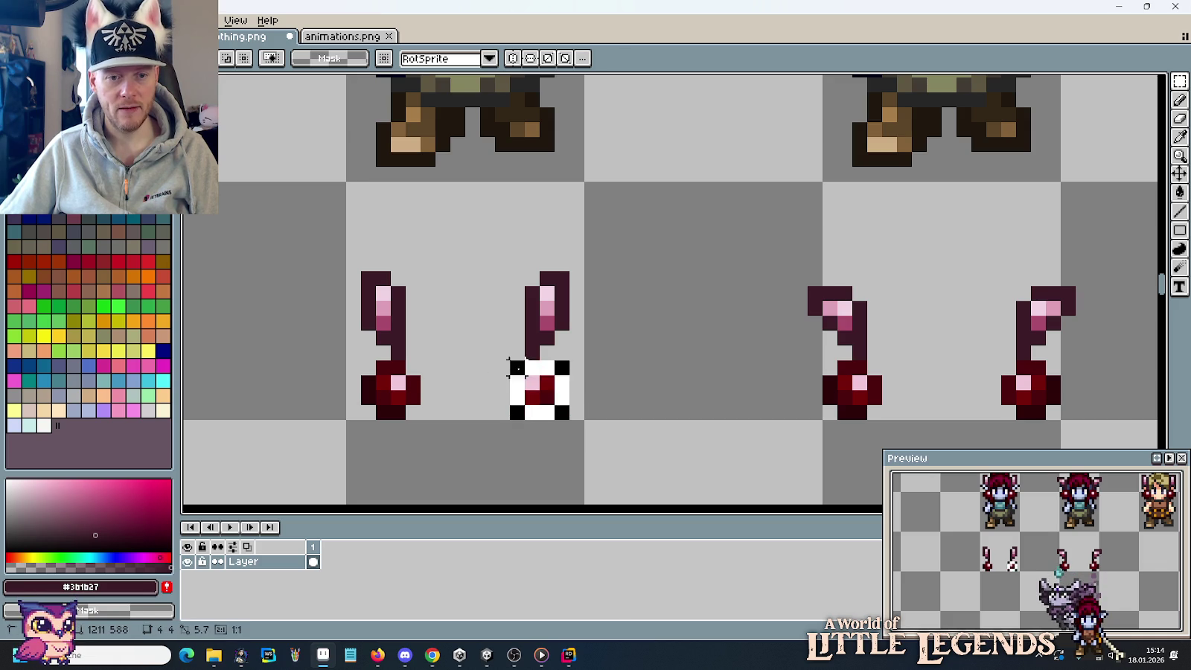
pyautogui.hotkey('alt', 'e')
pyautogui.click(82, 245)
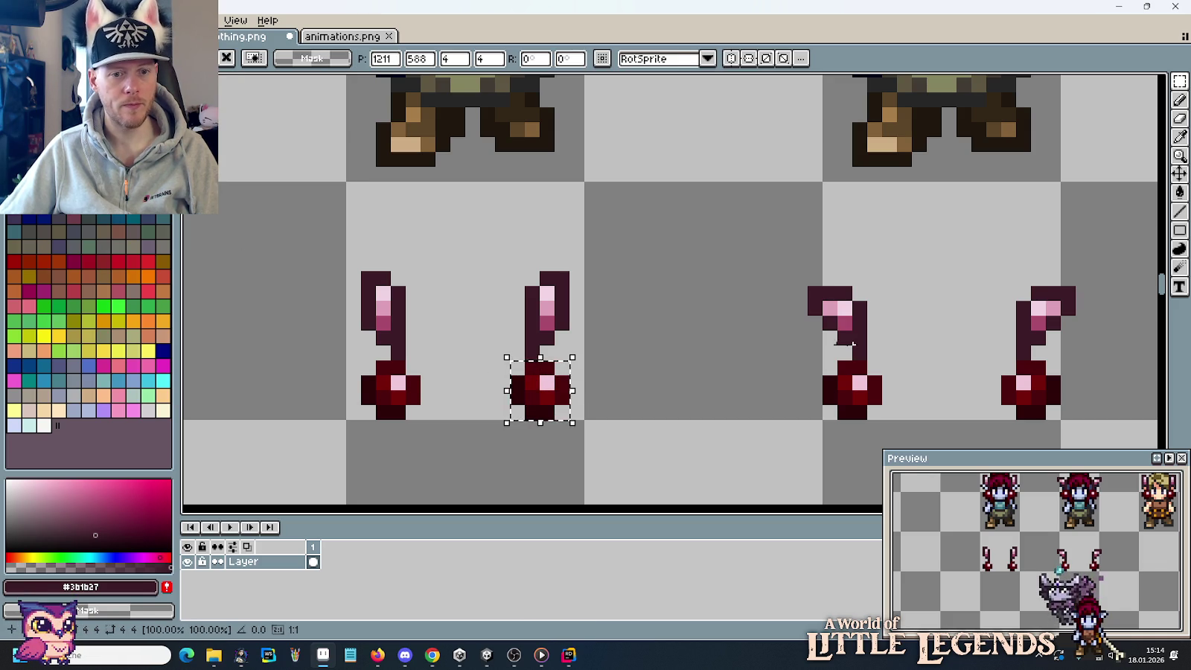
# Flip the fourth stem's cherry bead horizontally and move the ornament onto the rightmost blonde elf.
pyautogui.moveTo(828, 331)
pyautogui.mouseDown()
pyautogui.moveTo(643, 289)
pyautogui.moveTo(877, 378)
pyautogui.mouseUp()
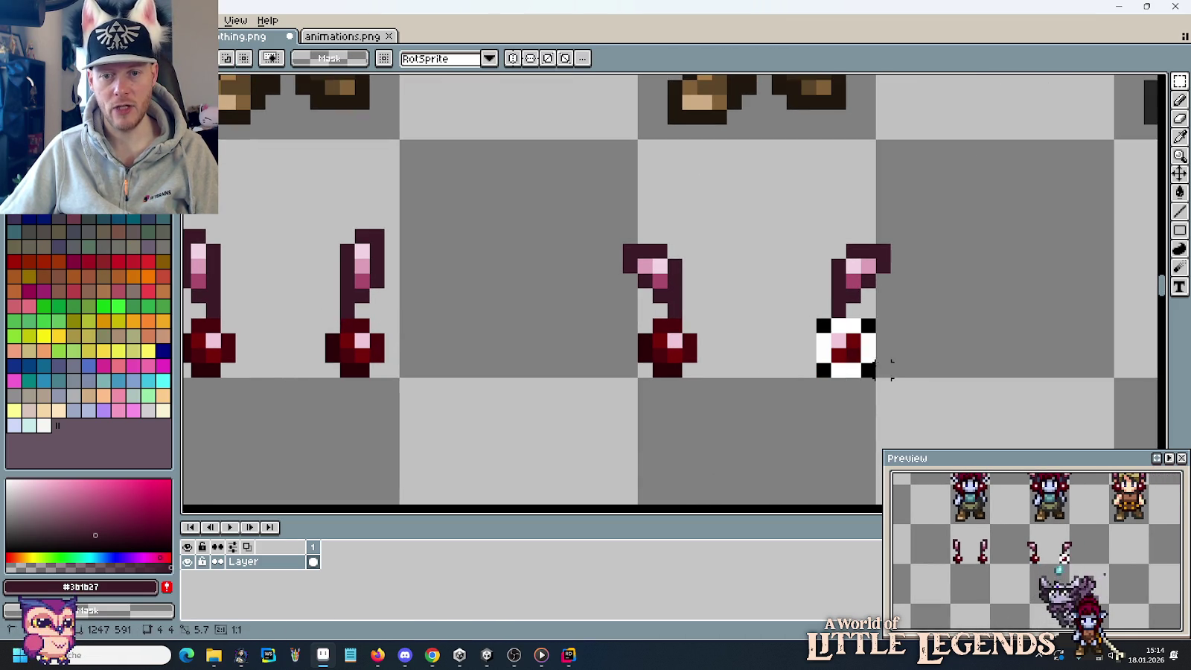
pyautogui.hotkey('alt', 'e')
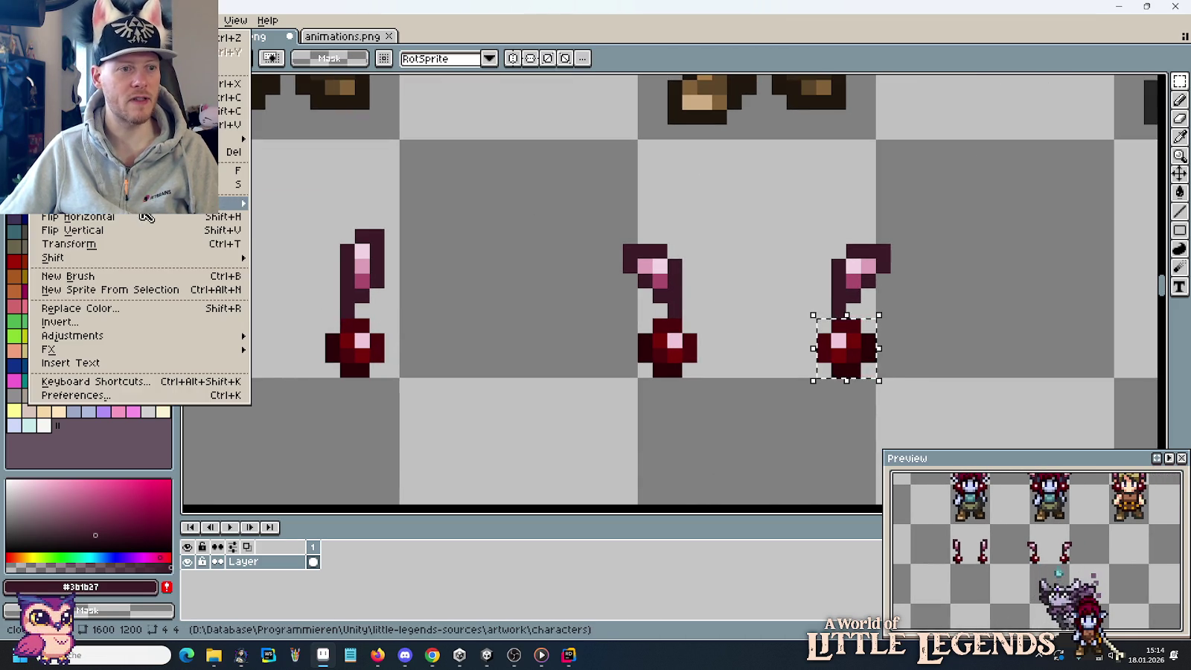
pyautogui.click(145, 218)
pyautogui.scroll(-3, 556, 295)
pyautogui.scroll(-3, 451, 263)
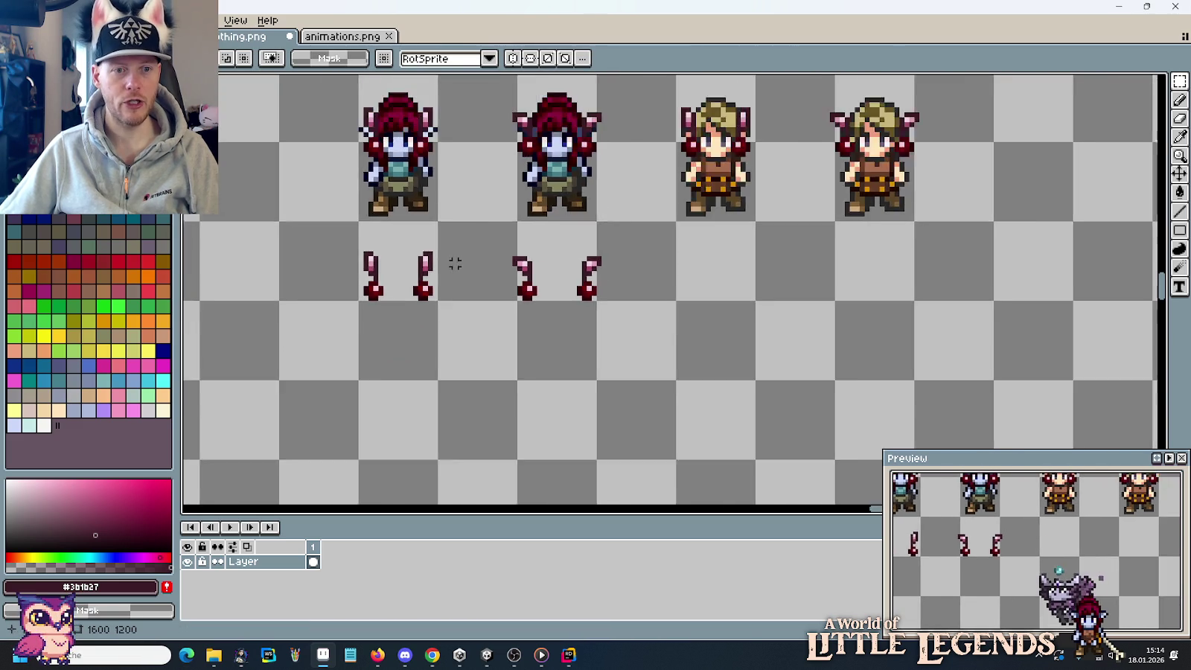
pyautogui.scroll(3, 485, 174)
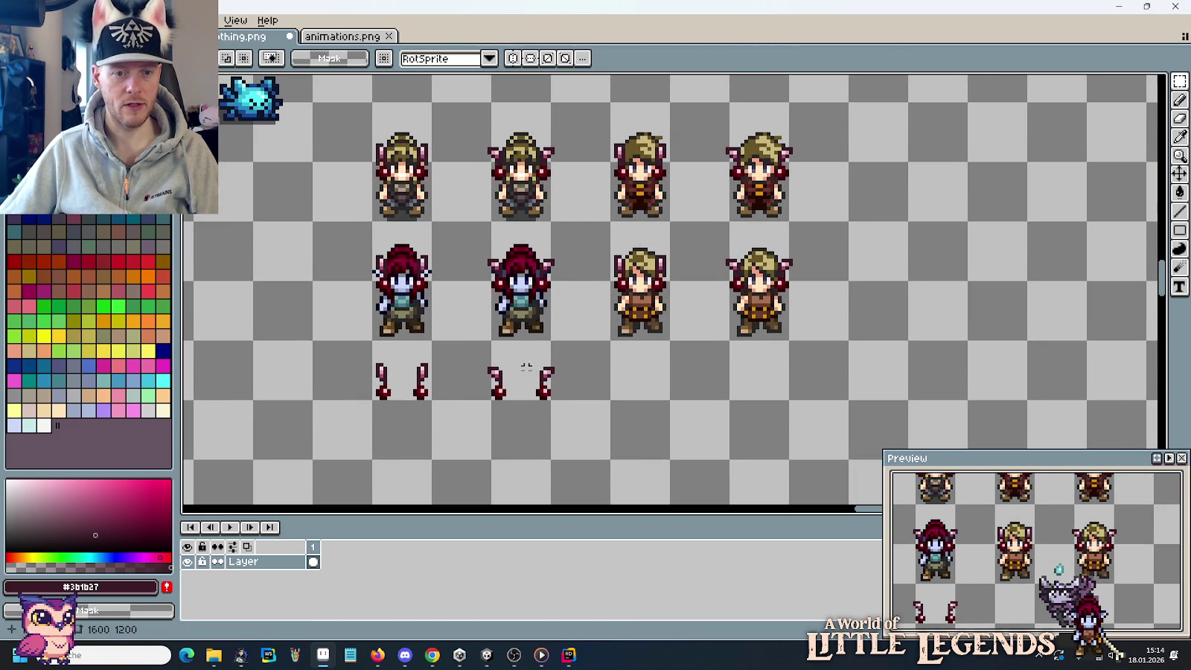
pyautogui.scroll(2, 526, 366)
pyautogui.moveTo(527, 393)
pyautogui.mouseDown()
pyautogui.moveTo(628, 441)
pyautogui.moveTo(686, 311)
pyautogui.moveTo(785, 244)
pyautogui.moveTo(989, 234)
pyautogui.mouseUp()
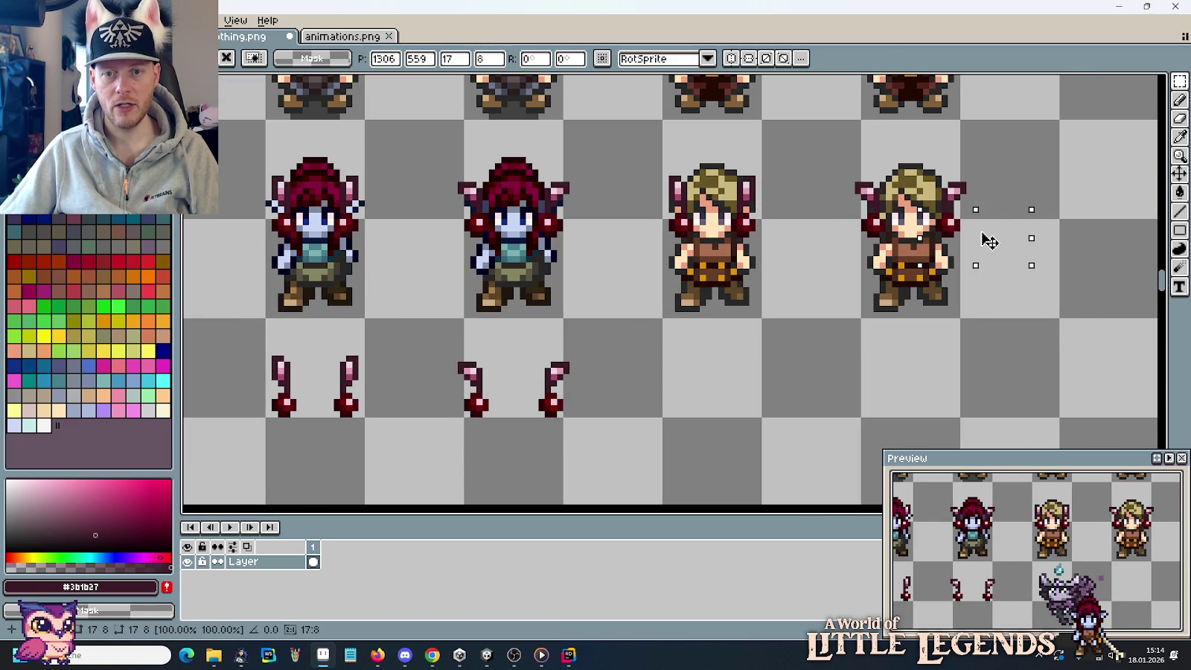
# Copy the bottom row's cherry ornaments over the top row of sprites.
pyautogui.scroll(1, 834, 281)
pyautogui.scroll(1, 837, 324)
pyautogui.scroll(-1, 836, 324)
pyautogui.scroll(-1, 797, 364)
pyautogui.moveTo(650, 414); pyautogui.dragTo(383, 369)
pyautogui.moveTo(446, 404)
pyautogui.mouseDown()
pyautogui.moveTo(766, 110)
pyautogui.moveTo(459, 118)
pyautogui.moveTo(462, 270)
pyautogui.mouseUp()
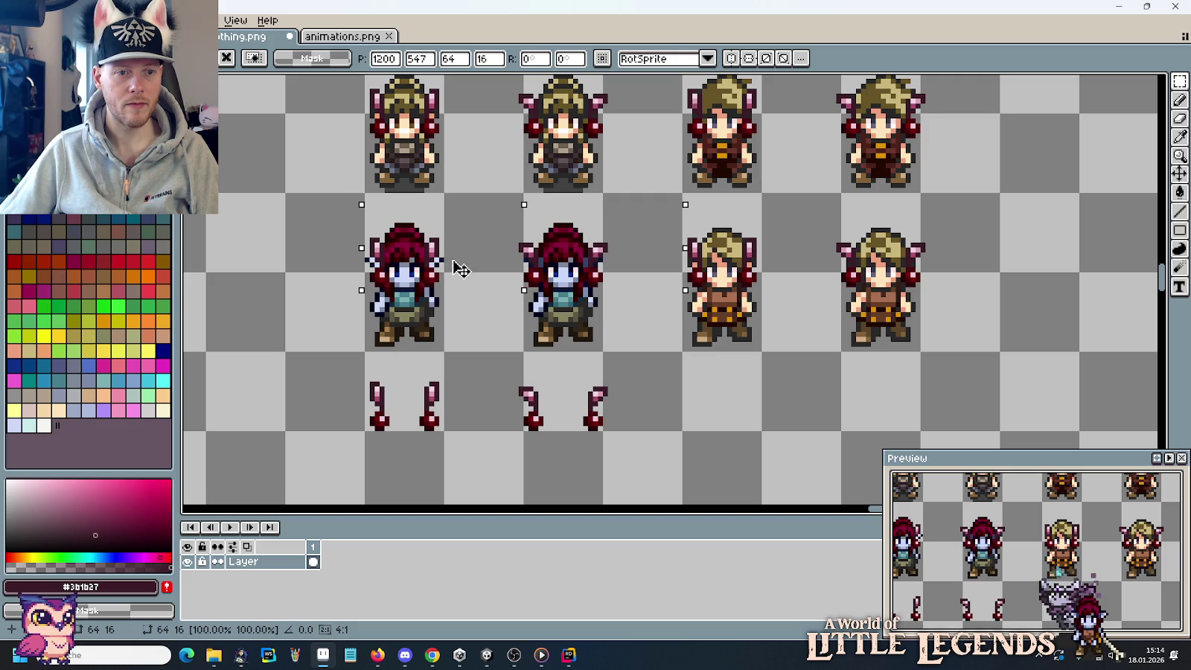
pyautogui.click(670, 387)
pyautogui.scroll(-2, 625, 308)
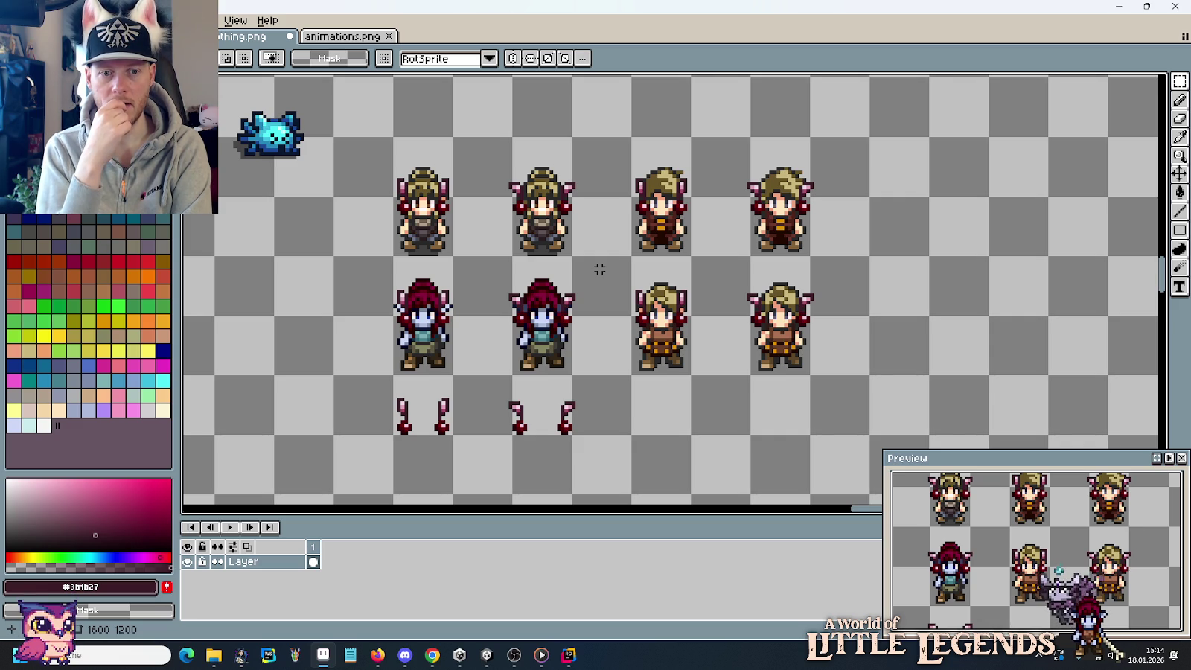
pyautogui.hotkey('ctrl', 'z')
pyautogui.hotkey('ctrl', 'z')
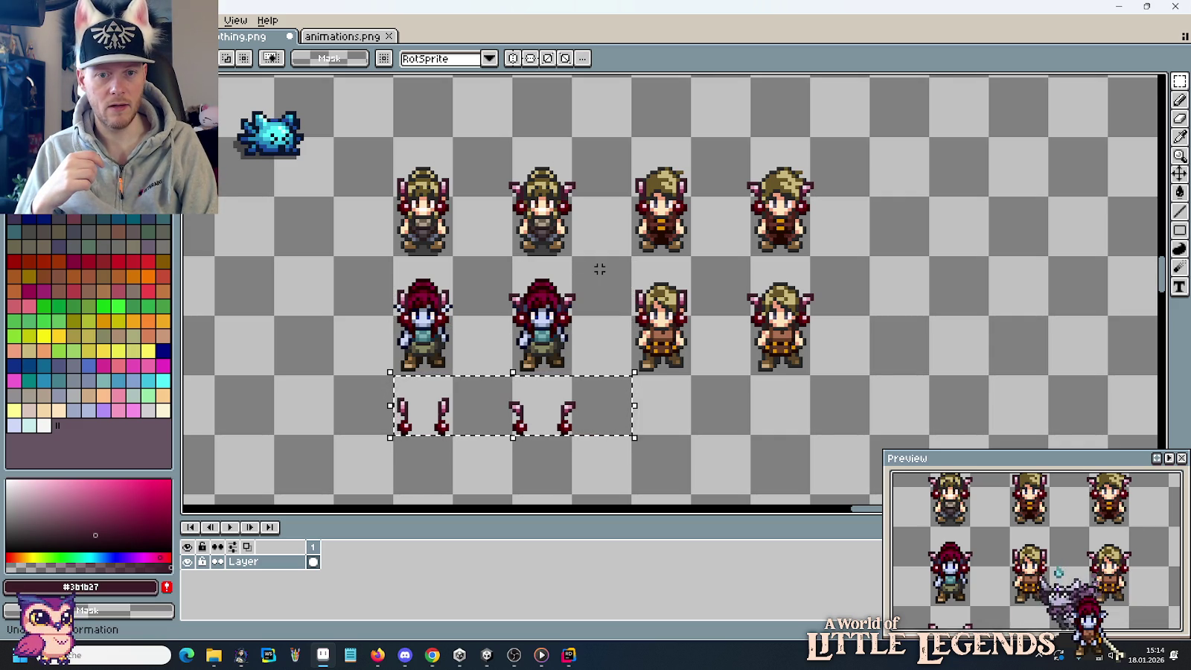
pyautogui.hotkey('ctrl', 'z')
pyautogui.hotkey('ctrl', 'z')
pyautogui.hotkey('ctrl', 'z')
pyautogui.hotkey('ctrl', 'z')
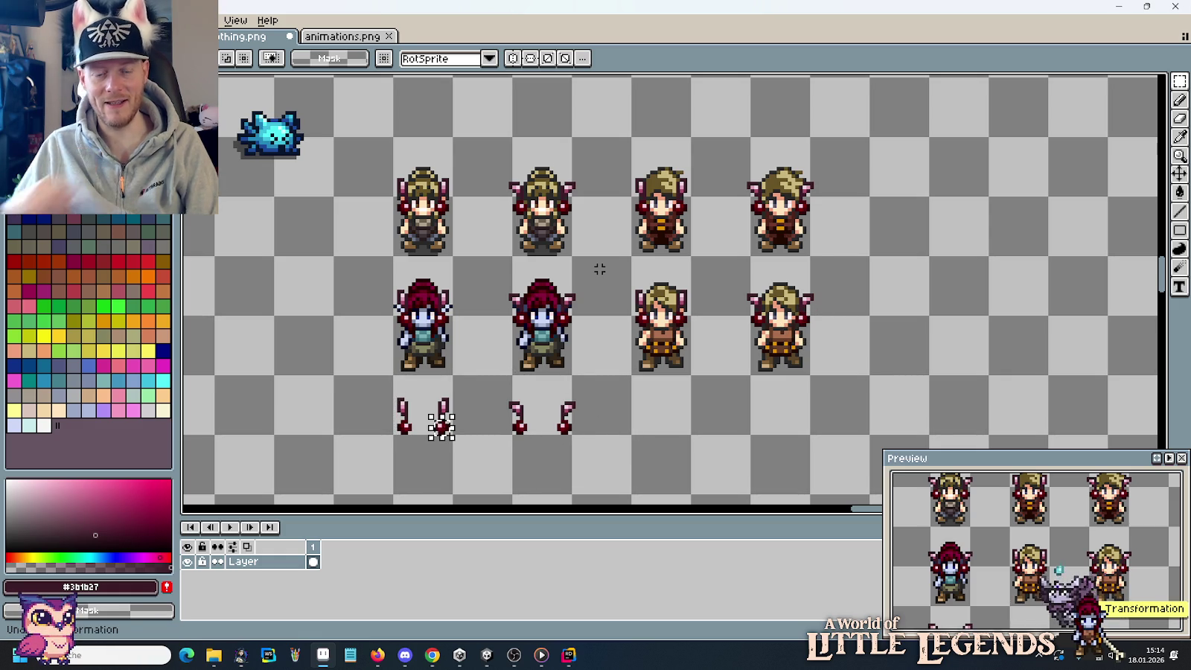
pyautogui.click(648, 415)
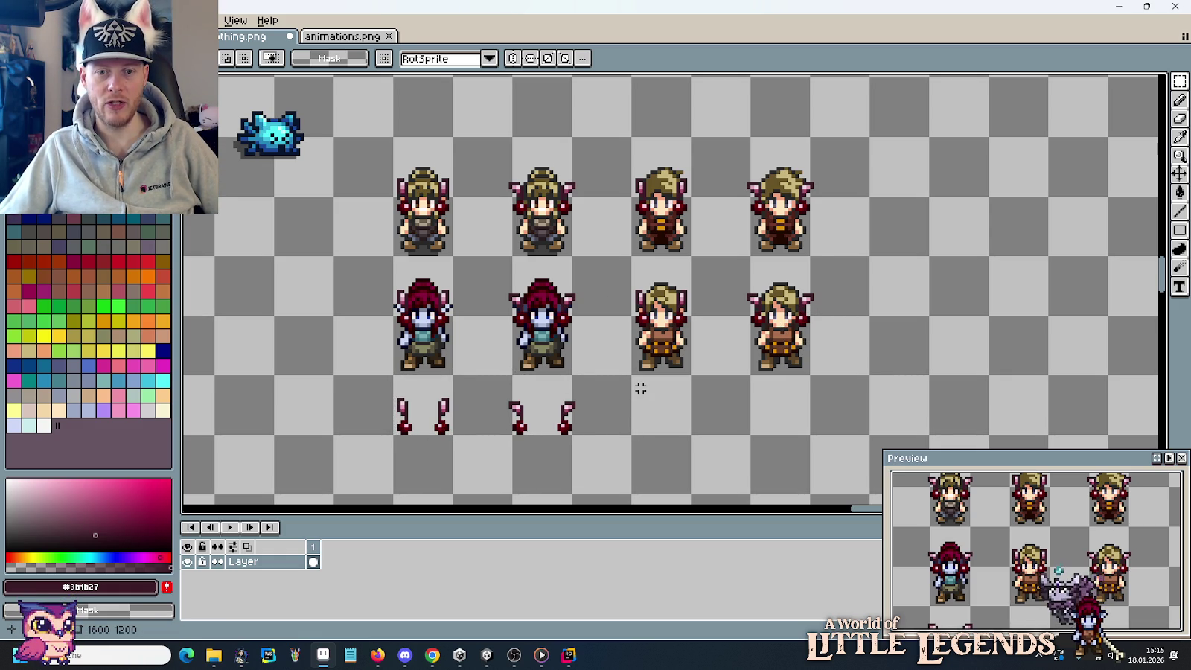
pyautogui.moveTo(654, 395); pyautogui.dragTo(720, 393)
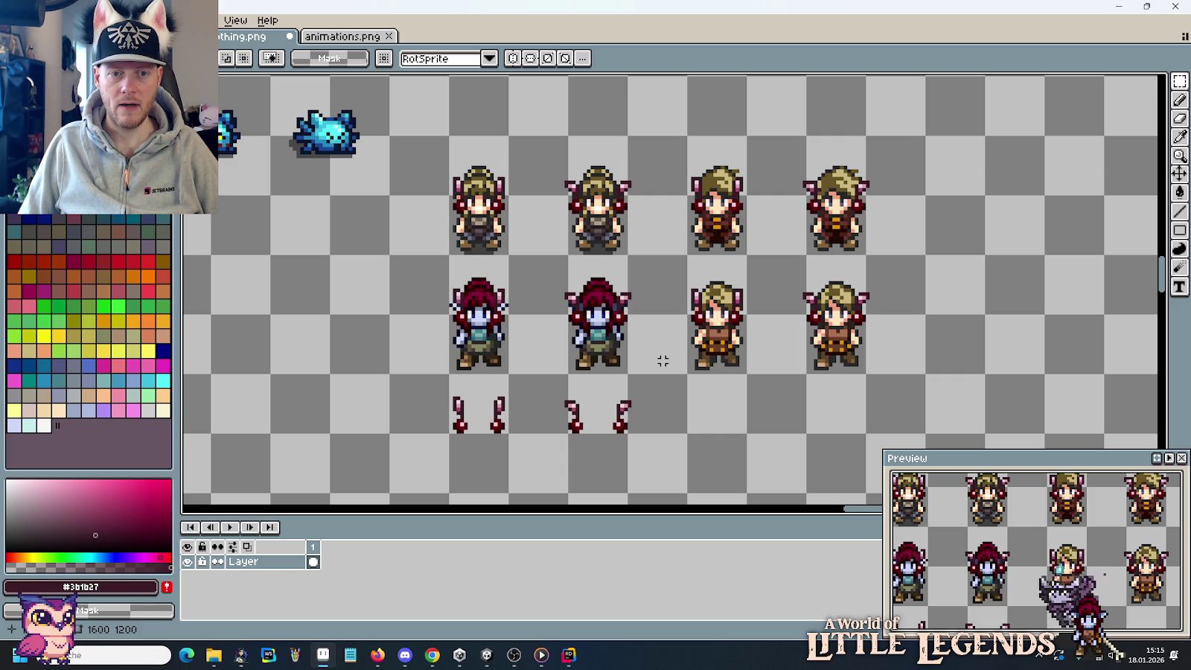
# Stamp a copy of the first cherry-stem pair under the first blonde elf column.
pyautogui.moveTo(449, 372)
pyautogui.mouseDown()
pyautogui.moveTo(510, 436)
pyautogui.moveTo(718, 422)
pyautogui.mouseUp()
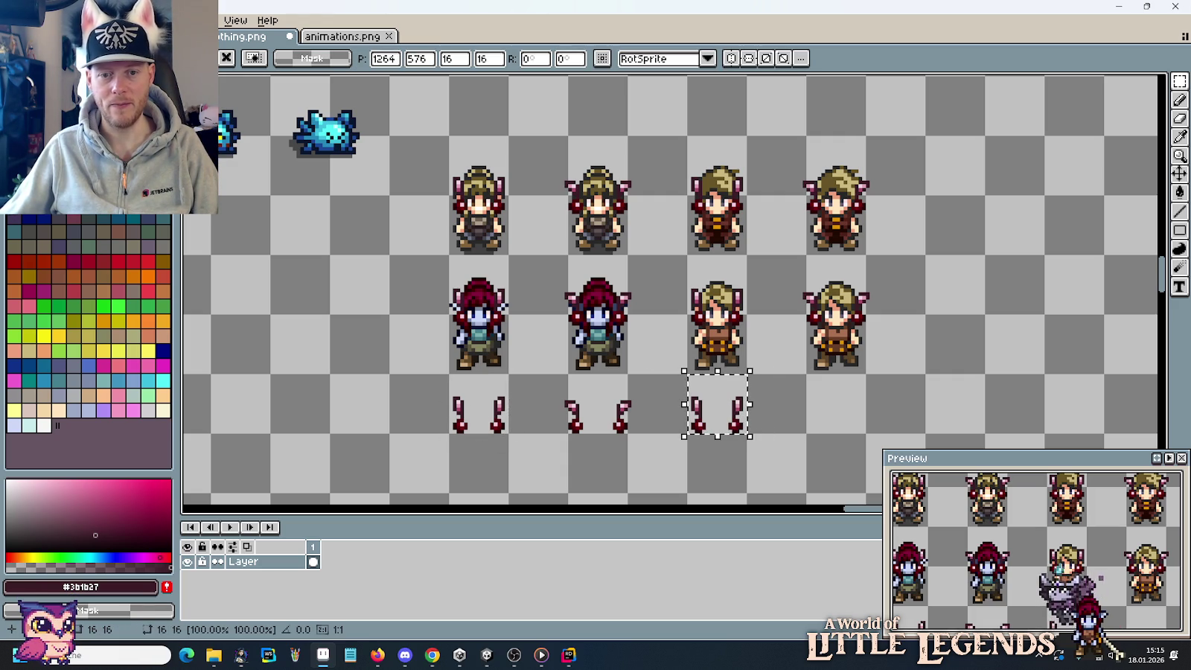
pyautogui.click(741, 472)
pyautogui.scroll(2, 740, 473)
# Nudge the new pair's left stem one pixel to the left.
pyautogui.moveTo(803, 446); pyautogui.dragTo(716, 378)
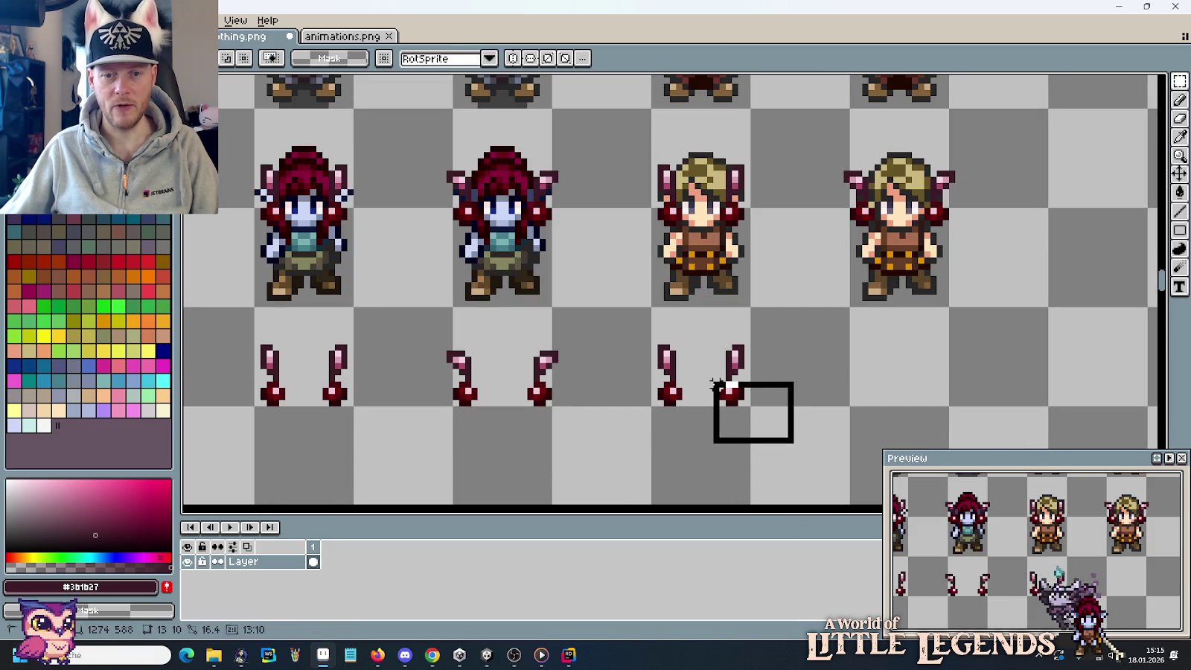
pyautogui.click(672, 422)
pyautogui.moveTo(692, 428); pyautogui.dragTo(638, 379)
pyautogui.press('Left')
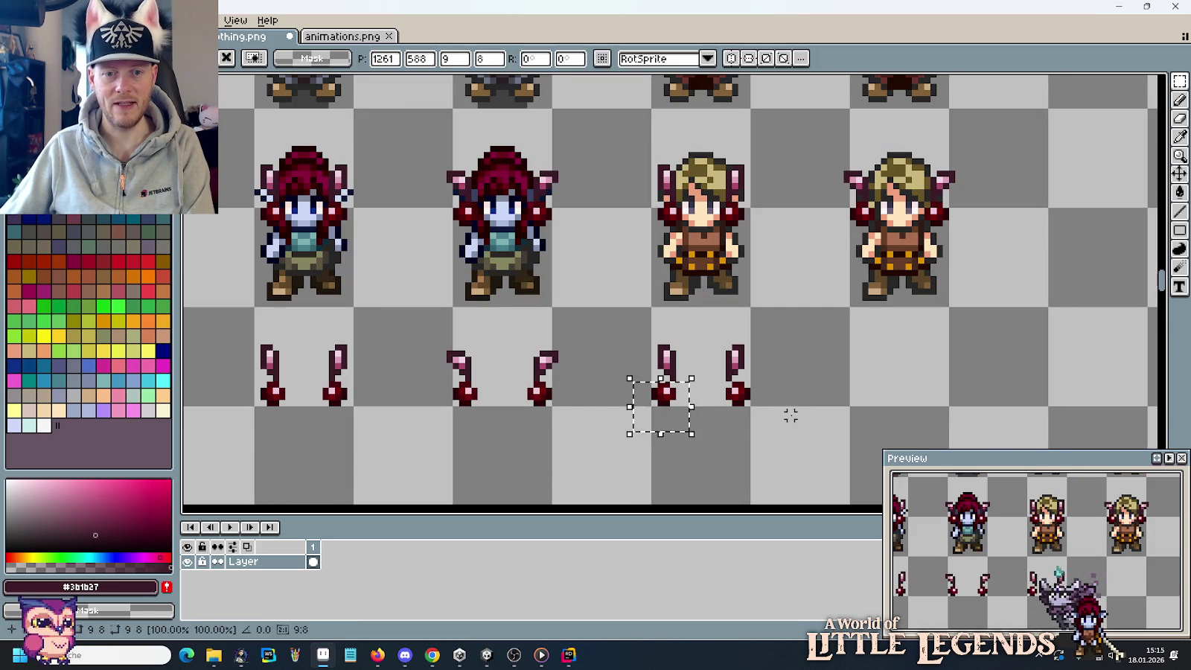
pyautogui.click(747, 440)
pyautogui.scroll(-2, 746, 440)
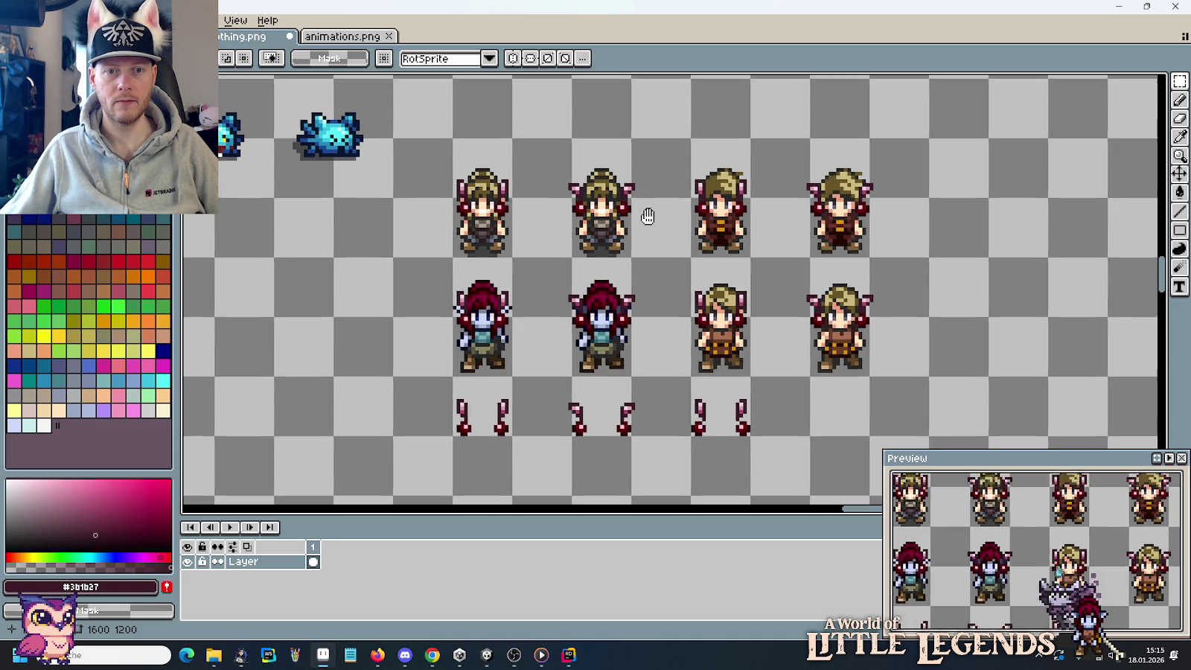
pyautogui.scroll(3, 678, 205)
pyautogui.scroll(2, 633, 224)
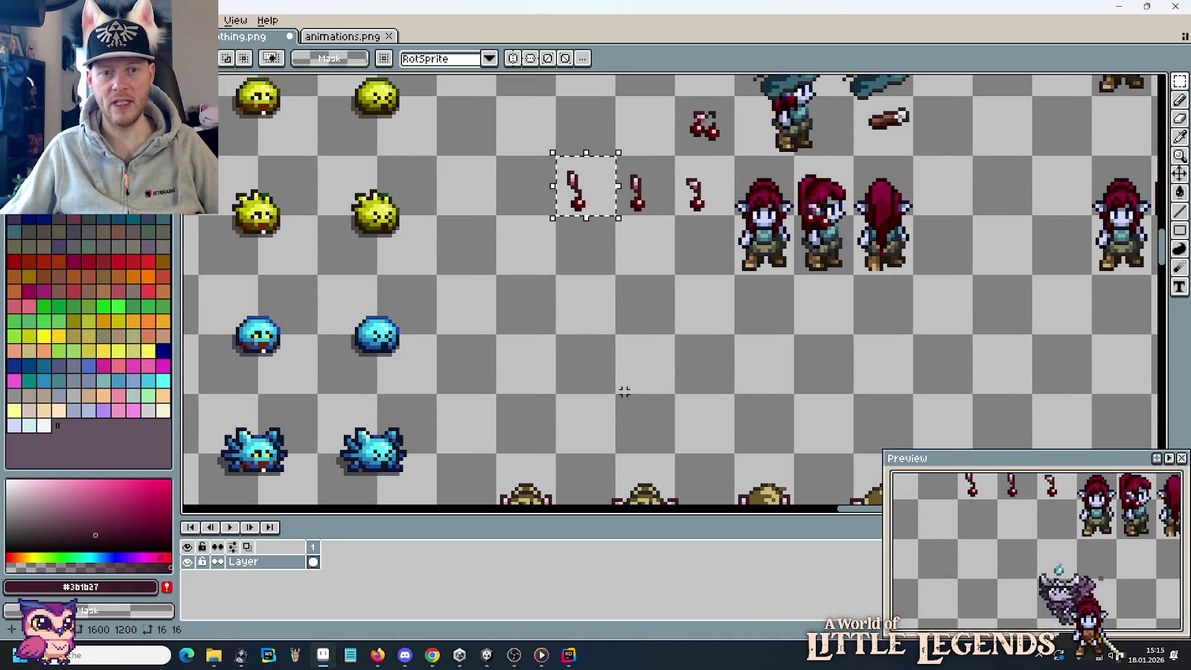
# Make pencil touch-ups on the cherry pieces and zoom out to see all three stem pairs.
pyautogui.scroll(-3, 649, 223)
pyautogui.scroll(-2, 700, 199)
pyautogui.scroll(-1, 707, 372)
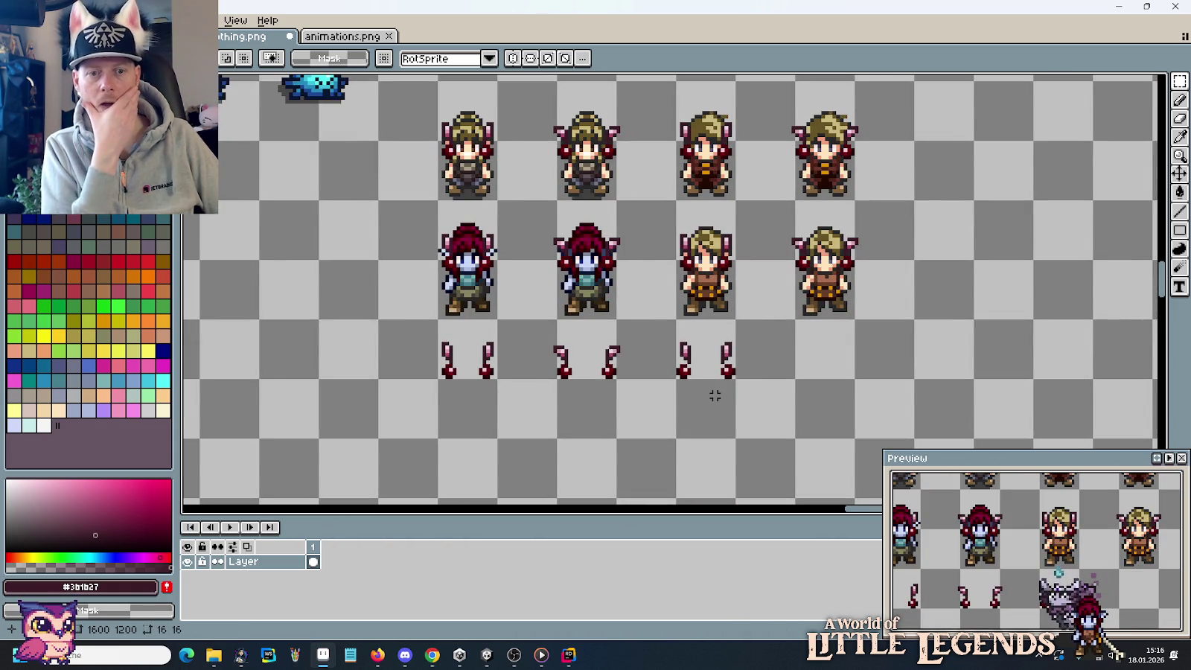
pyautogui.scroll(3, 692, 372)
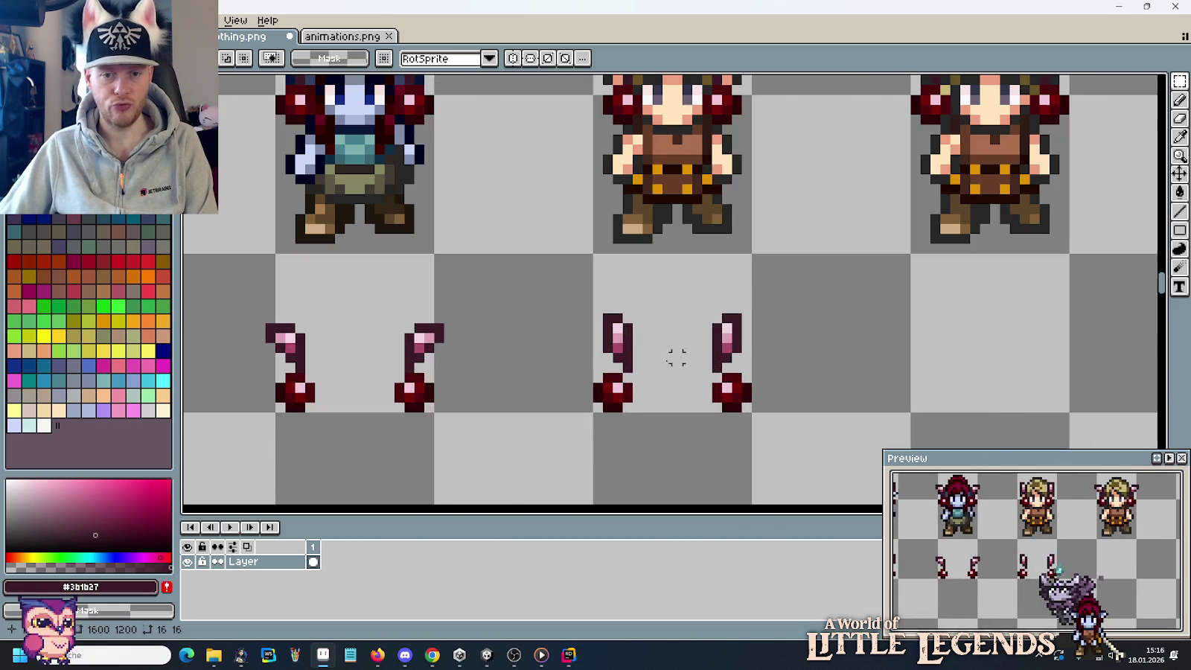
pyautogui.press('b')
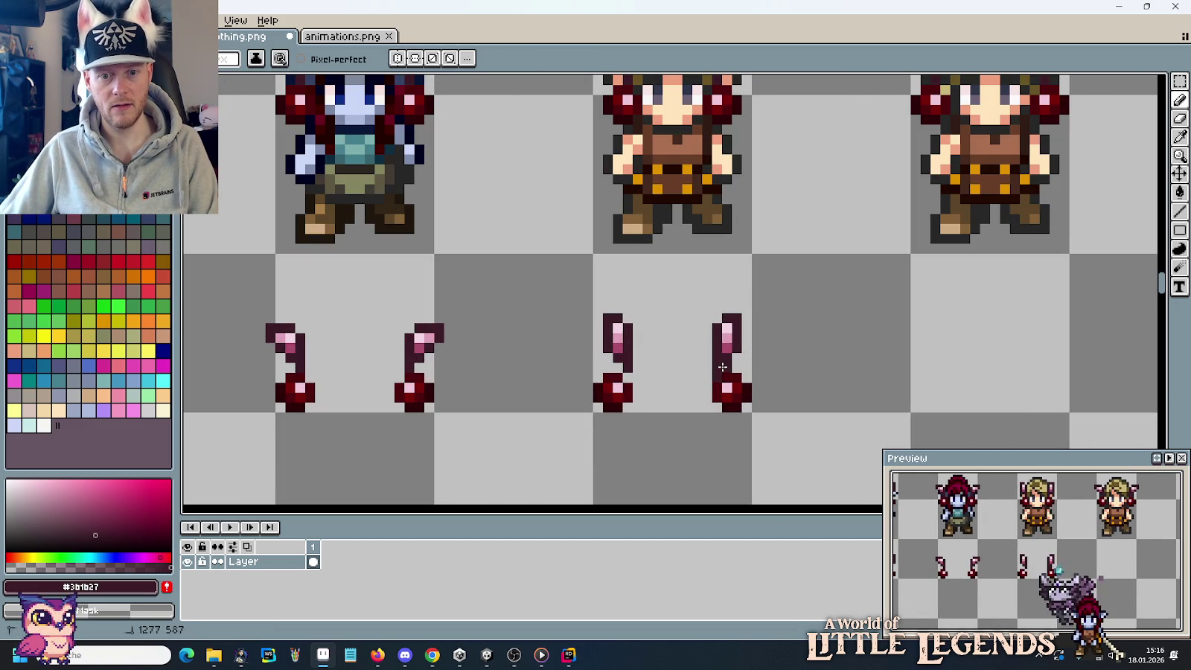
pyautogui.scroll(-3, 677, 365)
pyautogui.scroll(-3, 690, 362)
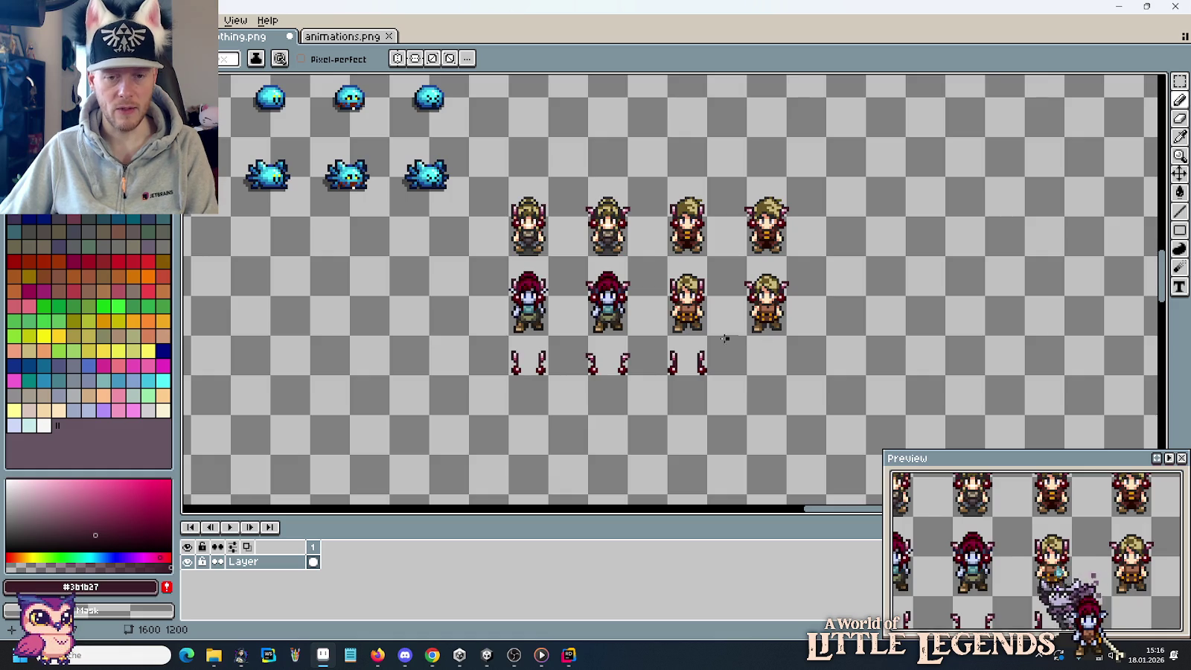
pyautogui.scroll(3, 725, 338)
pyautogui.scroll(2, 660, 357)
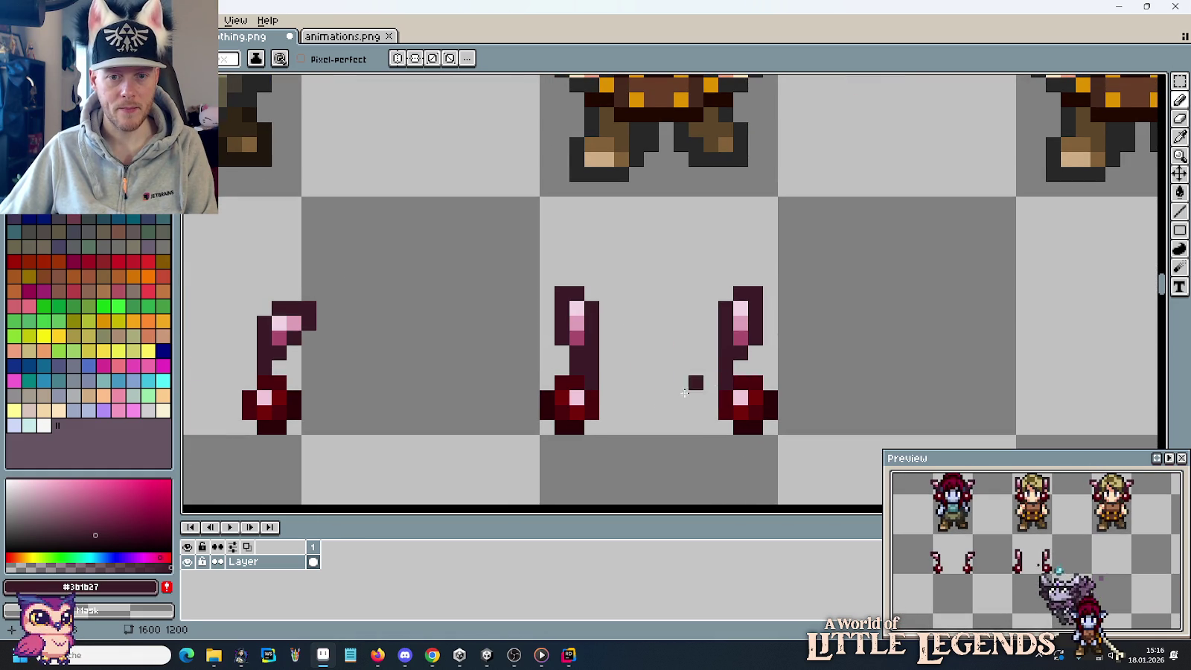
pyautogui.scroll(-4, 653, 370)
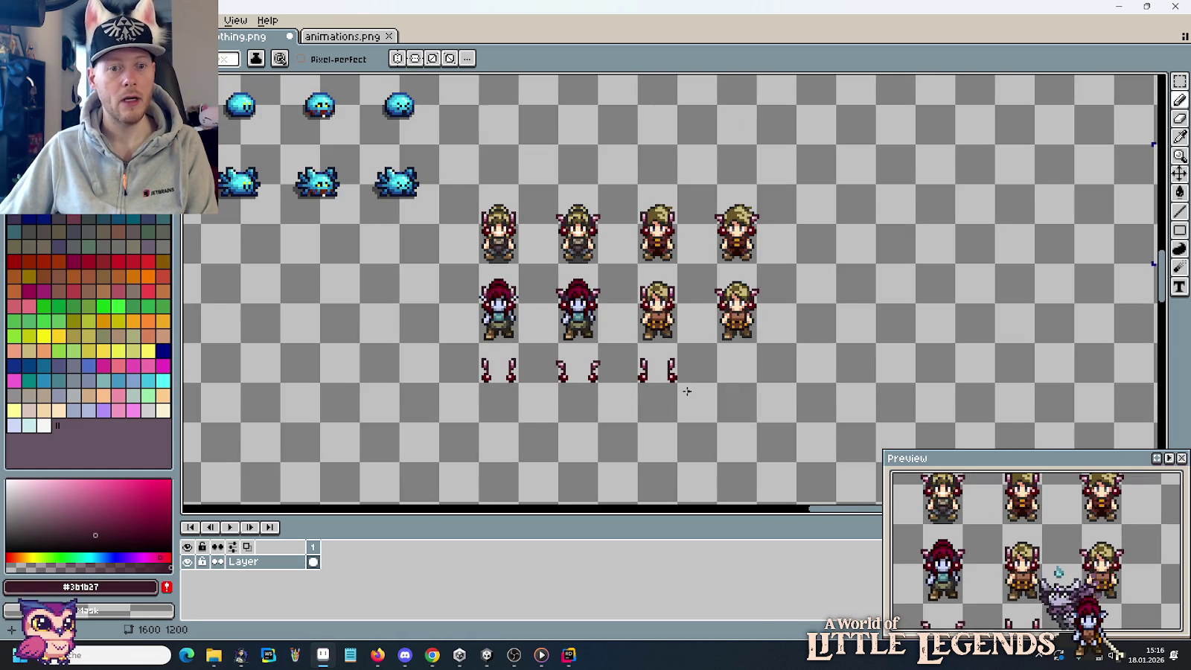
pyautogui.press('m')
pyautogui.scroll(-2, 728, 346)
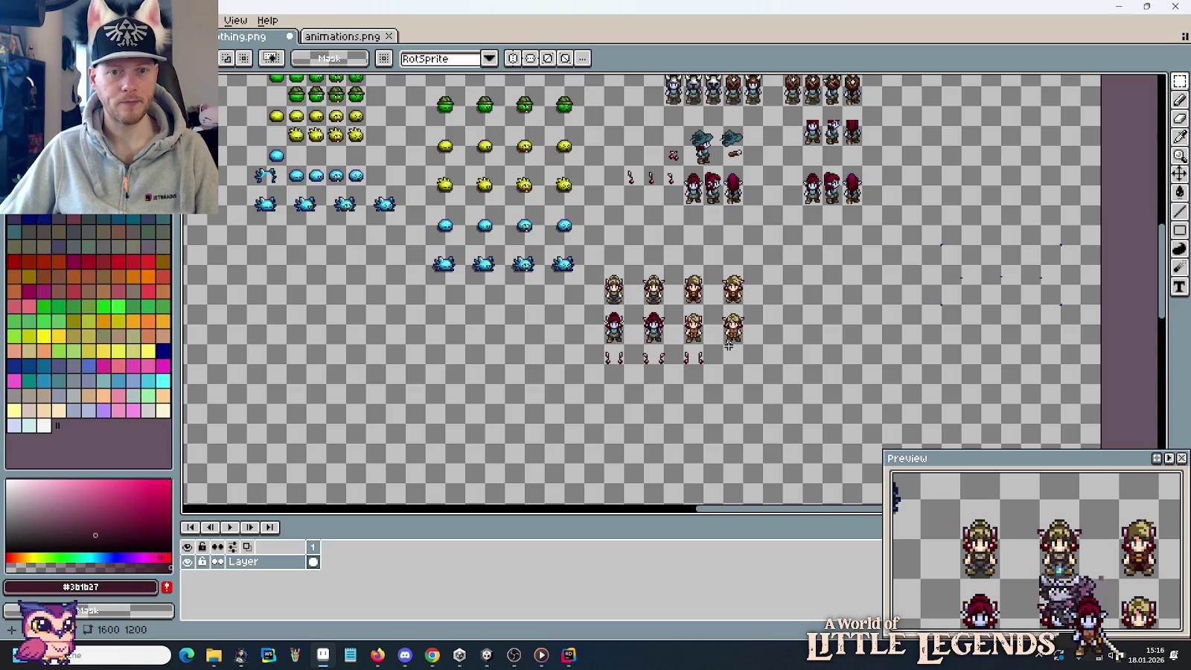
pyautogui.moveTo(577, 223); pyautogui.dragTo(790, 302)
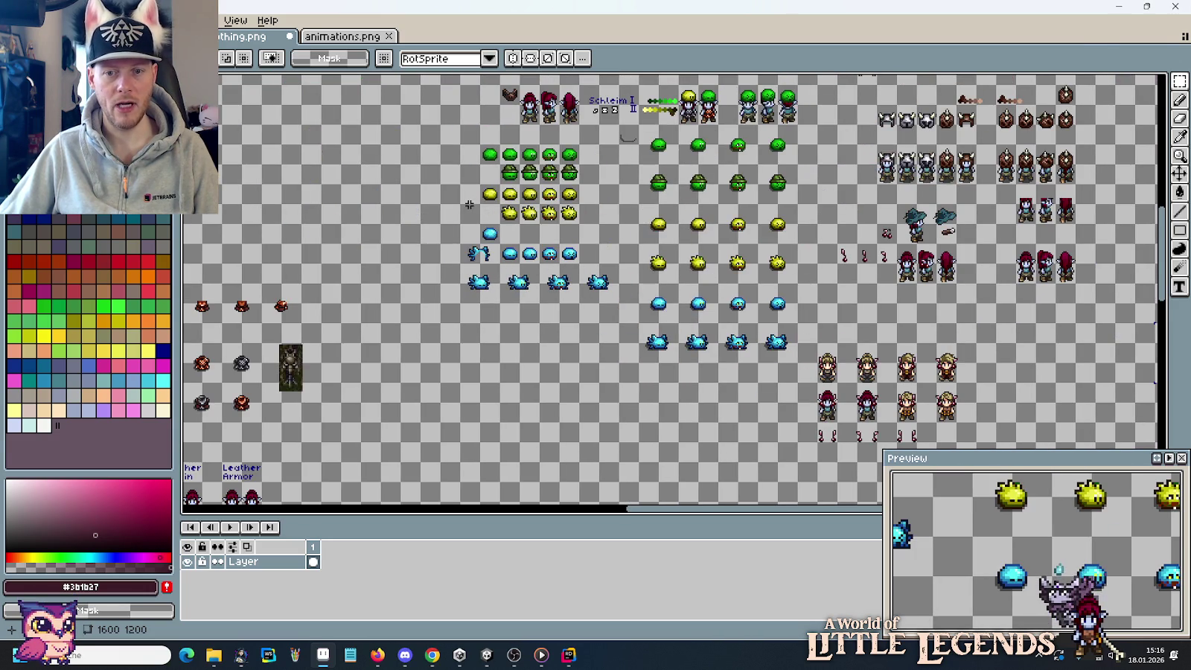
pyautogui.moveTo(468, 204); pyautogui.dragTo(830, 159)
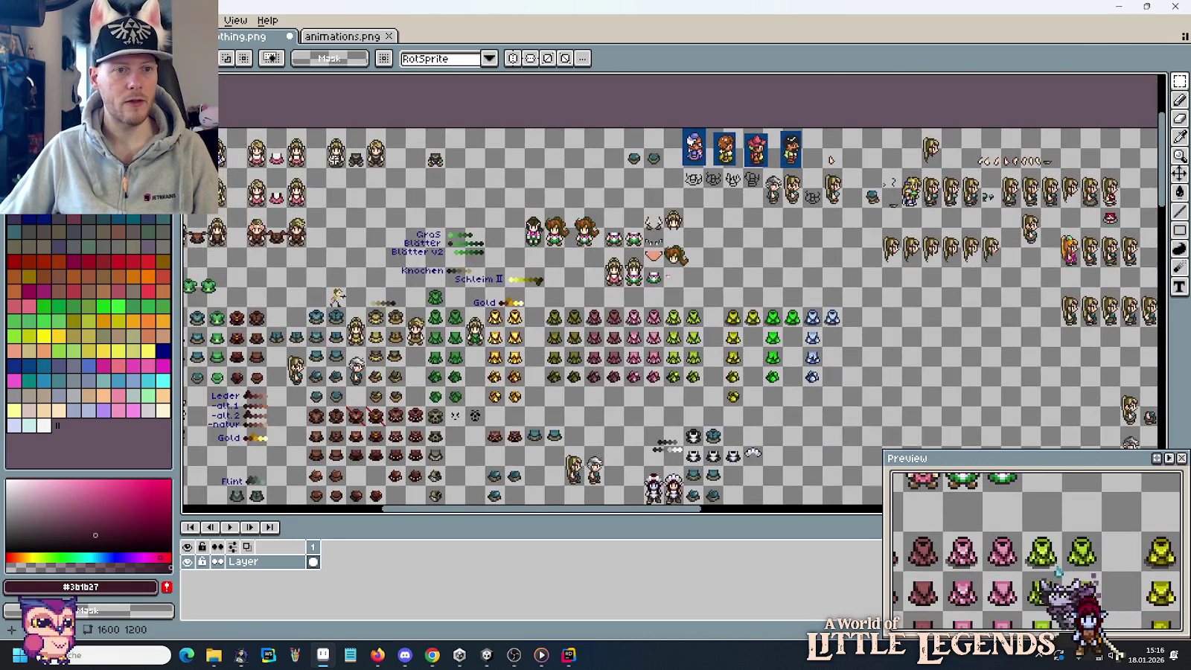
pyautogui.moveTo(330, 143)
pyautogui.mouseDown()
pyautogui.moveTo(342, 164)
pyautogui.moveTo(1084, 439)
pyautogui.moveTo(951, 292)
pyautogui.moveTo(675, 242)
pyautogui.mouseUp()
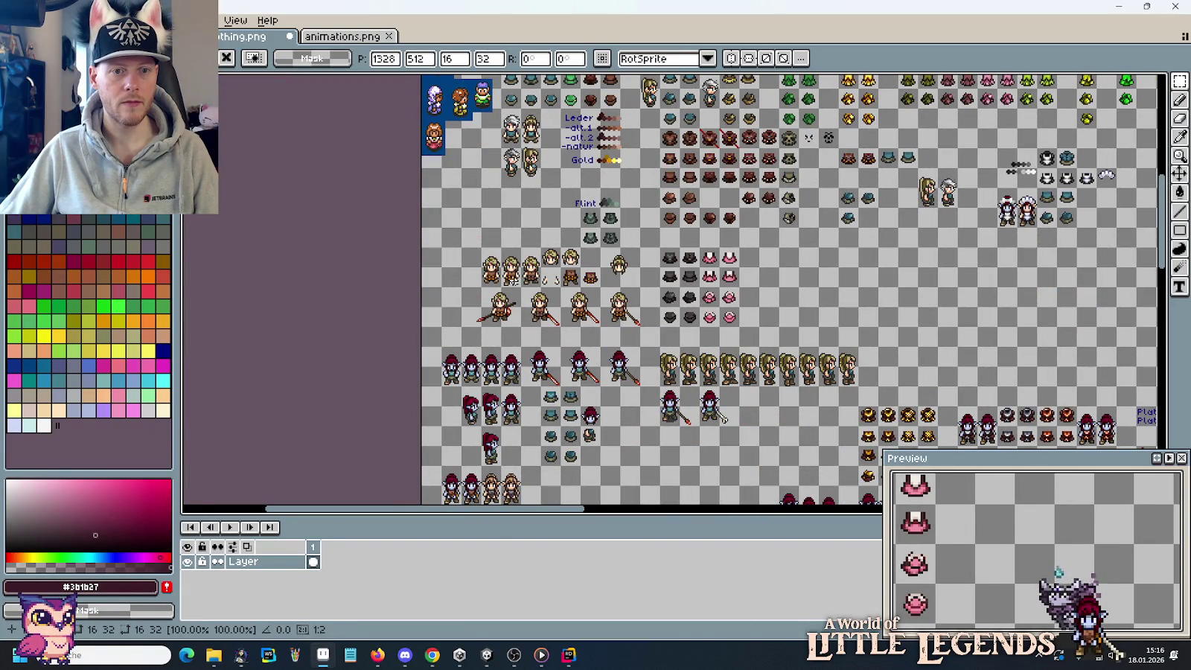
pyautogui.moveTo(513, 272)
pyautogui.mouseDown()
pyautogui.moveTo(1164, 512)
pyautogui.moveTo(841, 374)
pyautogui.mouseUp()
pyautogui.scroll(-2, 448, 261)
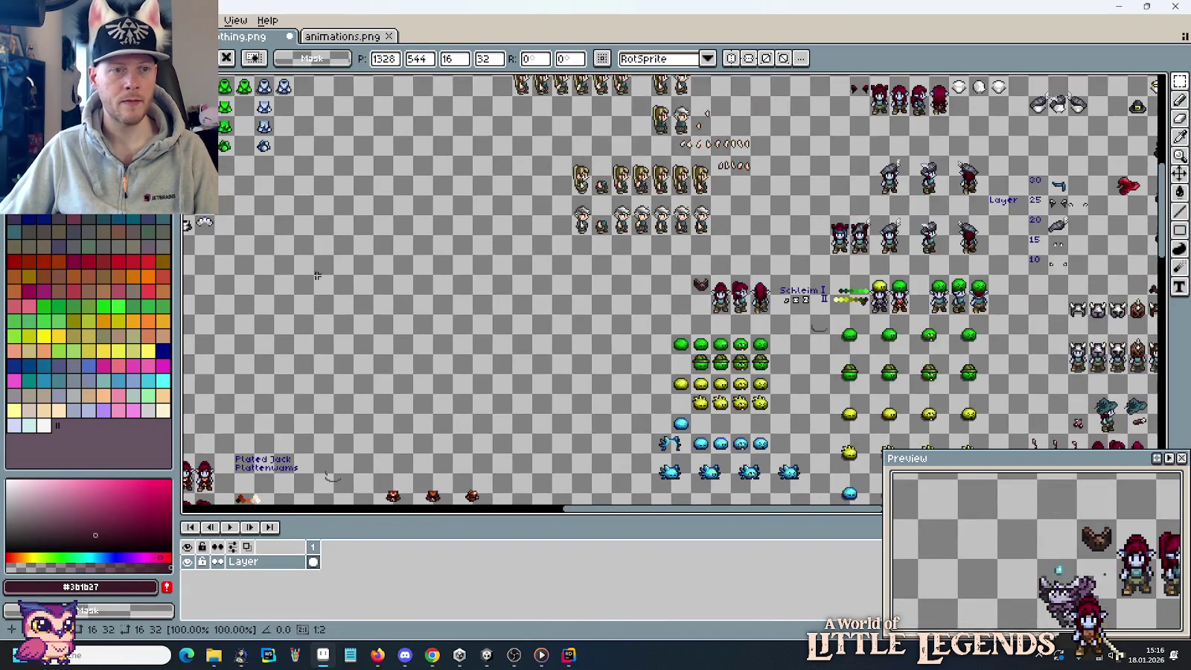
pyautogui.scroll(-1, 484, 276)
pyautogui.scroll(3, 528, 294)
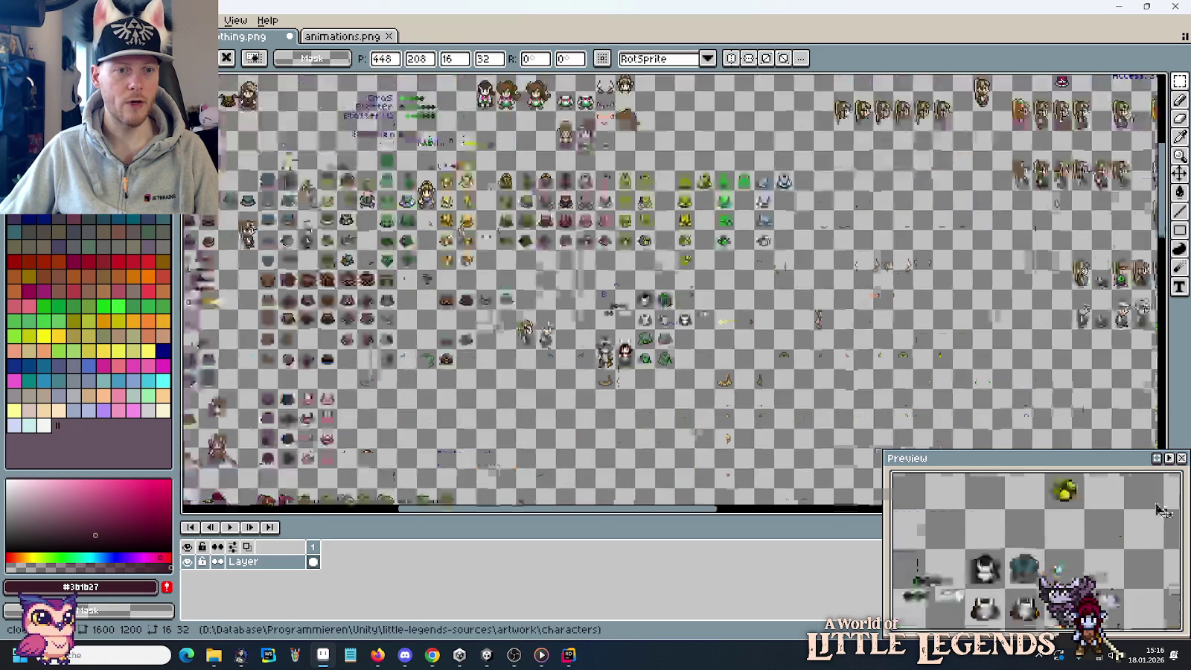
pyautogui.moveTo(373, 281)
pyautogui.mouseDown()
pyautogui.moveTo(1146, 500)
pyautogui.moveTo(1173, 566)
pyautogui.mouseUp()
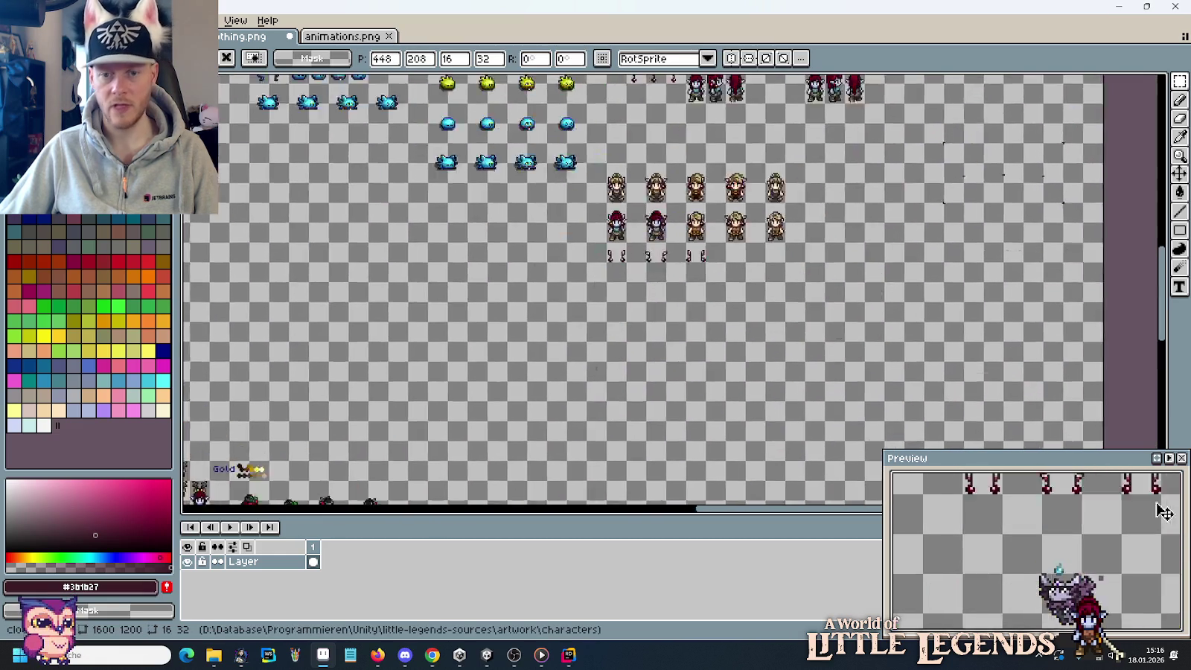
# Duplicate the 48x48 block of elf sprites and place the copy to the right.
pyautogui.click(747, 142)
pyautogui.scroll(3, 694, 169)
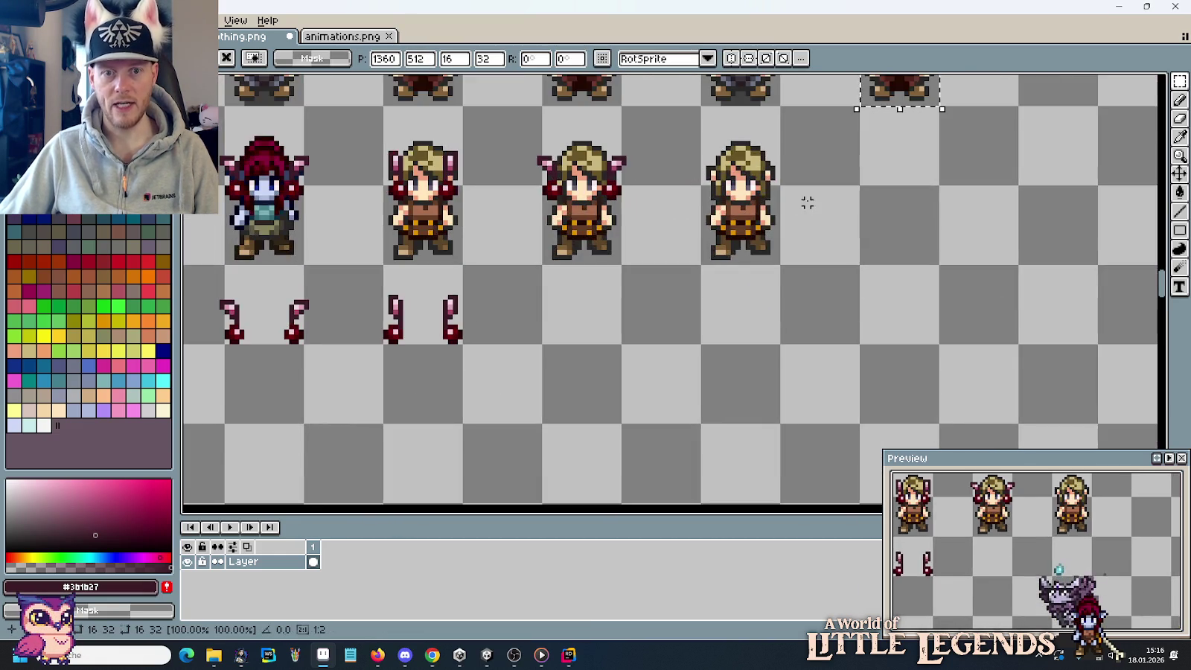
pyautogui.moveTo(805, 199); pyautogui.dragTo(728, 346)
pyautogui.scroll(-1, 728, 345)
pyautogui.moveTo(686, 175); pyautogui.dragTo(817, 303)
pyautogui.hotkey('ctrl', 'c')
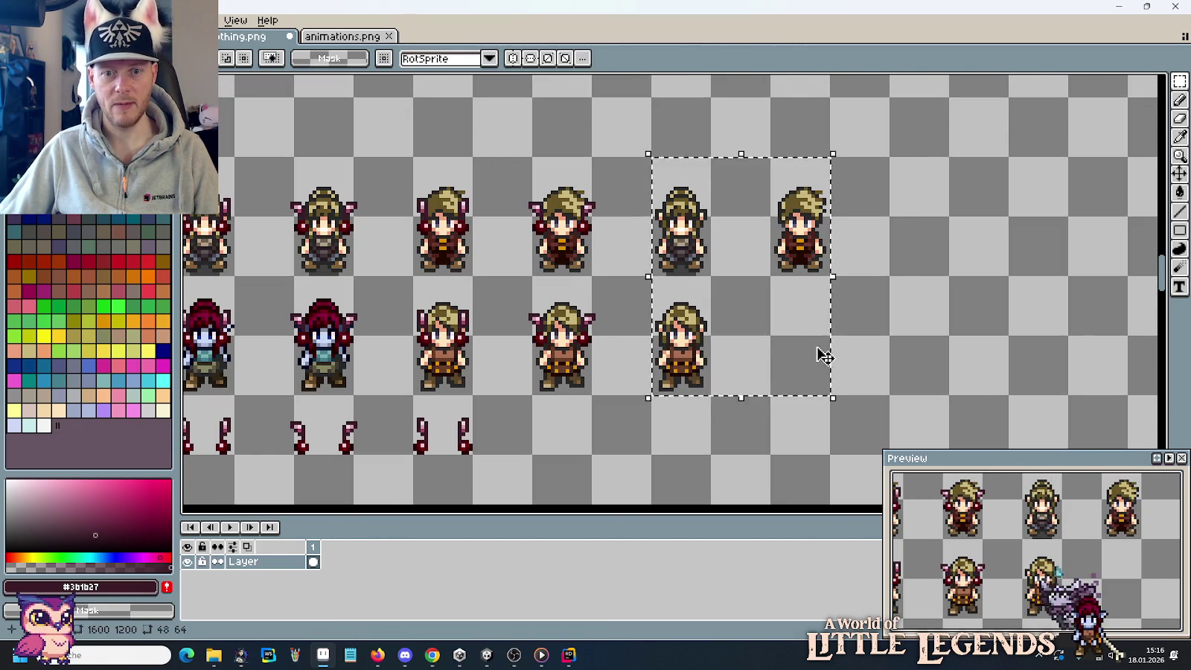
pyautogui.hotkey('ctrl', 'v')
pyautogui.click(735, 307)
pyautogui.moveTo(734, 307); pyautogui.dragTo(857, 294)
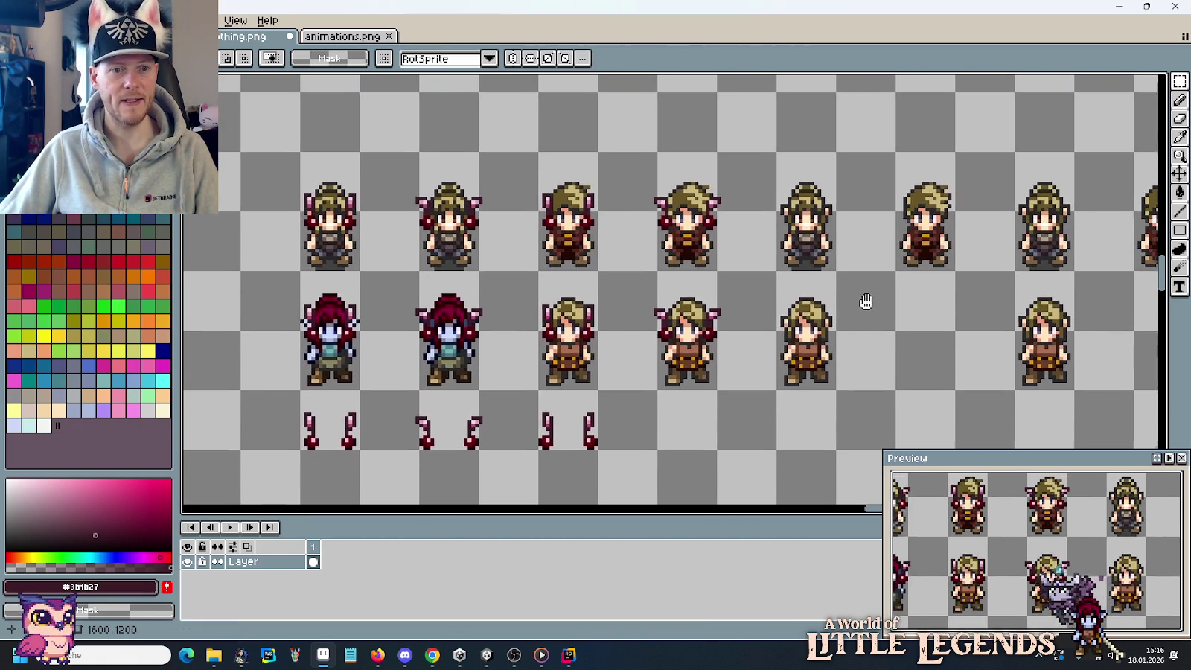
# Paste a copy of the cherry ornaments onto a plain blonde elf.
pyautogui.moveTo(596, 394); pyautogui.dragTo(540, 439)
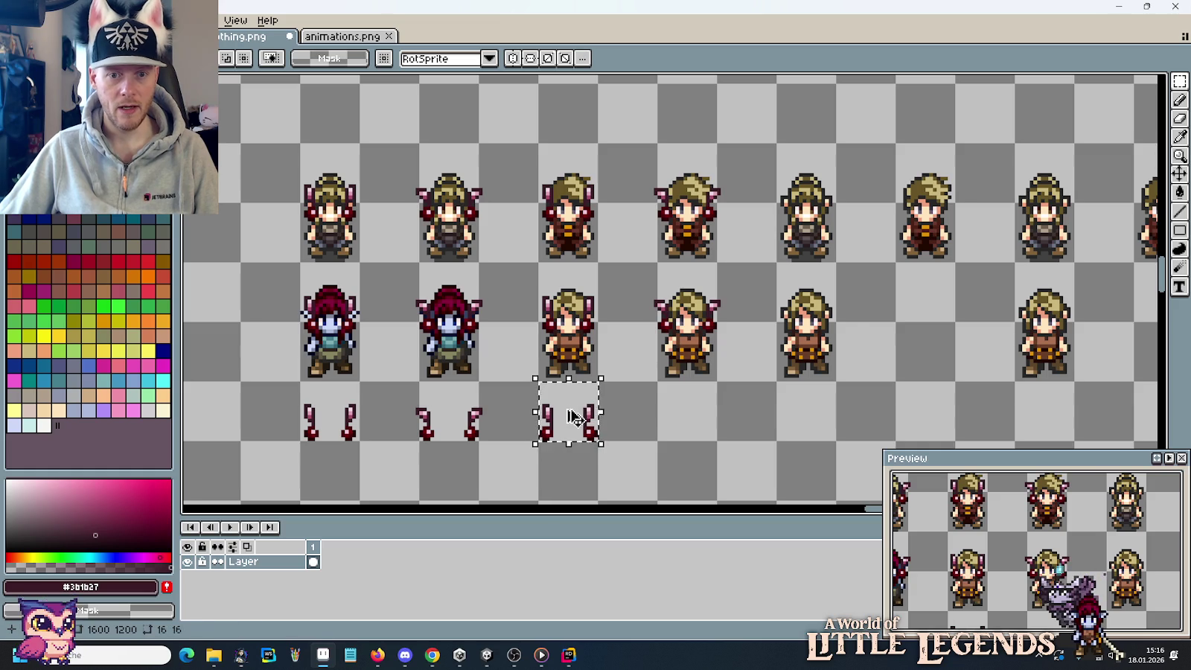
pyautogui.hotkey('ctrl', 'c')
pyautogui.hotkey('ctrl', 'v')
pyautogui.moveTo(751, 325); pyautogui.dragTo(815, 305)
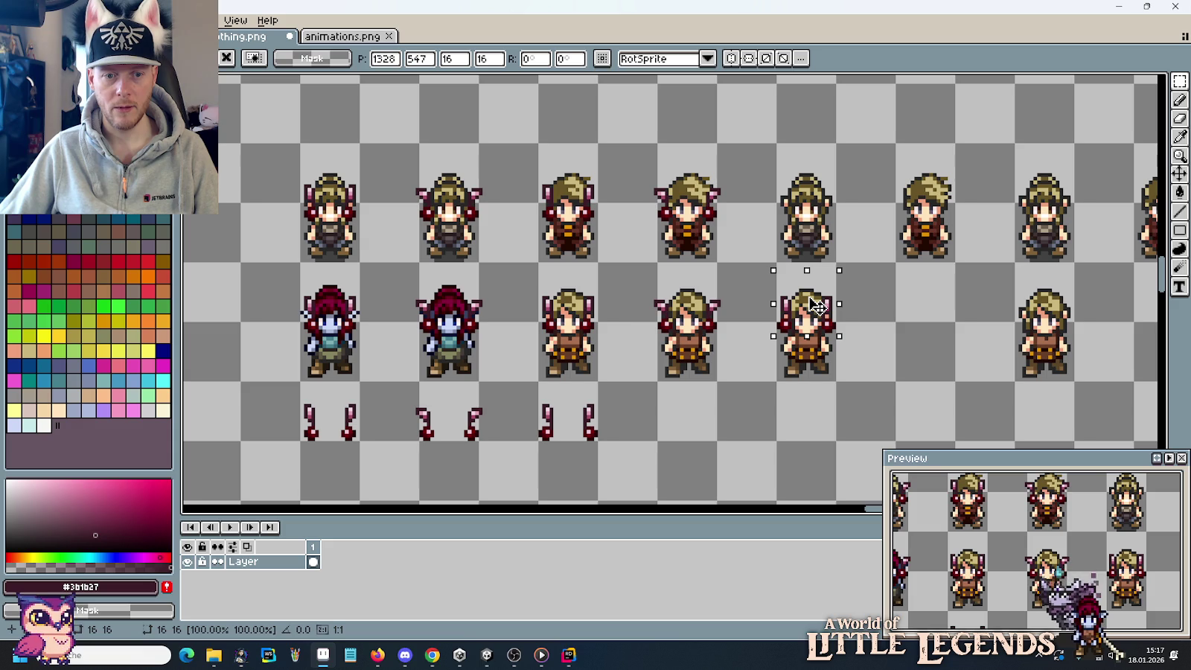
pyautogui.scroll(3, 816, 304)
pyautogui.scroll(2, 804, 314)
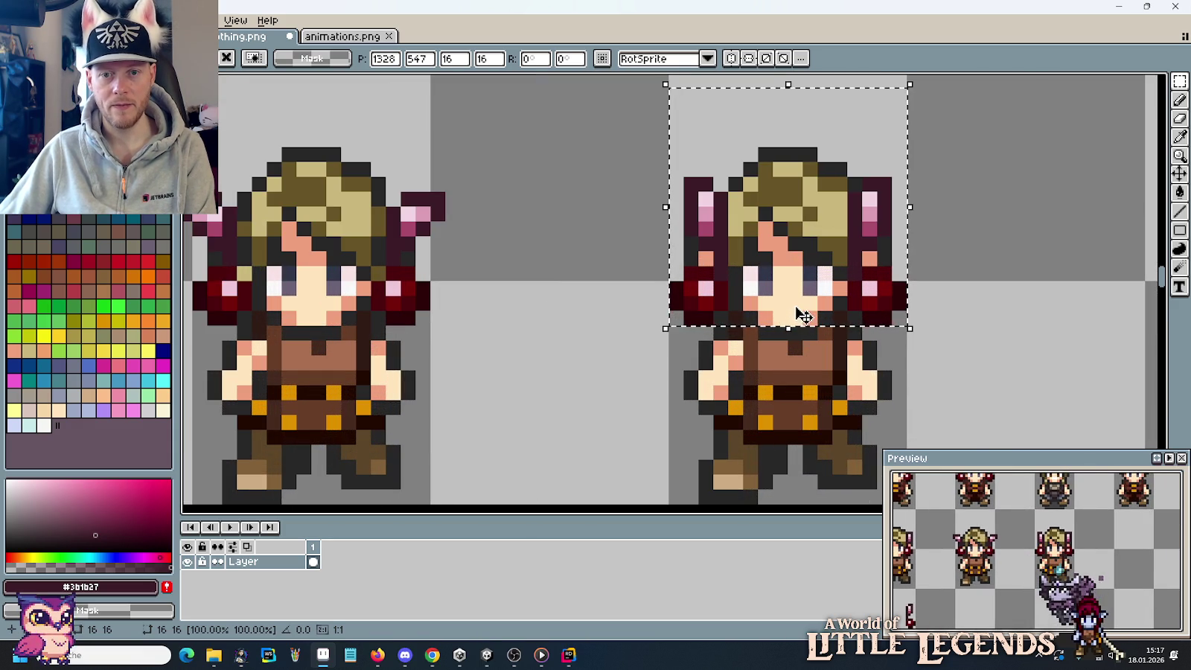
pyautogui.hotkey('ctrl', 'd')
# Reselect the left cherry piece in the bottom row, then clear the selection.
pyautogui.scroll(-2, 790, 316)
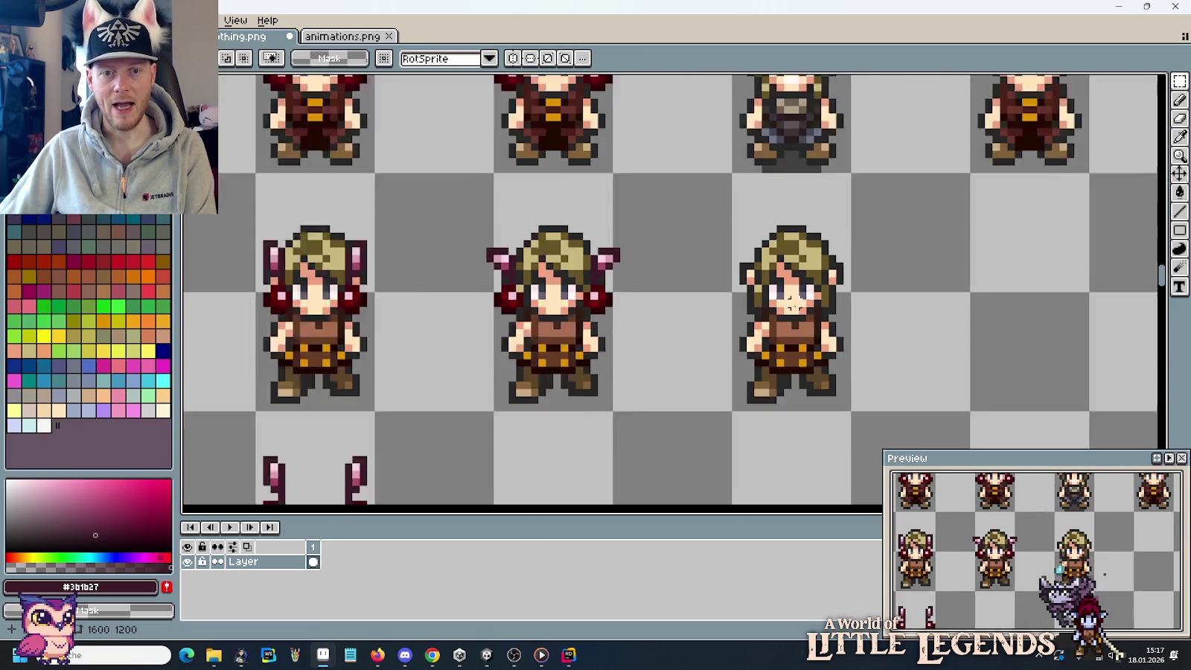
pyautogui.scroll(2, 734, 253)
pyautogui.moveTo(567, 238); pyautogui.dragTo(699, 402)
pyautogui.moveTo(436, 228); pyautogui.dragTo(558, 380)
pyautogui.scroll(-1, 672, 360)
pyautogui.scroll(-1, 672, 360)
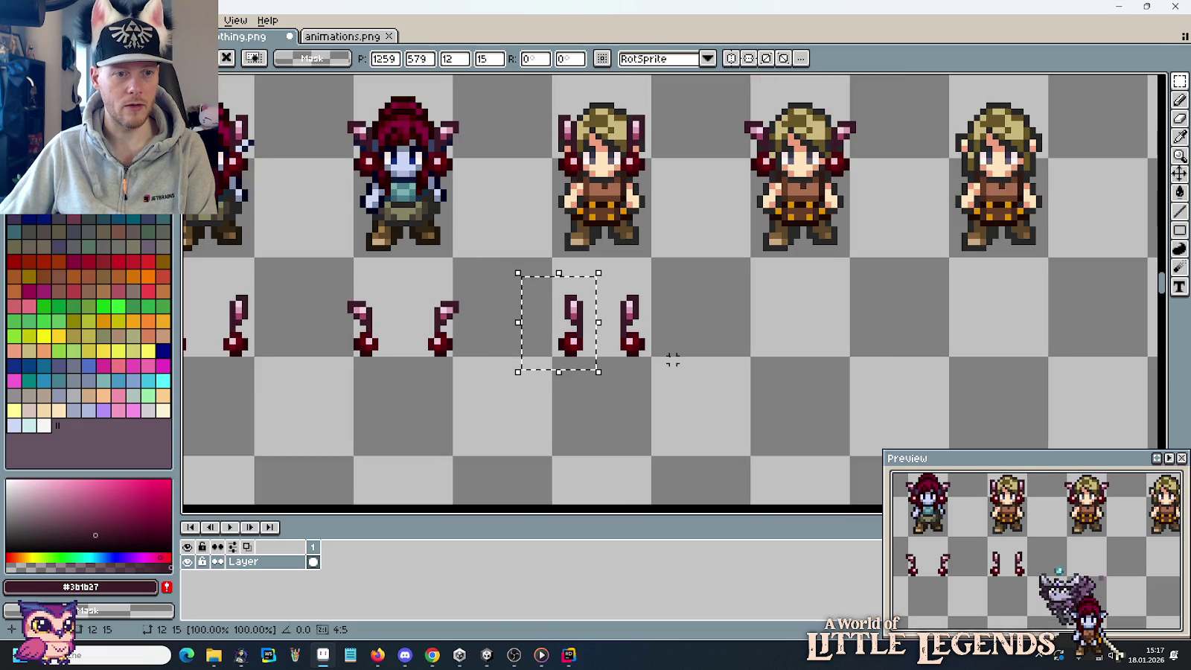
pyautogui.hotkey('ctrl', 'd')
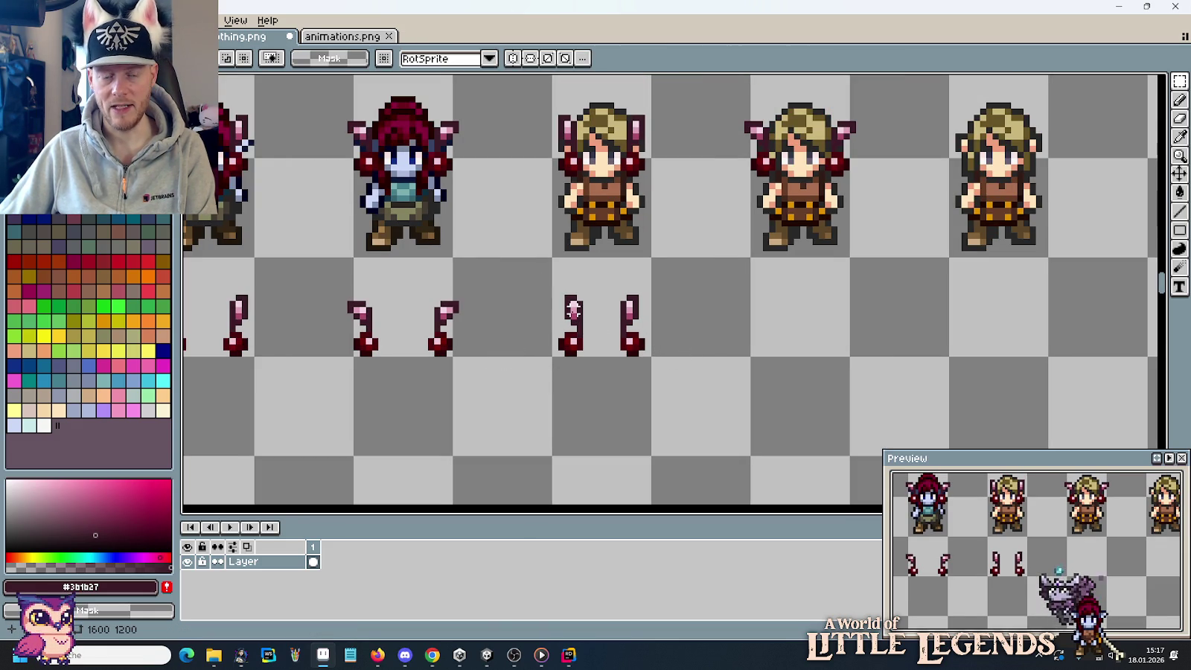
# Nudge the third cherry pair's left and right pieces slightly outward.
pyautogui.moveTo(573, 309); pyautogui.dragTo(758, 310)
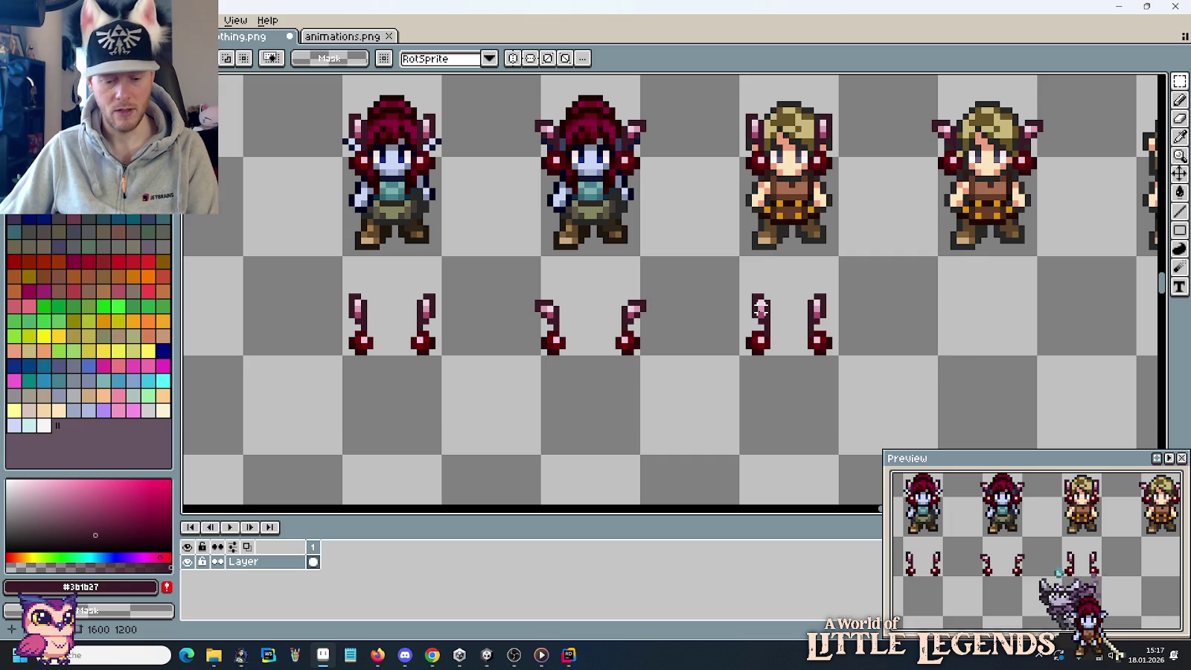
pyautogui.moveTo(704, 266); pyautogui.dragTo(789, 372)
pyautogui.moveTo(760, 320); pyautogui.dragTo(754, 321)
pyautogui.moveTo(788, 278); pyautogui.dragTo(875, 383)
pyautogui.moveTo(852, 346); pyautogui.dragTo(856, 346)
pyautogui.click(739, 340)
# Copy the cherry pieces from under the second elf onto the top-row elf's head.
pyautogui.moveTo(778, 341); pyautogui.dragTo(573, 378)
pyautogui.moveTo(533, 295); pyautogui.dragTo(633, 393)
pyautogui.moveTo(710, 329); pyautogui.dragTo(630, 396)
pyautogui.moveTo(529, 384); pyautogui.dragTo(959, 208)
pyautogui.scroll(2, 752, 302)
pyautogui.scroll(1, 752, 301)
pyautogui.moveTo(752, 306); pyautogui.dragTo(678, 304)
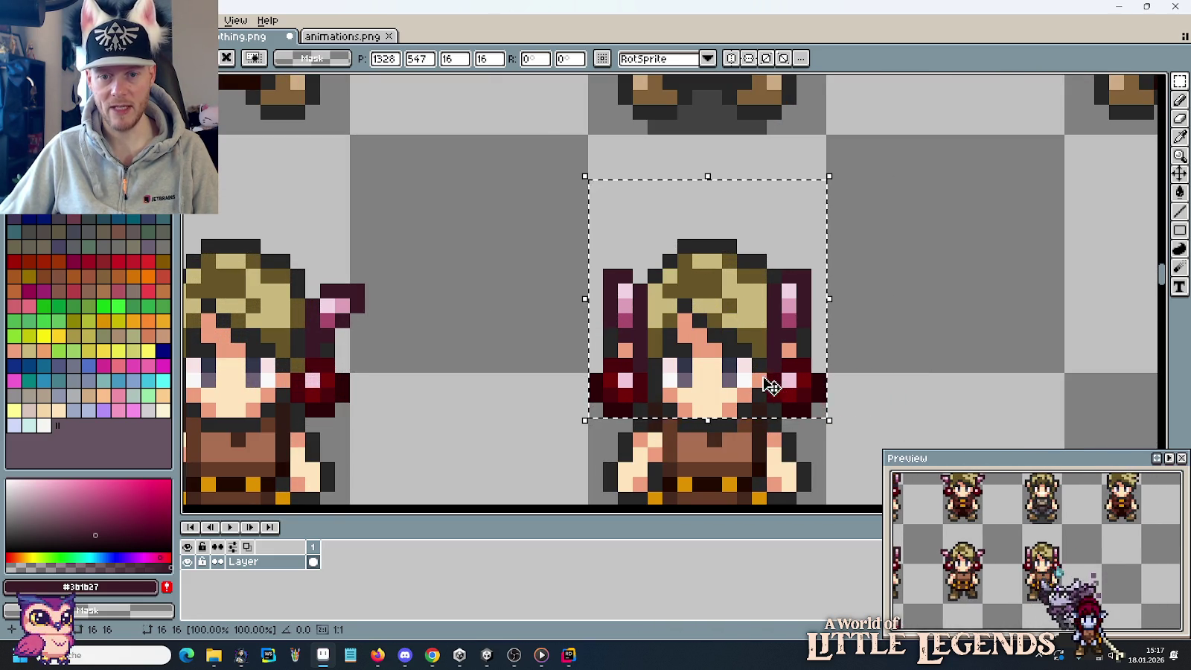
pyautogui.scroll(-2, 774, 385)
pyautogui.scroll(1, 840, 319)
pyautogui.moveTo(706, 388)
pyautogui.mouseDown()
pyautogui.moveTo(706, 158)
pyautogui.moveTo(706, 167)
pyautogui.moveTo(947, 180)
pyautogui.mouseUp()
pyautogui.press('Return')
# Fill the empty lower-row cell with a red-haired elf copy.
pyautogui.scroll(-1, 771, 328)
pyautogui.scroll(-1, 771, 326)
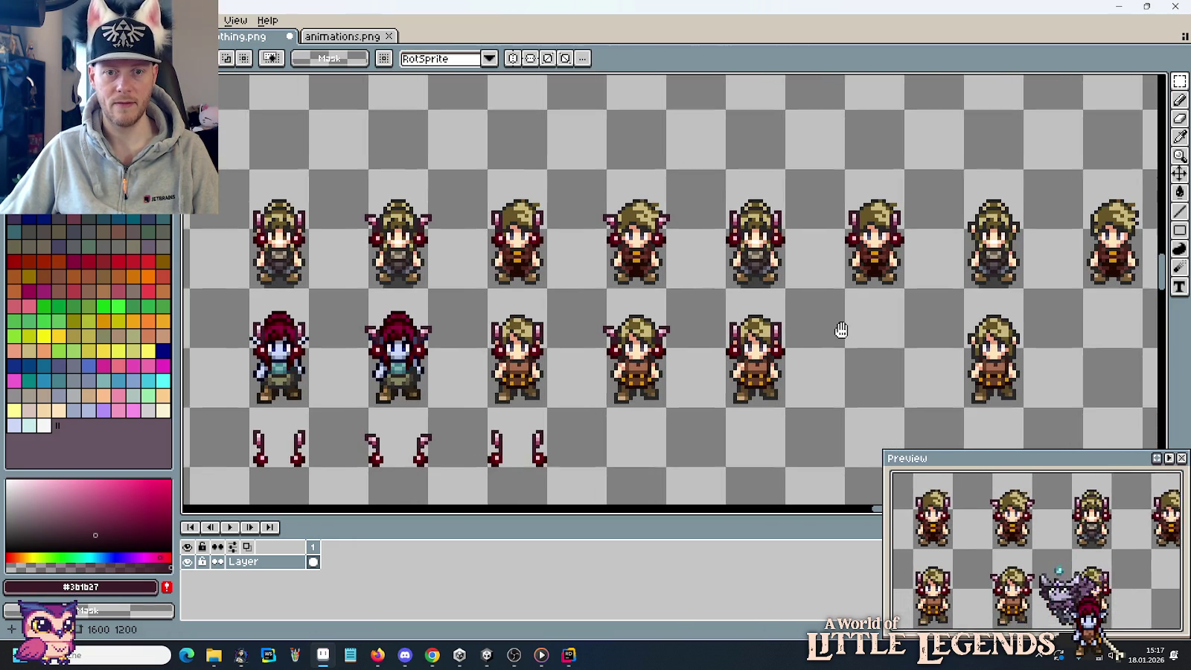
pyautogui.moveTo(841, 330); pyautogui.dragTo(854, 313)
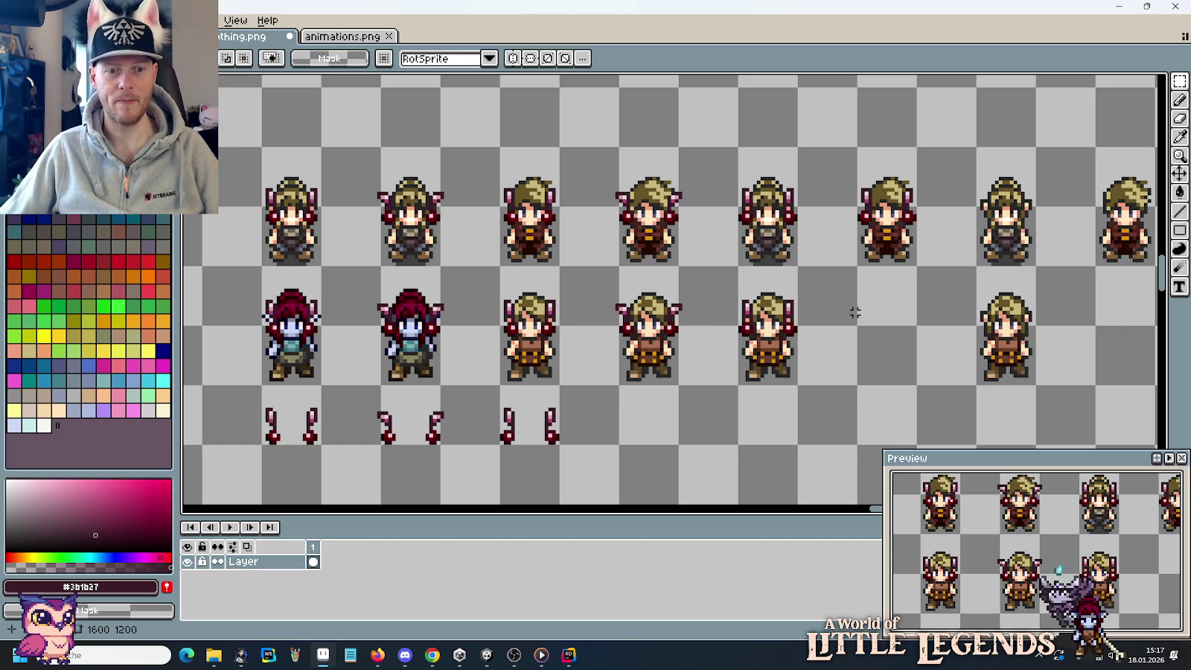
pyautogui.scroll(3, 751, 238)
pyautogui.scroll(1, 843, 293)
pyautogui.moveTo(886, 264); pyautogui.dragTo(889, 167)
pyautogui.moveTo(889, 223)
pyautogui.mouseDown()
pyautogui.moveTo(811, 492)
pyautogui.moveTo(886, 190)
pyautogui.moveTo(810, 165)
pyautogui.mouseUp()
pyautogui.scroll(-5, 812, 491)
pyautogui.moveTo(597, 228); pyautogui.dragTo(594, 328)
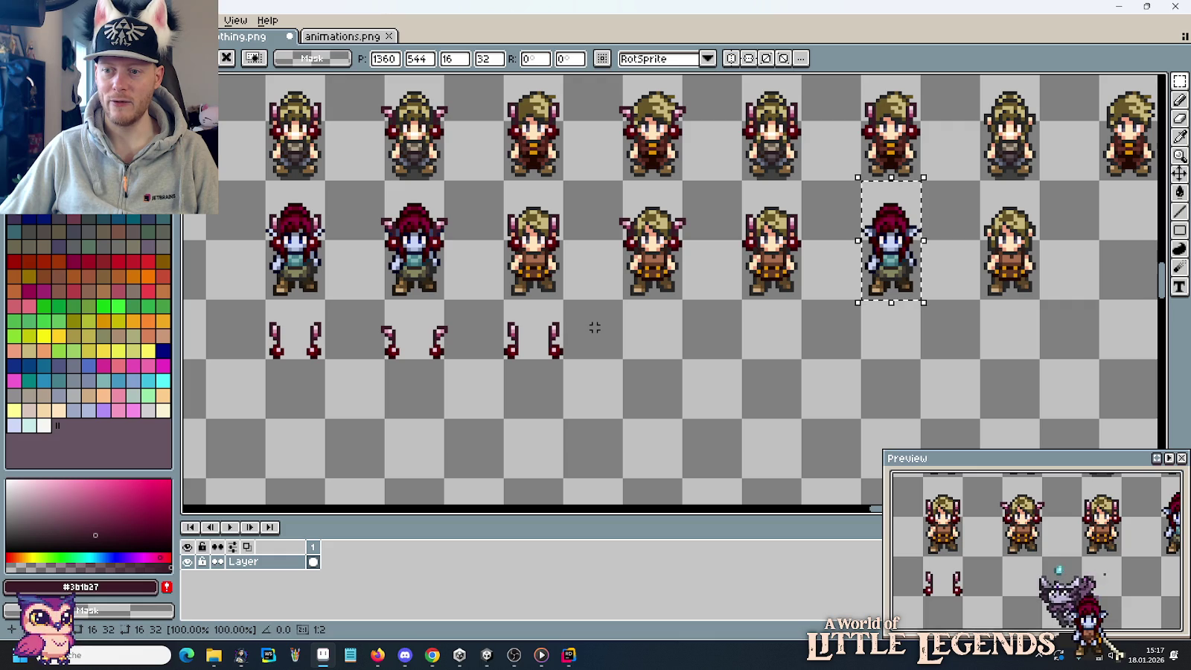
# Move the cherry ornament pieces onto the new red-haired elf in the lower row.
pyautogui.moveTo(513, 332)
pyautogui.mouseDown()
pyautogui.moveTo(541, 335)
pyautogui.moveTo(896, 224)
pyautogui.moveTo(908, 233)
pyautogui.mouseUp()
pyautogui.scroll(3, 897, 224)
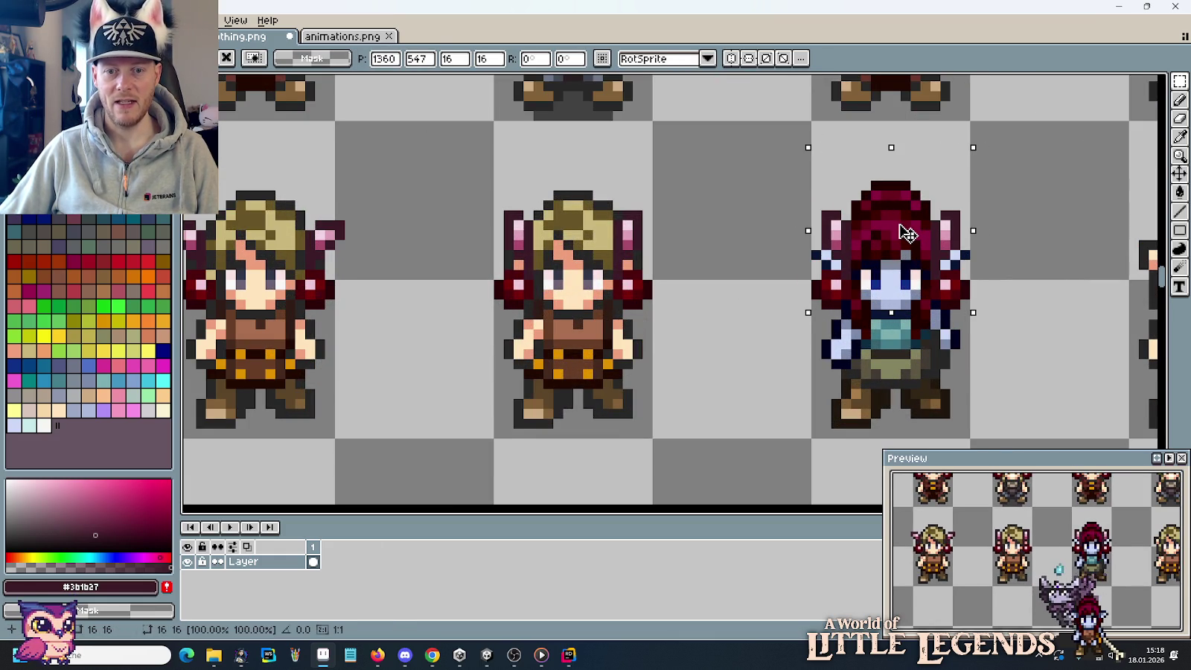
pyautogui.click(767, 264)
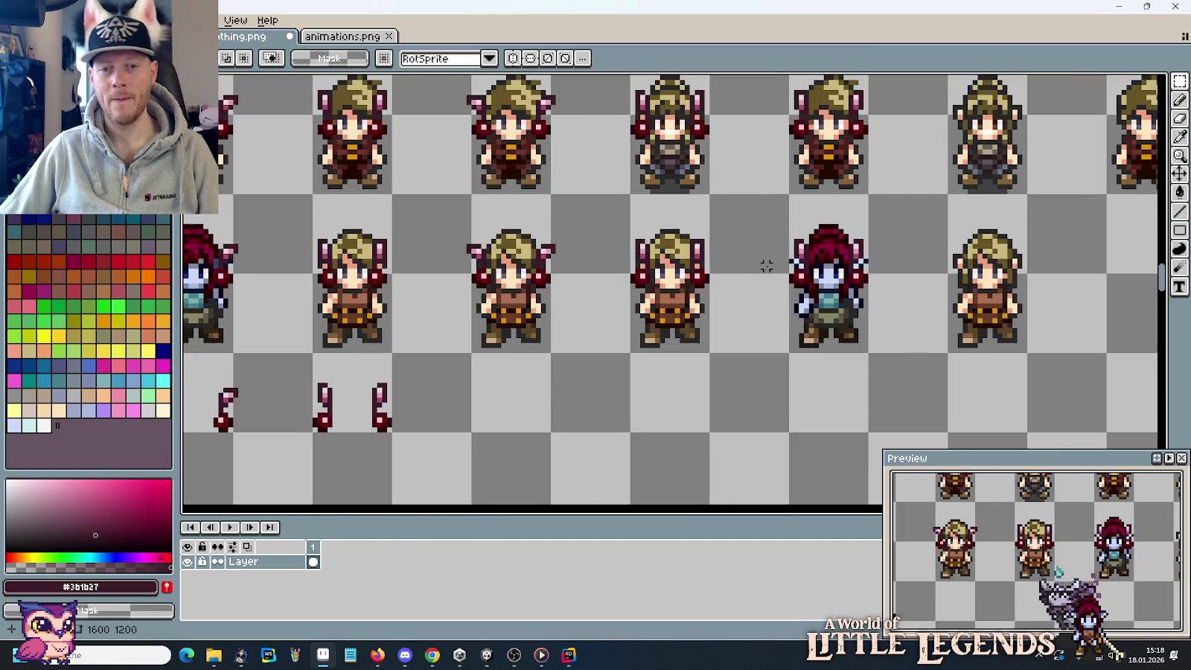
pyautogui.scroll(-2, 766, 266)
pyautogui.scroll(-1, 767, 265)
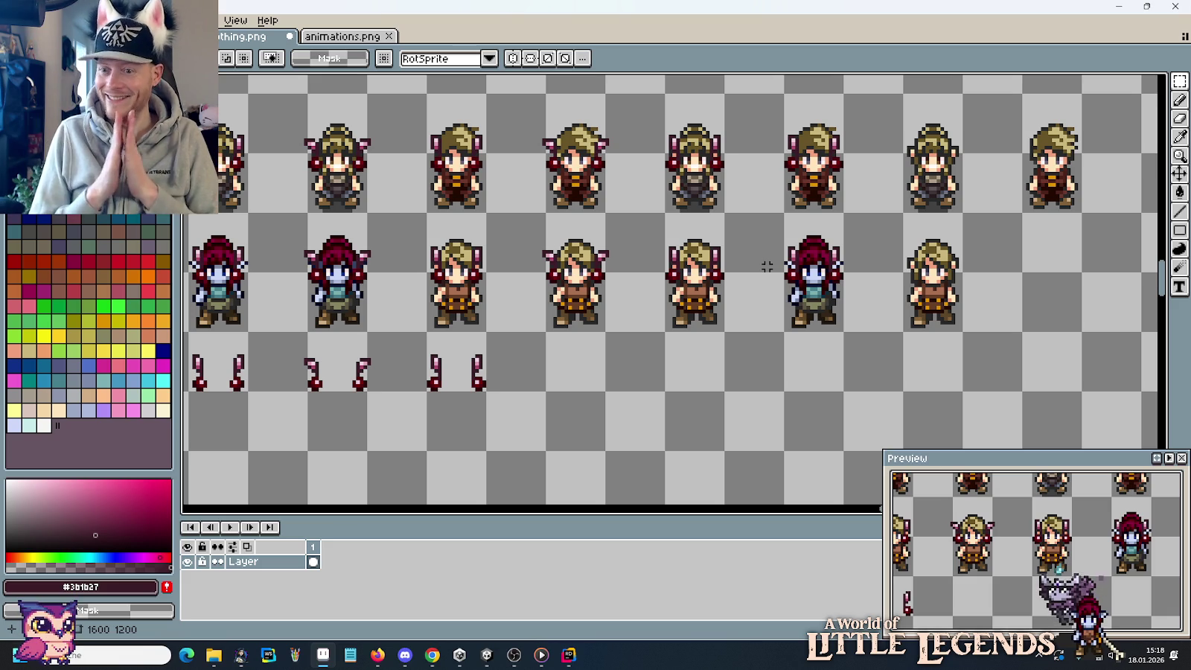
pyautogui.scroll(3, 768, 262)
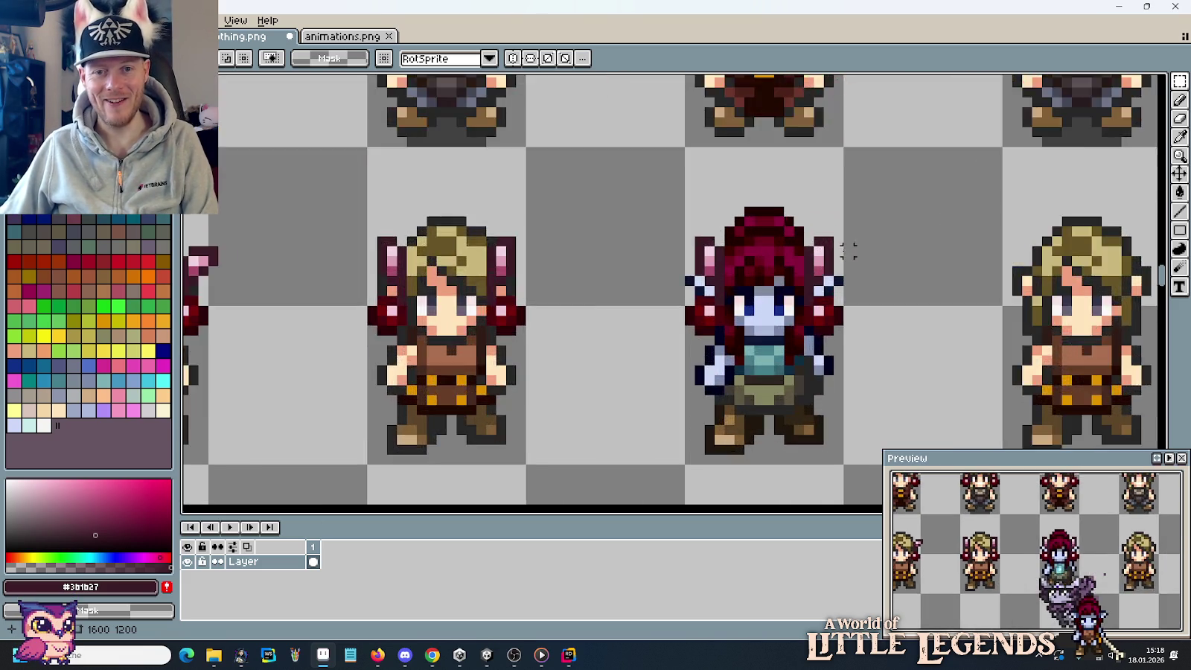
# Repaint the ear highlight pixel in a lighter pink.
pyautogui.scroll(3, 774, 262)
pyautogui.press('i')
pyautogui.click(787, 263)
pyautogui.press('b')
pyautogui.keyDown('alt'); pyautogui.click(450, 256); pyautogui.keyUp('alt')
pyautogui.click(778, 285)
pyautogui.scroll(-2, 923, 287)
pyautogui.scroll(-3, 922, 286)
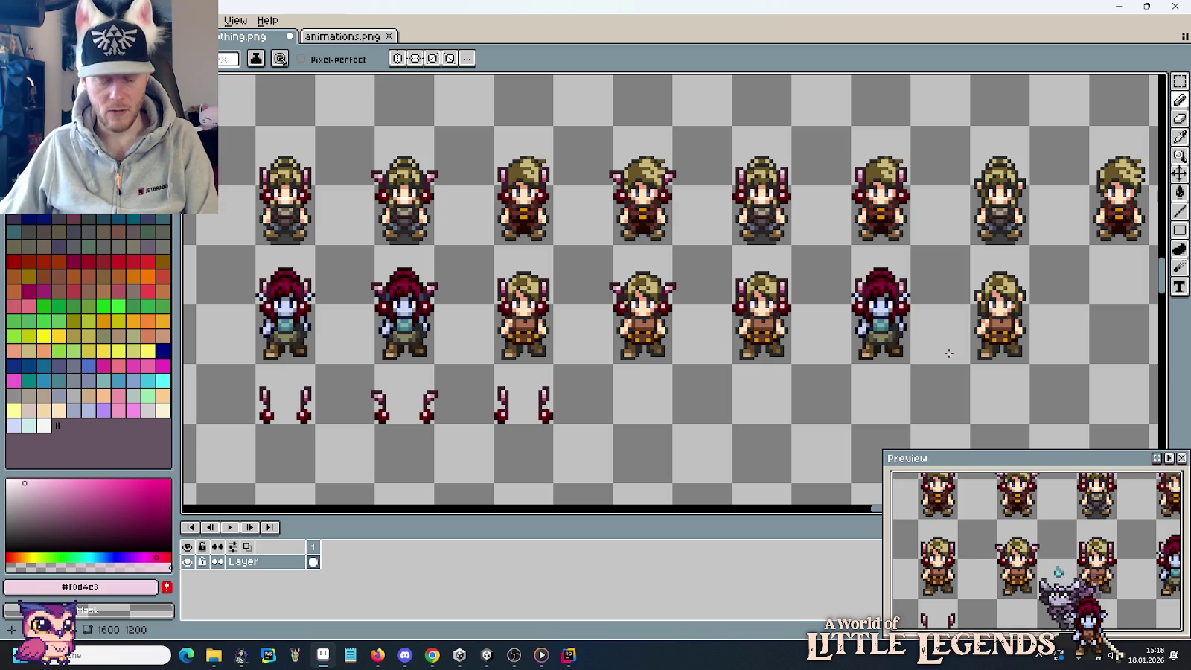
# Sample the ear's darker pink, then a light pink from a cherry ornament pixel.
pyautogui.scroll(2, 938, 331)
pyautogui.scroll(2, 928, 311)
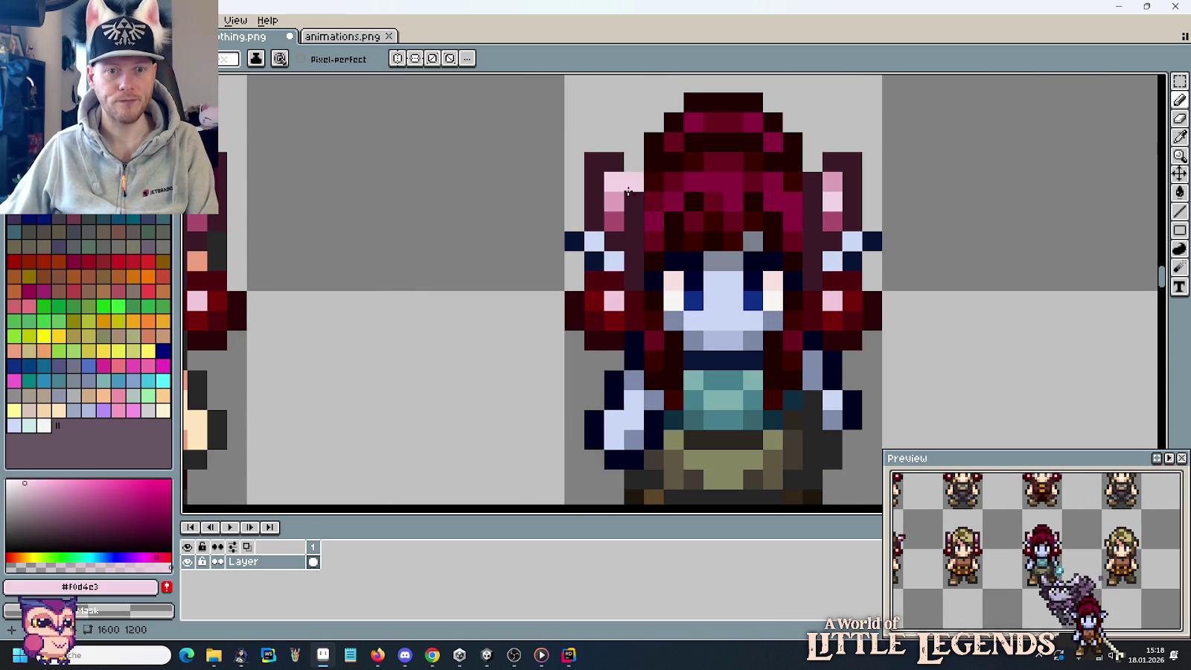
pyautogui.keyDown('alt'); pyautogui.click(806, 194); pyautogui.keyUp('alt')
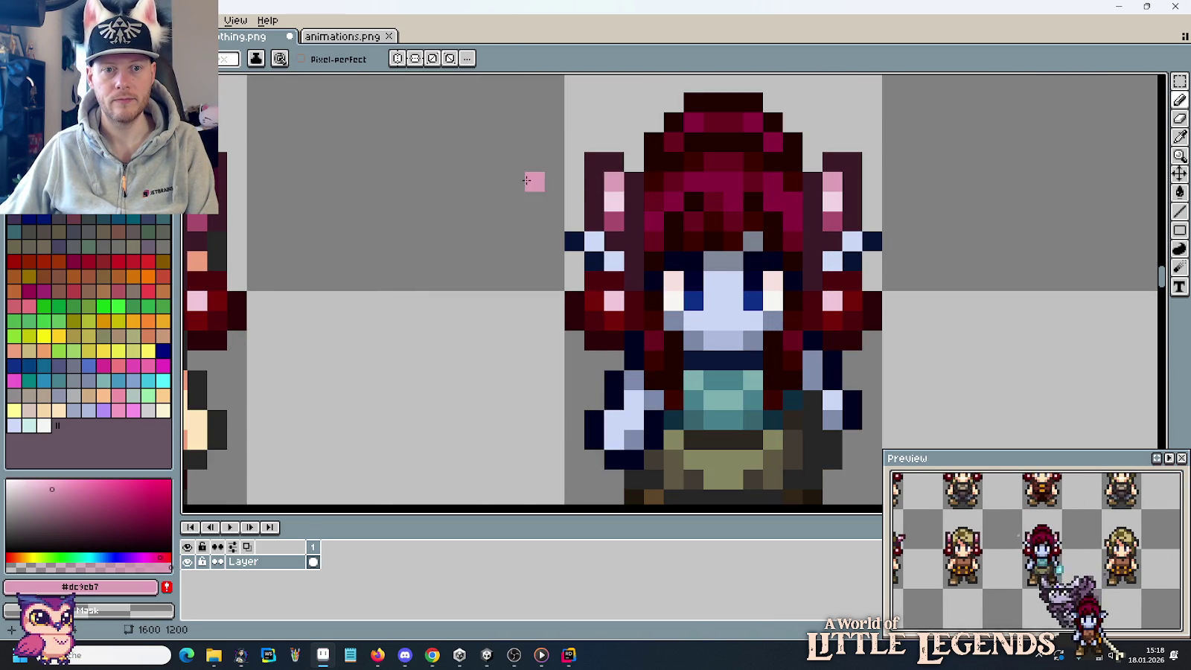
pyautogui.scroll(-3, 531, 183)
pyautogui.moveTo(505, 195); pyautogui.dragTo(723, 316)
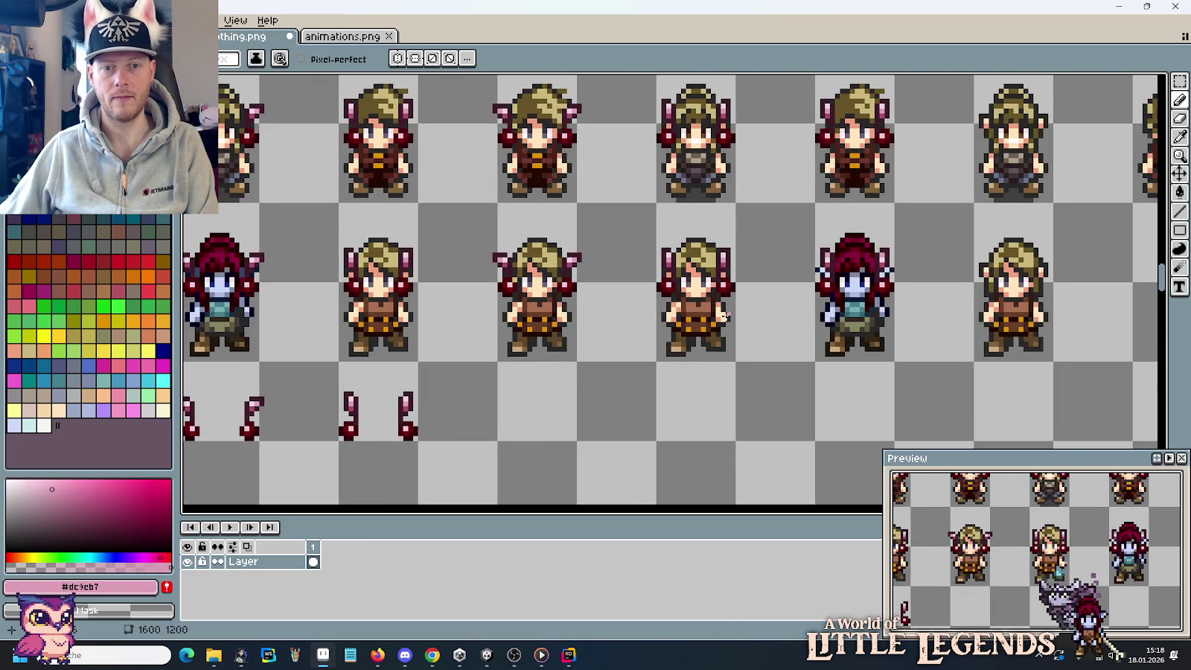
pyautogui.scroll(1, 733, 323)
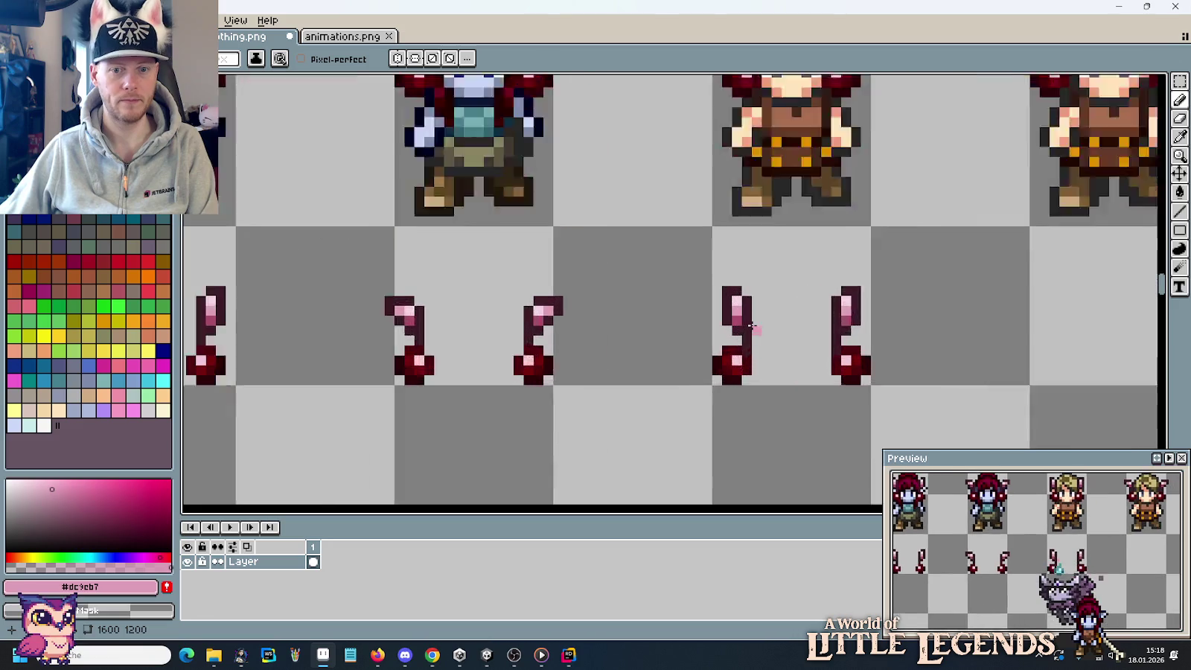
pyautogui.scroll(1, 726, 290)
pyautogui.keyDown('alt'); pyautogui.click(895, 300); pyautogui.keyUp('alt')
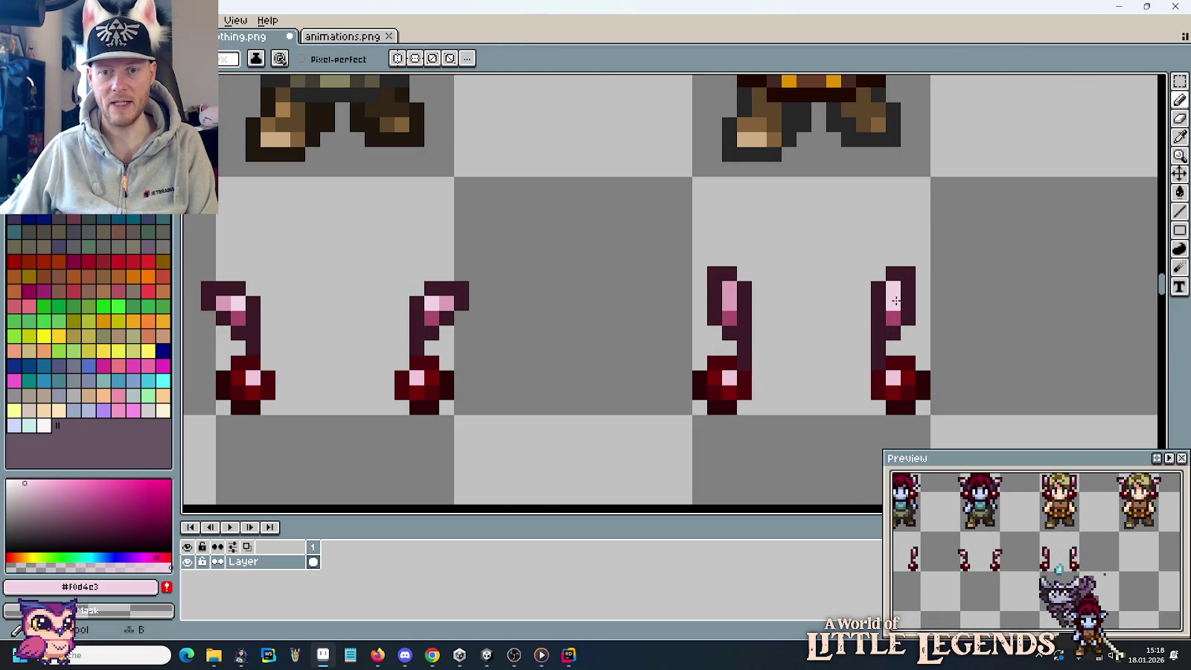
# Pick pink #dc9cb7 from a cherry stem as the pencil colour and zoom out.
pyautogui.press('i')
pyautogui.click(732, 285)
pyautogui.press('b')
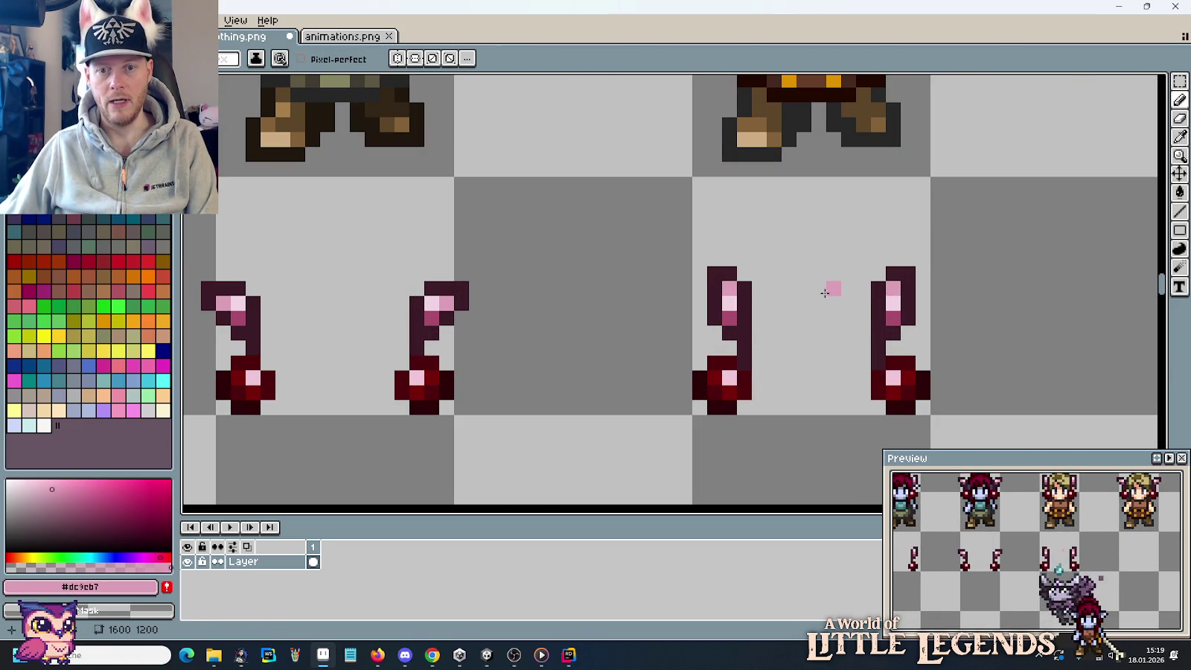
pyautogui.scroll(-2, 814, 291)
pyautogui.scroll(-1, 813, 291)
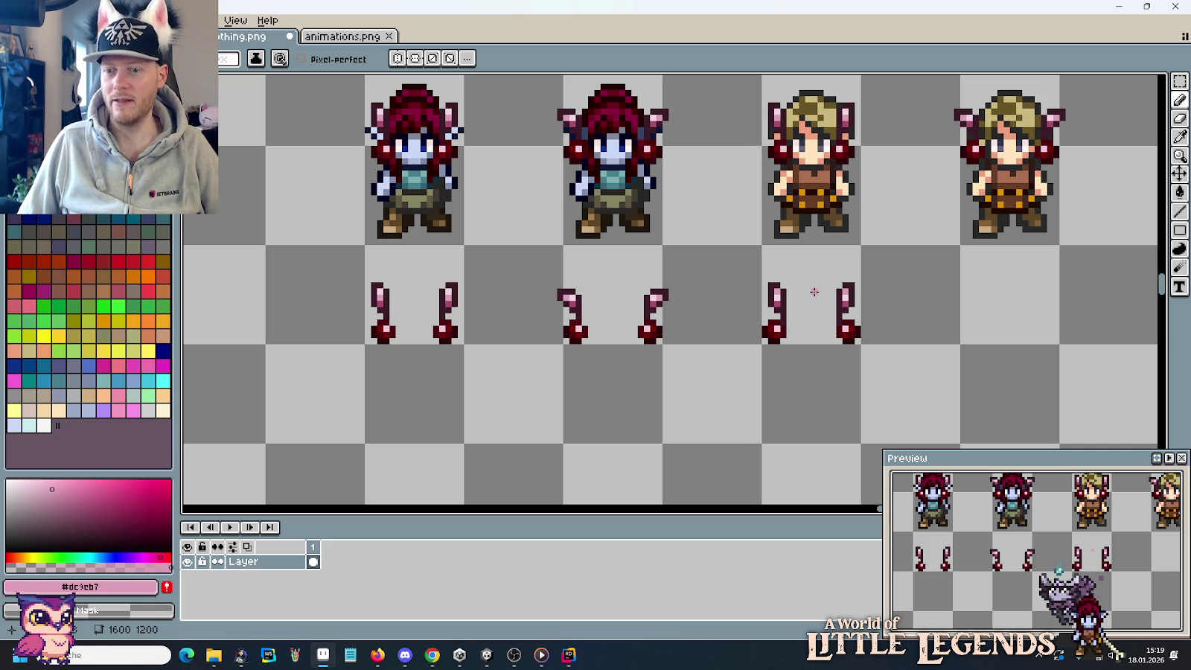
pyautogui.scroll(-1, 710, 297)
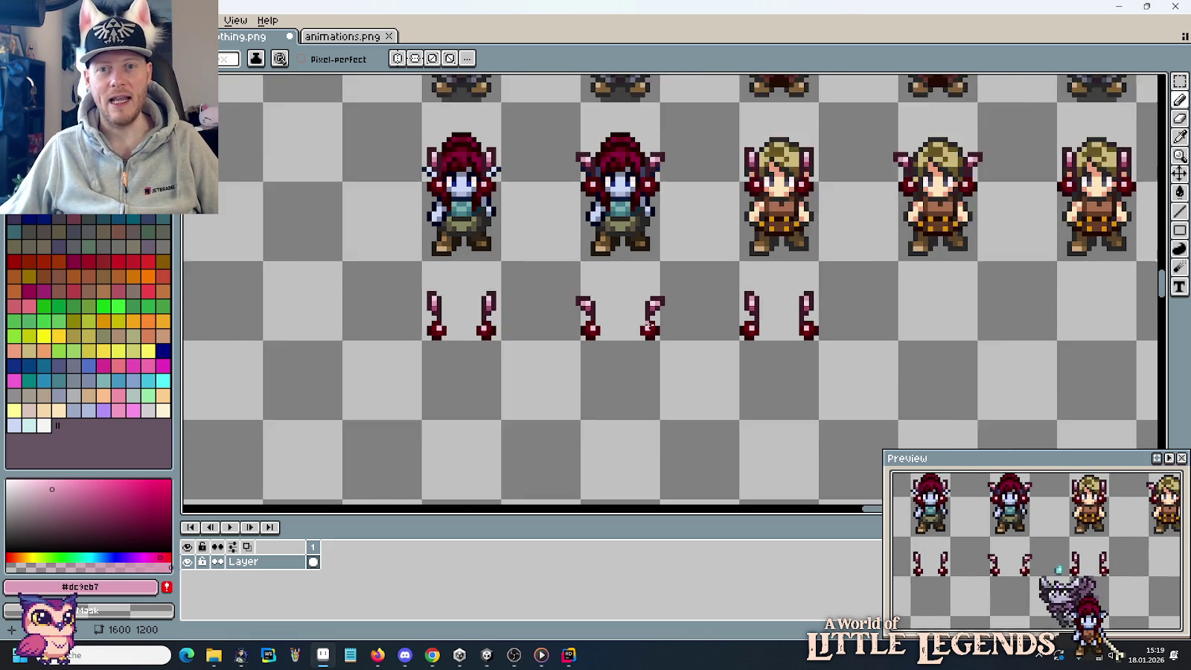
pyautogui.scroll(-1, 710, 296)
pyautogui.scroll(1, 716, 264)
pyautogui.scroll(1, 727, 254)
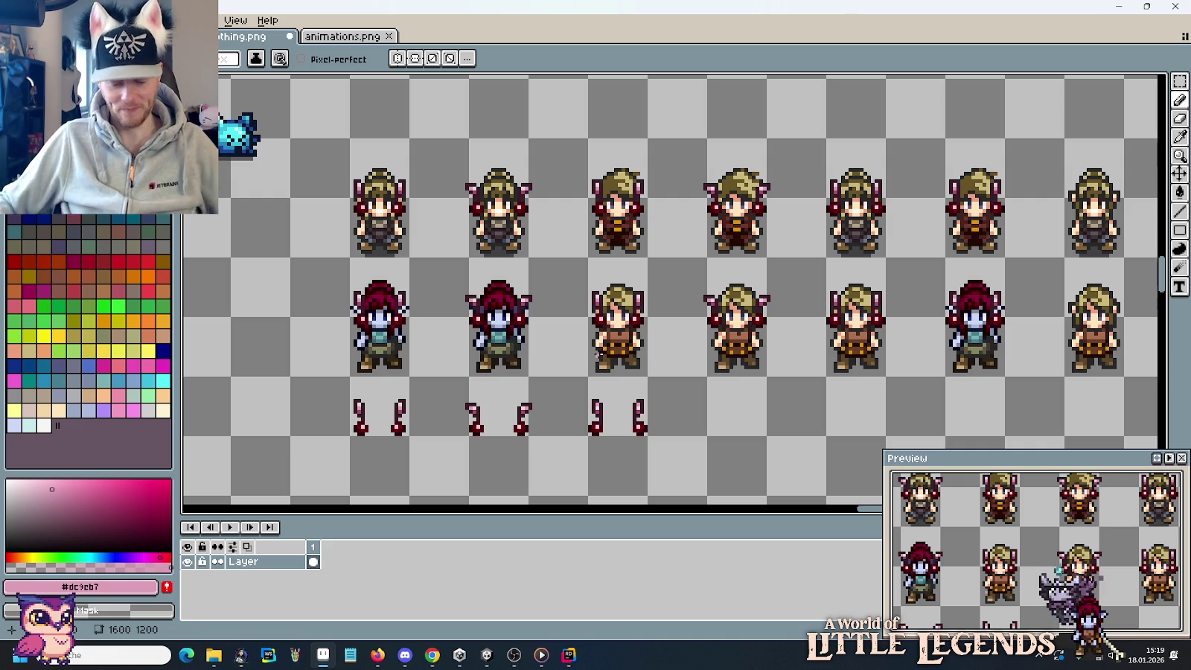
# Delete the right-hand sprites and the entire top row of sprites.
pyautogui.press('m')
pyautogui.scroll(-1, 575, 338)
pyautogui.moveTo(706, 320); pyautogui.dragTo(681, 318)
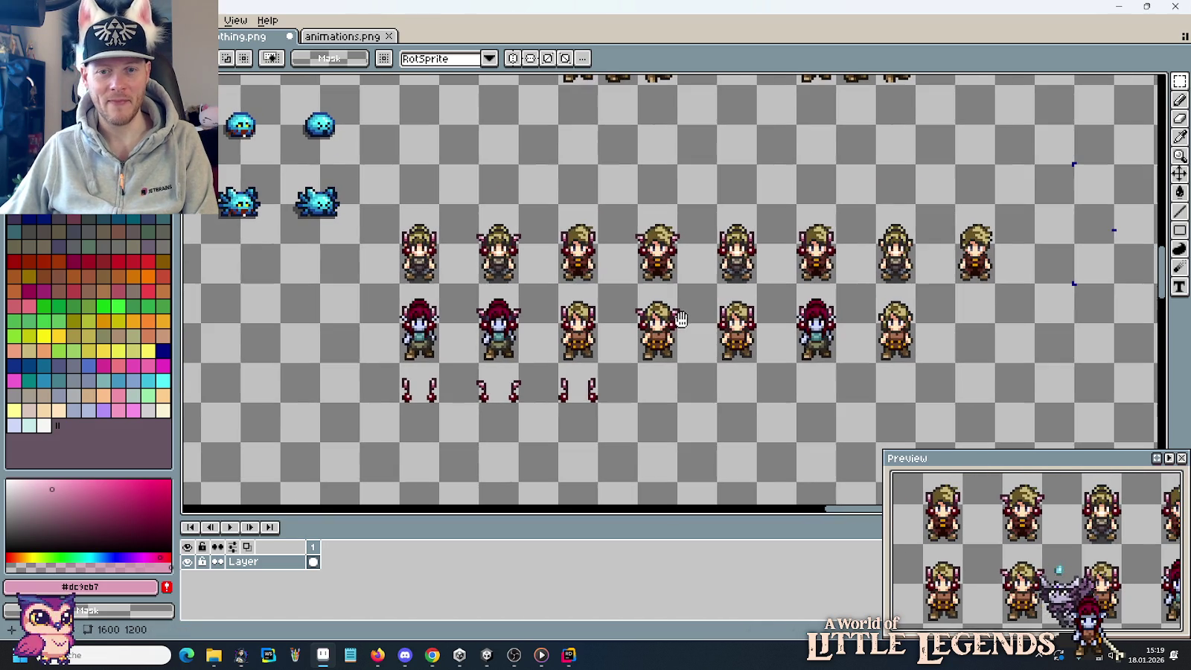
pyautogui.moveTo(875, 203); pyautogui.dragTo(996, 363)
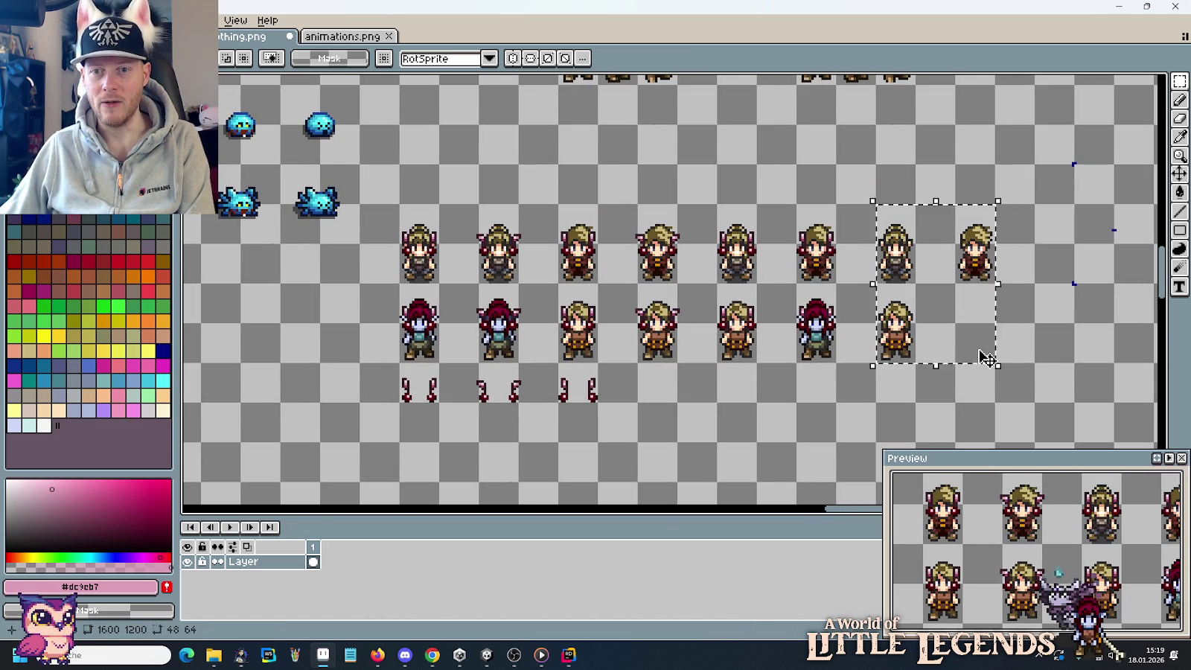
pyautogui.press('Delete')
pyautogui.moveTo(832, 284); pyautogui.dragTo(399, 206)
pyautogui.press('Delete')
pyautogui.moveTo(413, 294); pyautogui.dragTo(413, 294)
pyautogui.click(505, 322)
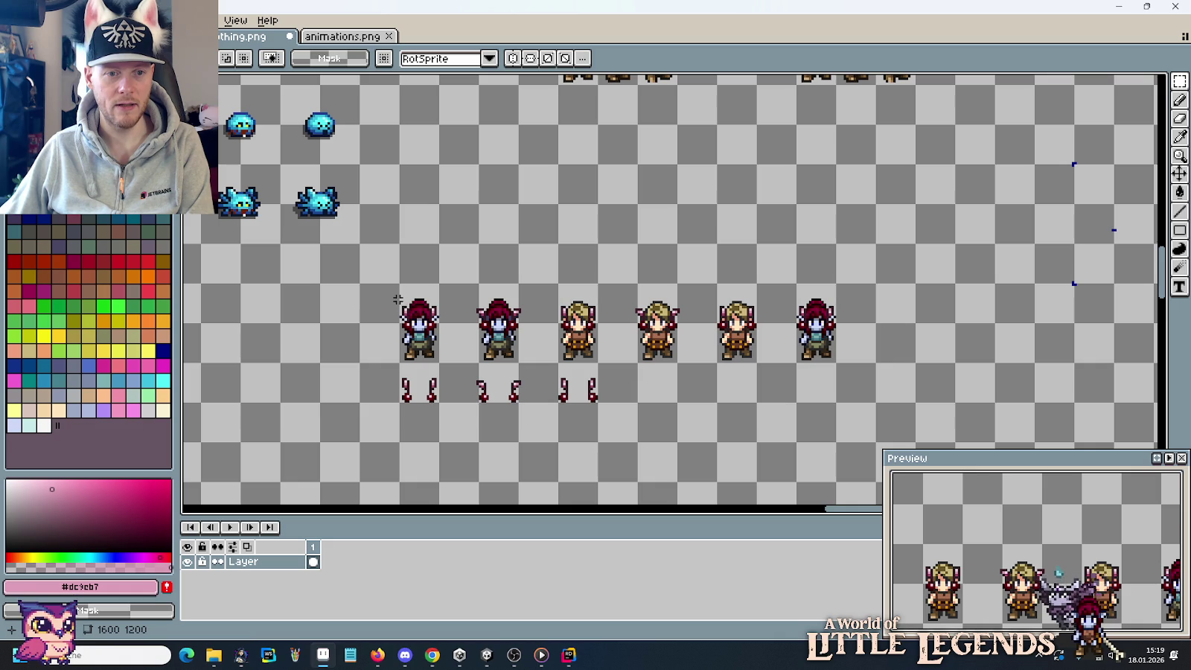
# Delete the three blonde sprites and move the last red-haired elf beside the other two.
pyautogui.moveTo(558, 284); pyautogui.dragTo(760, 363)
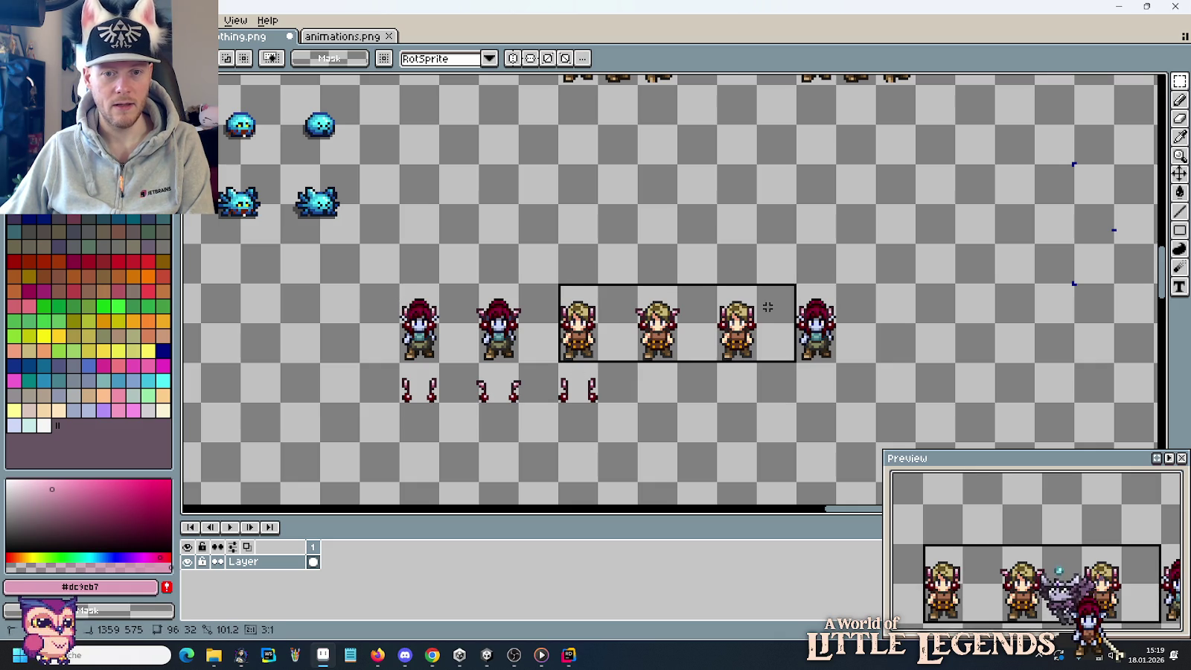
pyautogui.press('Delete')
pyautogui.click(819, 319)
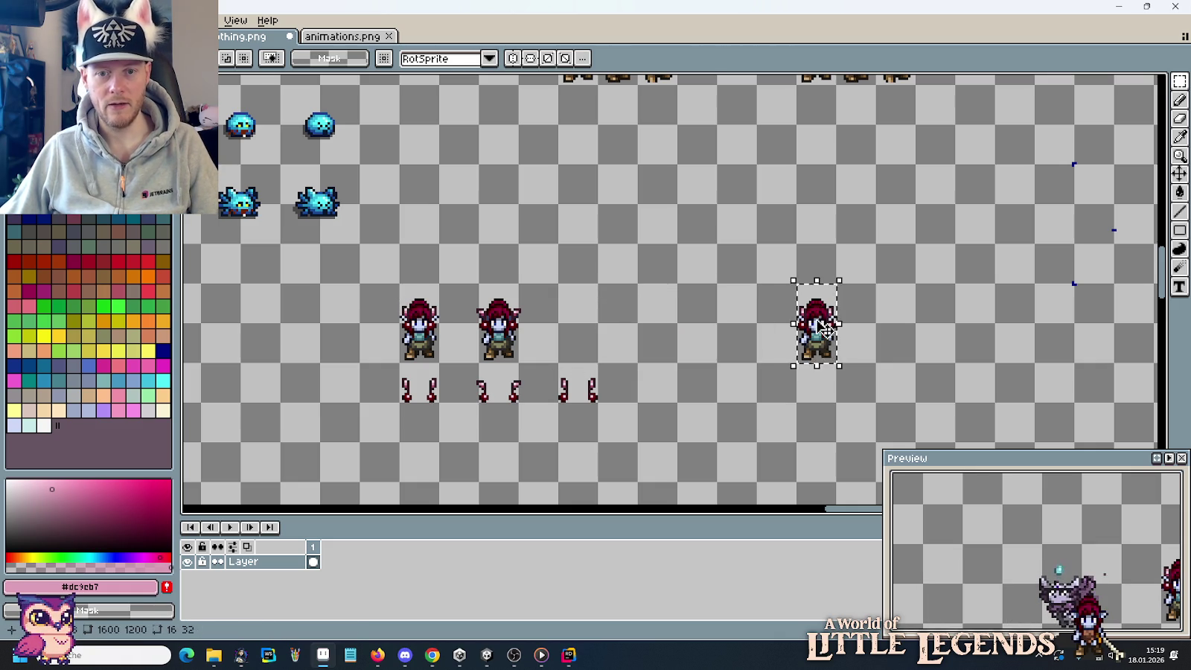
pyautogui.moveTo(819, 319)
pyautogui.mouseDown()
pyautogui.moveTo(584, 320)
pyautogui.moveTo(791, 336)
pyautogui.mouseUp()
pyautogui.click(645, 327)
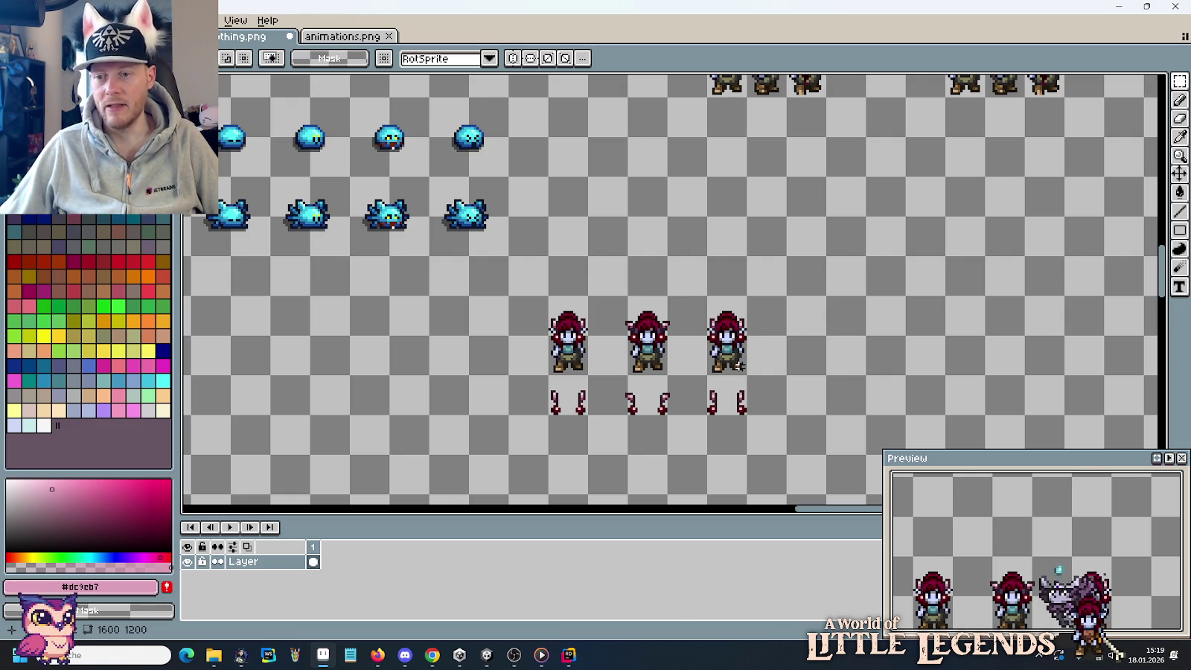
pyautogui.scroll(1, 736, 365)
pyautogui.scroll(1, 737, 356)
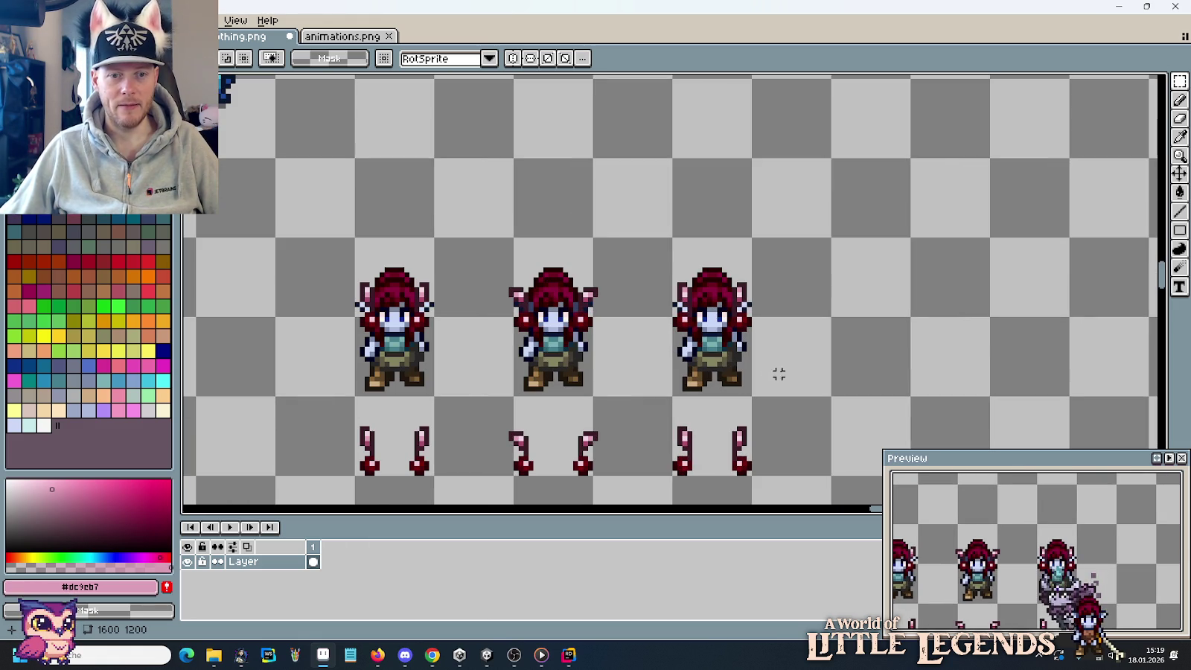
pyautogui.moveTo(832, 397); pyautogui.dragTo(353, 237)
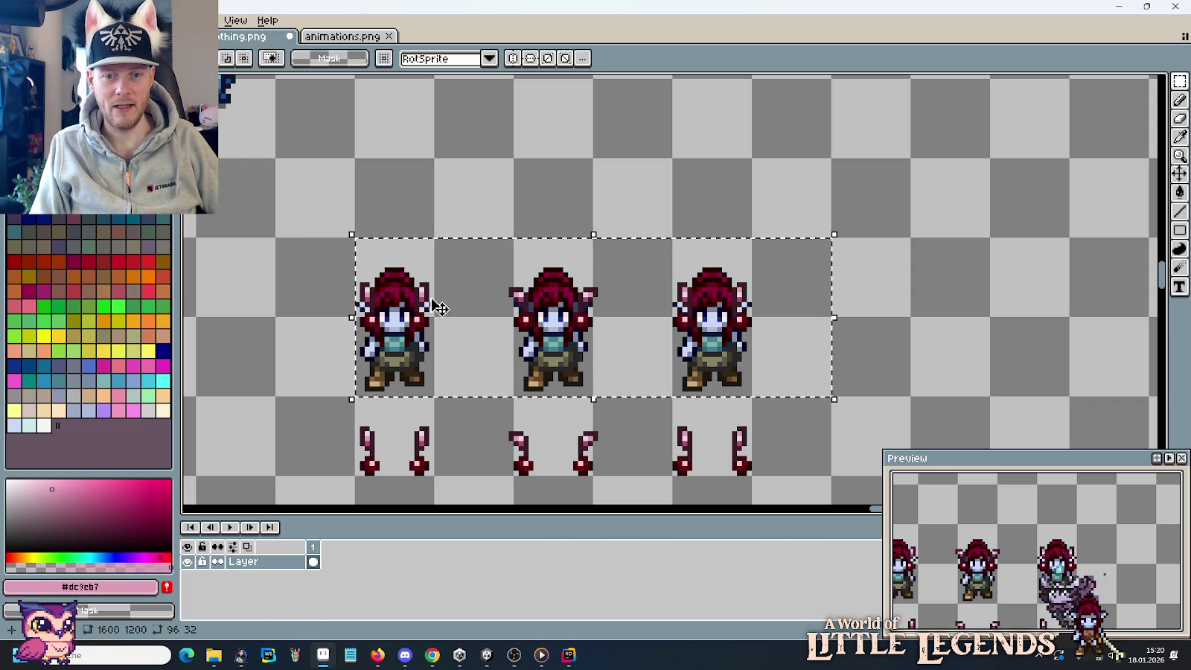
# Nudge the three elves up two pixels and reposition the cherry ornament row.
pyautogui.press('Up')
pyautogui.press('Up')
pyautogui.press('Up')
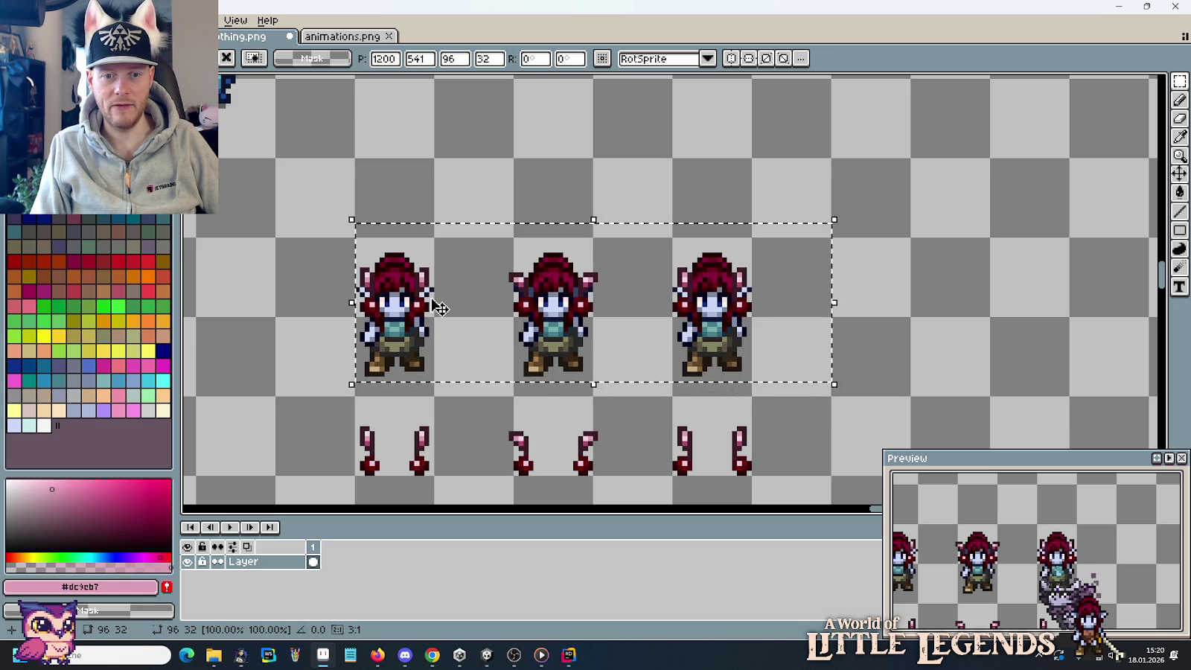
pyautogui.press('Up')
pyautogui.click(773, 444)
pyautogui.moveTo(834, 393); pyautogui.dragTo(352, 479)
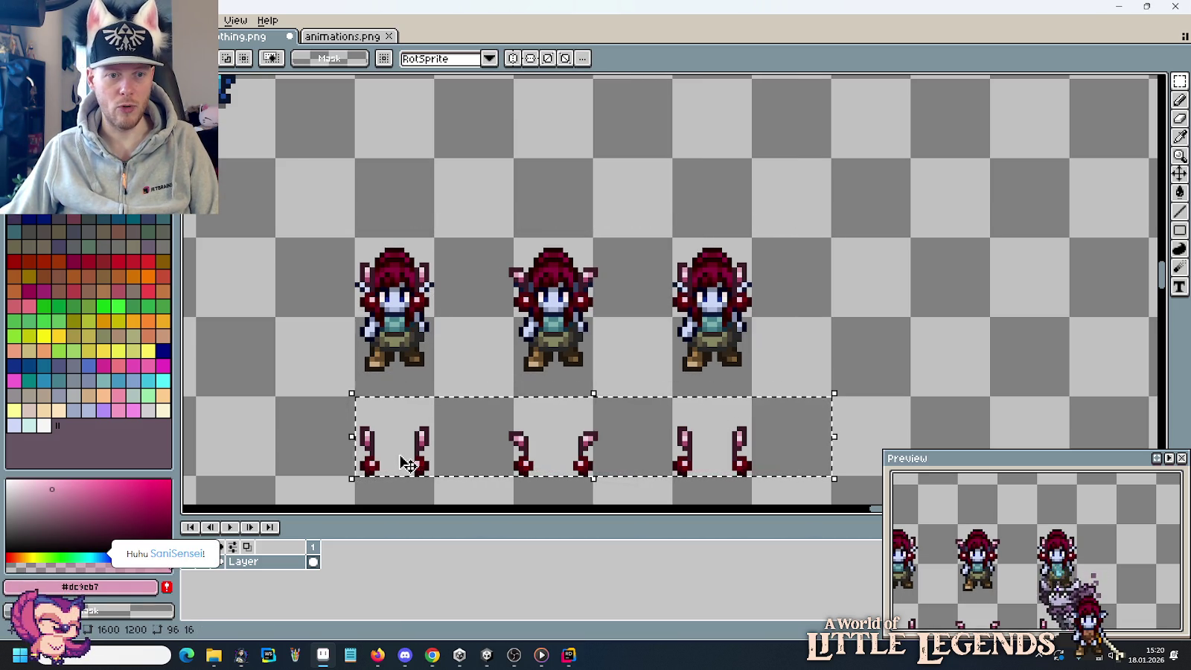
pyautogui.hotkey('ctrl', 'v')
pyautogui.click(603, 312)
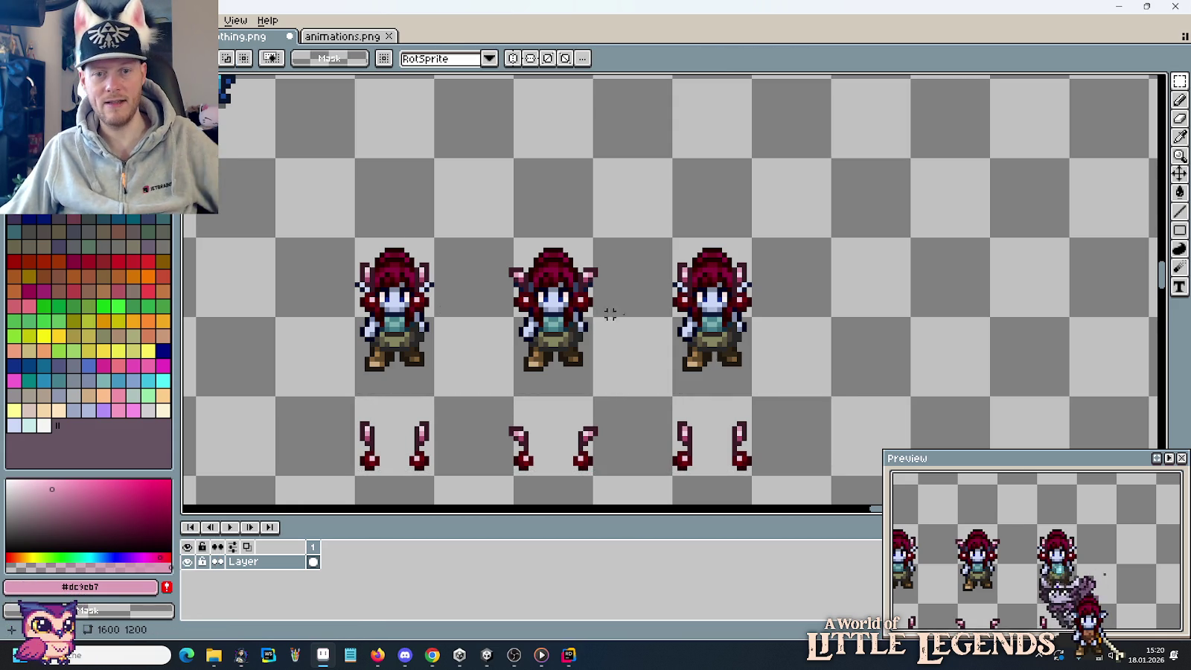
# Move the three red-haired elves down, closer above their cherry pairs.
pyautogui.scroll(3, 739, 316)
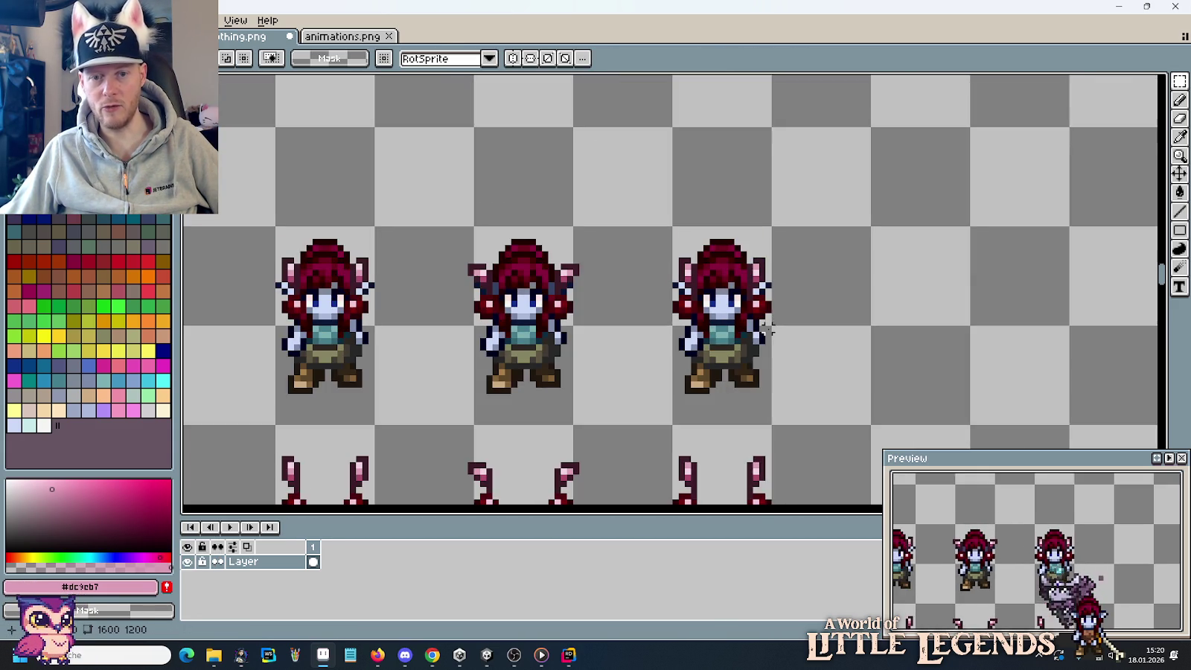
pyautogui.scroll(-3, 767, 327)
pyautogui.moveTo(691, 288); pyautogui.dragTo(771, 339)
pyautogui.moveTo(848, 357); pyautogui.dragTo(347, 153)
pyautogui.moveTo(414, 227); pyautogui.dragTo(415, 252)
pyautogui.click(272, 252)
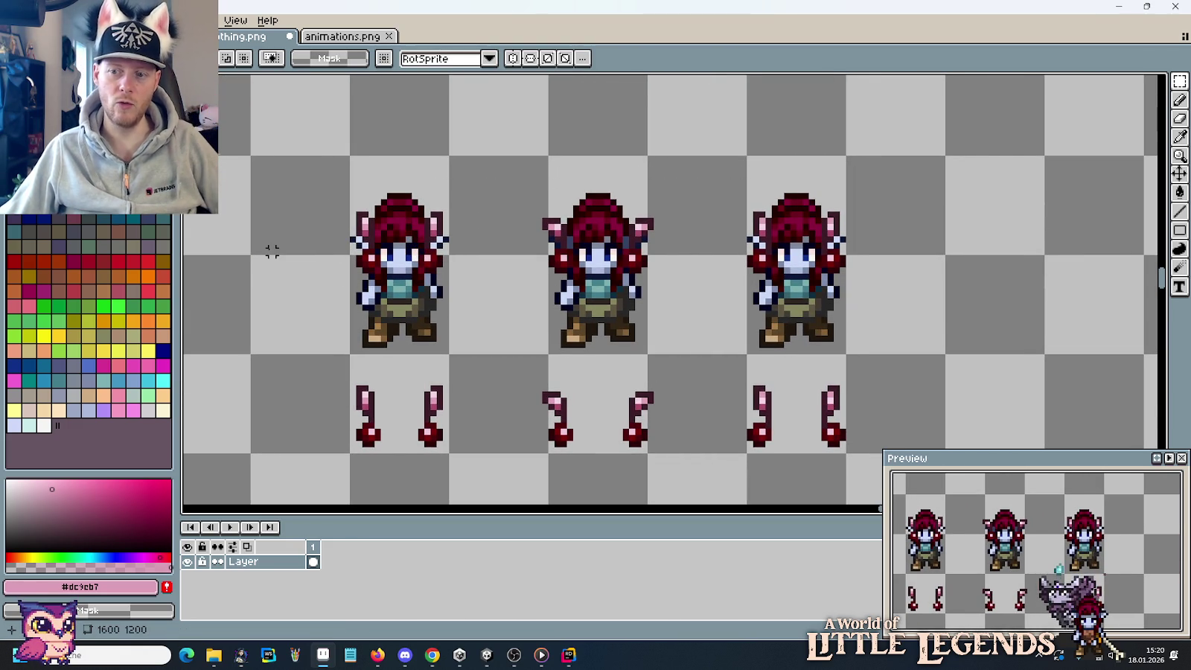
pyautogui.scroll(-3, 271, 251)
pyautogui.moveTo(286, 239)
pyautogui.mouseDown()
pyautogui.moveTo(450, 317)
pyautogui.moveTo(484, 360)
pyautogui.mouseUp()
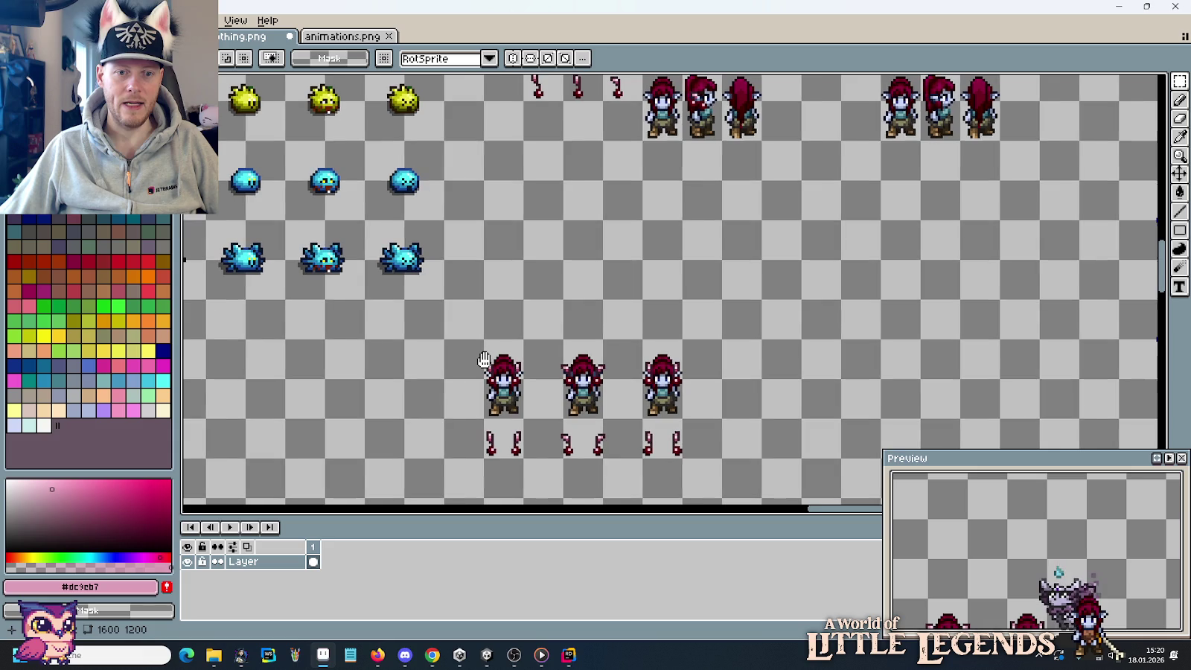
# Move the red-haired elves and their cherry pairs beside the slime sprites.
pyautogui.moveTo(685, 461); pyautogui.dragTo(482, 338)
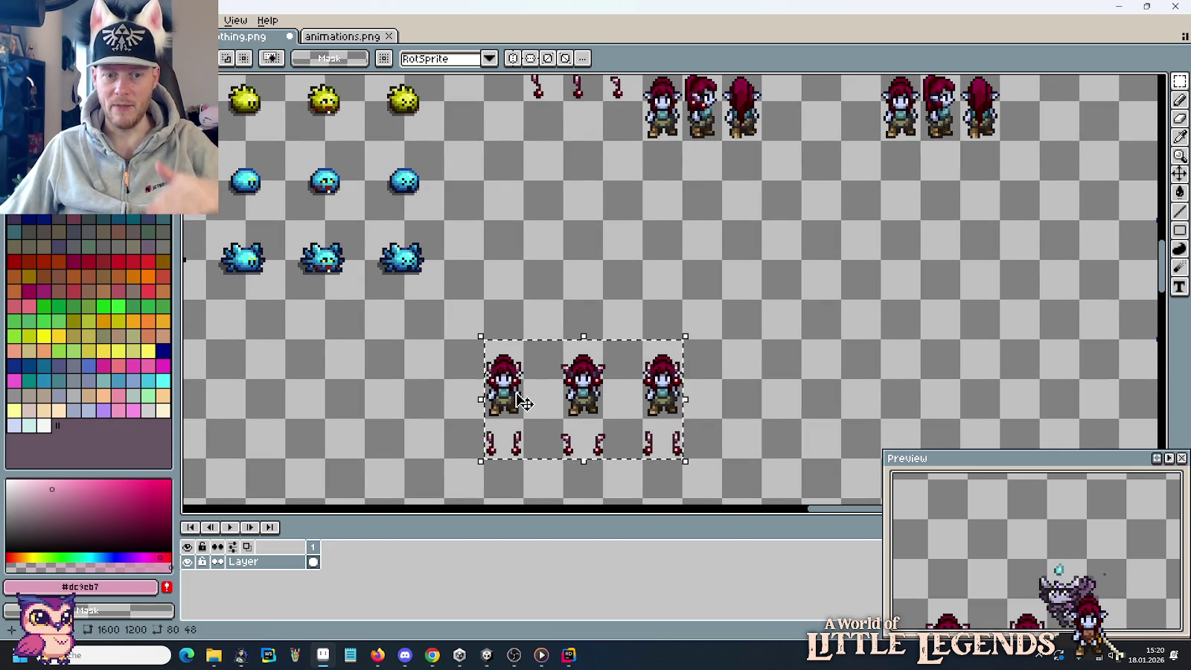
pyautogui.moveTo(531, 368)
pyautogui.mouseDown()
pyautogui.moveTo(531, 416)
pyautogui.moveTo(535, 238)
pyautogui.mouseUp()
pyautogui.hotkey('ctrl', 'd')
pyautogui.scroll(5, 698, 357)
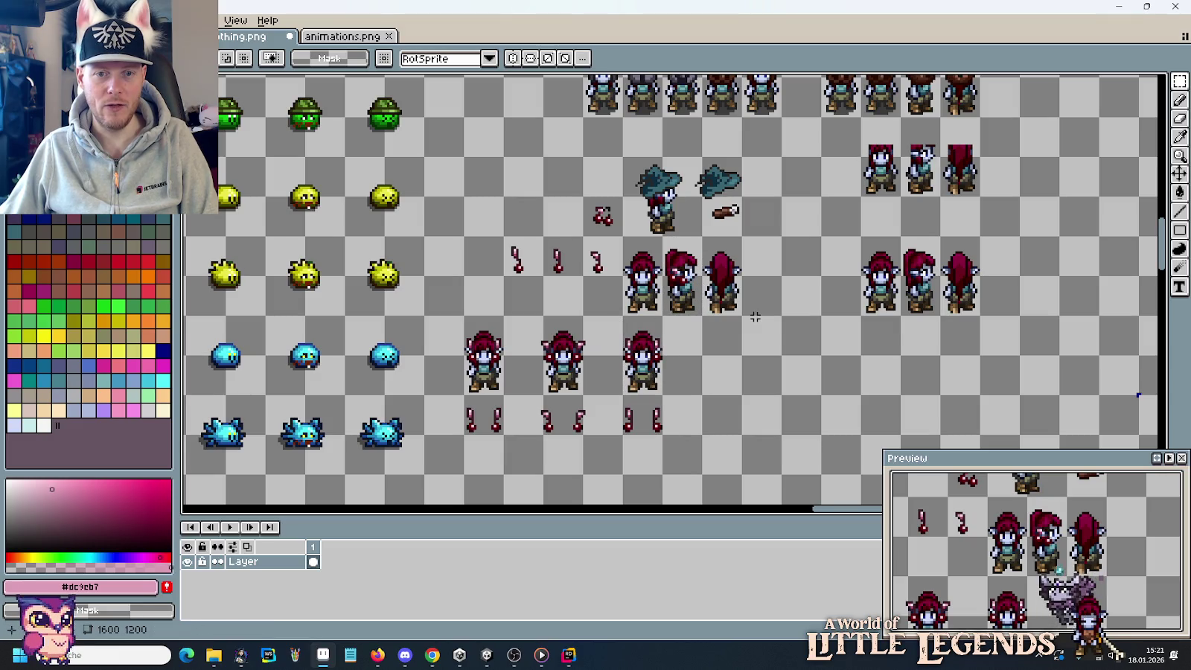
# Copy the back-view elf to the row's right end as a fourth figure with cherries.
pyautogui.moveTo(701, 318)
pyautogui.mouseDown()
pyautogui.moveTo(744, 236)
pyautogui.moveTo(741, 325)
pyautogui.mouseUp()
pyautogui.scroll(-2, 741, 297)
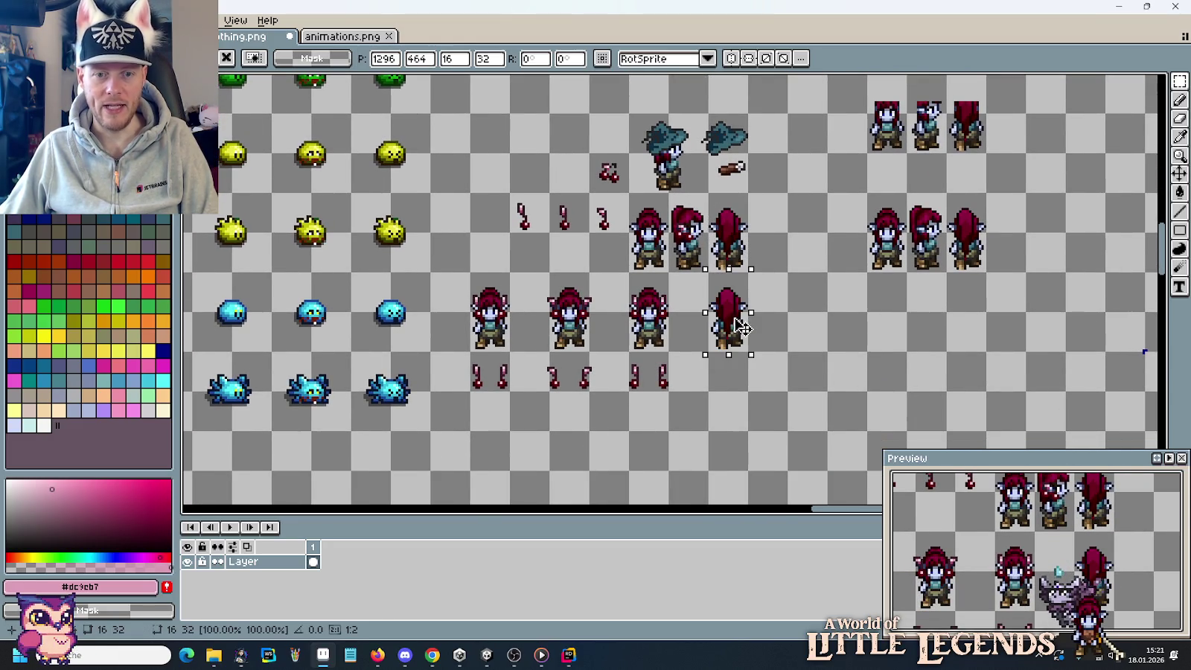
pyautogui.click(810, 349)
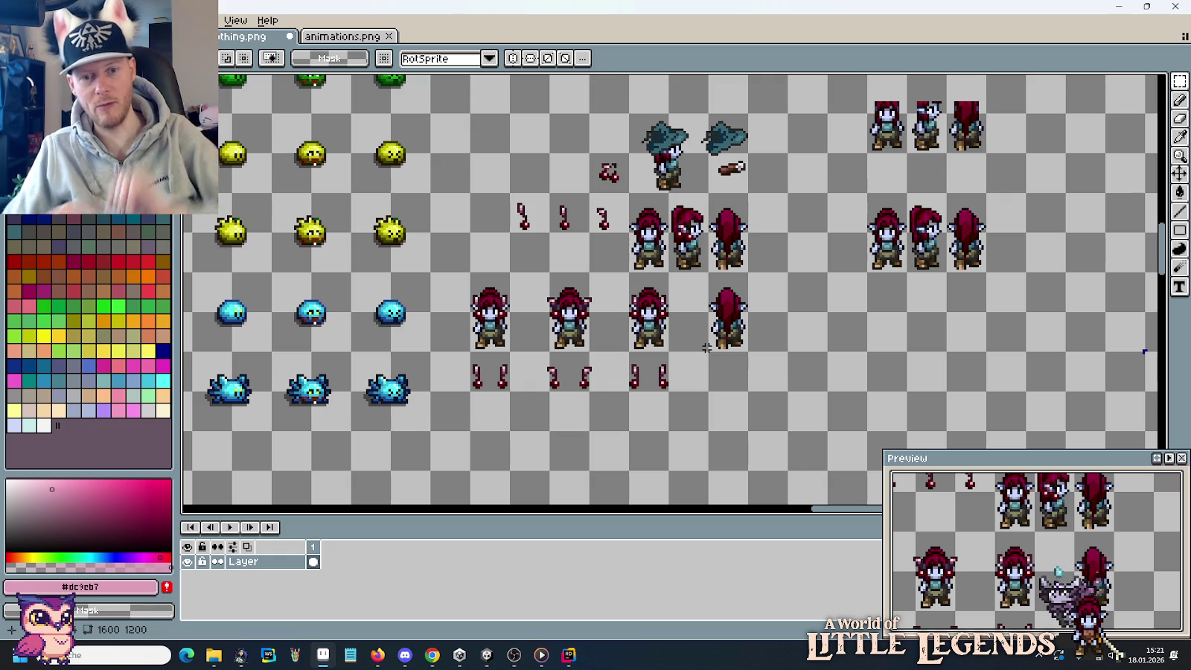
pyautogui.scroll(1, 706, 347)
pyautogui.scroll(1, 646, 364)
pyautogui.moveTo(525, 422)
pyautogui.mouseDown()
pyautogui.moveTo(564, 470)
pyautogui.moveTo(647, 265)
pyautogui.moveTo(810, 299)
pyautogui.mouseUp()
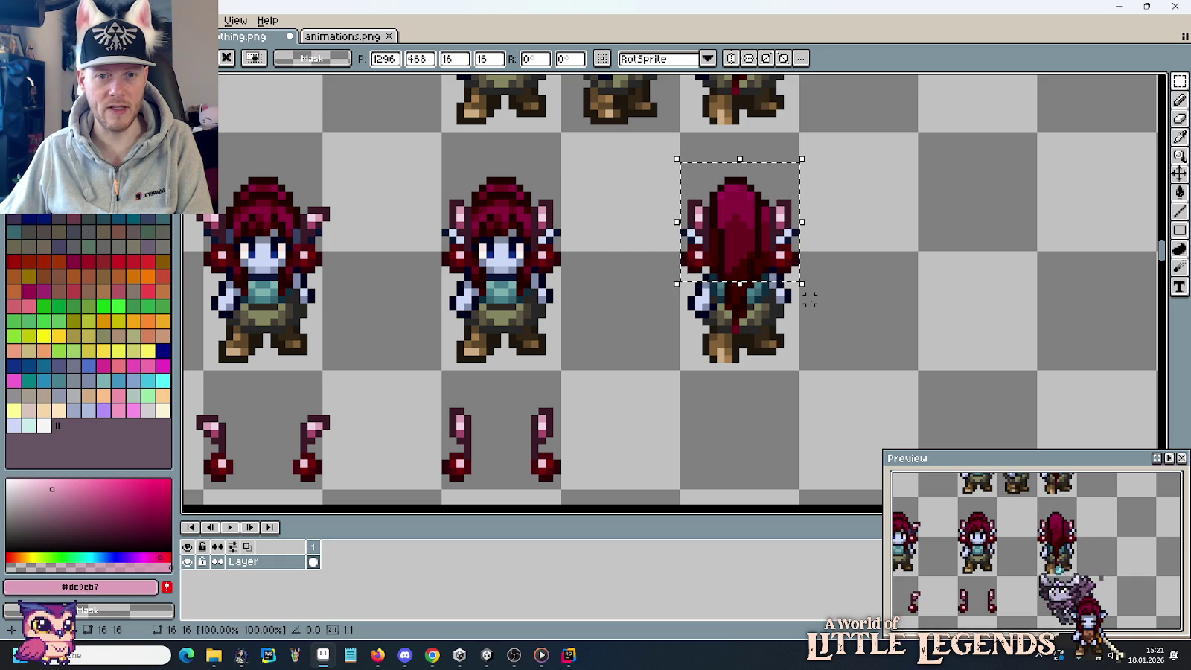
pyautogui.click(870, 299)
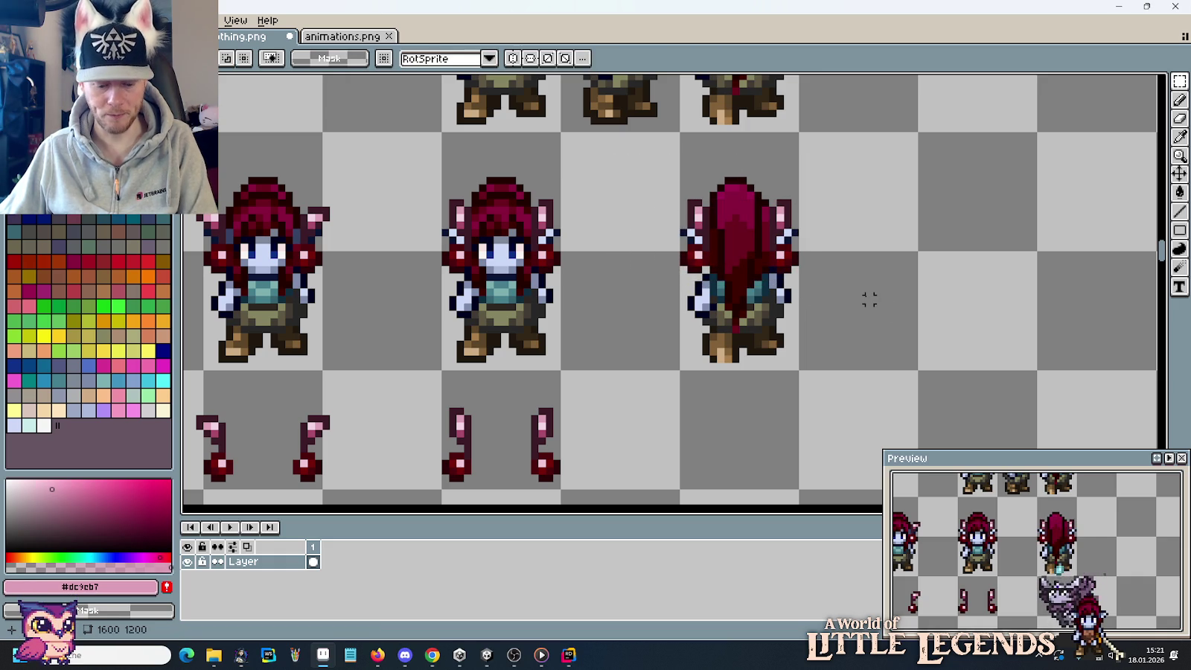
# Touch up the elf's left ear: one pixel dark pink, the pixel below dark outline.
pyautogui.scroll(3, 794, 187)
pyautogui.press('b')
pyautogui.keyDown('alt'); pyautogui.click(774, 211); pyautogui.keyUp('alt')
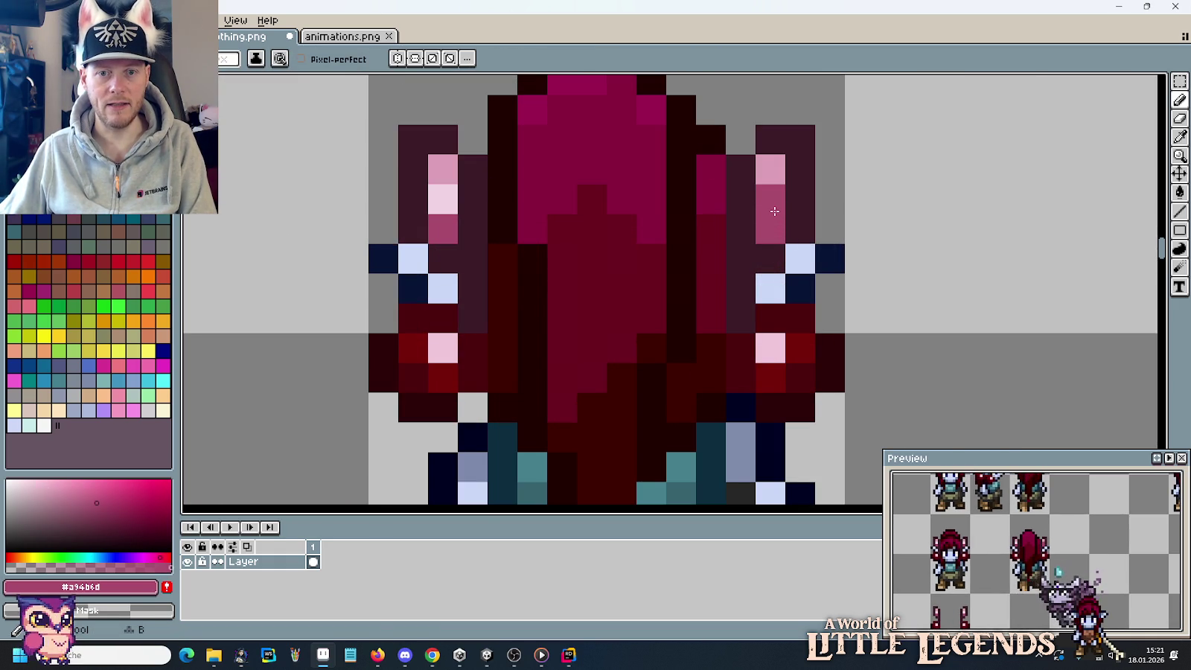
pyautogui.click(445, 201)
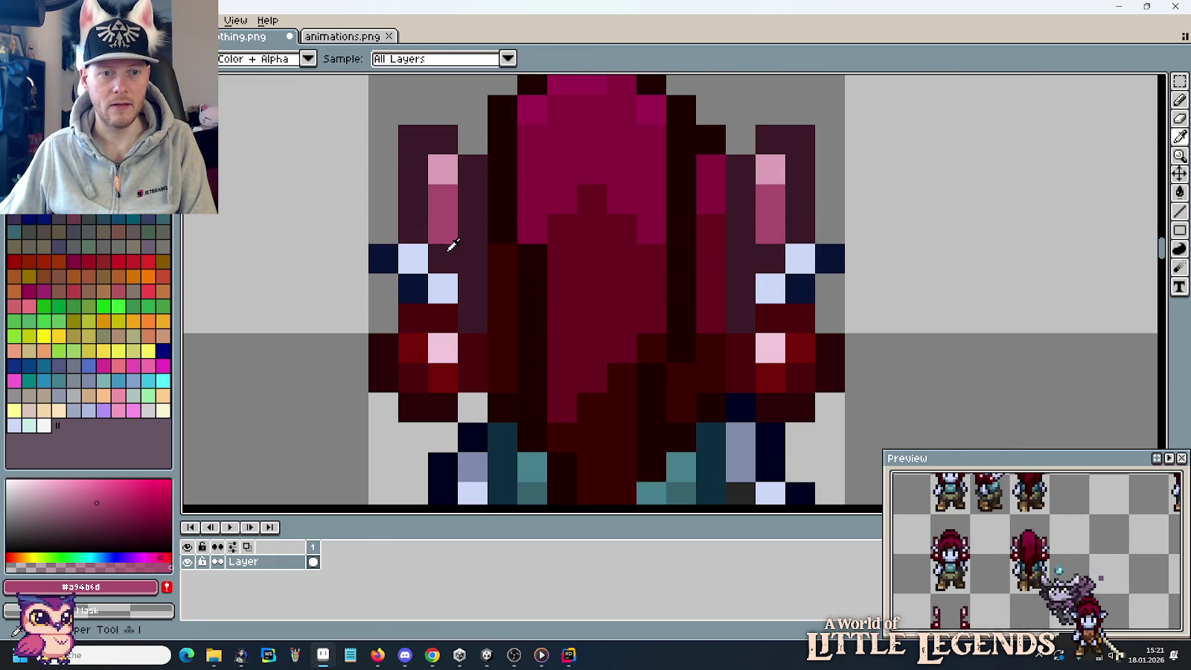
pyautogui.keyDown('alt'); pyautogui.click(451, 250); pyautogui.keyUp('alt')
pyautogui.click(447, 236)
# Pan to the upper-left sprites and zoom in on the ornament pair's cell.
pyautogui.scroll(-6, 864, 294)
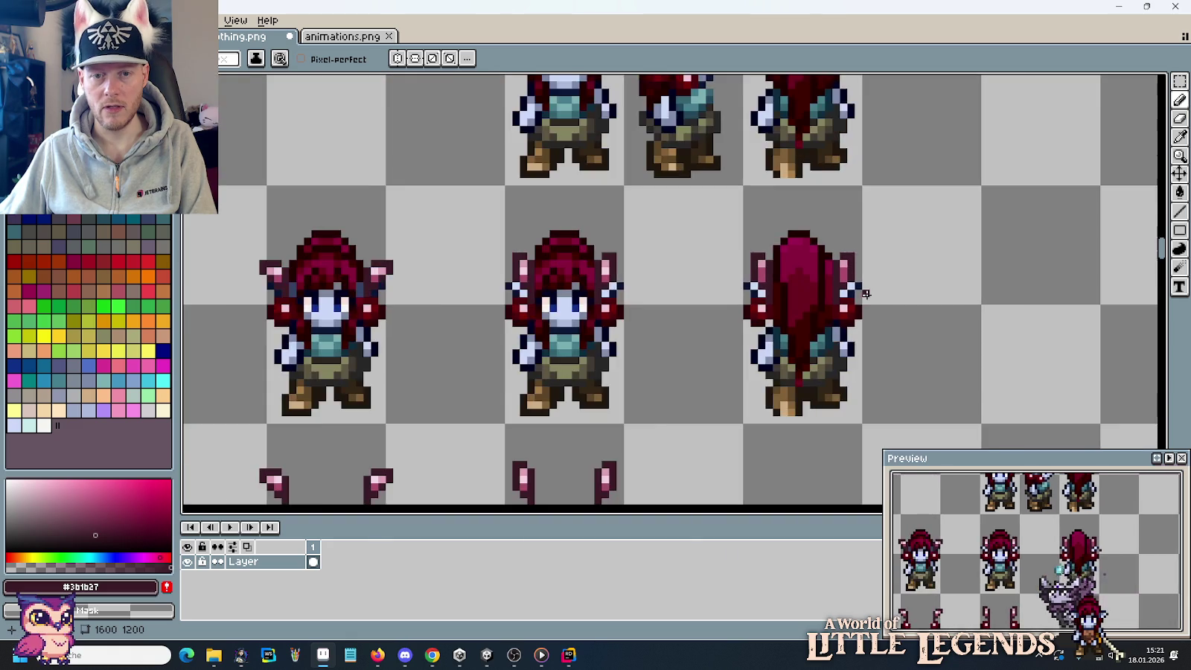
pyautogui.scroll(-3, 884, 315)
pyautogui.scroll(-1, 887, 319)
pyautogui.scroll(2, 855, 312)
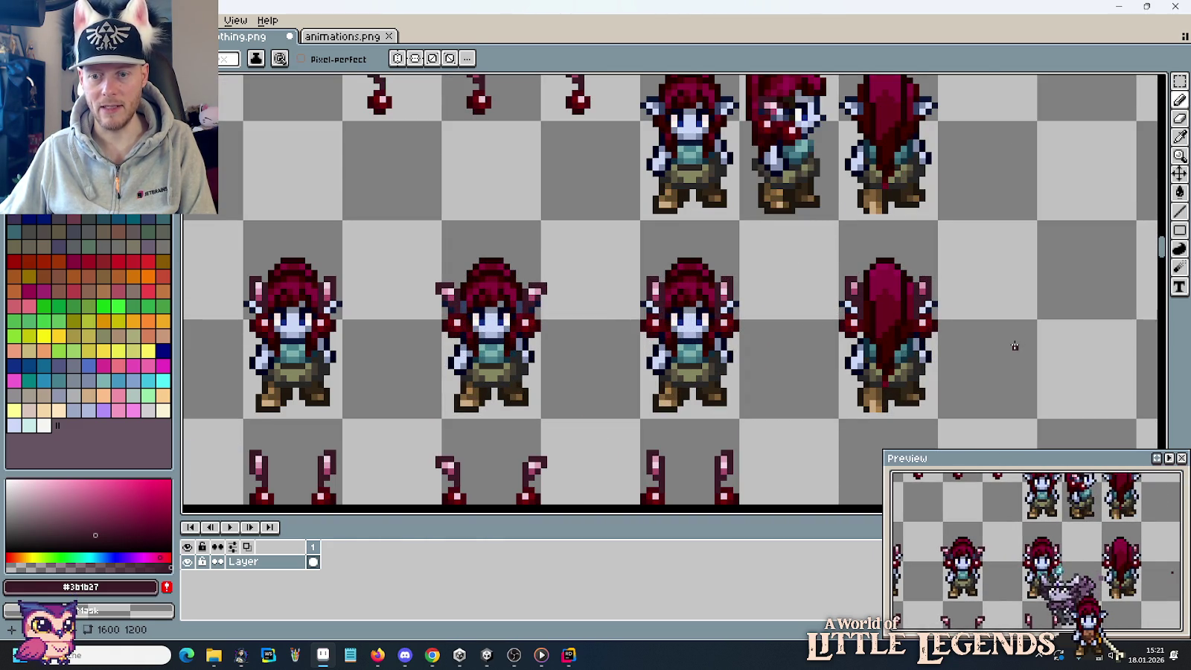
pyautogui.press('v')
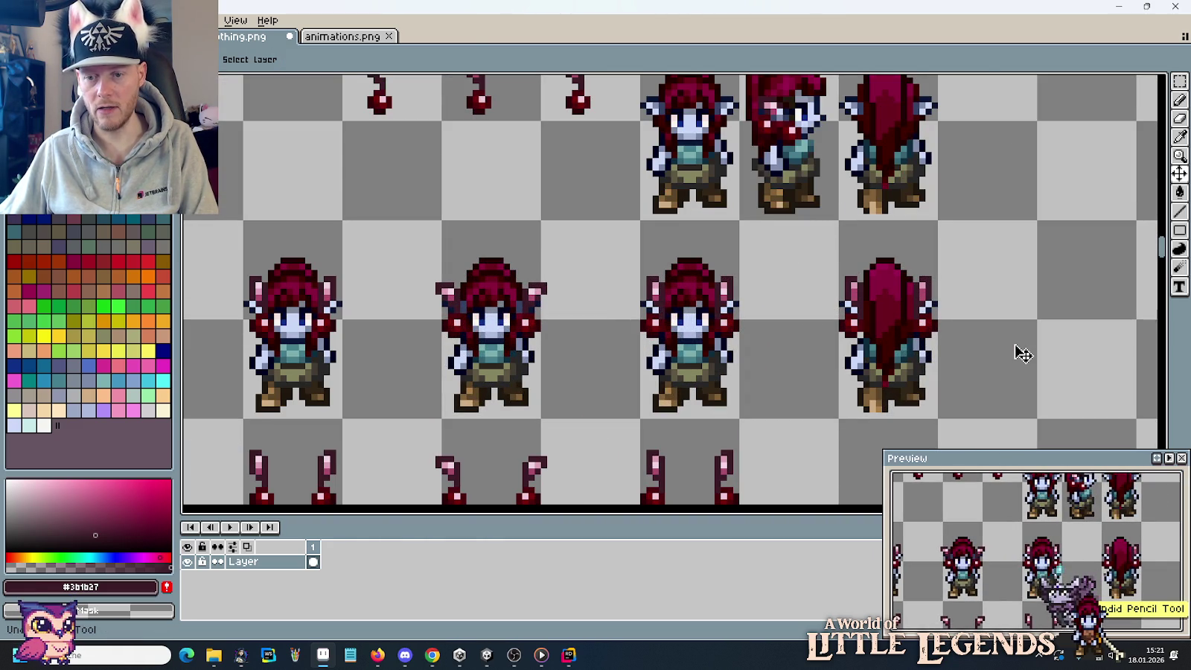
pyautogui.press('b')
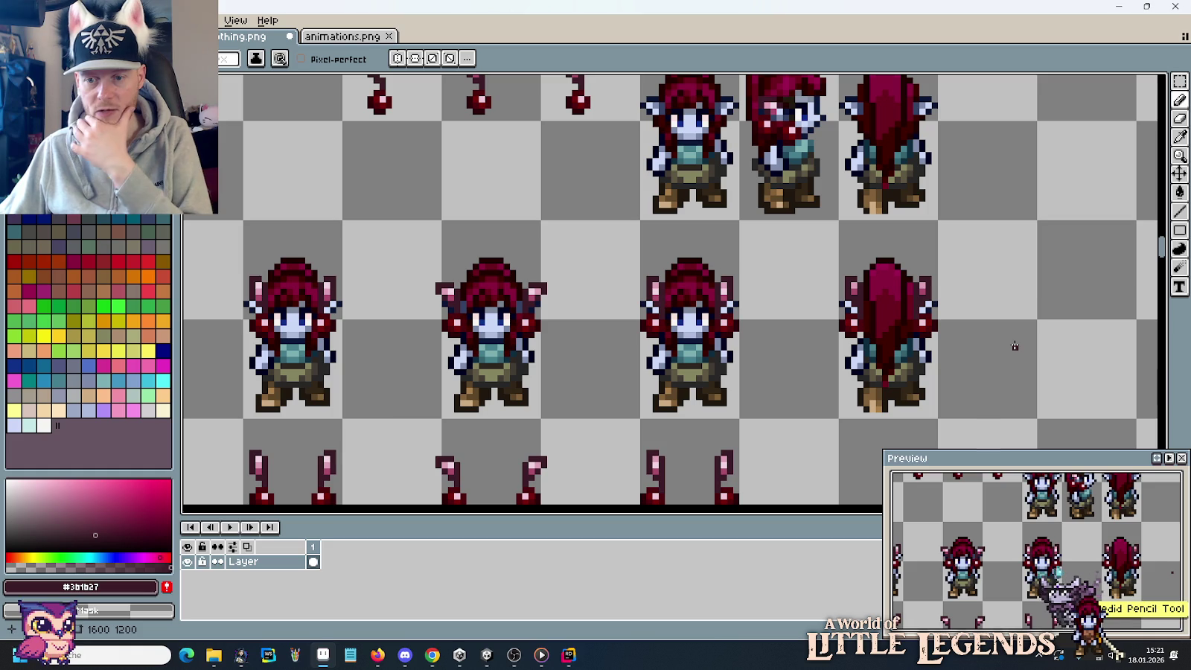
pyautogui.moveTo(1002, 340); pyautogui.dragTo(899, 250)
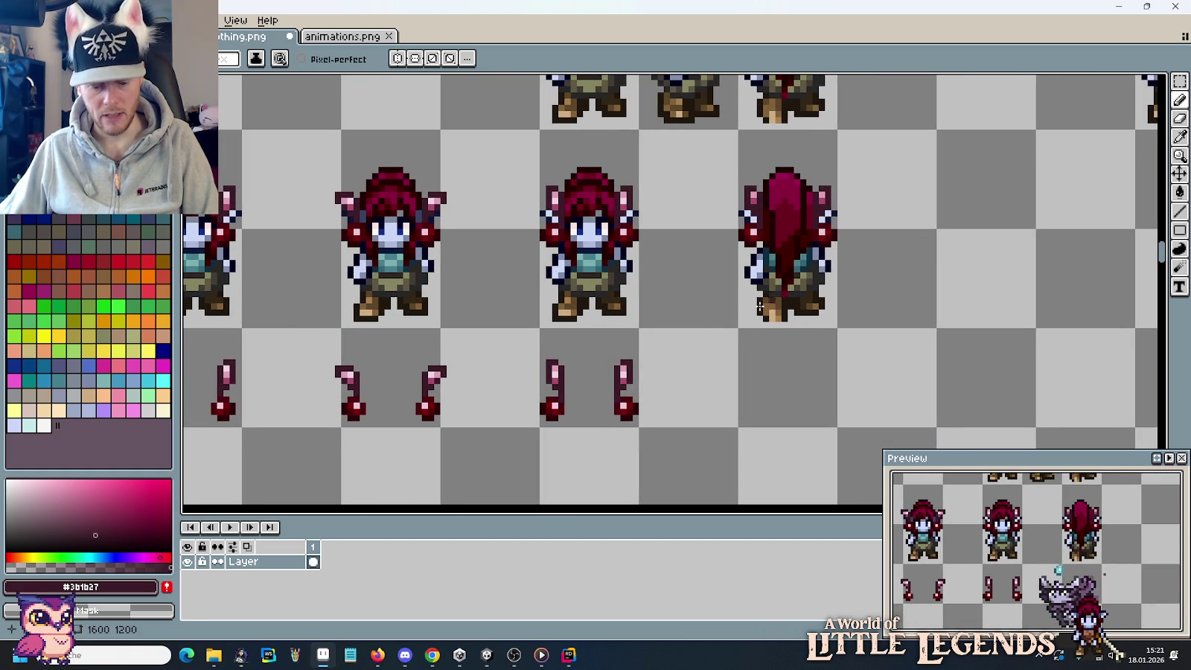
pyautogui.press('m')
pyautogui.moveTo(539, 329); pyautogui.dragTo(581, 402)
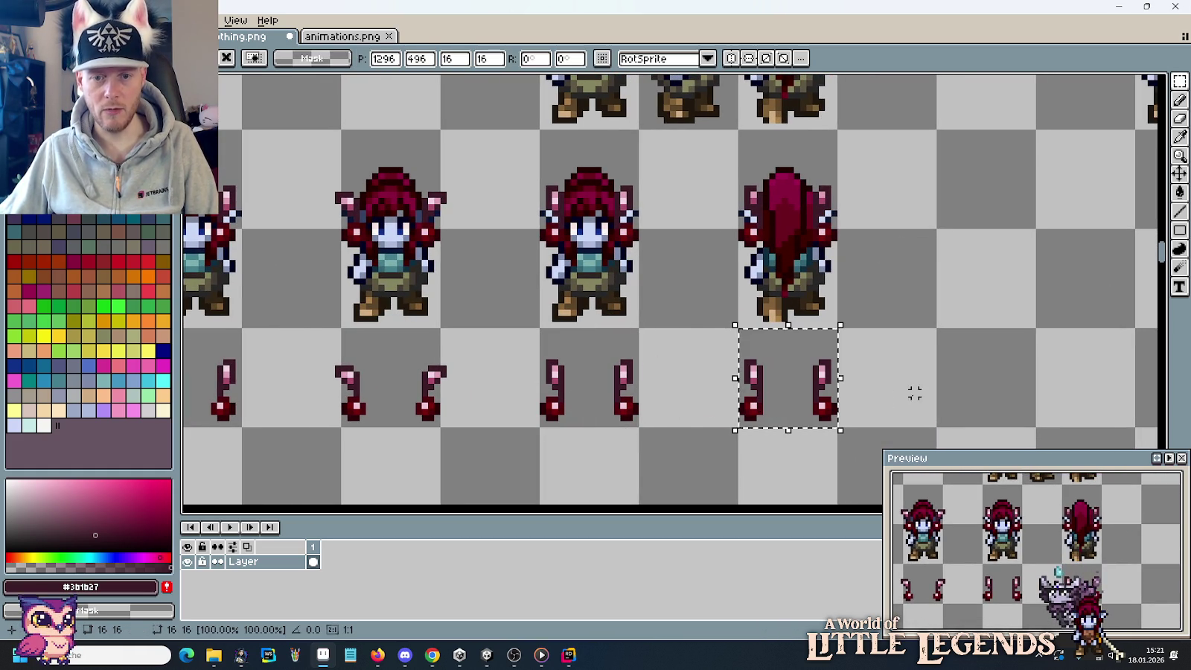
pyautogui.hotkey('ctrl', 'd')
pyautogui.scroll(5, 713, 386)
# Recolour one pink ornament pixel with the dark stem colour.
pyautogui.press('b')
pyautogui.keyDown('alt'); pyautogui.click(611, 334); pyautogui.keyUp('alt')
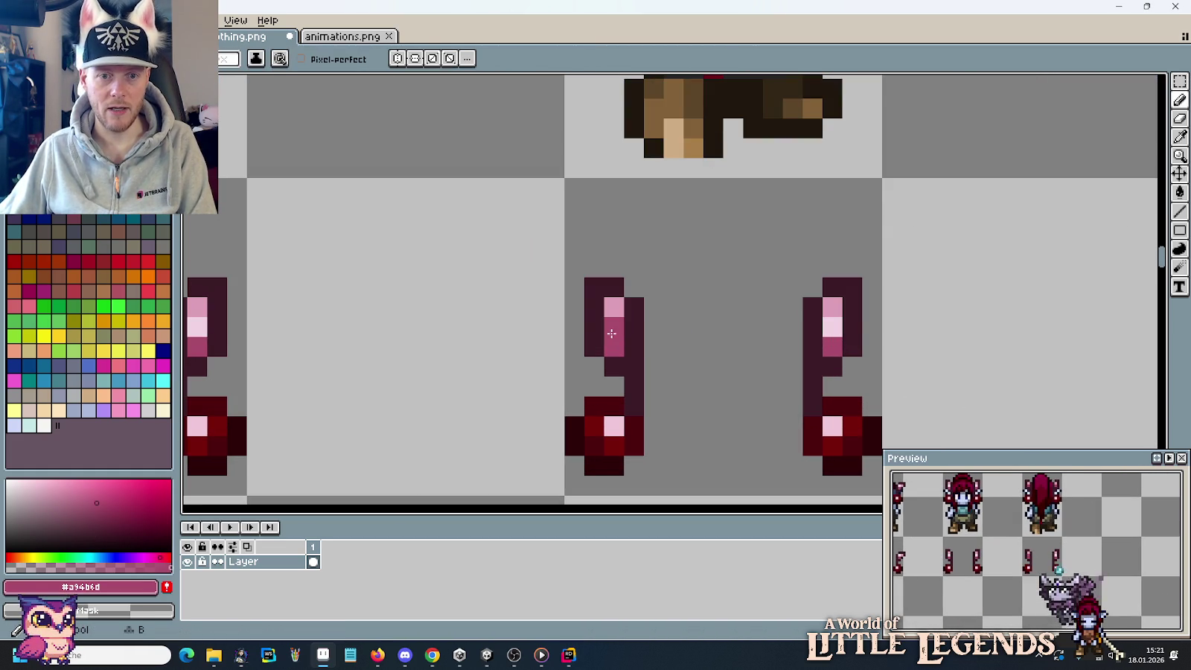
pyautogui.keyDown('alt'); pyautogui.click(845, 331); pyautogui.keyUp('alt')
pyautogui.click(838, 344)
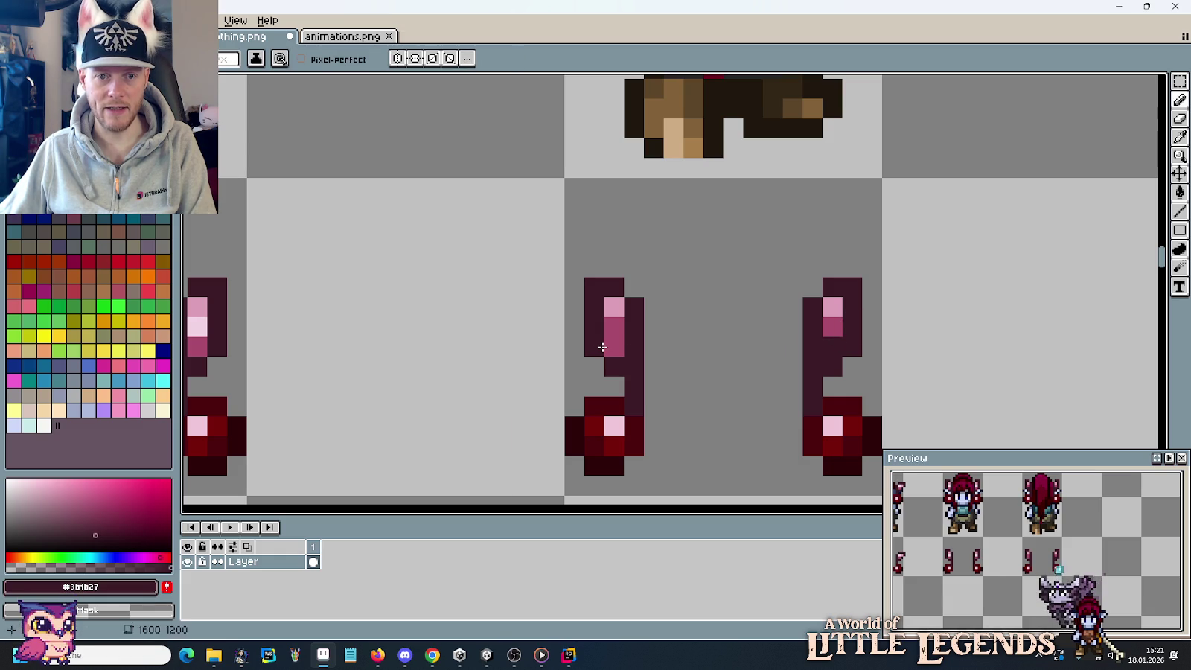
pyautogui.press('m')
pyautogui.scroll(-4, 669, 353)
pyautogui.scroll(-1, 763, 381)
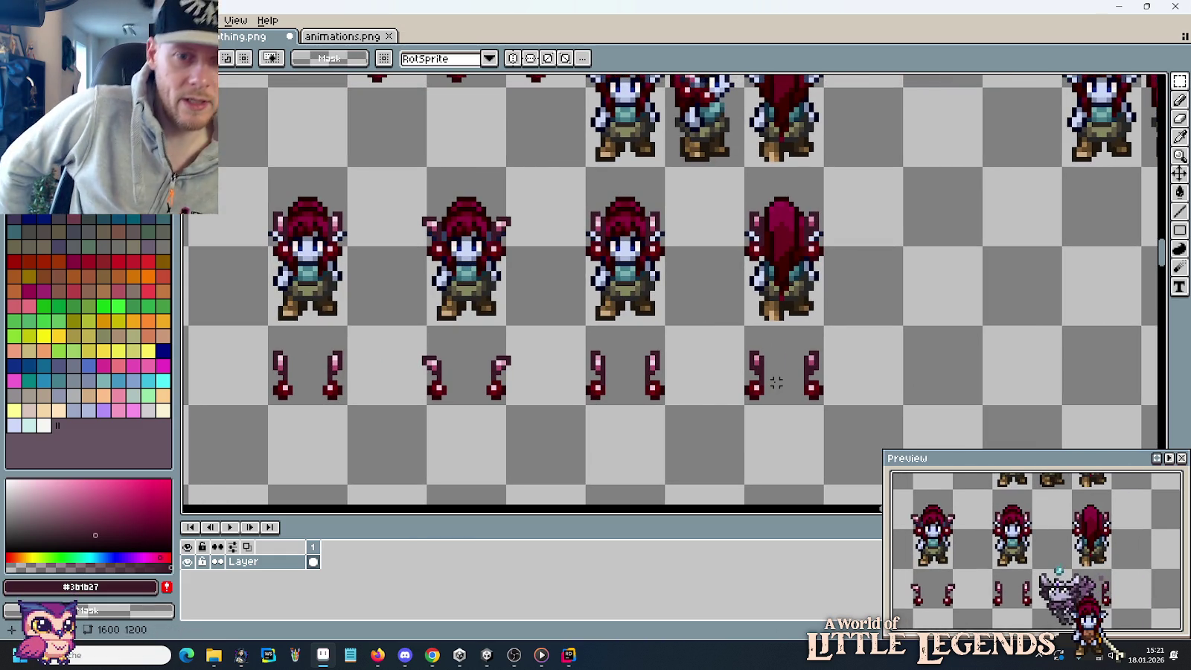
# Copy the side-view elf into the empty cell of the lower elf row.
pyautogui.scroll(-1, 737, 208)
pyautogui.moveTo(723, 200)
pyautogui.mouseDown()
pyautogui.moveTo(742, 261)
pyautogui.moveTo(696, 118)
pyautogui.mouseUp()
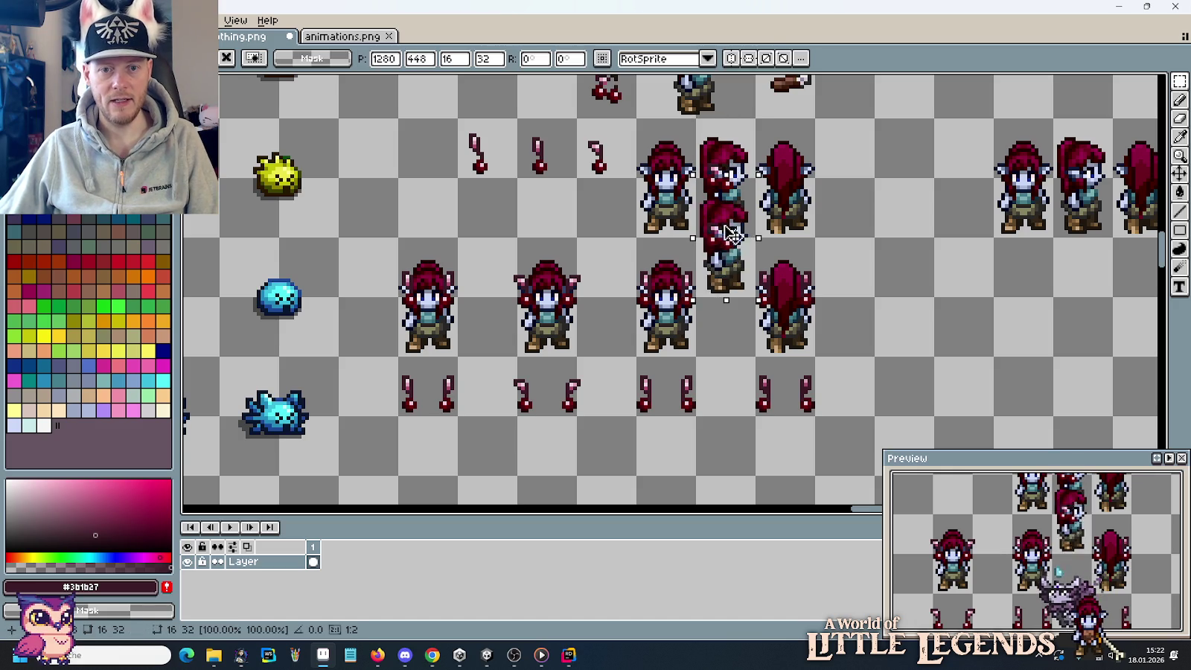
pyautogui.moveTo(726, 179); pyautogui.dragTo(725, 298)
pyautogui.click(633, 206)
# Copy the cherry cluster into the bottom ornament row and nudge it down.
pyautogui.scroll(1, 615, 147)
pyautogui.moveTo(586, 107)
pyautogui.mouseDown()
pyautogui.moveTo(646, 165)
pyautogui.moveTo(736, 435)
pyautogui.mouseUp()
pyautogui.click(816, 410)
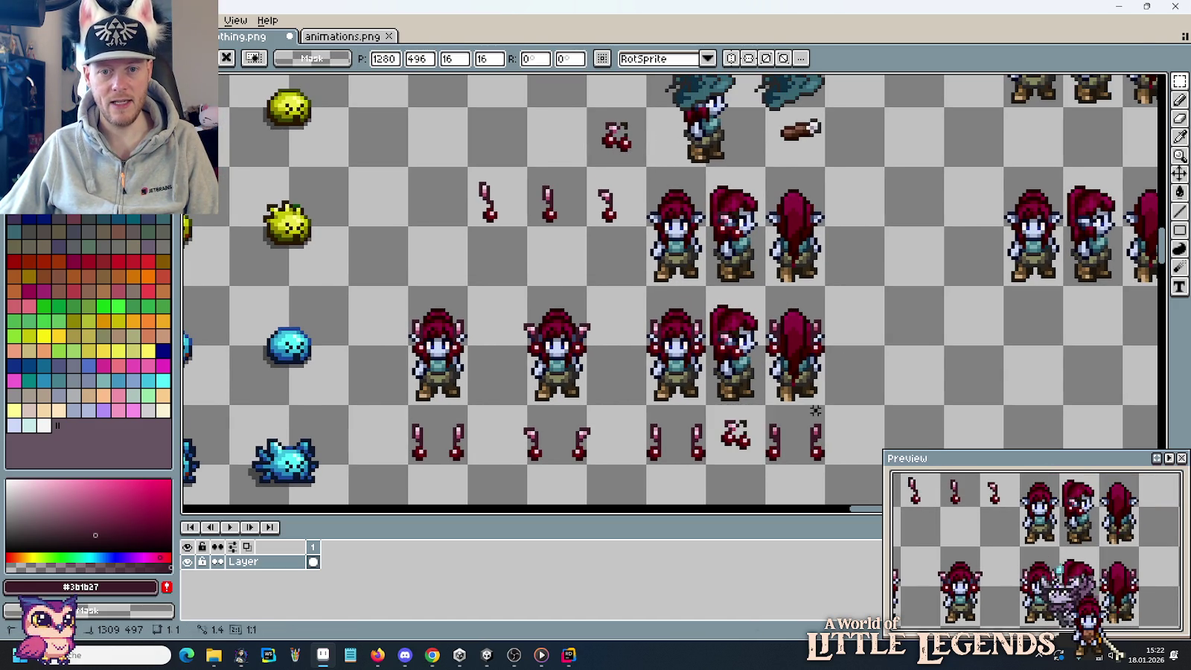
pyautogui.scroll(-1, 670, 298)
pyautogui.scroll(1, 620, 236)
pyautogui.scroll(1, 620, 236)
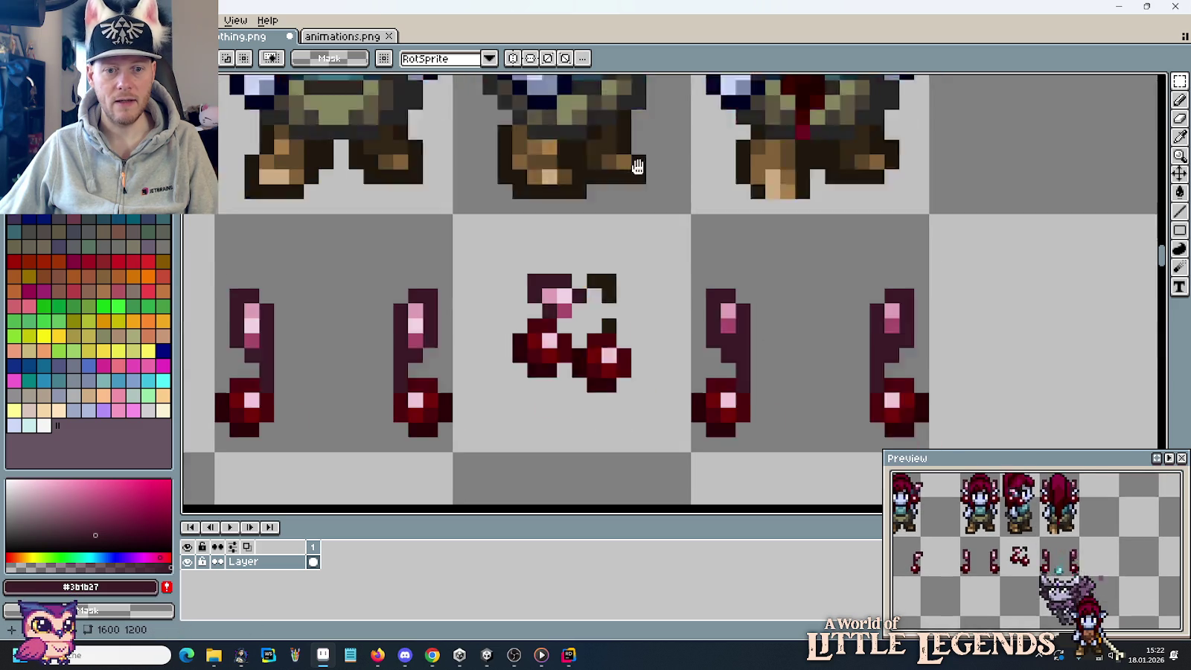
pyautogui.scroll(-2, 624, 247)
pyautogui.hotkey('ctrl', 'shift', 'd')
pyautogui.press('Down')
pyautogui.press('Down')
pyautogui.press('Down')
pyautogui.press('Down')
pyautogui.hotkey('ctrl', 'd')
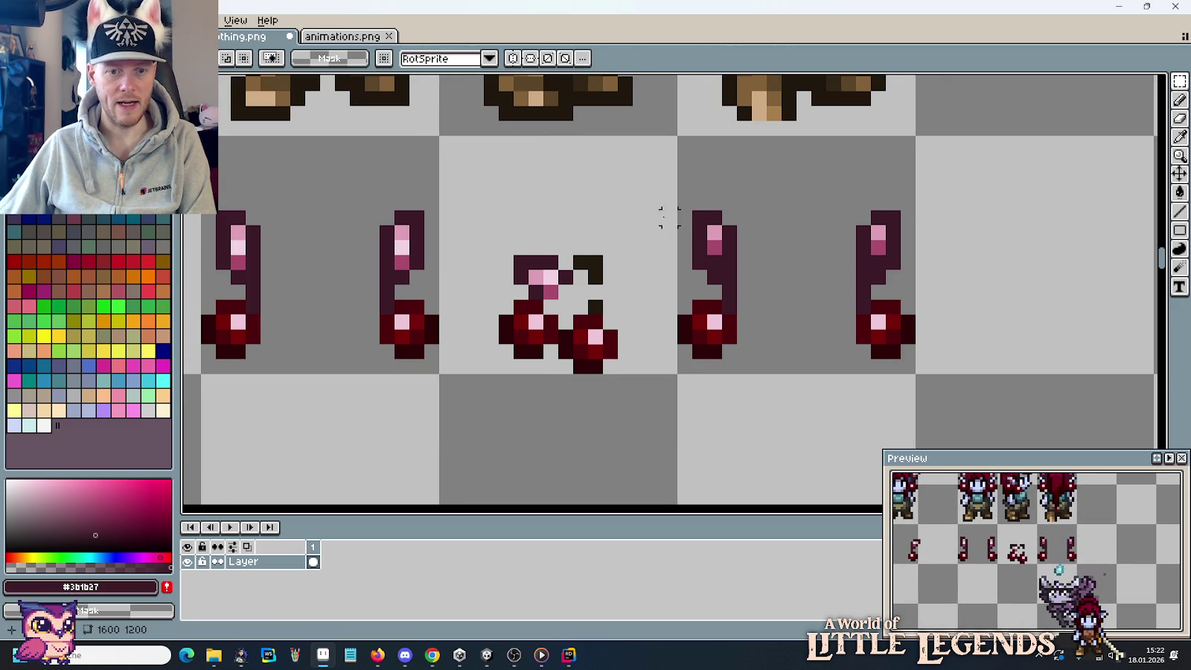
pyautogui.scroll(-1, 662, 210)
# Shift the cherries slightly left beside the side-view elf and clear the selection.
pyautogui.moveTo(667, 390); pyautogui.dragTo(653, 131)
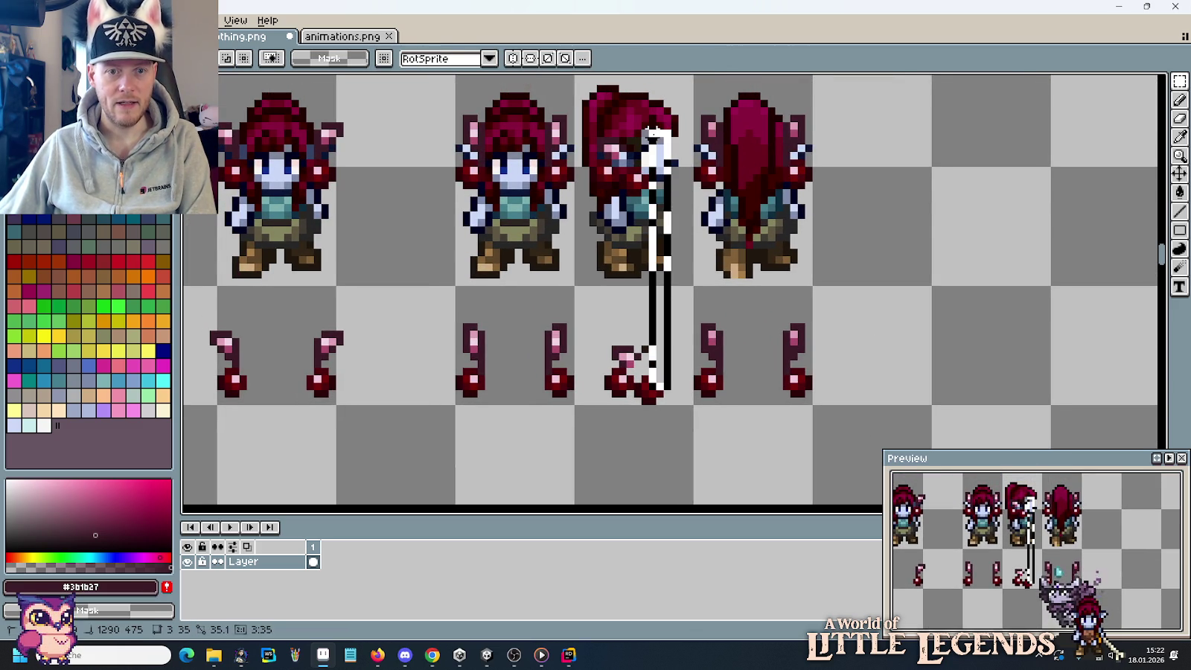
pyautogui.moveTo(658, 133); pyautogui.dragTo(648, 134)
pyautogui.moveTo(579, 288); pyautogui.dragTo(691, 400)
pyautogui.press('Left')
pyautogui.press('Left')
pyautogui.moveTo(766, 448); pyautogui.dragTo(653, 95)
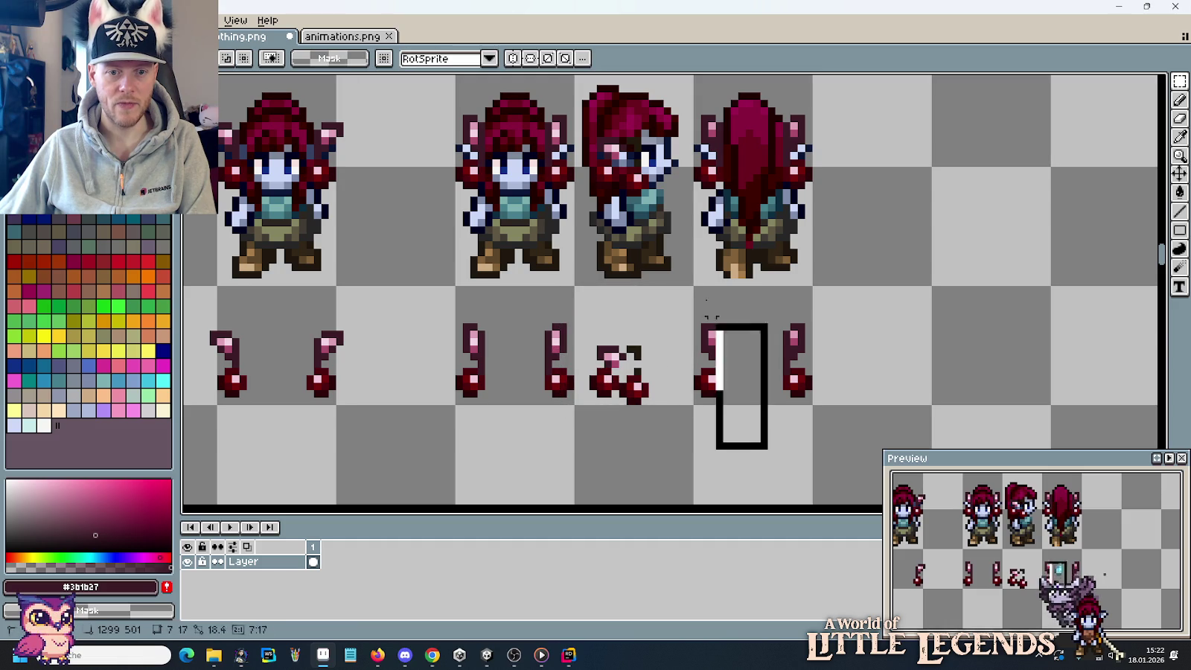
pyautogui.hotkey('ctrl', 'd')
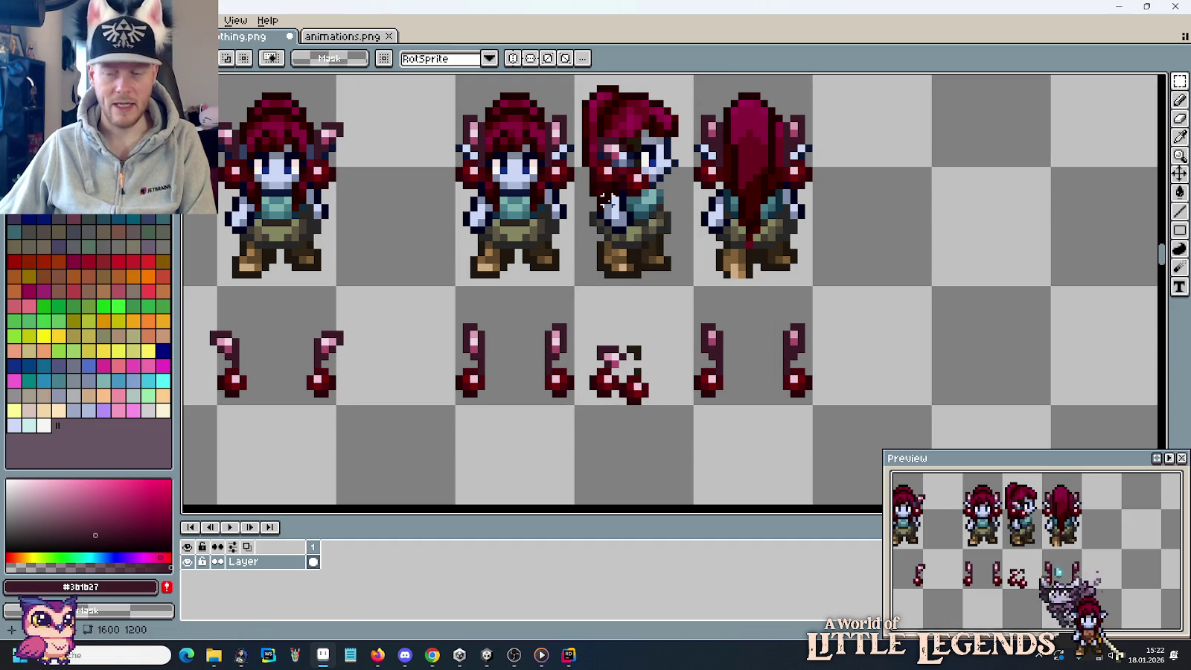
pyautogui.scroll(-1, 606, 199)
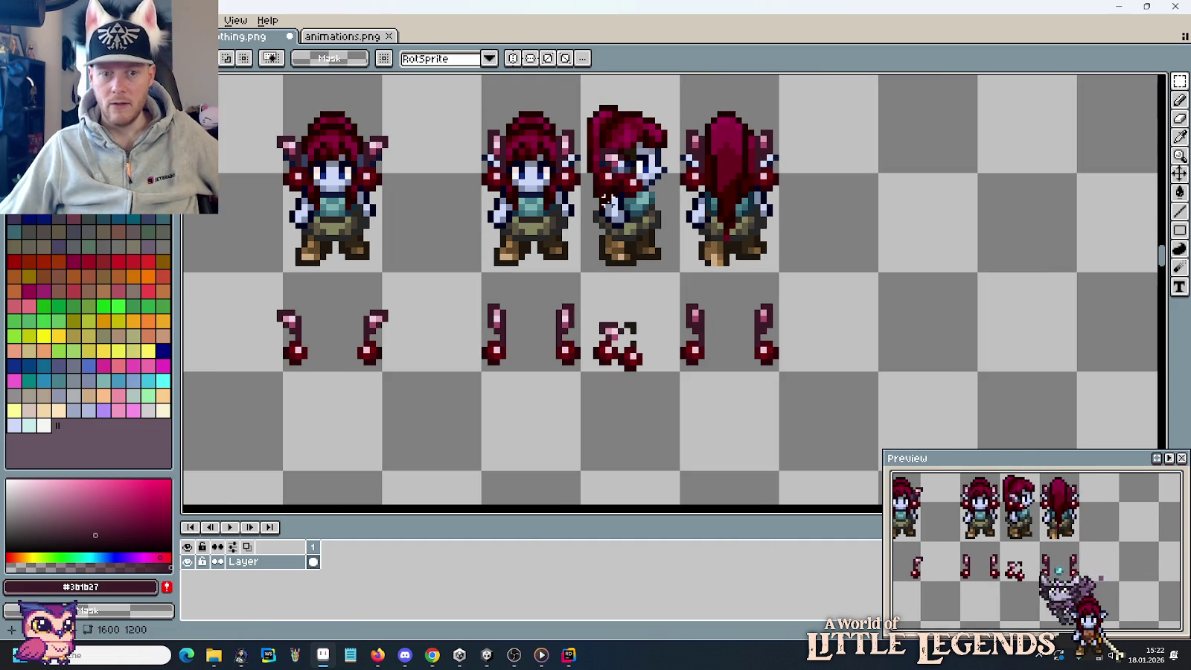
pyautogui.scroll(-1, 606, 200)
pyautogui.scroll(-1, 607, 200)
pyautogui.moveTo(486, 170); pyautogui.dragTo(627, 289)
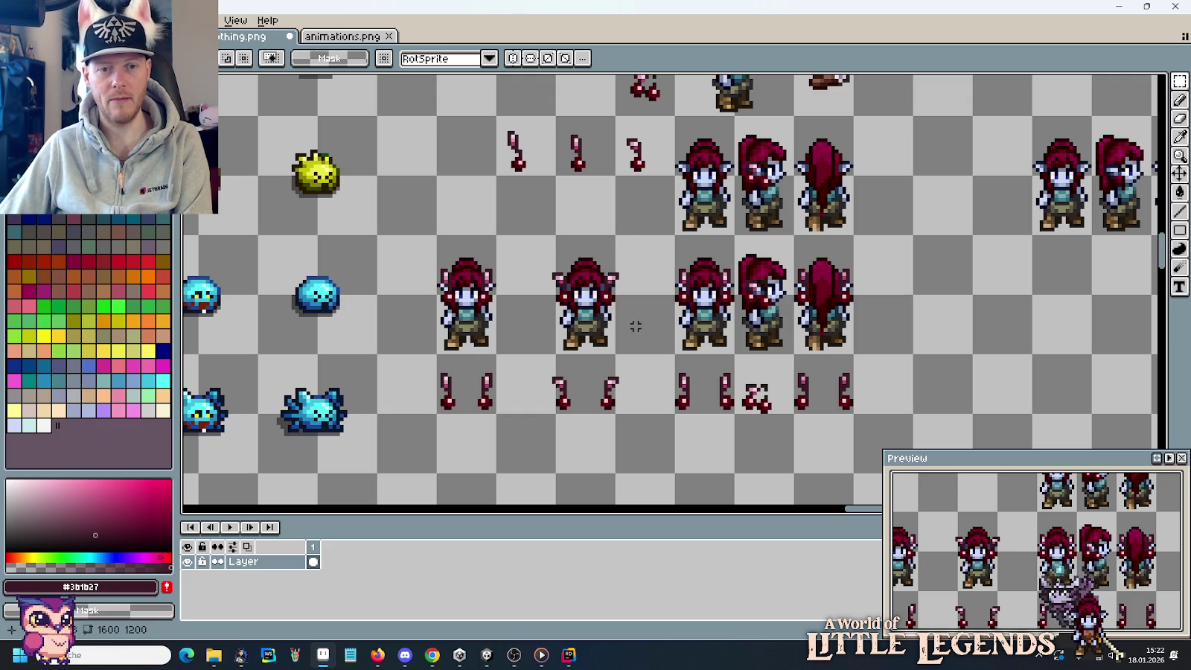
pyautogui.scroll(3, 635, 326)
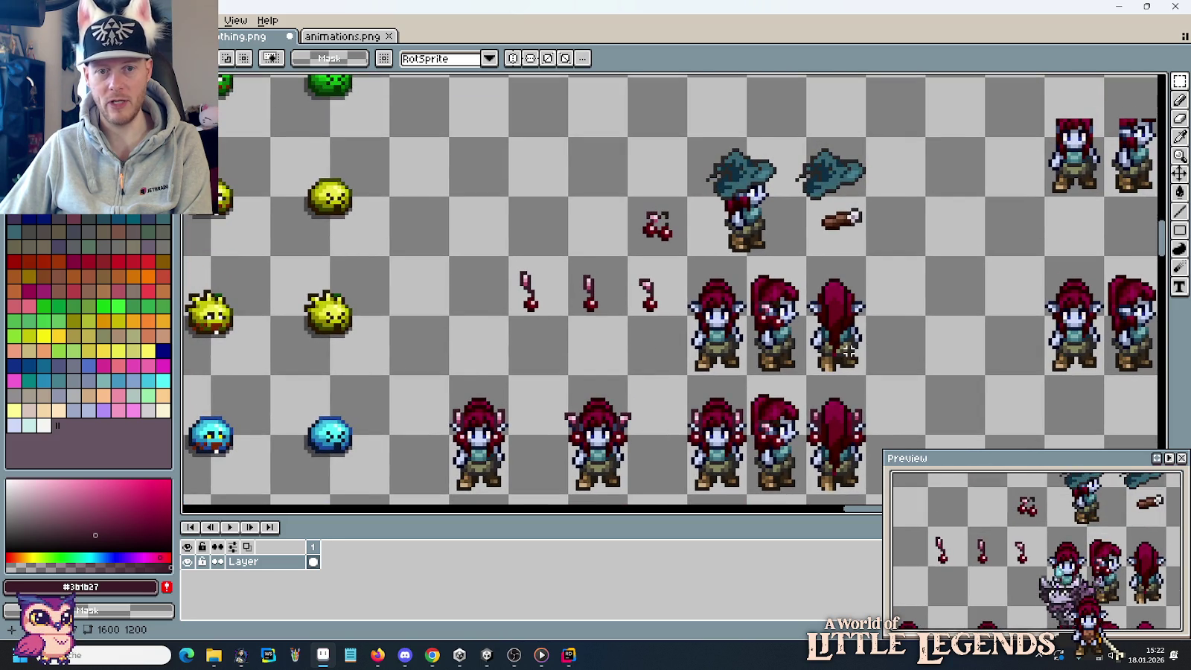
# Delete the spare row of three cherry stems and three elves next to the hat sprite.
pyautogui.scroll(-1, 849, 349)
pyautogui.moveTo(872, 347); pyautogui.dragTo(833, 327)
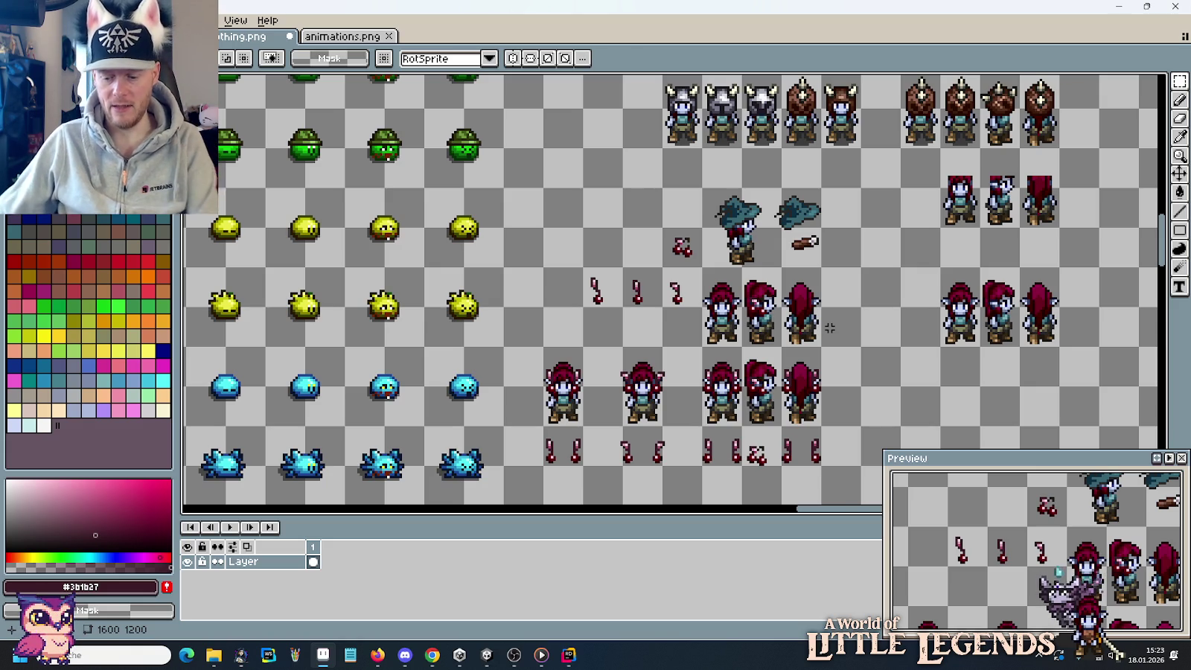
pyautogui.moveTo(856, 342)
pyautogui.mouseDown()
pyautogui.moveTo(613, 290)
pyautogui.moveTo(622, 299)
pyautogui.mouseUp()
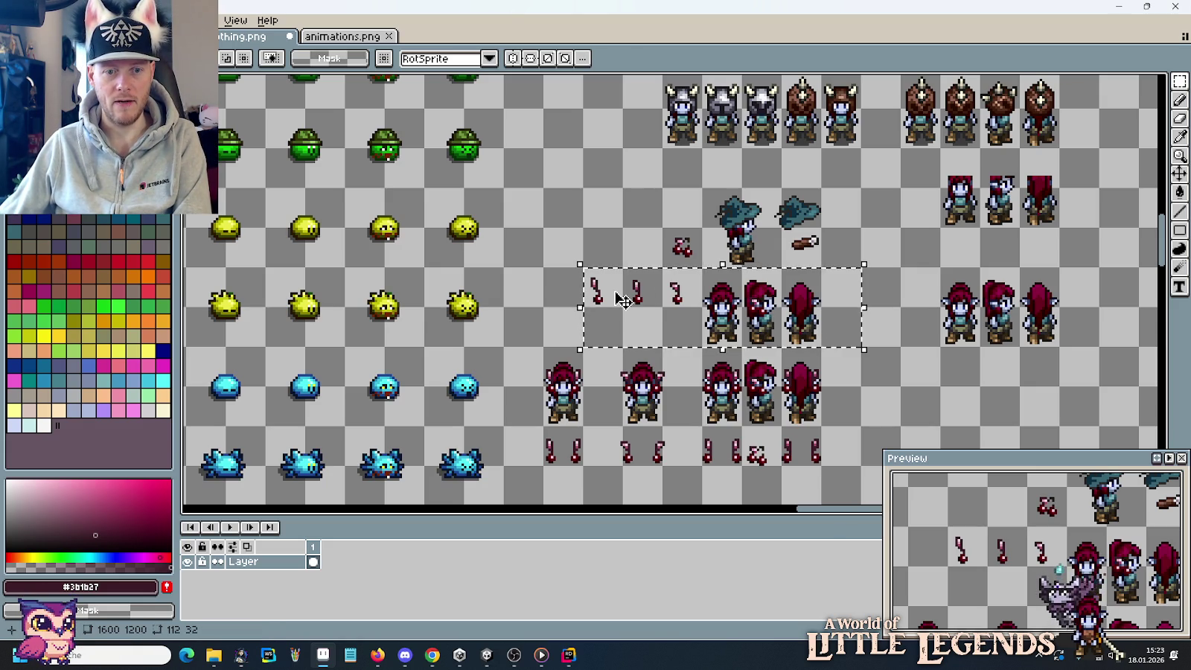
pyautogui.press('Delete')
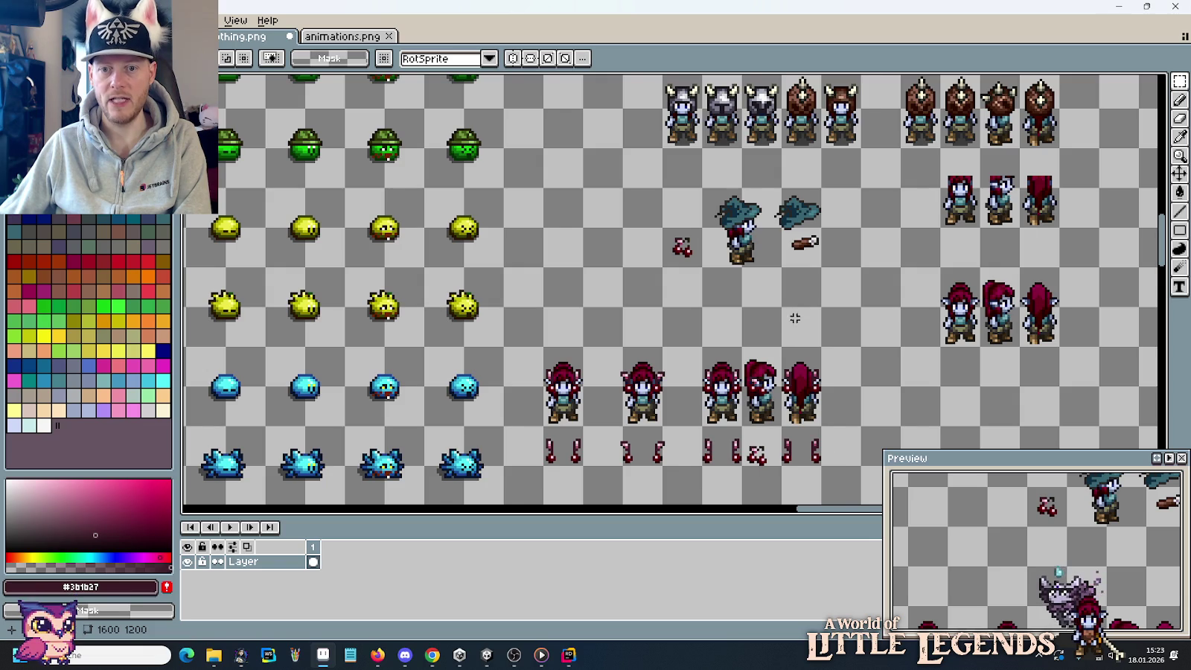
pyautogui.scroll(-1, 795, 317)
pyautogui.scroll(-1, 569, 320)
pyautogui.scroll(-1, 558, 300)
pyautogui.moveTo(602, 256)
pyautogui.mouseDown()
pyautogui.moveTo(633, 359)
pyautogui.moveTo(646, 337)
pyautogui.mouseUp()
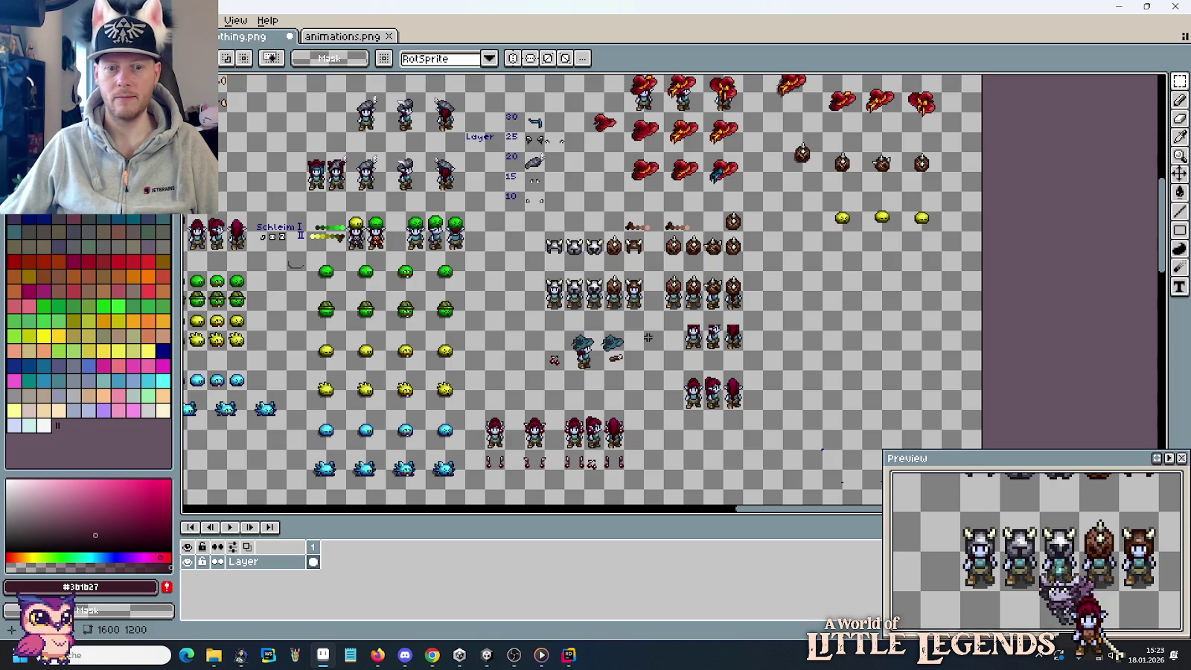
# Move the hat sprite group right and the elf and ornament rows up beside the helmets.
pyautogui.moveTo(617, 429); pyautogui.dragTo(640, 366)
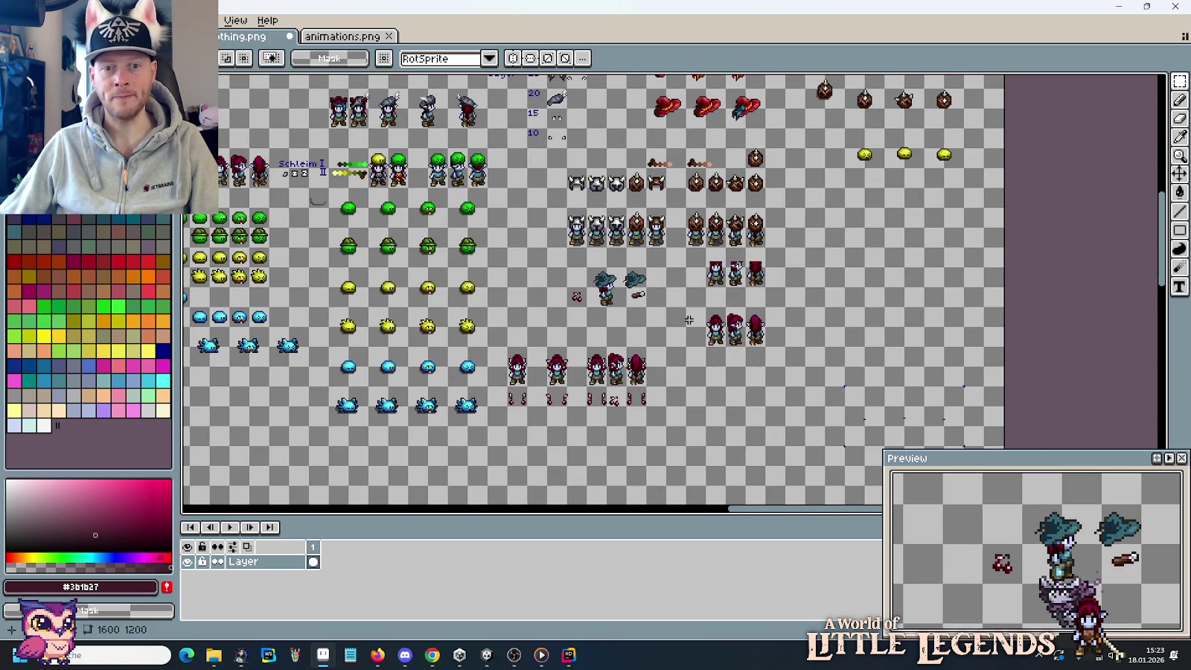
pyautogui.scroll(1, 679, 339)
pyautogui.moveTo(611, 273)
pyautogui.mouseDown()
pyautogui.moveTo(454, 197)
pyautogui.moveTo(597, 301)
pyautogui.moveTo(936, 321)
pyautogui.mouseUp()
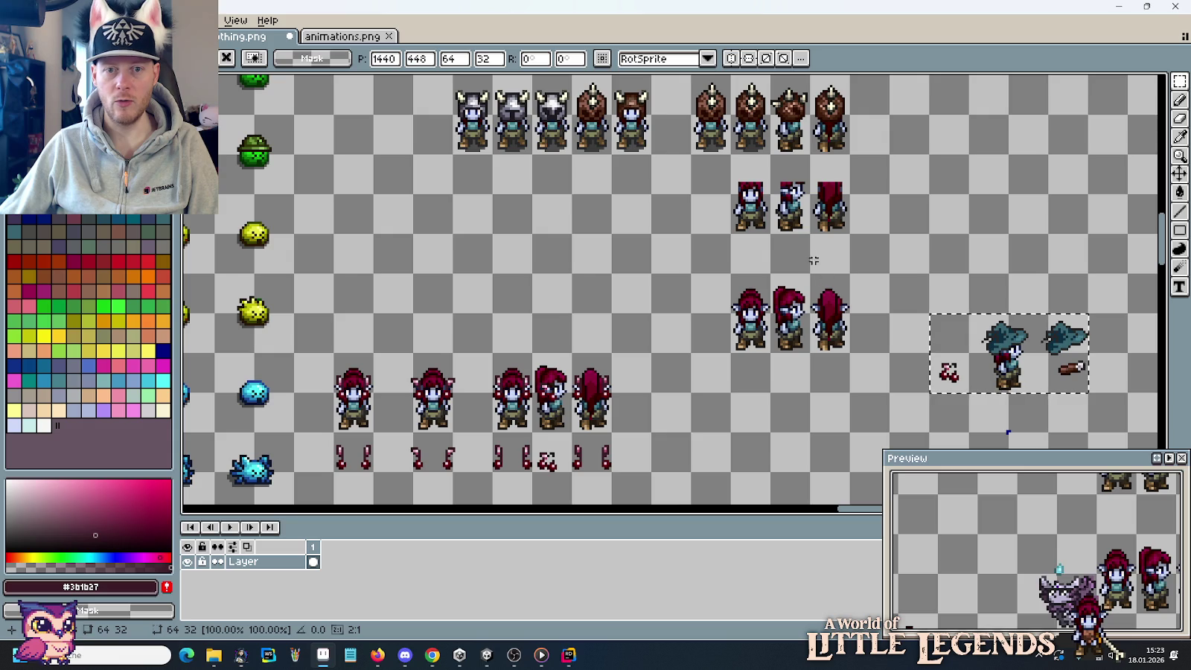
pyautogui.moveTo(618, 478); pyautogui.dragTo(328, 346)
pyautogui.moveTo(420, 391)
pyautogui.mouseDown()
pyautogui.moveTo(451, 305)
pyautogui.moveTo(458, 209)
pyautogui.mouseUp()
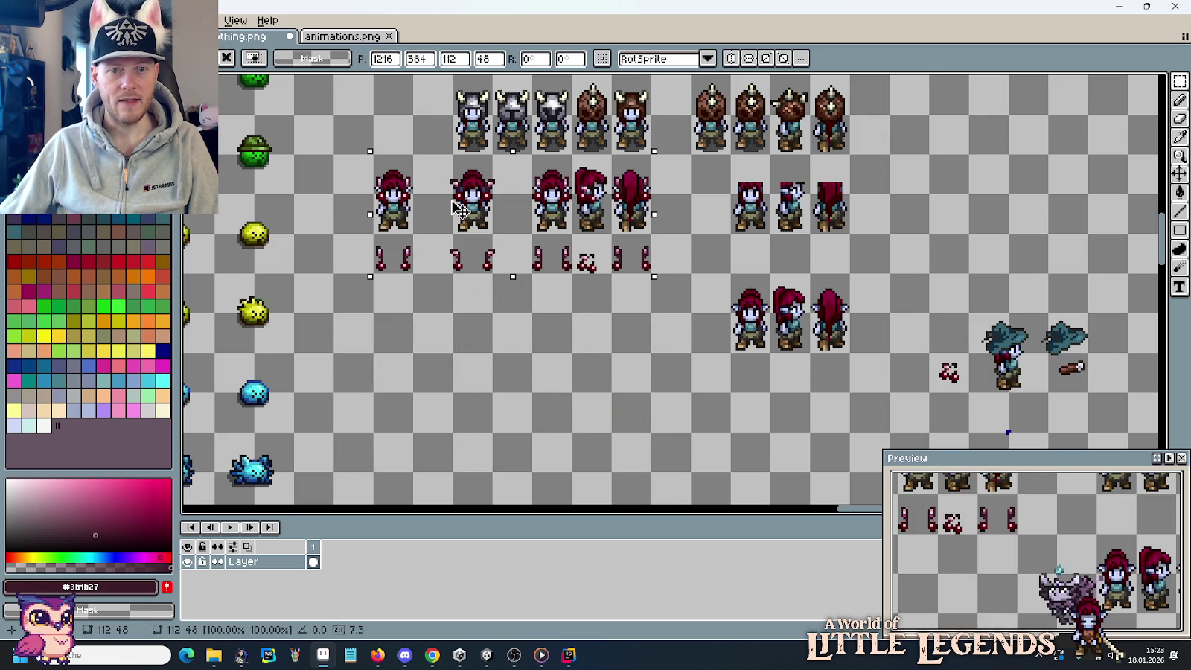
pyautogui.click(589, 355)
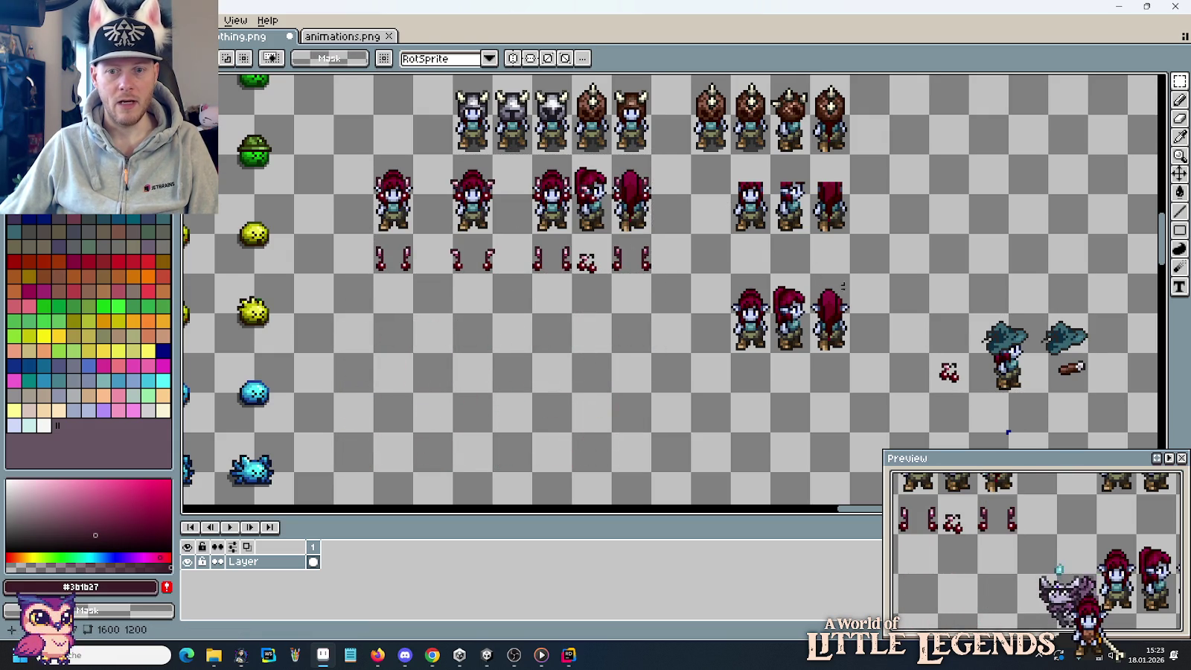
# Copy the cherry cluster beside the hat sprite into a cell below the ornament row.
pyautogui.moveTo(926, 349); pyautogui.dragTo(971, 394)
pyautogui.hotkey('ctrl', 'c')
pyautogui.hotkey('ctrl', 'v')
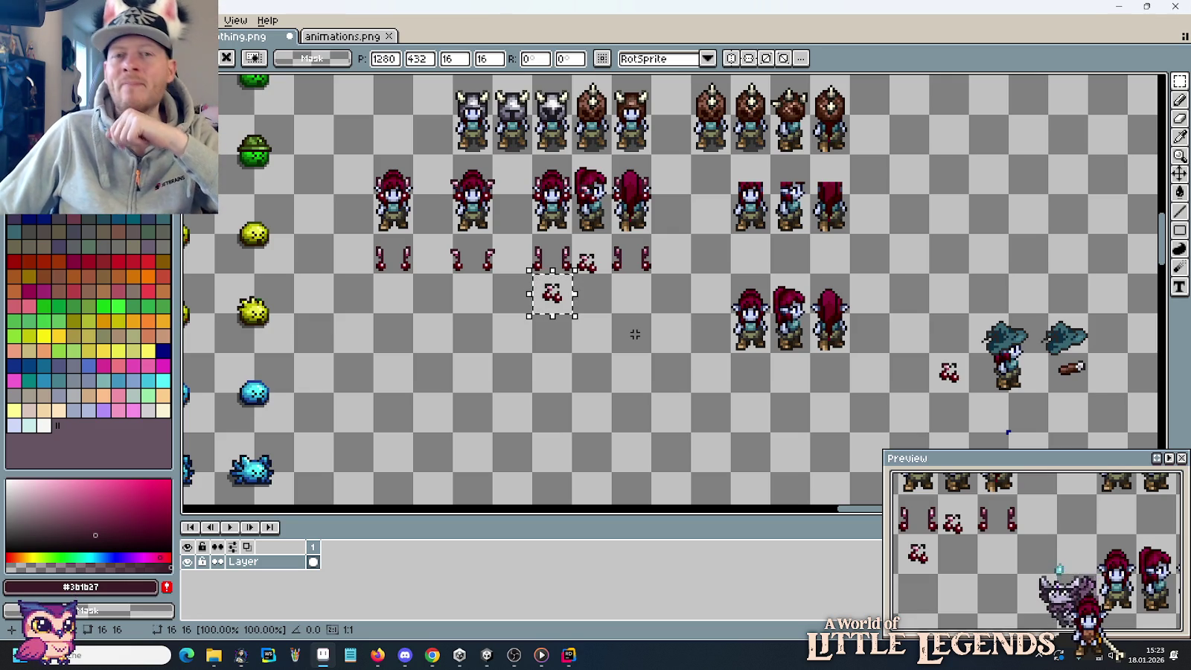
pyautogui.click(659, 302)
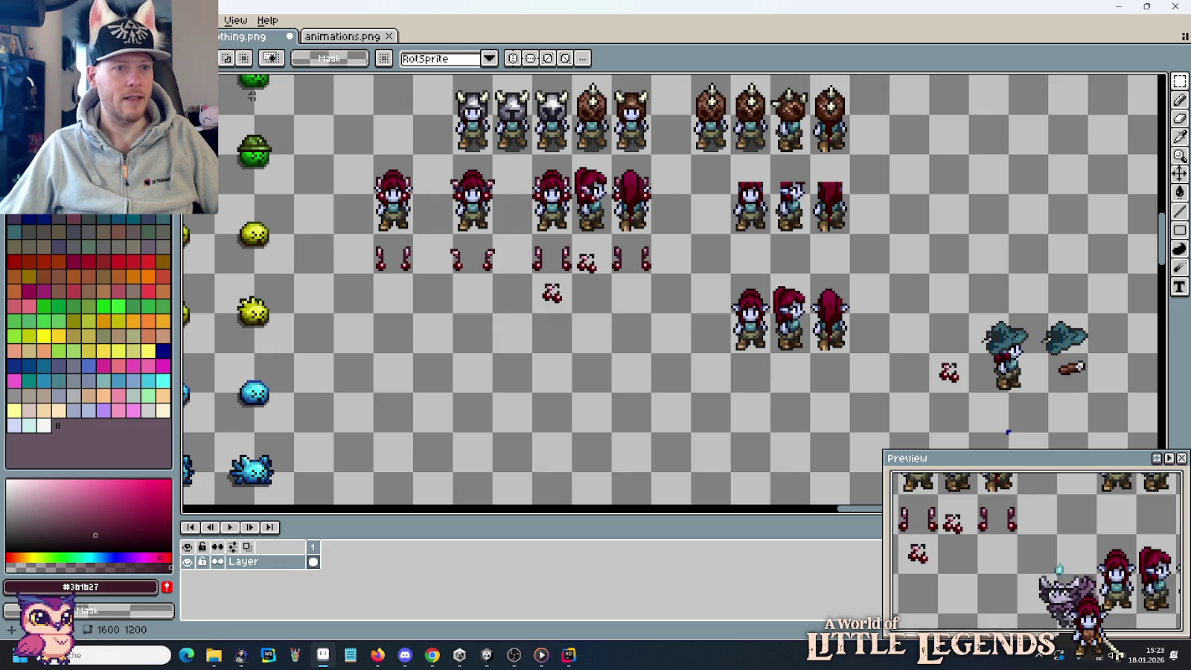
pyautogui.moveTo(212, 655)
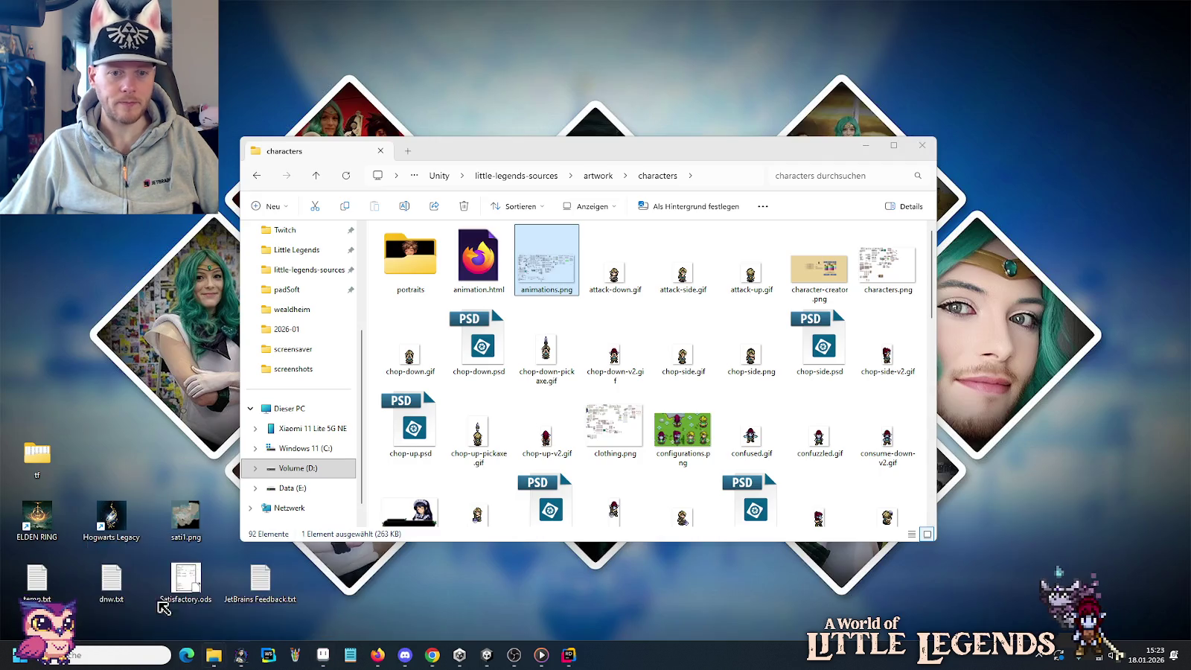
# Browse from the characters folder to artwork/entities and bring trees.png into Pro Motion.
pyautogui.click(160, 604)
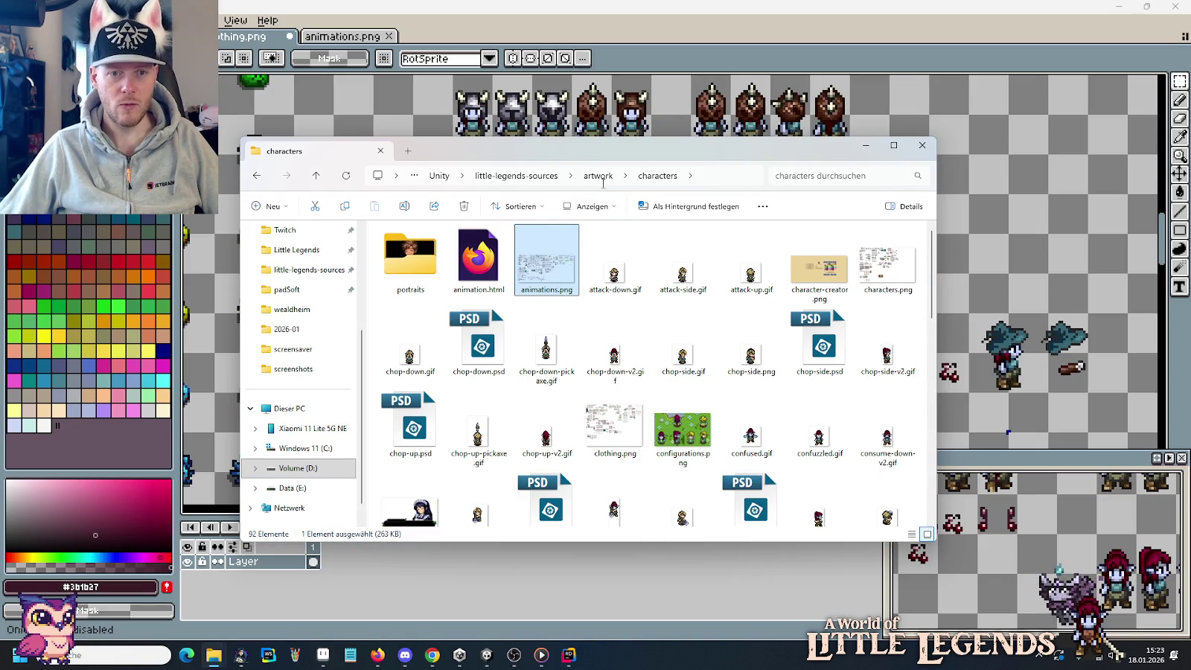
pyautogui.click(600, 179)
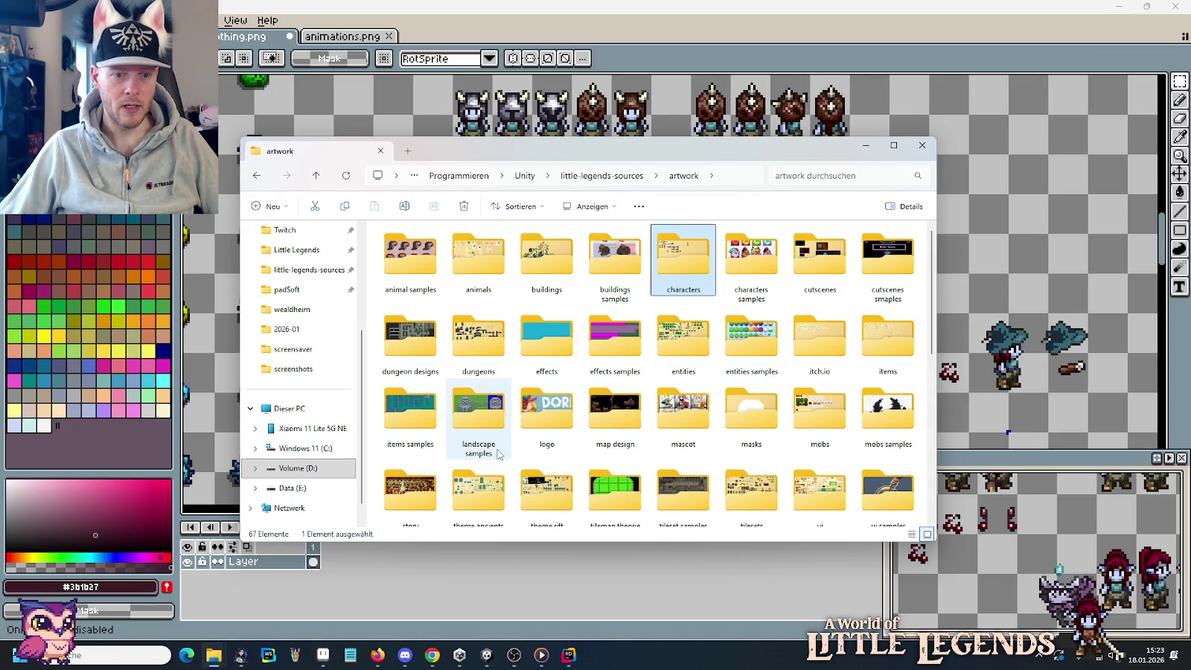
pyautogui.doubleClick(656, 337)
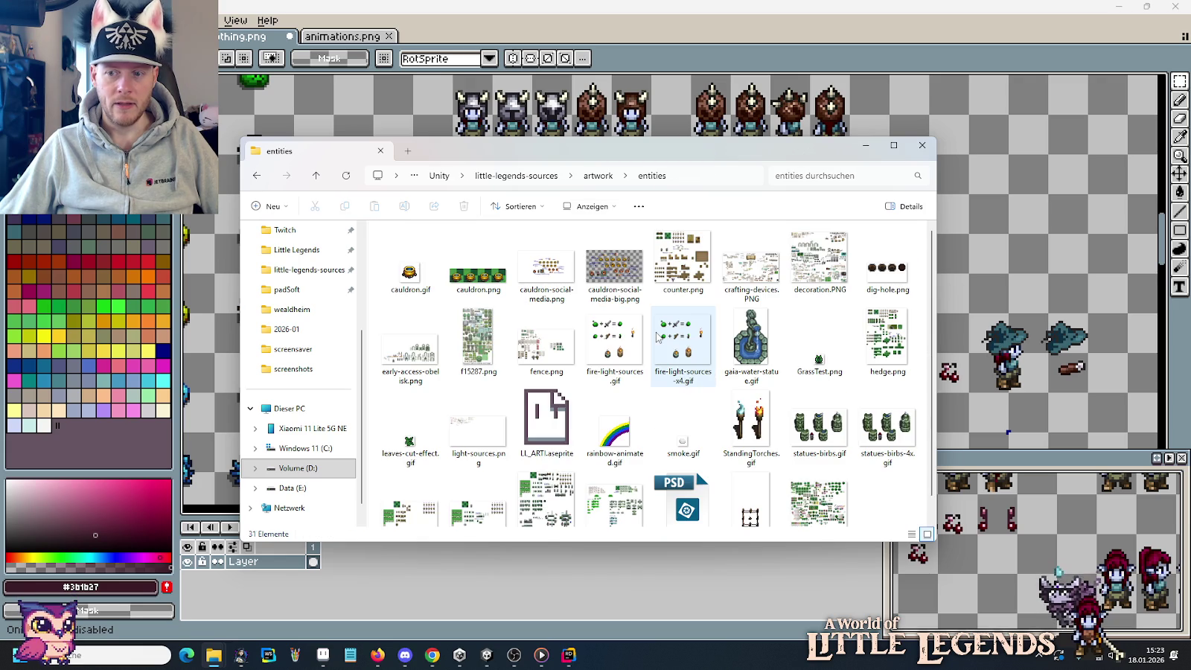
pyautogui.scroll(-1, 657, 338)
pyautogui.moveTo(819, 480); pyautogui.dragTo(840, 73)
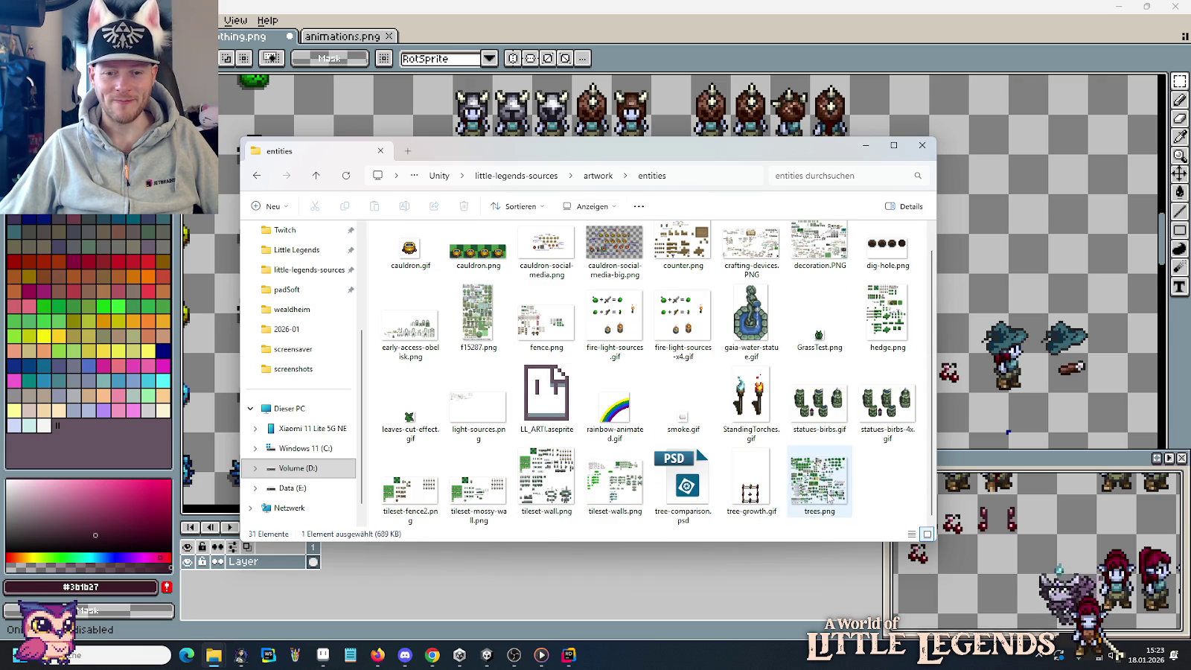
pyautogui.click(839, 72)
pyautogui.hscroll(-10, 657, 369)
pyautogui.scroll(2, 657, 370)
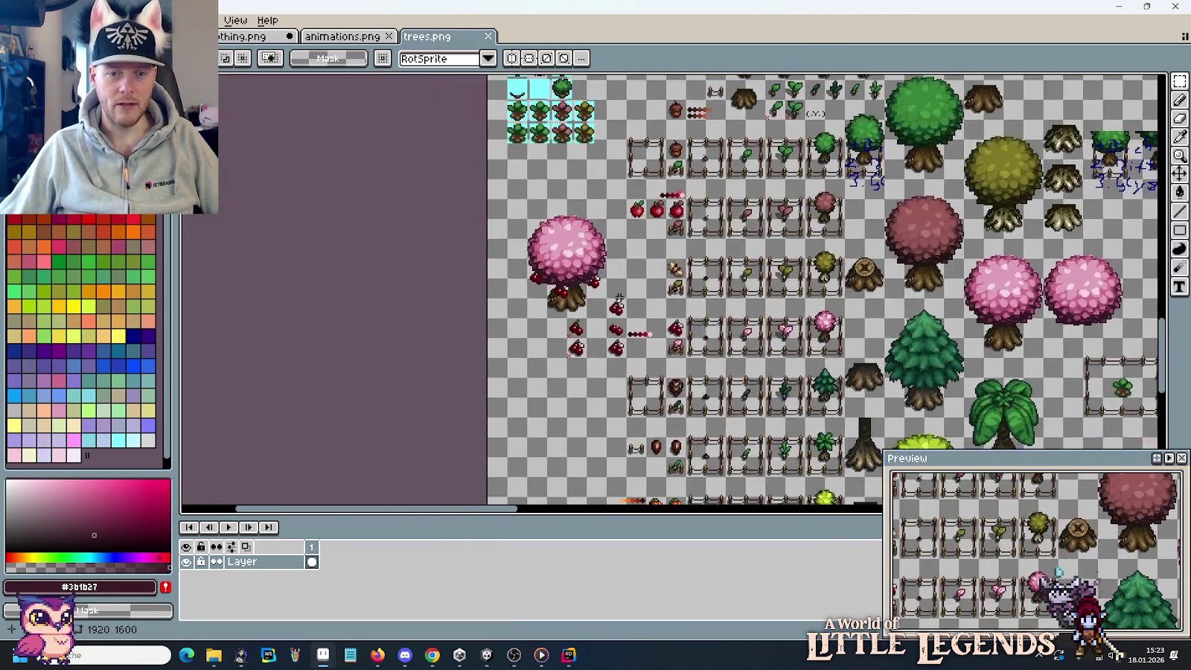
# Copy the 16×16 cherry sprite from trees.png and place it left of the small cherries.
pyautogui.scroll(3, 625, 305)
pyautogui.moveTo(722, 376)
pyautogui.mouseDown()
pyautogui.moveTo(653, 255)
pyautogui.moveTo(675, 270)
pyautogui.mouseUp()
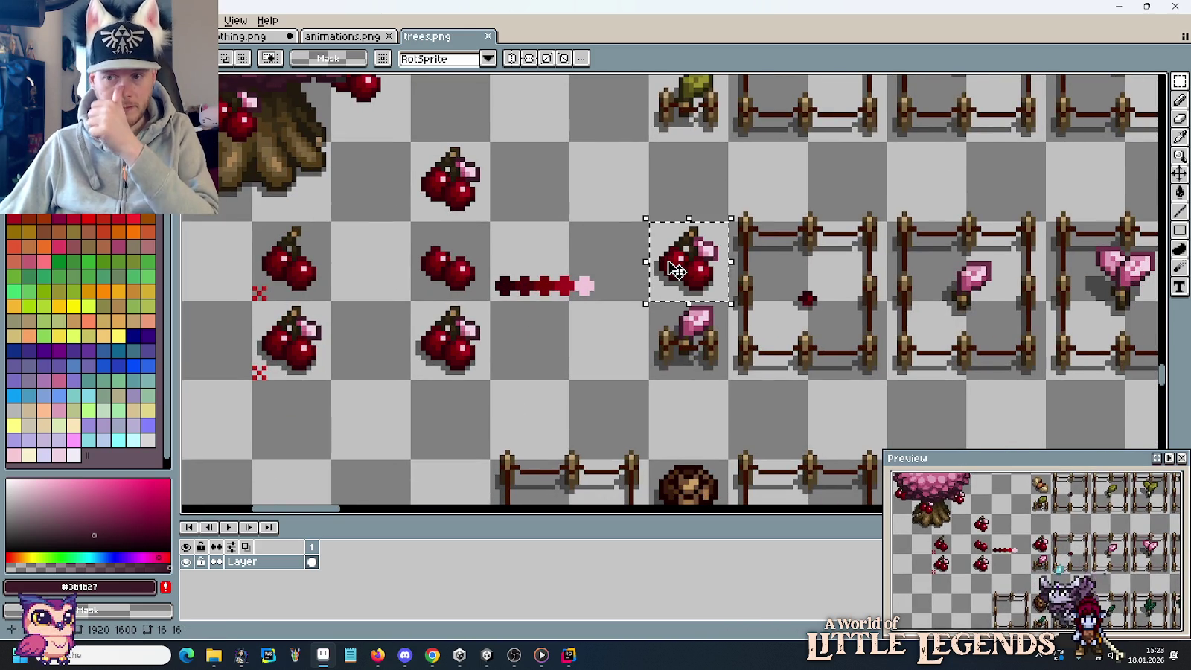
pyautogui.hotkey('ctrl', 'c')
pyautogui.hotkey('ctrl', 'shift', 'Tab')
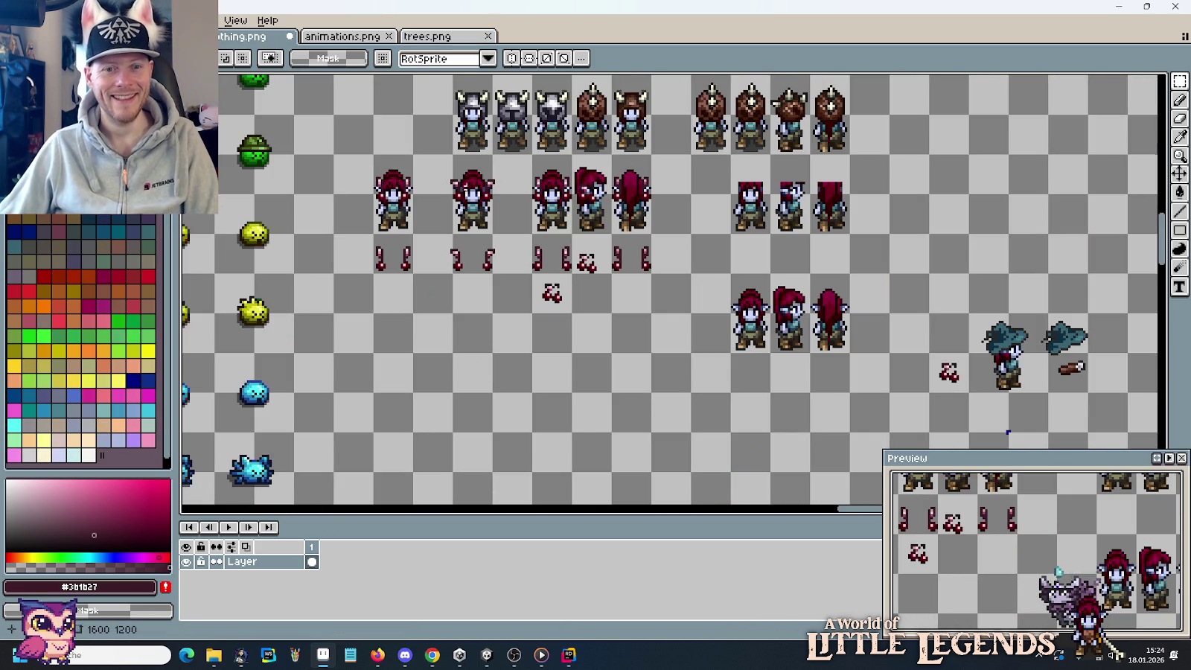
pyautogui.scroll(2, 680, 294)
pyautogui.scroll(2, 713, 274)
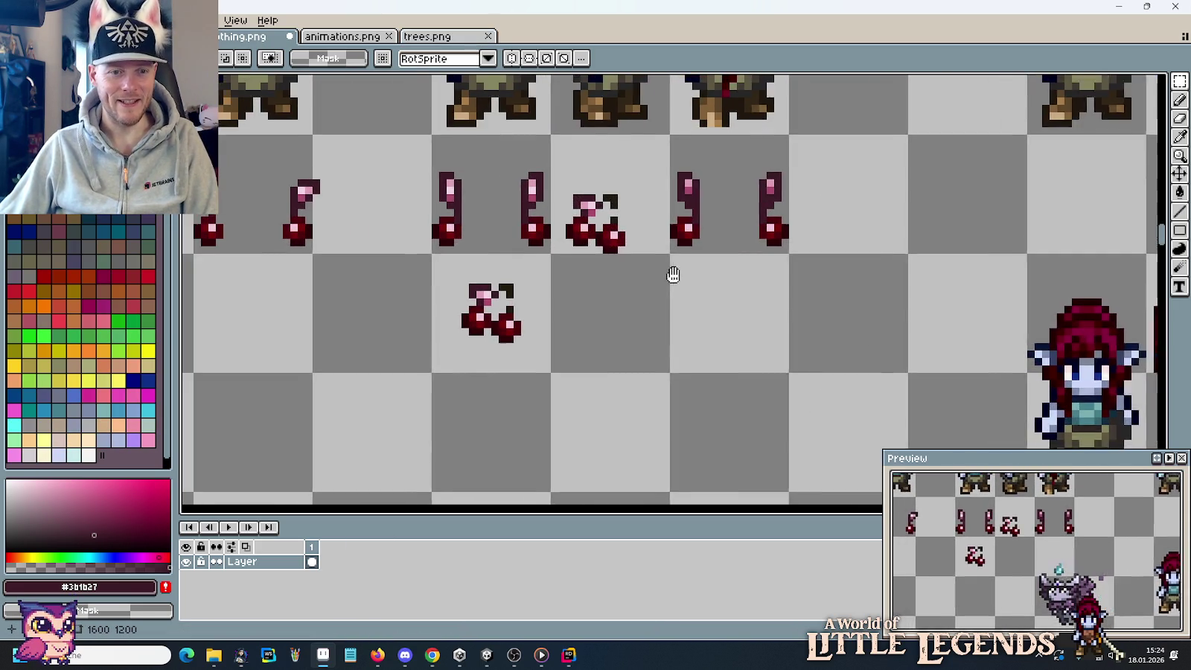
pyautogui.hotkey('ctrl', 'v')
pyautogui.moveTo(685, 297); pyautogui.dragTo(481, 320)
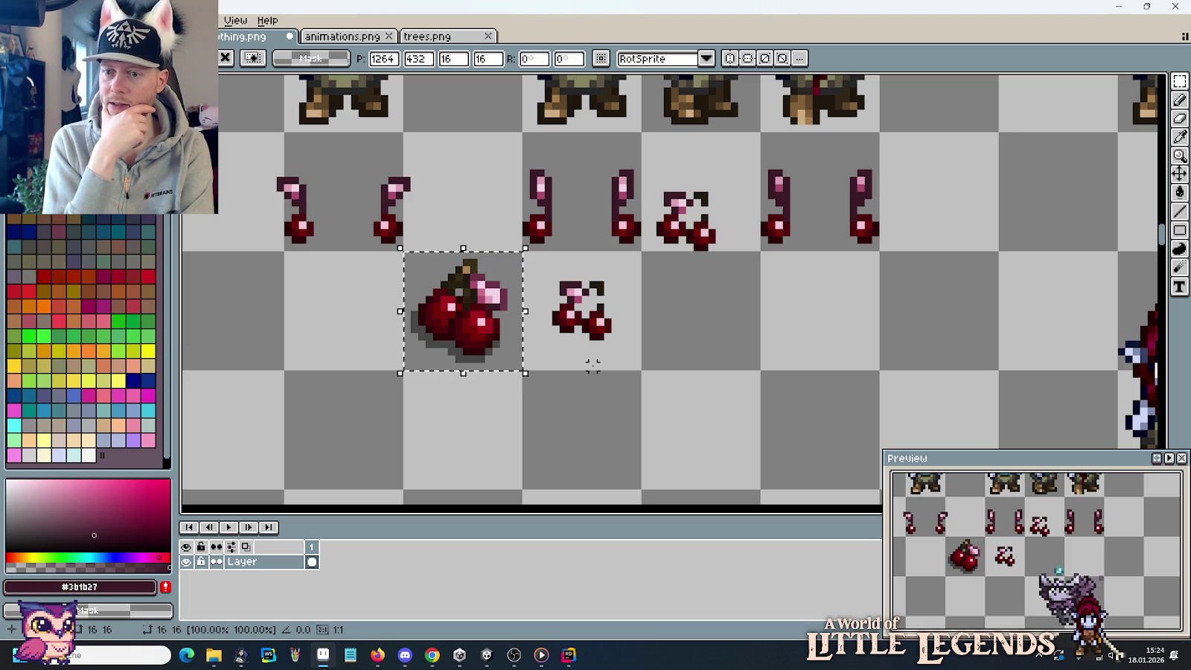
# Place a second copy of the large double cherry one row down and one cell left.
pyautogui.moveTo(475, 345)
pyautogui.mouseDown()
pyautogui.moveTo(483, 338)
pyautogui.moveTo(457, 353)
pyautogui.mouseUp()
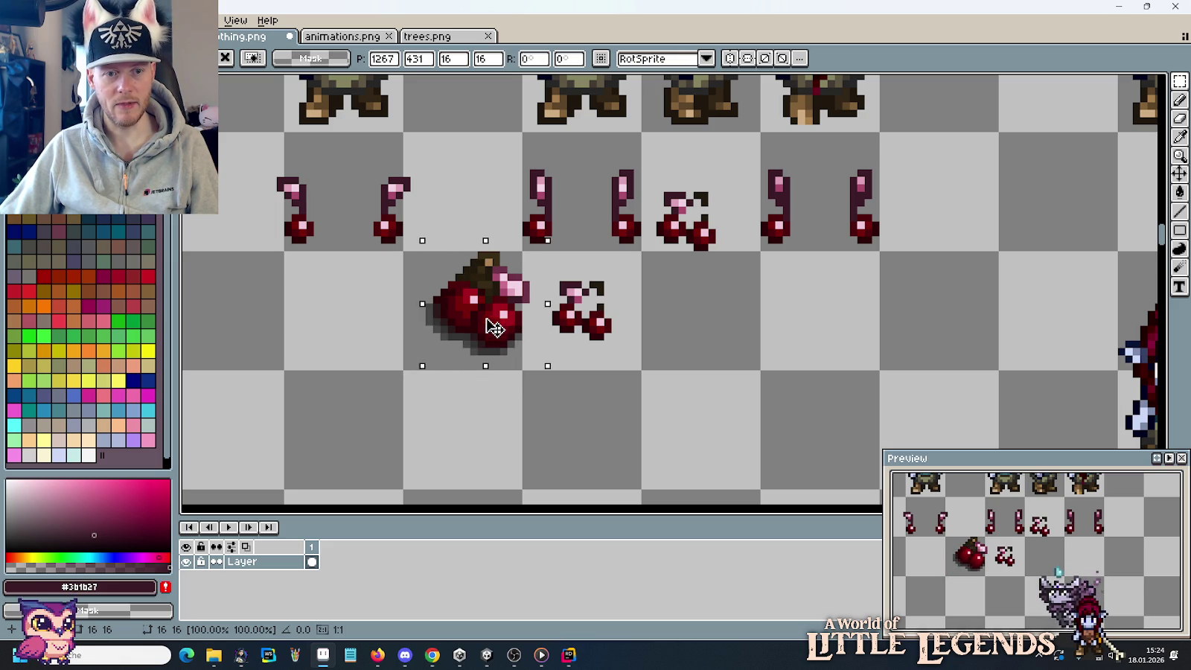
pyautogui.moveTo(457, 352); pyautogui.dragTo(407, 414)
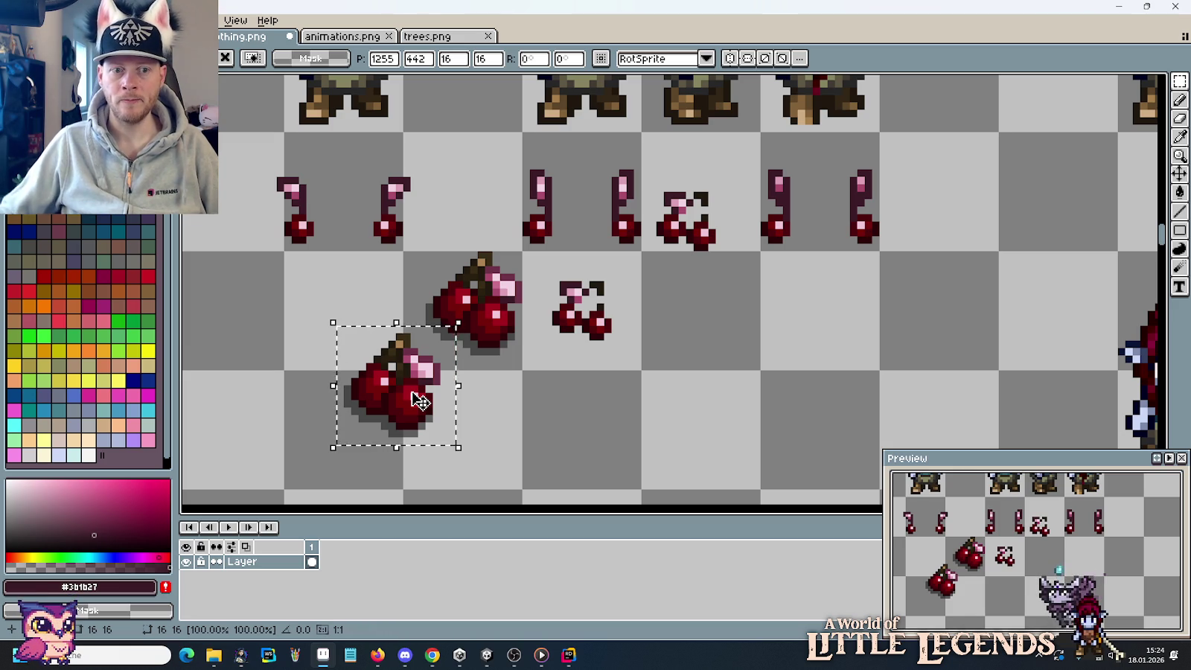
pyautogui.moveTo(419, 400); pyautogui.dragTo(473, 334)
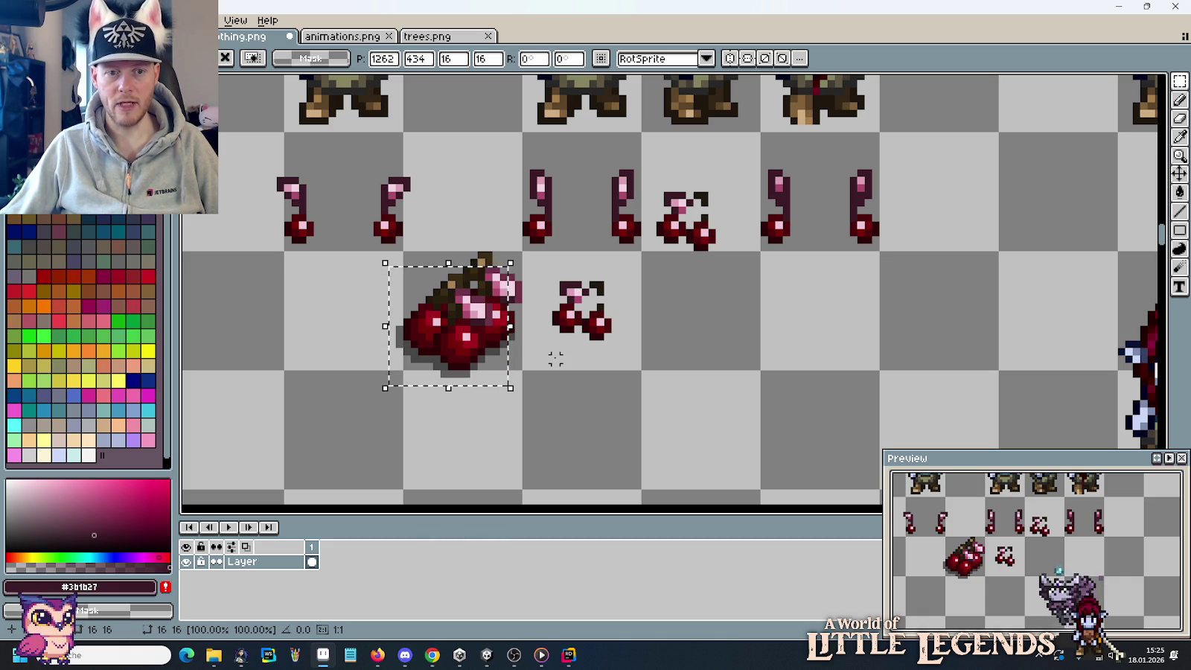
pyautogui.moveTo(452, 343)
pyautogui.mouseDown()
pyautogui.moveTo(334, 389)
pyautogui.moveTo(351, 452)
pyautogui.mouseUp()
pyautogui.moveTo(493, 452); pyautogui.dragTo(678, 385)
pyautogui.click(620, 385)
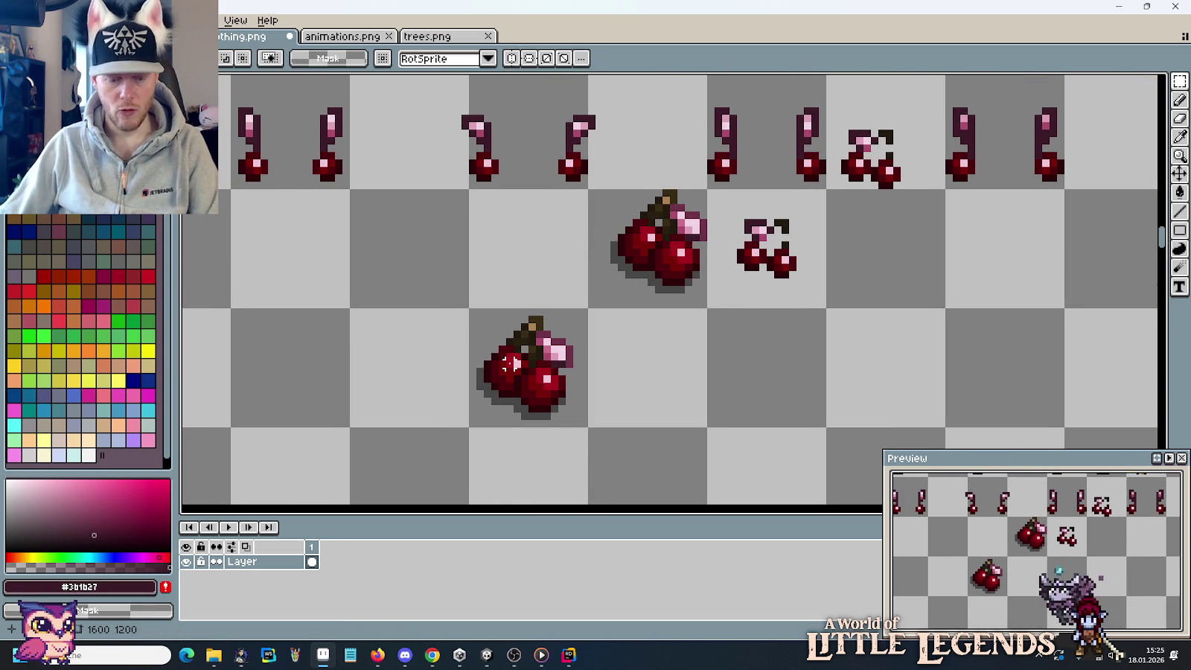
pyautogui.scroll(2, 512, 363)
pyautogui.scroll(-1, 512, 364)
pyautogui.scroll(-1, 512, 363)
pyautogui.moveTo(638, 370)
pyautogui.mouseDown()
pyautogui.moveTo(620, 385)
pyautogui.moveTo(630, 364)
pyautogui.moveTo(610, 397)
pyautogui.mouseUp()
# Extend the lower cherry's leaf with purple edge pixels and a dark underside.
pyautogui.scroll(2, 600, 365)
pyautogui.press('i')
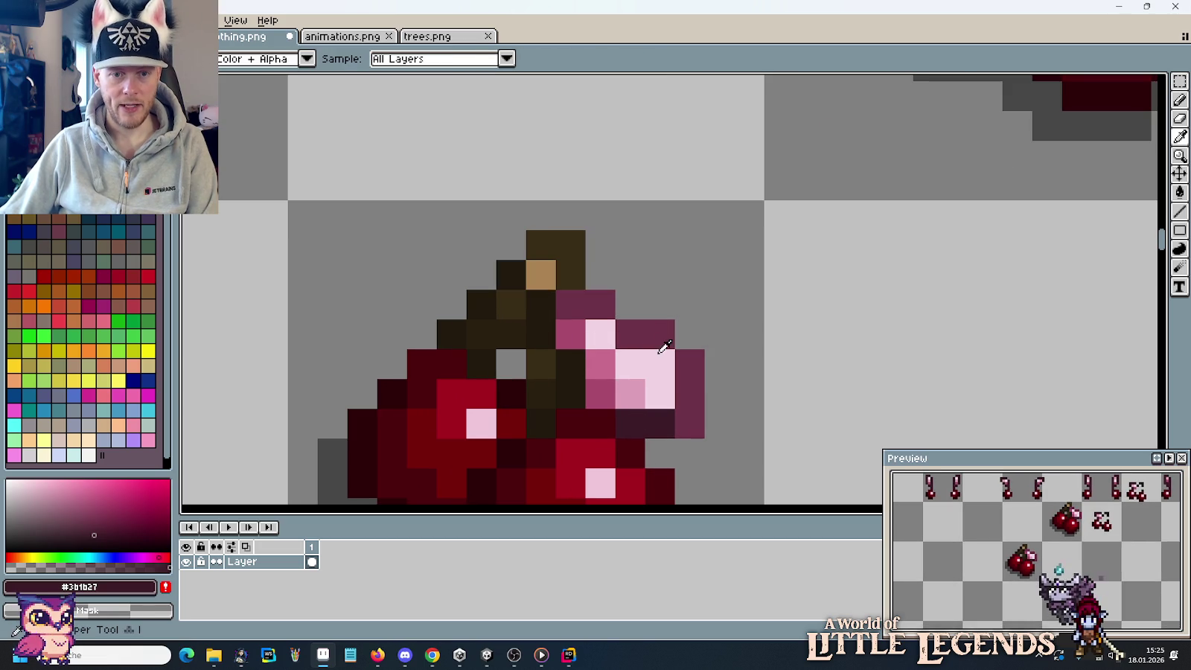
pyautogui.click(647, 328)
pyautogui.press('b')
pyautogui.click(634, 312)
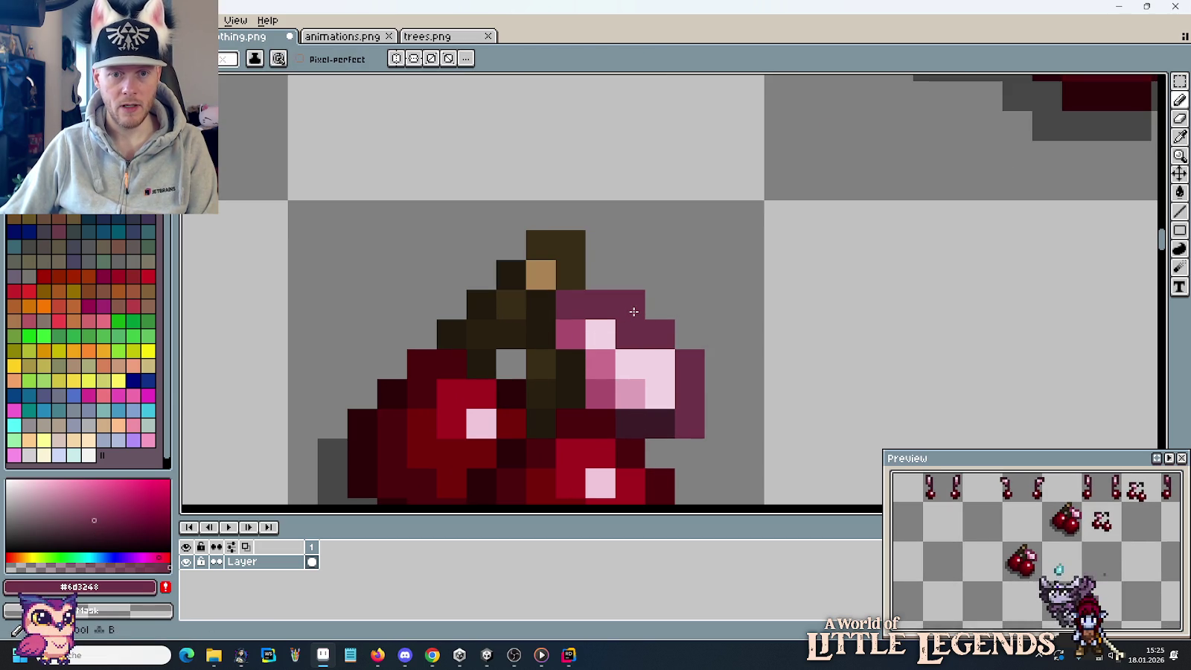
pyautogui.click(649, 313)
pyautogui.click(685, 336)
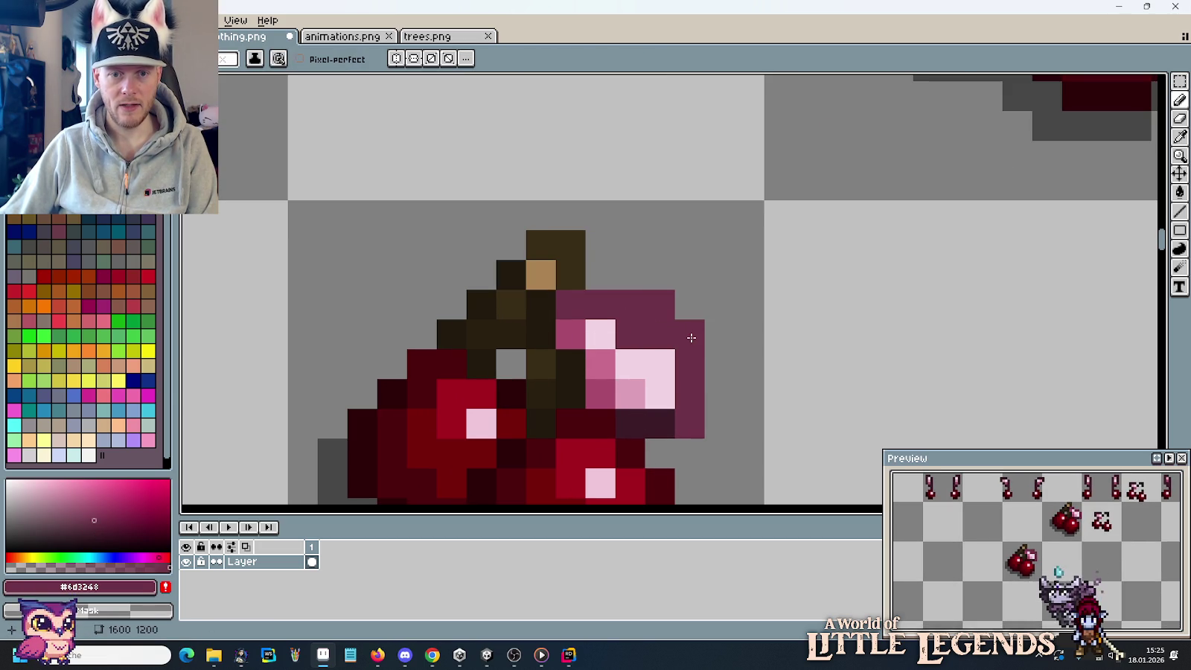
pyautogui.keyDown('alt'); pyautogui.click(663, 418); pyautogui.keyUp('alt')
pyautogui.click(682, 402)
pyautogui.moveTo(682, 402)
pyautogui.mouseDown()
pyautogui.moveTo(647, 393)
pyautogui.moveTo(684, 418)
pyautogui.moveTo(633, 423)
pyautogui.mouseUp()
pyautogui.press('e')
# Add light and medium pink highlights to the leaf and darken a pixel beneath it.
pyautogui.click(633, 423)
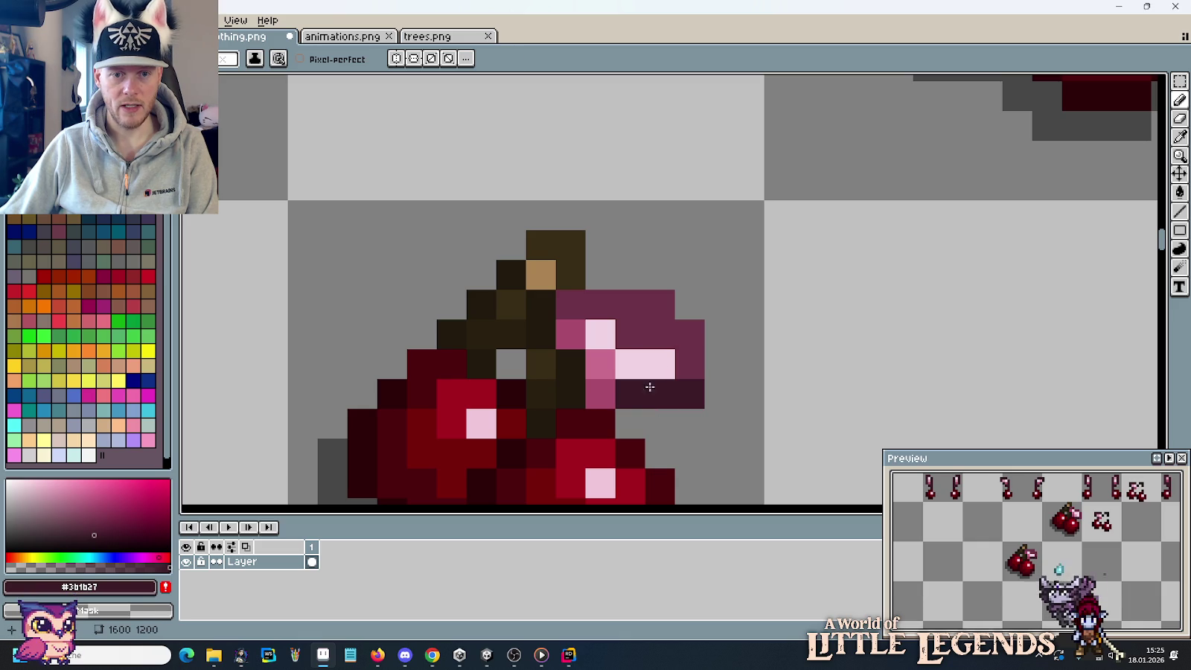
pyautogui.keyDown('alt'); pyautogui.click(647, 365); pyautogui.keyUp('alt')
pyautogui.click(630, 334)
pyautogui.click(623, 340)
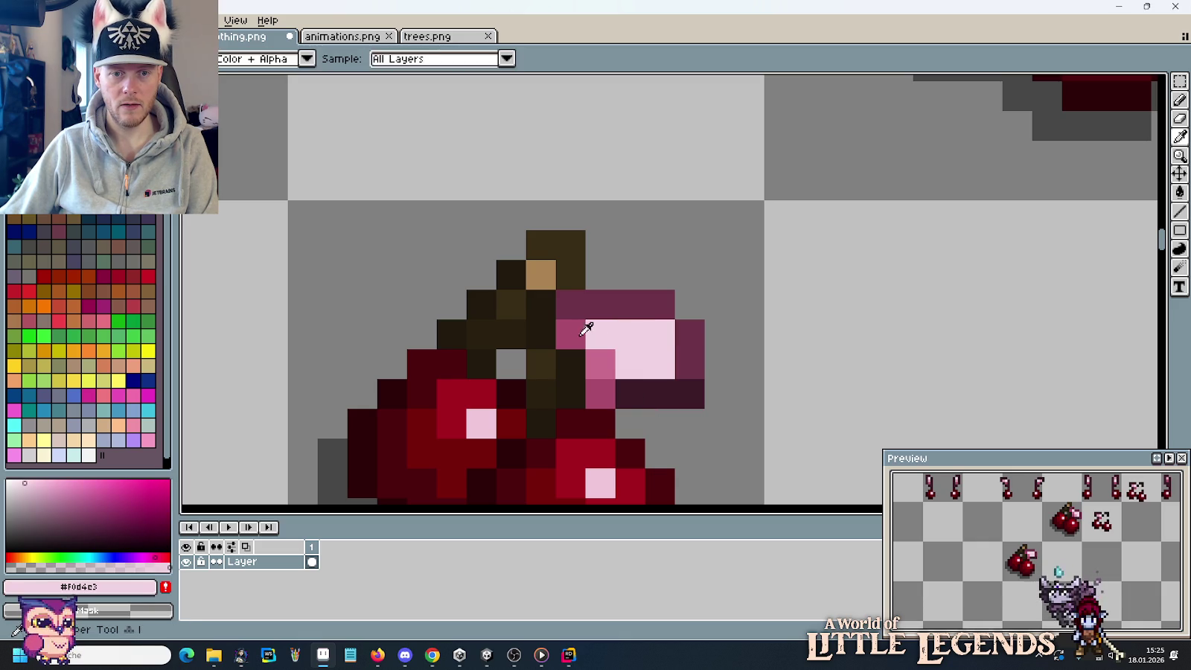
pyautogui.keyDown('alt'); pyautogui.click(600, 365); pyautogui.keyUp('alt')
pyautogui.click(602, 339)
pyautogui.click(635, 364)
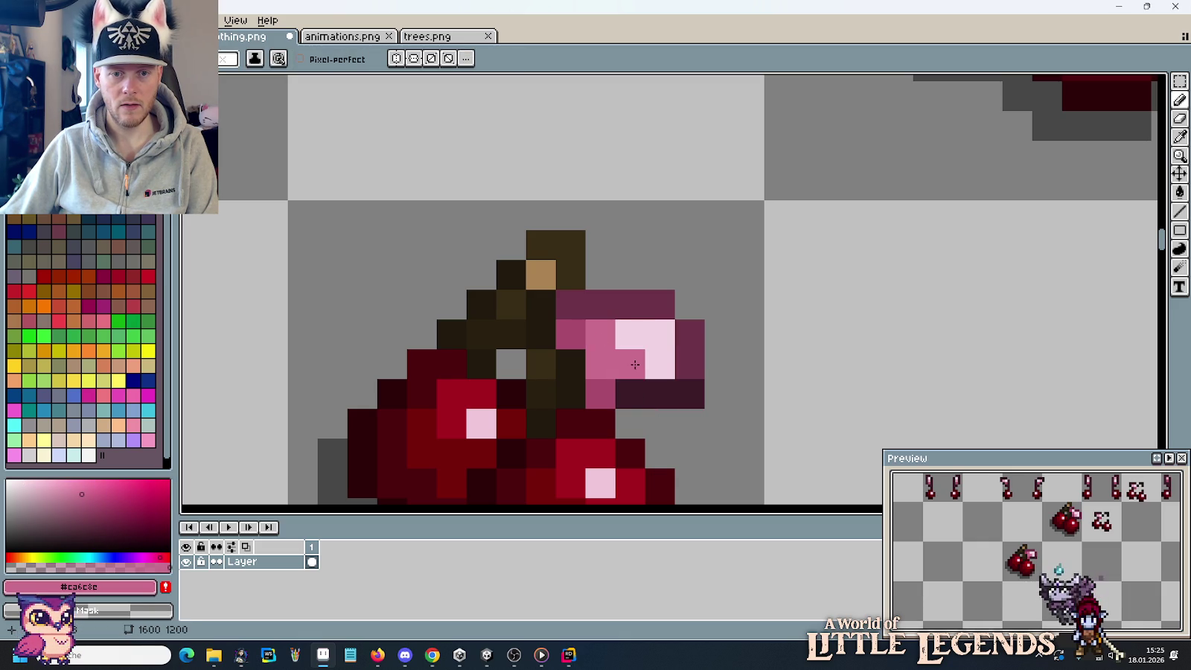
pyautogui.keyDown('alt'); pyautogui.click(633, 391); pyautogui.keyUp('alt')
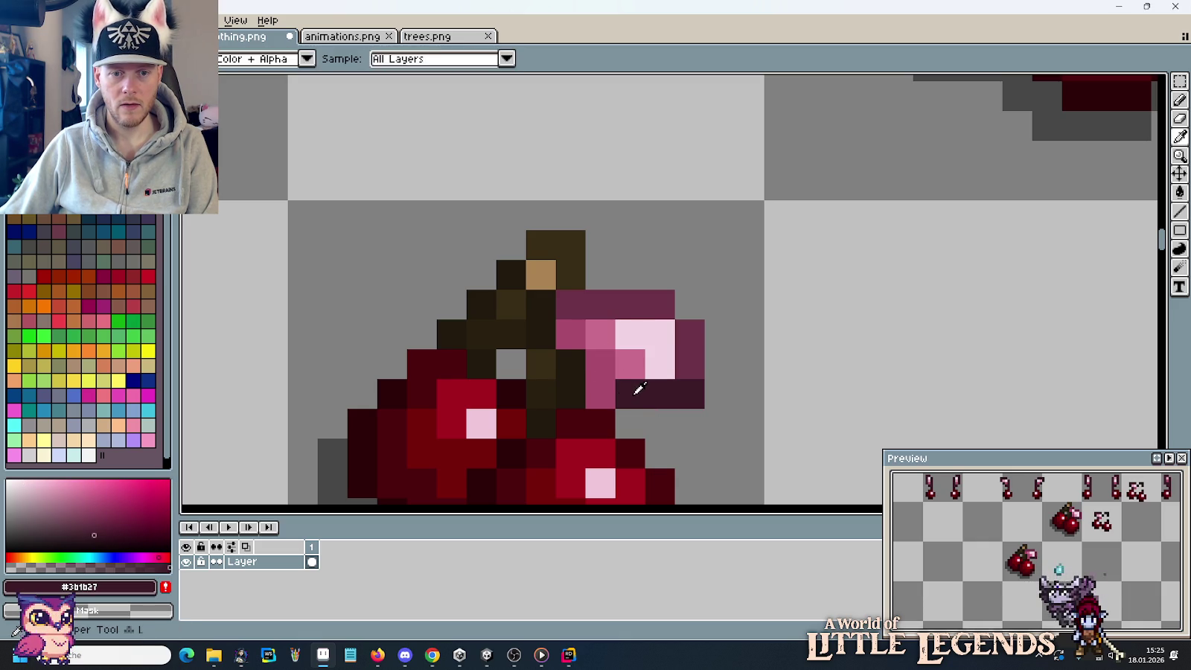
pyautogui.click(601, 389)
# Lengthen the leaf leftward in medium pink, recolour its tip and erase stray leaf pixels.
pyautogui.scroll(-4, 705, 395)
pyautogui.scroll(2, 722, 404)
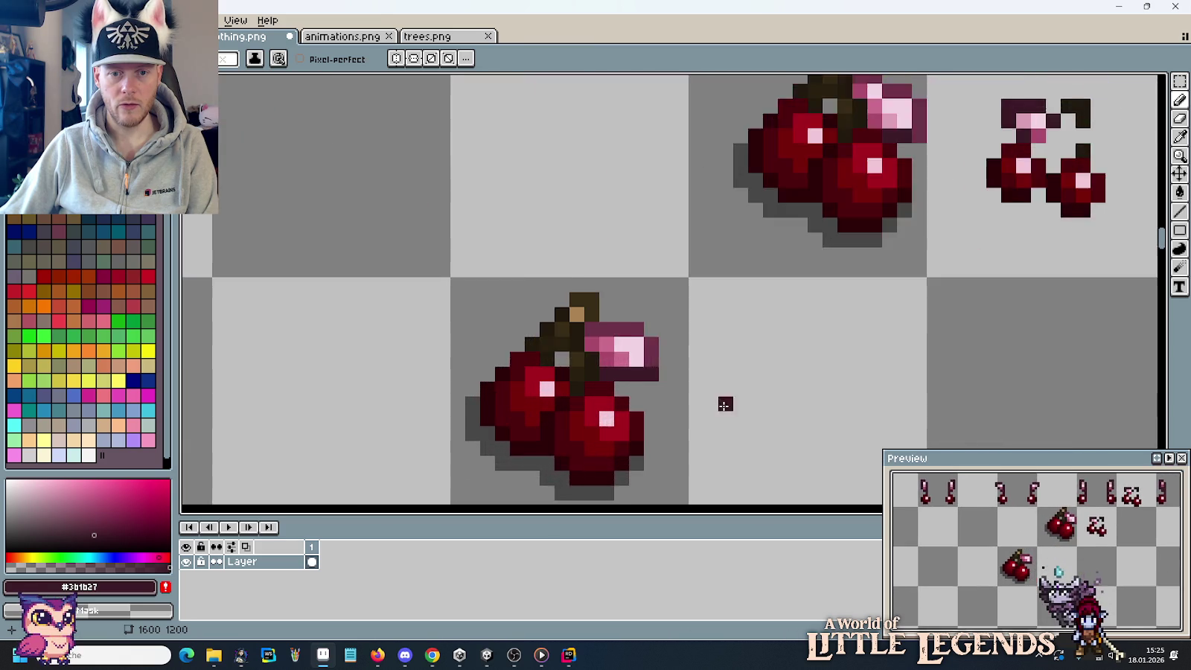
pyautogui.scroll(2, 723, 404)
pyautogui.press('i')
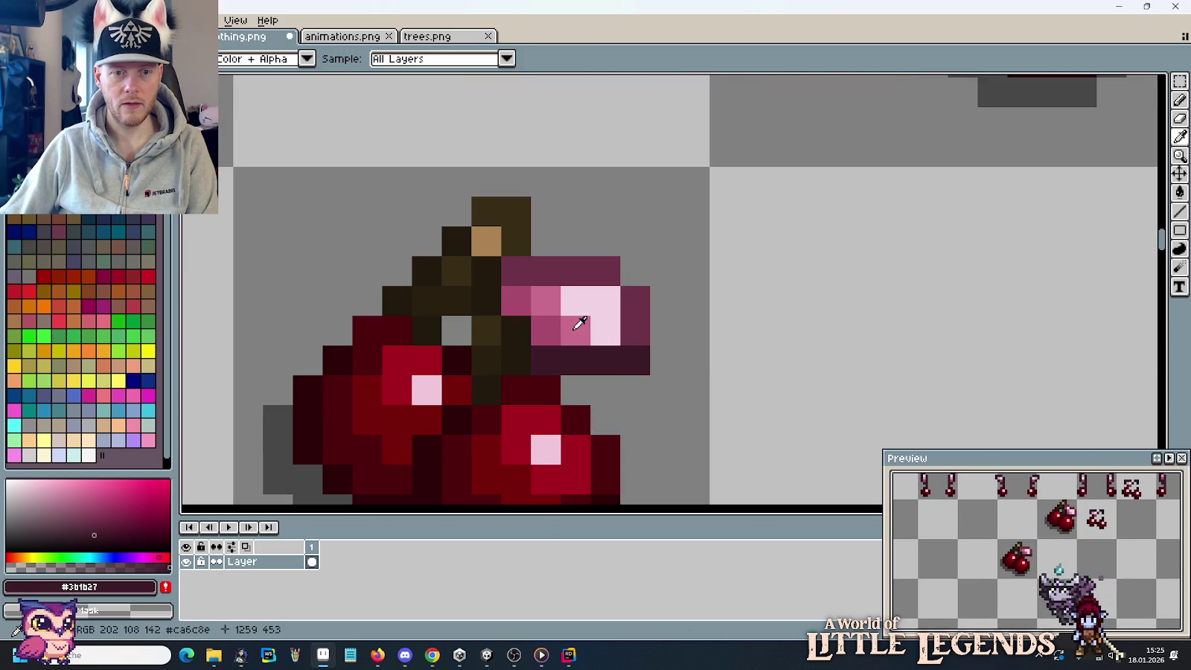
pyautogui.click(569, 325)
pyautogui.press('b')
pyautogui.click(604, 335)
pyautogui.hotkey('ctrl', 'z')
pyautogui.click(545, 328)
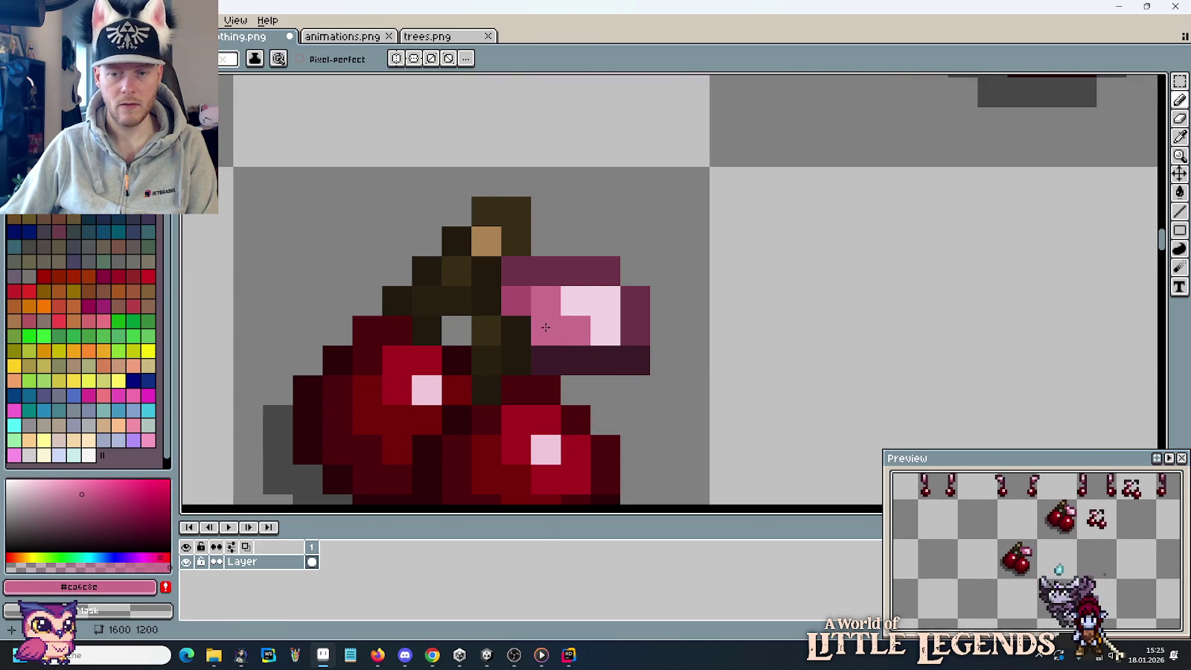
pyautogui.keyDown('alt'); pyautogui.click(640, 320); pyautogui.keyUp('alt')
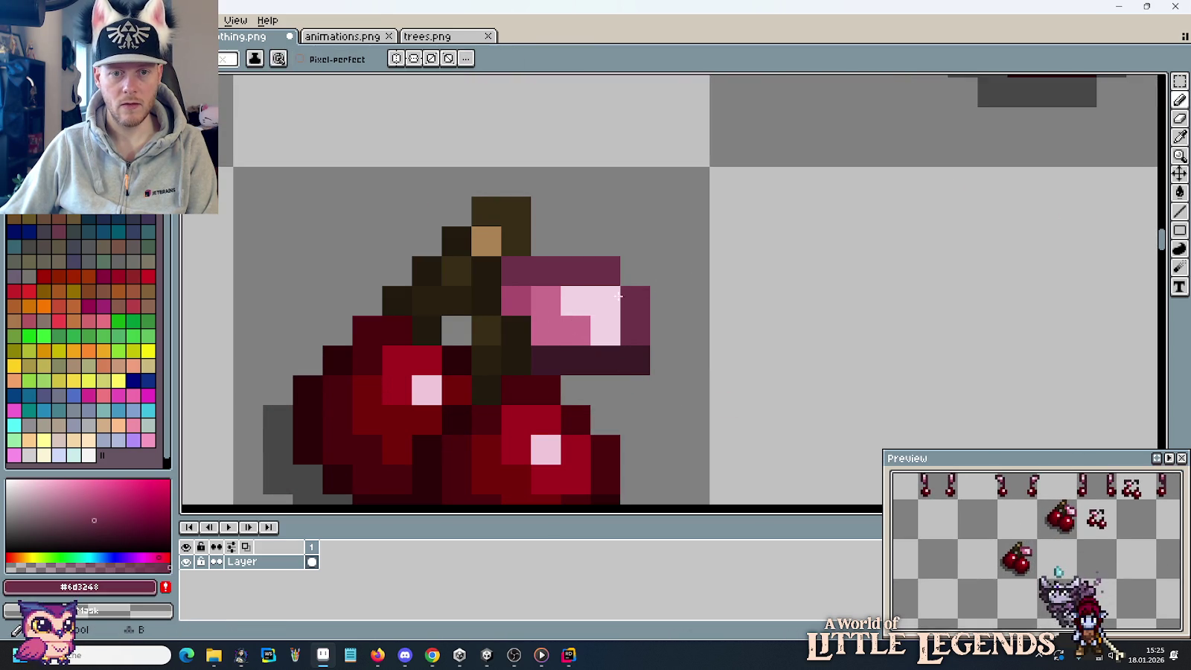
pyautogui.click(605, 300)
pyautogui.rightClick(635, 300)
pyautogui.rightClick(605, 271)
pyautogui.click(725, 360)
# Tidy the stem outline: fill its top-left gap in dark brown and erase an extra pixel.
pyautogui.scroll(-1, 716, 363)
pyautogui.scroll(-3, 716, 364)
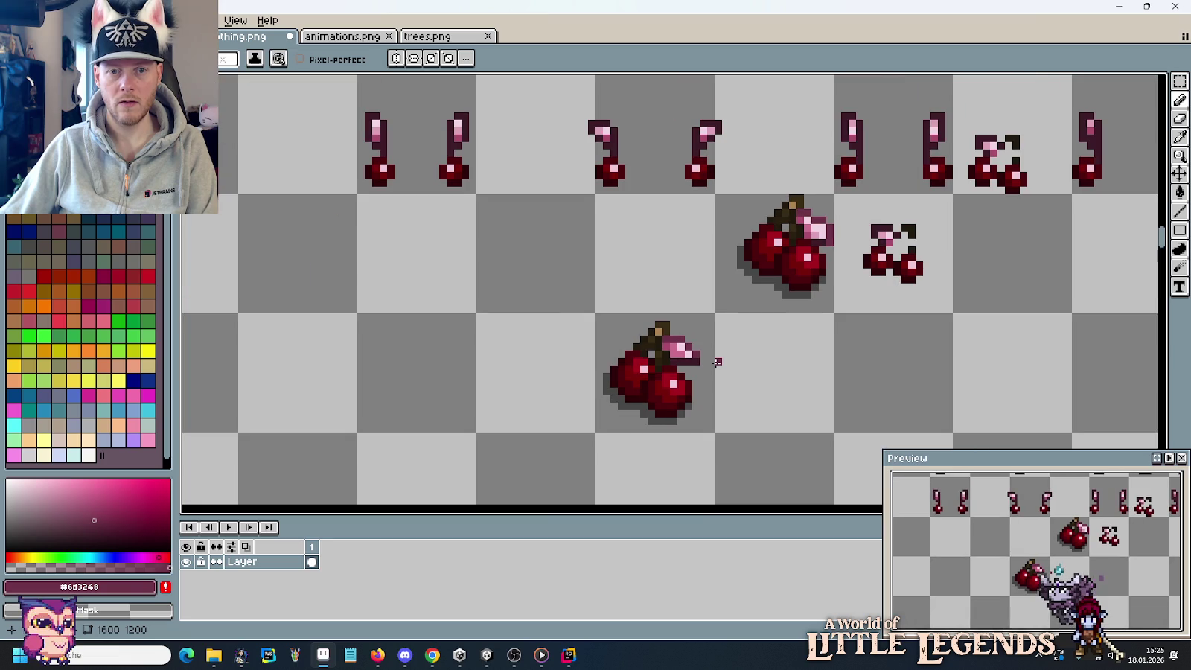
pyautogui.scroll(1, 716, 362)
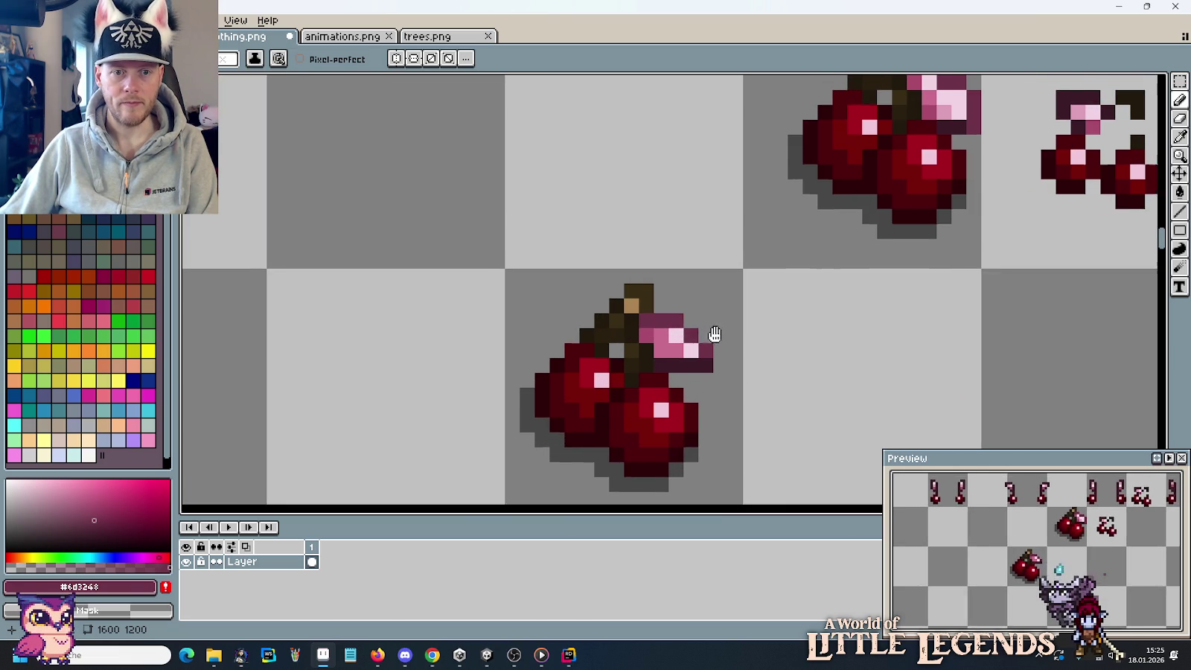
pyautogui.scroll(2, 712, 331)
pyautogui.keyDown('alt'); pyautogui.click(651, 266); pyautogui.keyUp('alt')
pyautogui.click(597, 263)
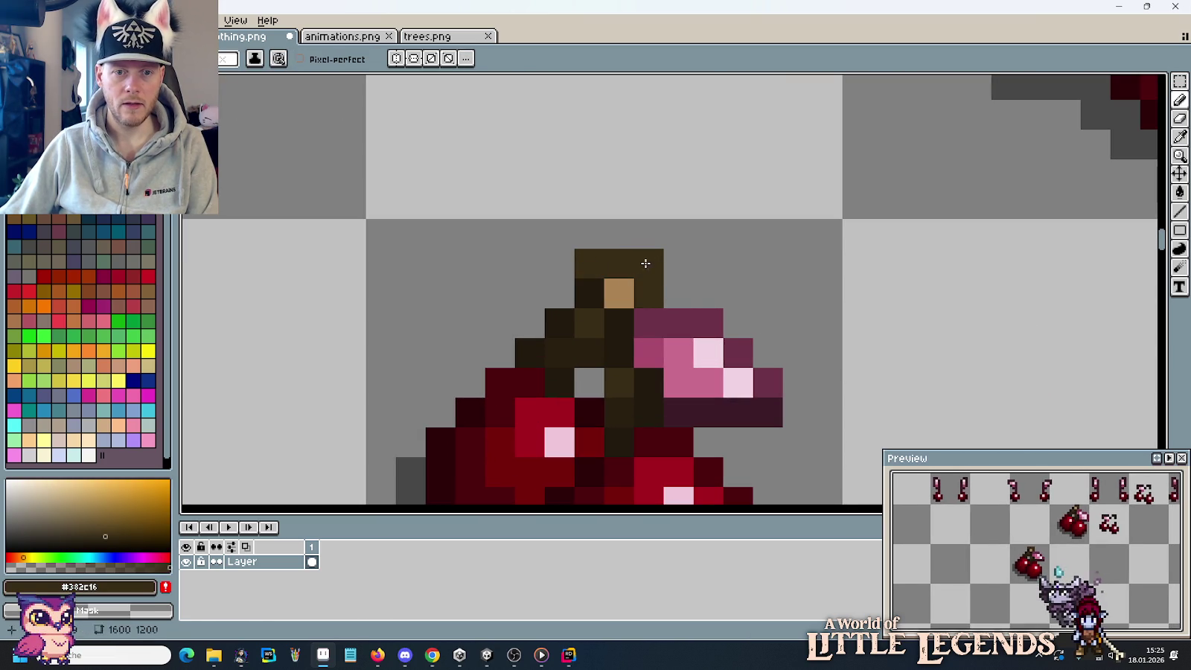
pyautogui.scroll(-2, 737, 305)
pyautogui.scroll(-1, 819, 327)
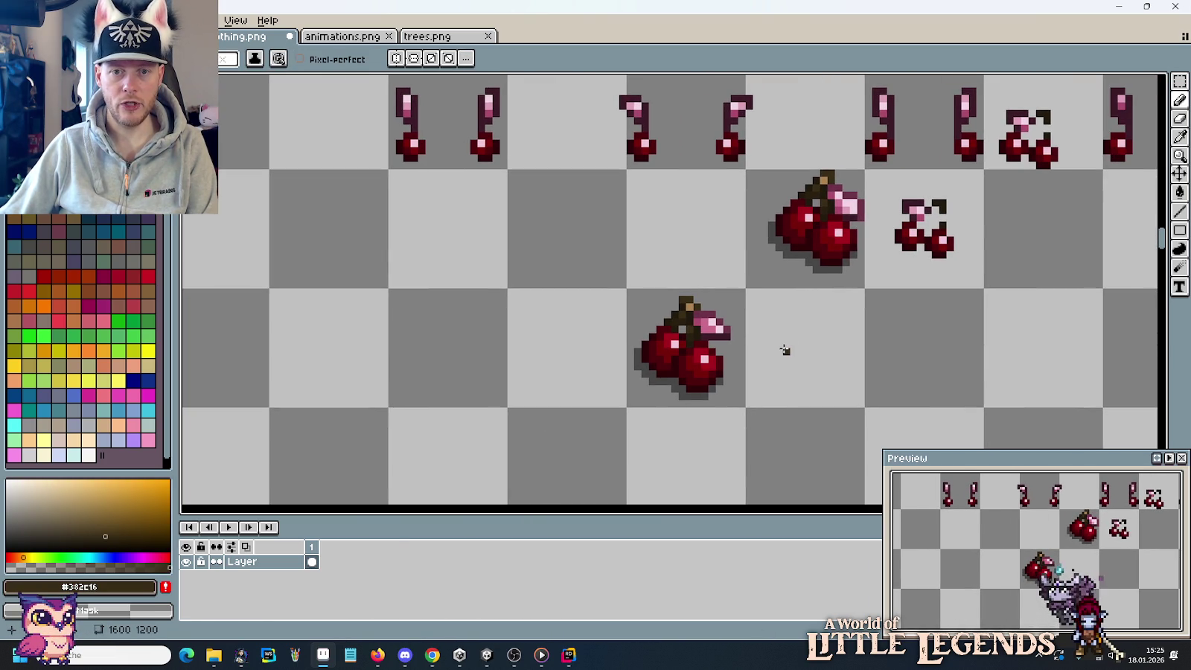
pyautogui.scroll(2, 764, 374)
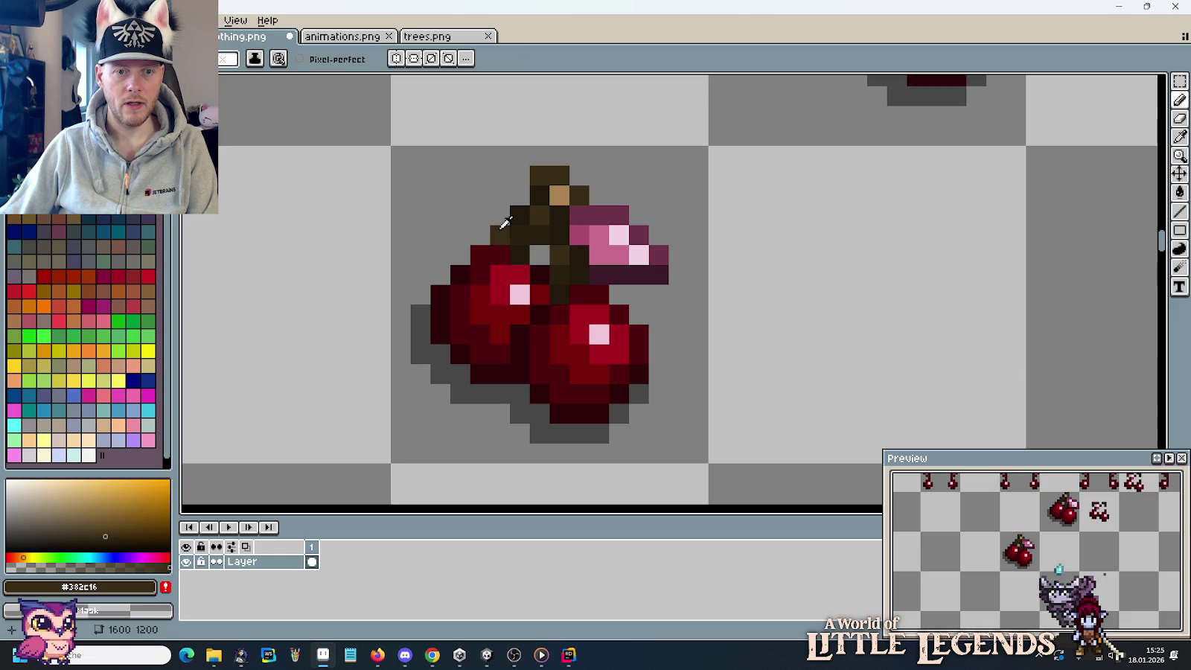
pyautogui.rightClick(500, 234)
pyautogui.keyDown('alt'); pyautogui.click(524, 243); pyautogui.keyUp('alt')
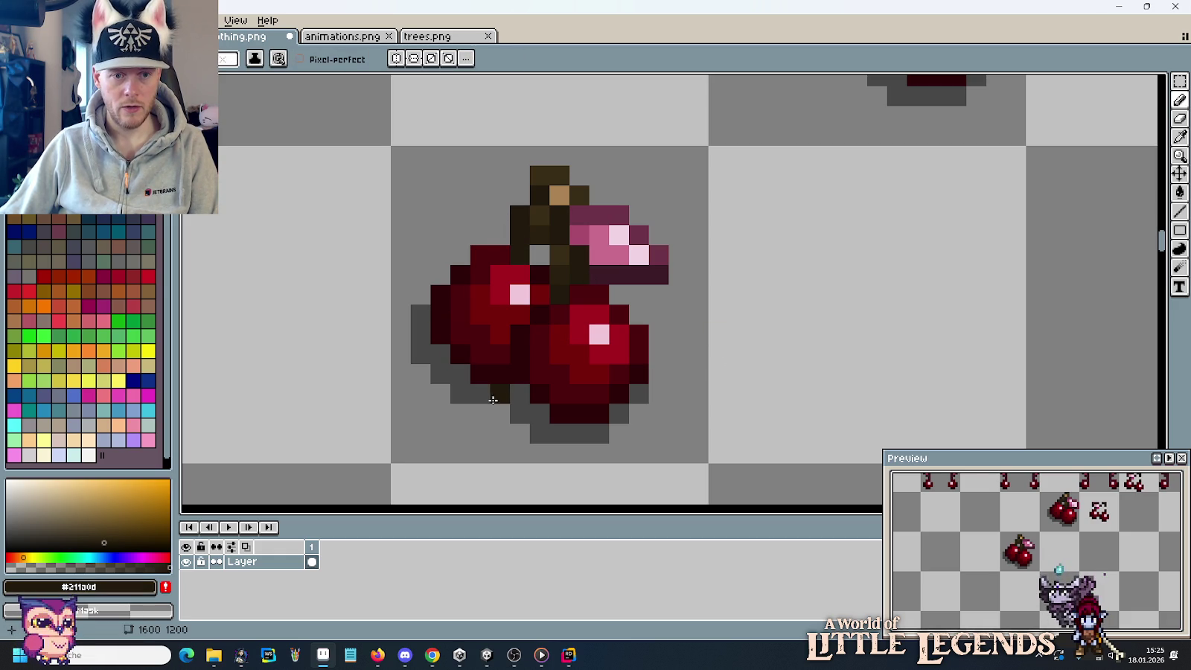
# Repaint a pink highlight on the cherry's left side in bright red.
pyautogui.press('m')
pyautogui.moveTo(393, 207); pyautogui.dragTo(489, 443)
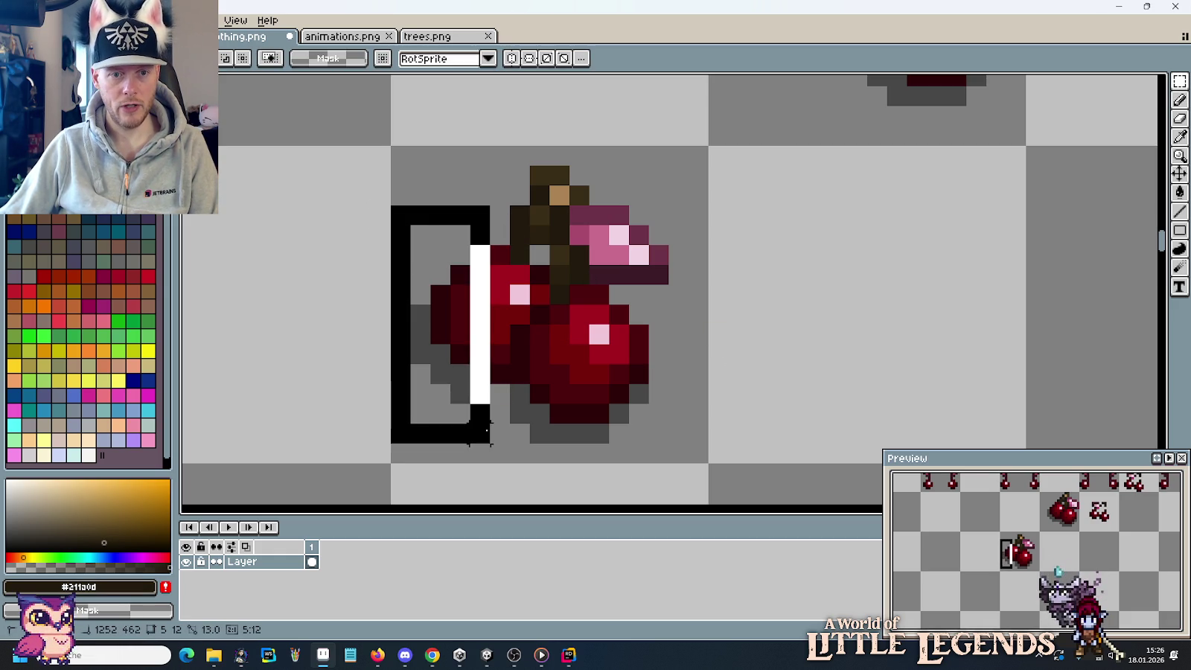
pyautogui.click(628, 365)
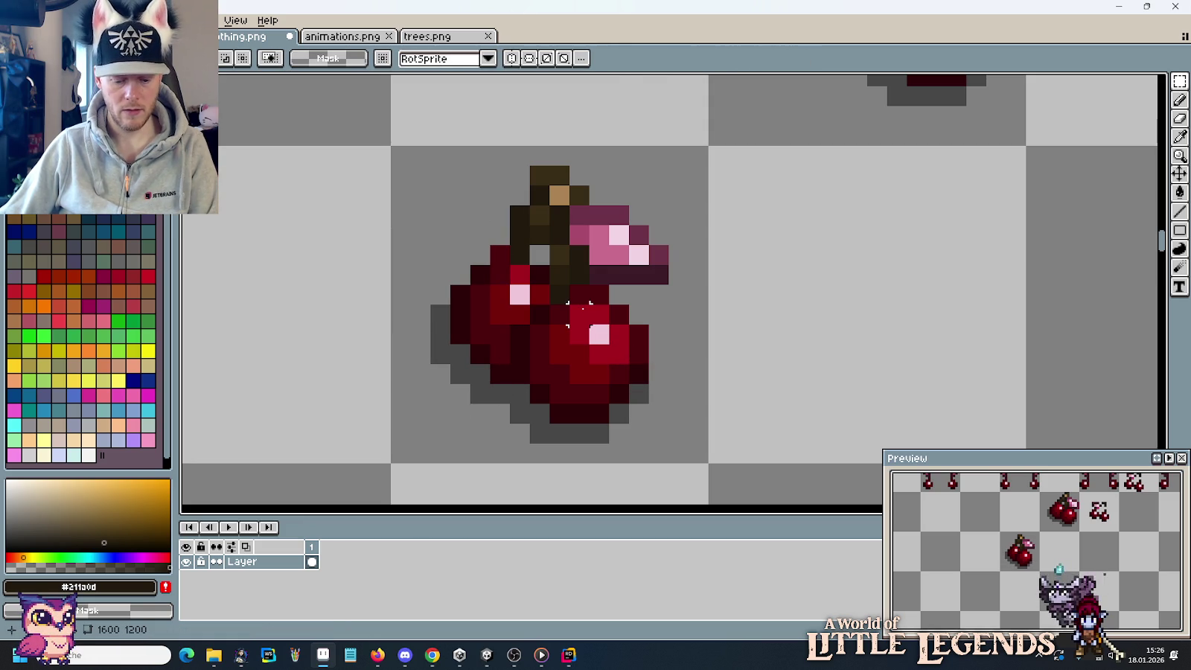
pyautogui.press('b')
pyautogui.keyDown('alt'); pyautogui.click(581, 312); pyautogui.keyUp('alt')
pyautogui.click(524, 294)
pyautogui.keyDown('alt'); pyautogui.click(530, 277); pyautogui.keyUp('alt')
# Copy the upper cherry one cell to the left.
pyautogui.scroll(-3, 680, 351)
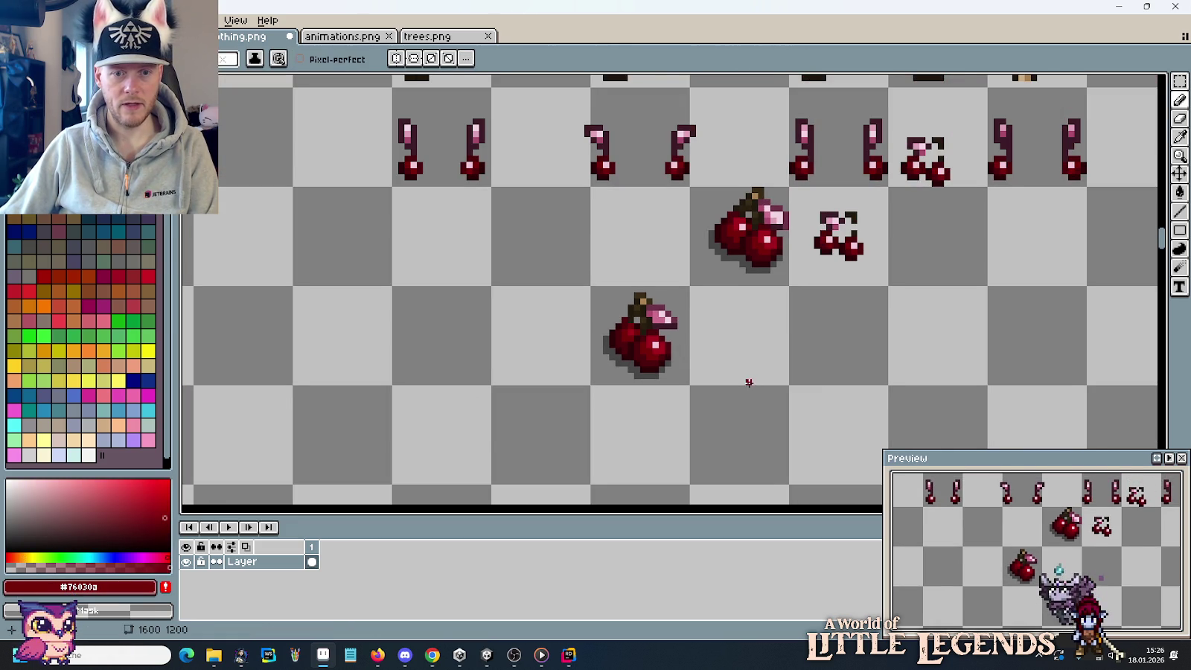
pyautogui.moveTo(749, 383); pyautogui.dragTo(707, 389)
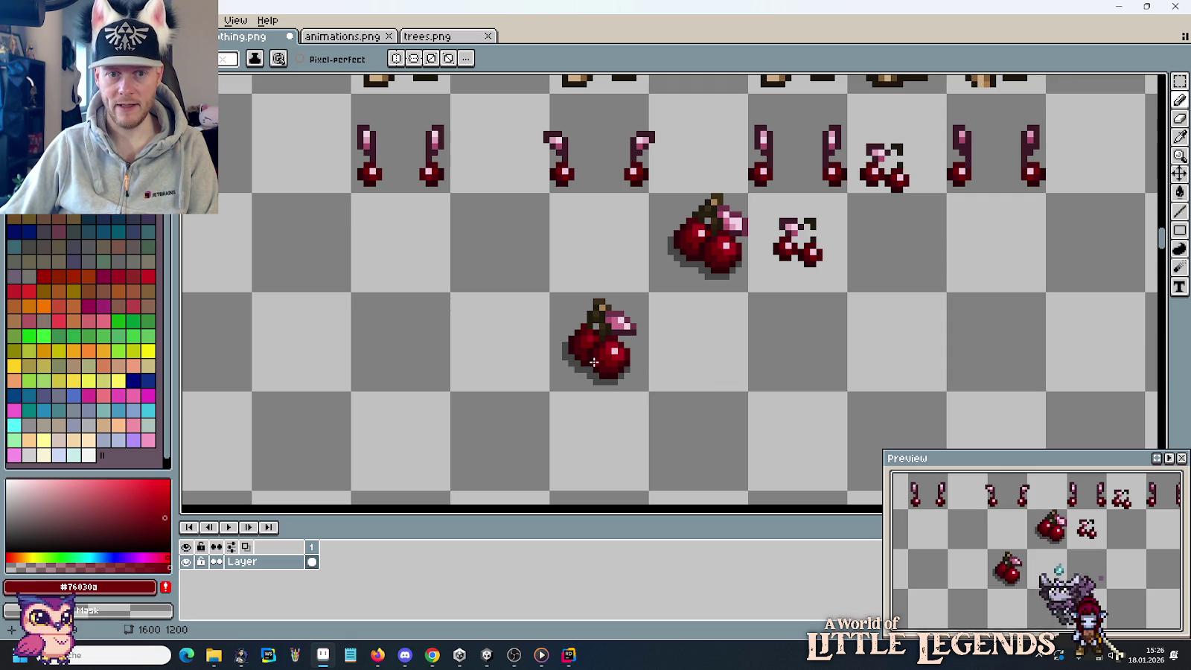
pyautogui.press('m')
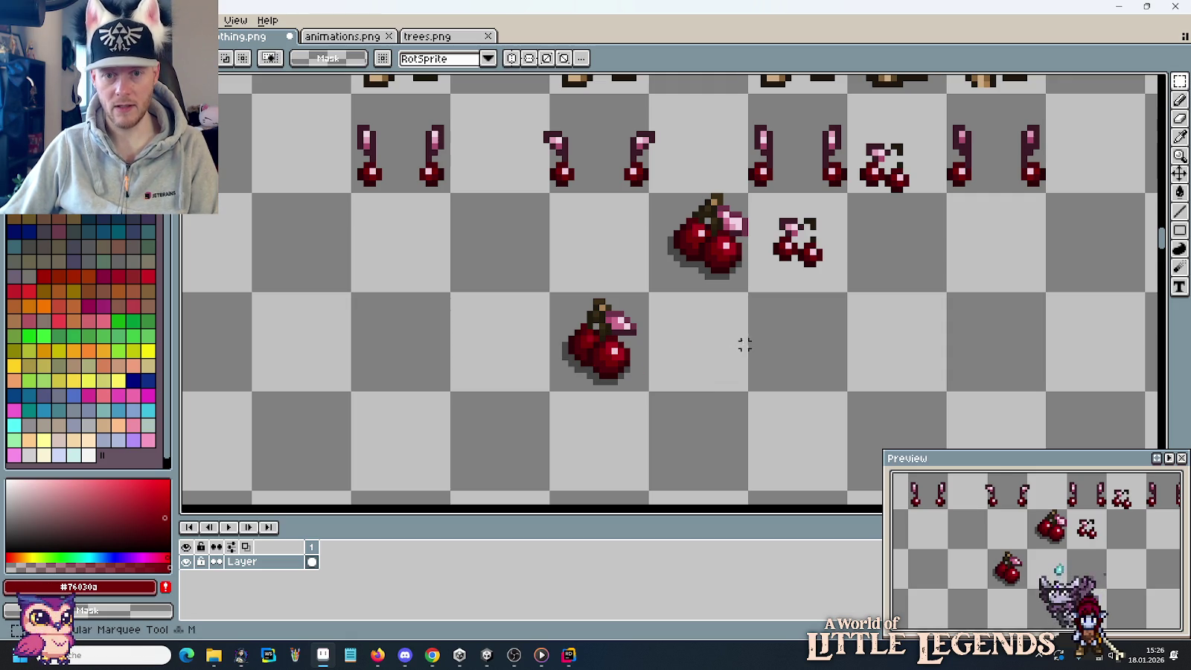
pyautogui.moveTo(697, 252); pyautogui.dragTo(564, 258)
# Stack a copy of the lower cherry onto the cluster and darken a pixel between them.
pyautogui.moveTo(615, 325)
pyautogui.mouseDown()
pyautogui.moveTo(628, 374)
pyautogui.moveTo(510, 292)
pyautogui.mouseUp()
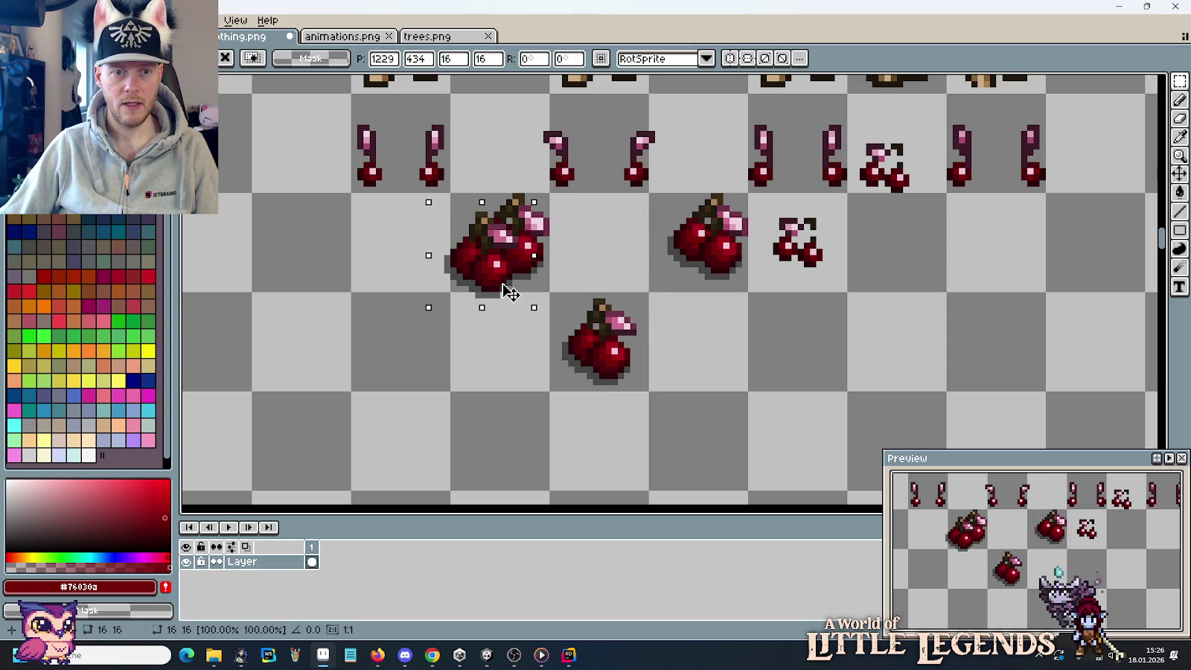
pyautogui.hotkey('ctrl', 'd')
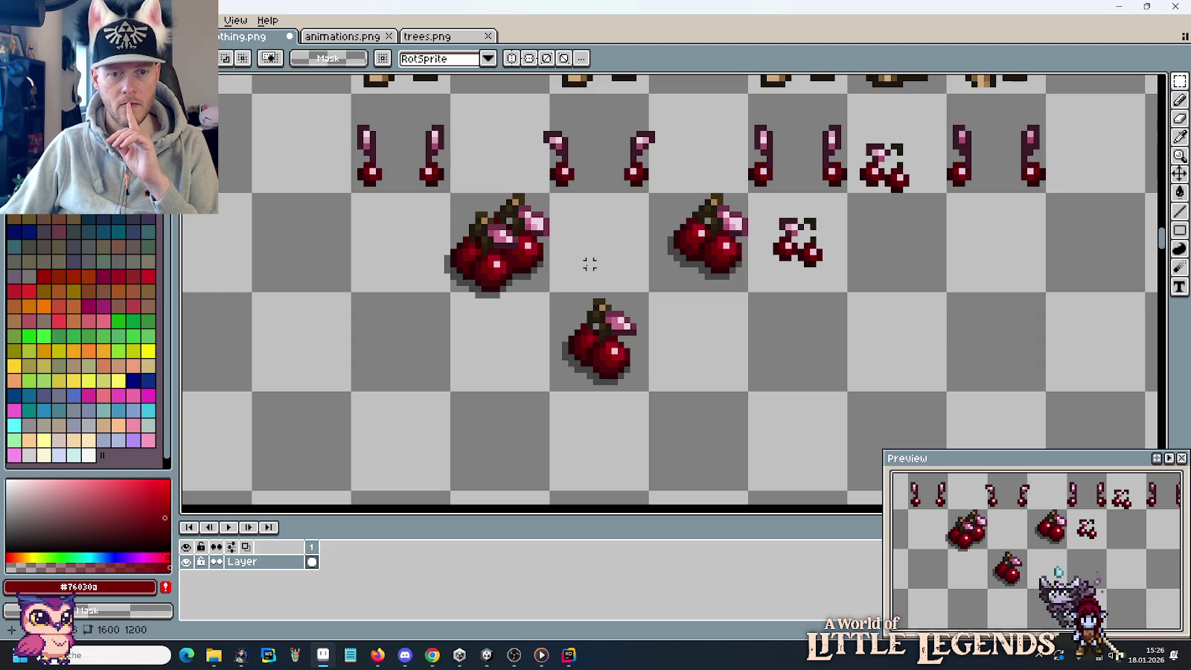
pyautogui.scroll(3, 508, 277)
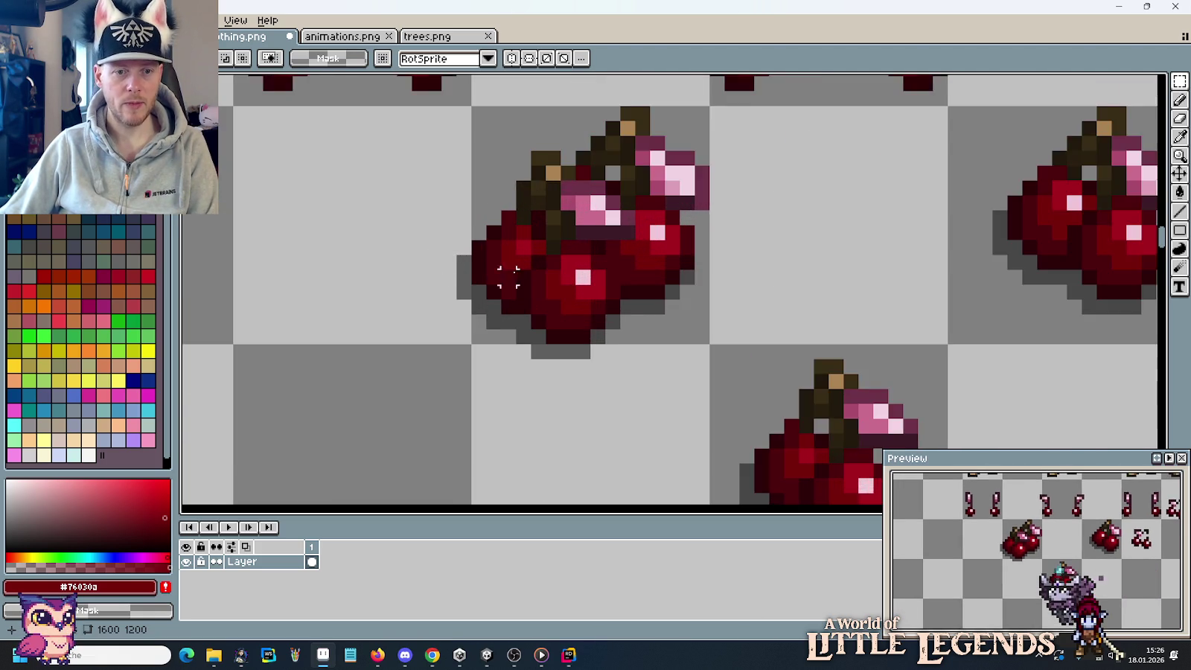
pyautogui.scroll(1, 542, 277)
pyautogui.press('i')
pyautogui.click(665, 290)
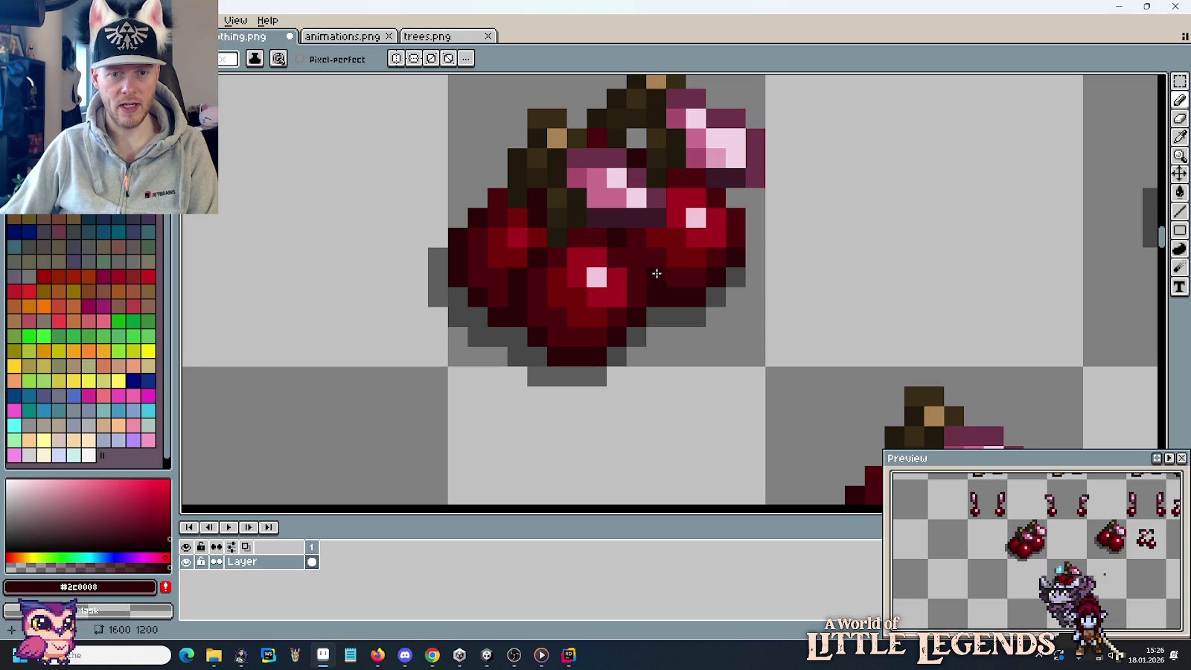
pyautogui.keyDown('alt'); pyautogui.click(653, 244); pyautogui.keyUp('alt')
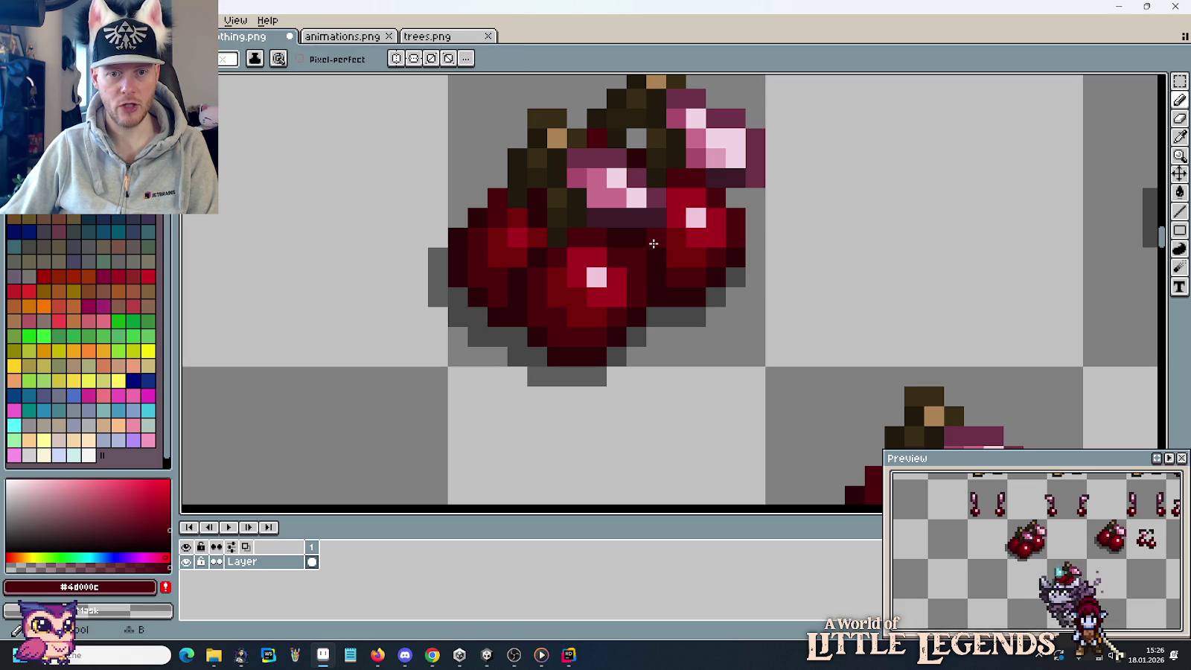
pyautogui.click(657, 198)
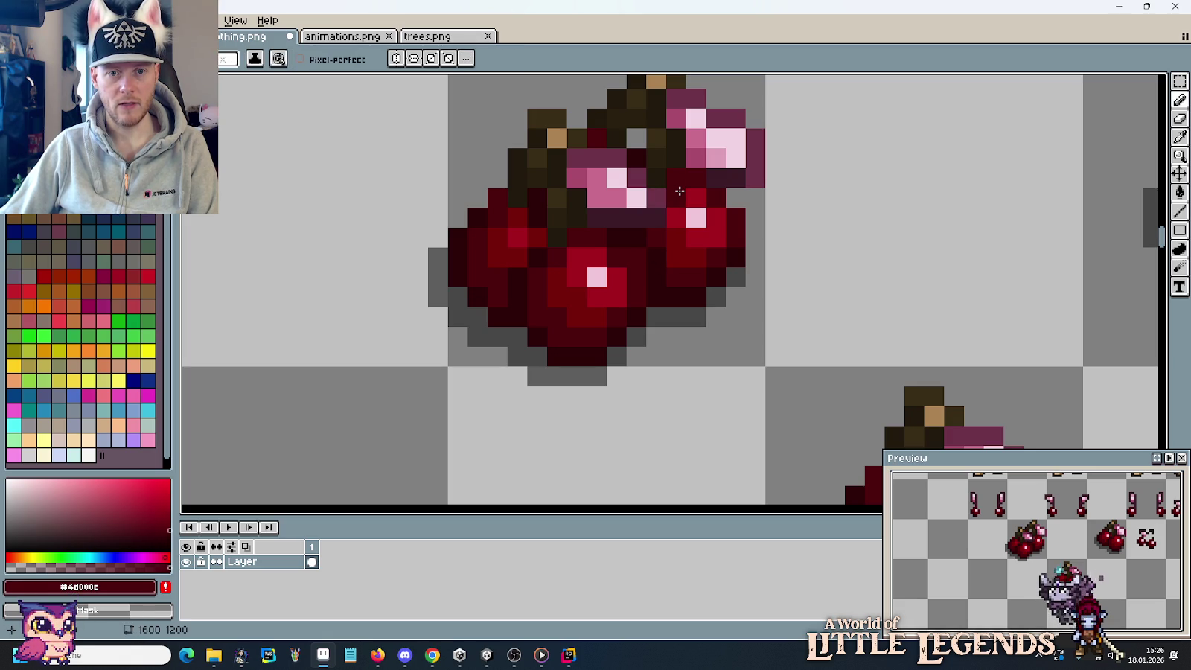
# Sample deep cherry red #76030a from the cluster and return to the Pencil.
pyautogui.scroll(-4, 636, 253)
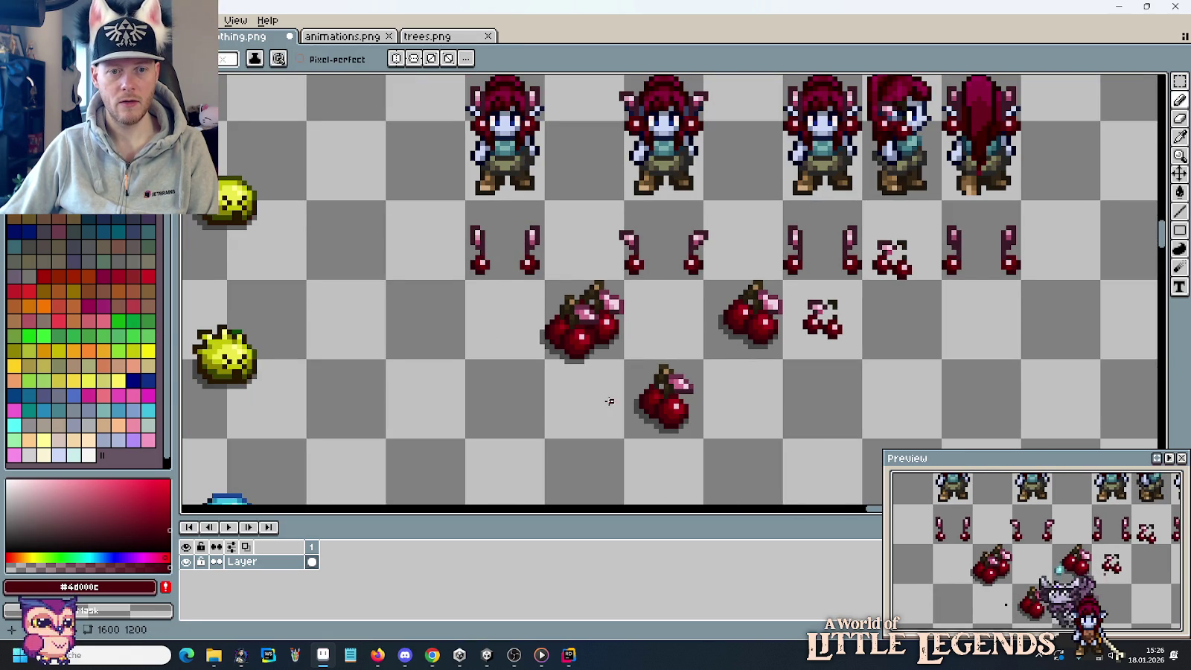
pyautogui.moveTo(609, 402); pyautogui.dragTo(587, 346)
pyautogui.scroll(1, 588, 346)
pyautogui.scroll(1, 555, 327)
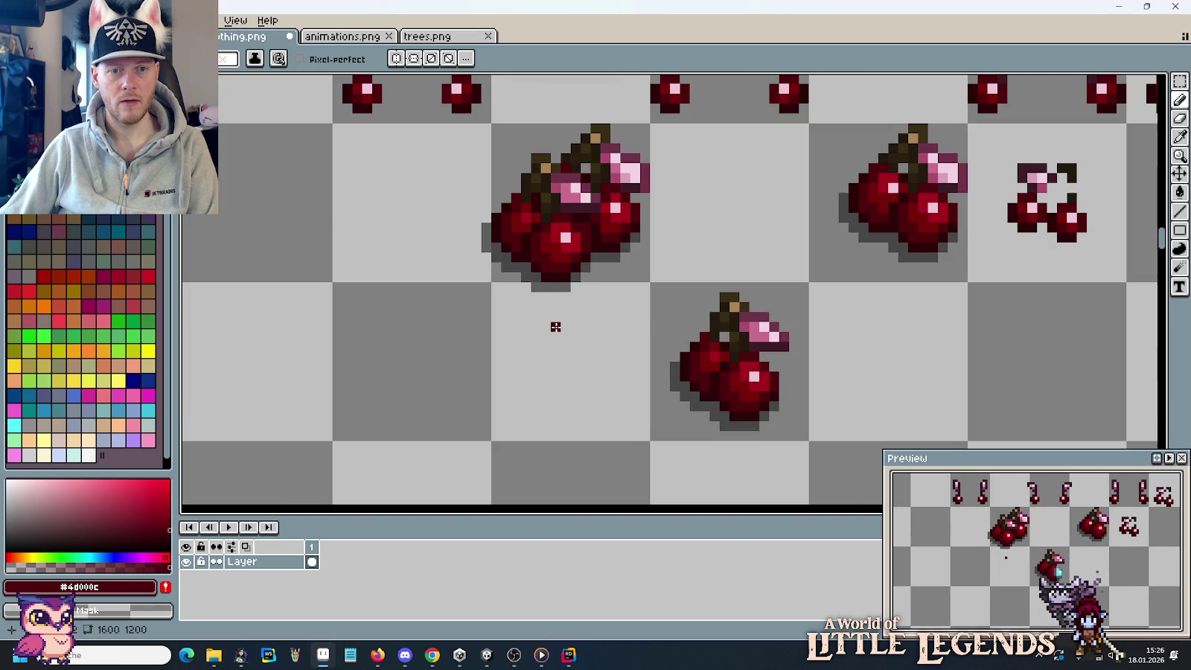
pyautogui.scroll(1, 573, 306)
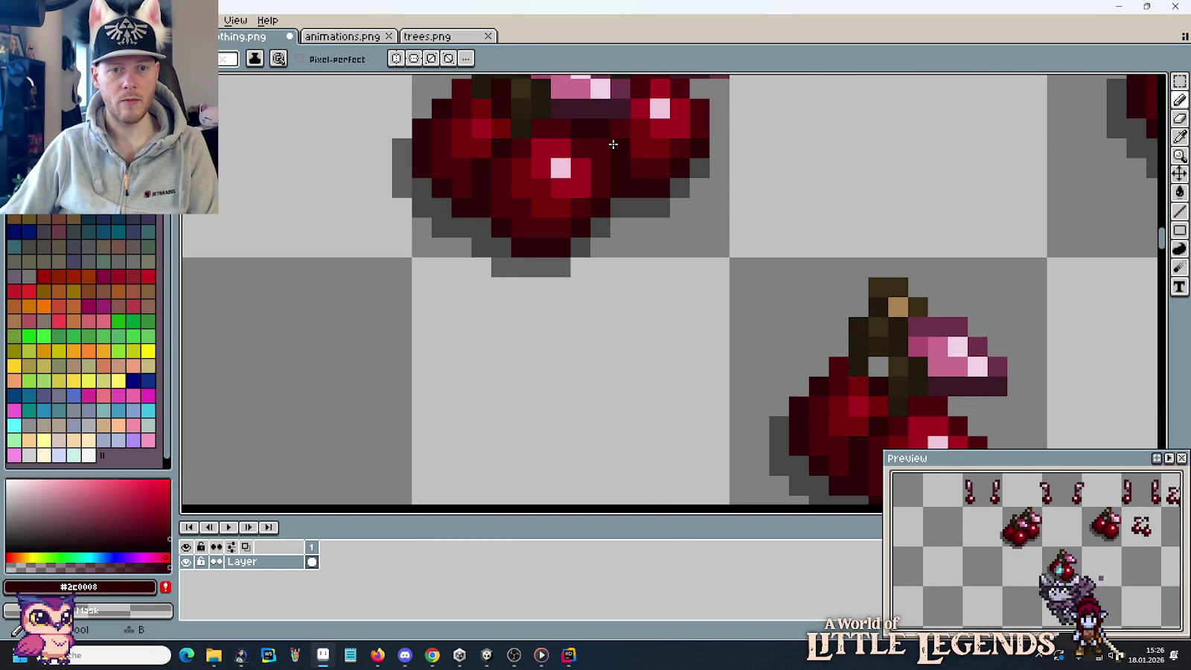
pyautogui.keyDown('alt'); pyautogui.click(611, 136); pyautogui.keyUp('alt')
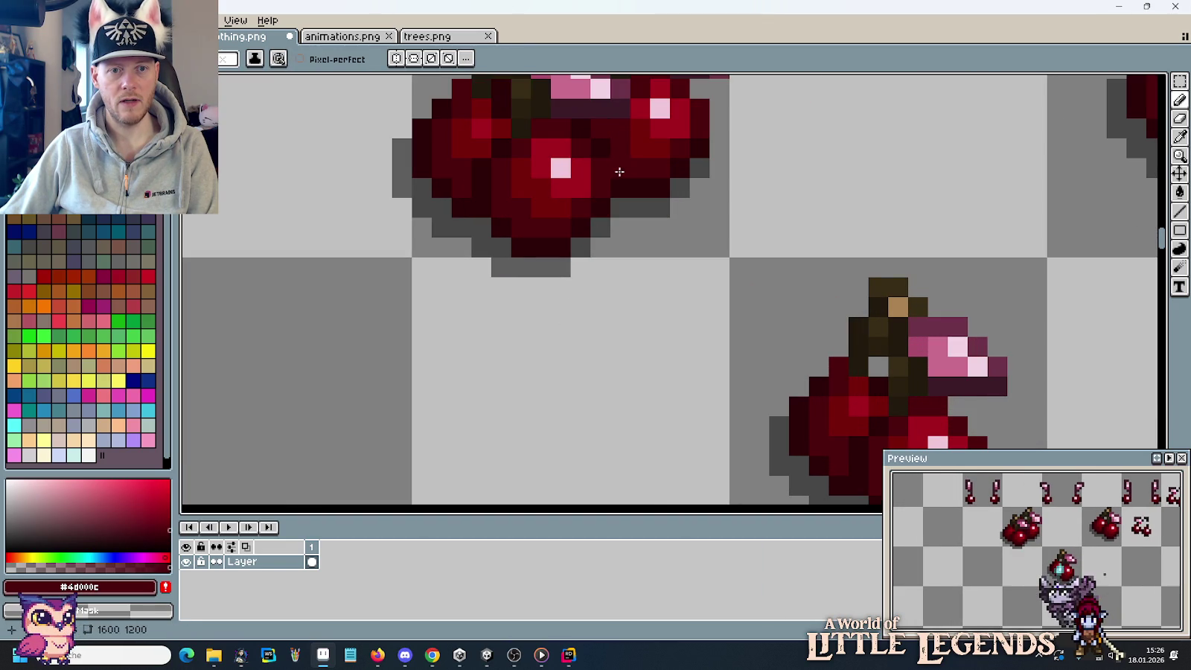
pyautogui.scroll(-4, 637, 295)
pyautogui.scroll(1, 638, 296)
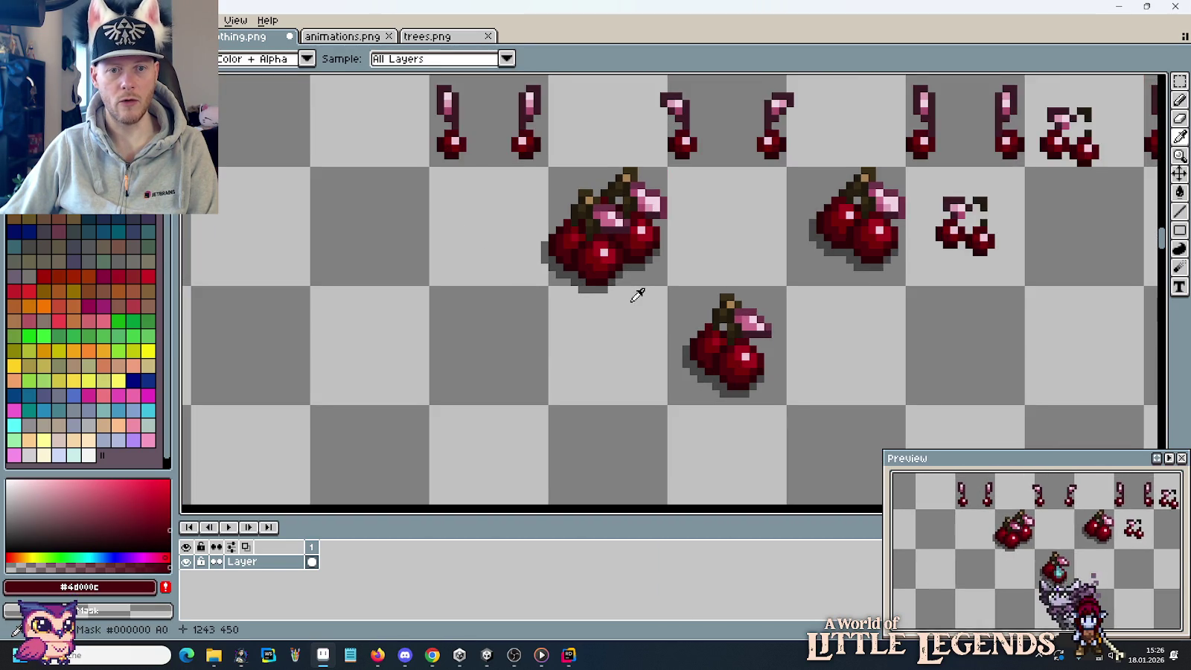
pyautogui.scroll(-1, 637, 295)
pyautogui.scroll(3, 634, 290)
pyautogui.moveTo(633, 265); pyautogui.dragTo(532, 354)
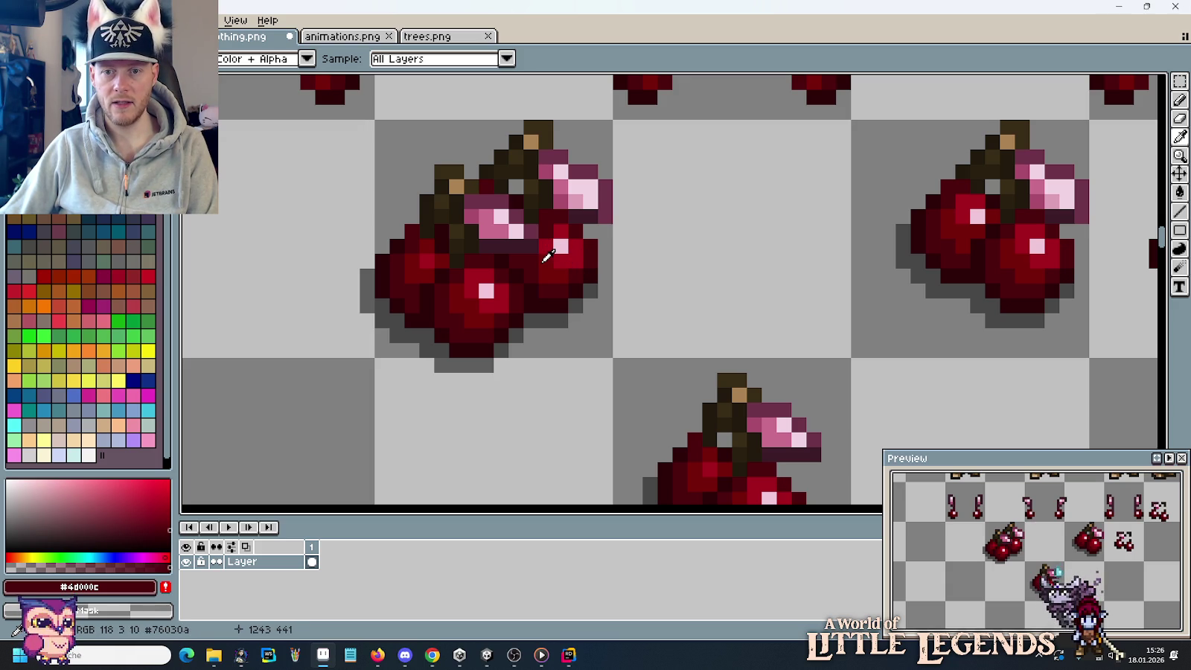
pyautogui.click(551, 273)
pyautogui.press('b')
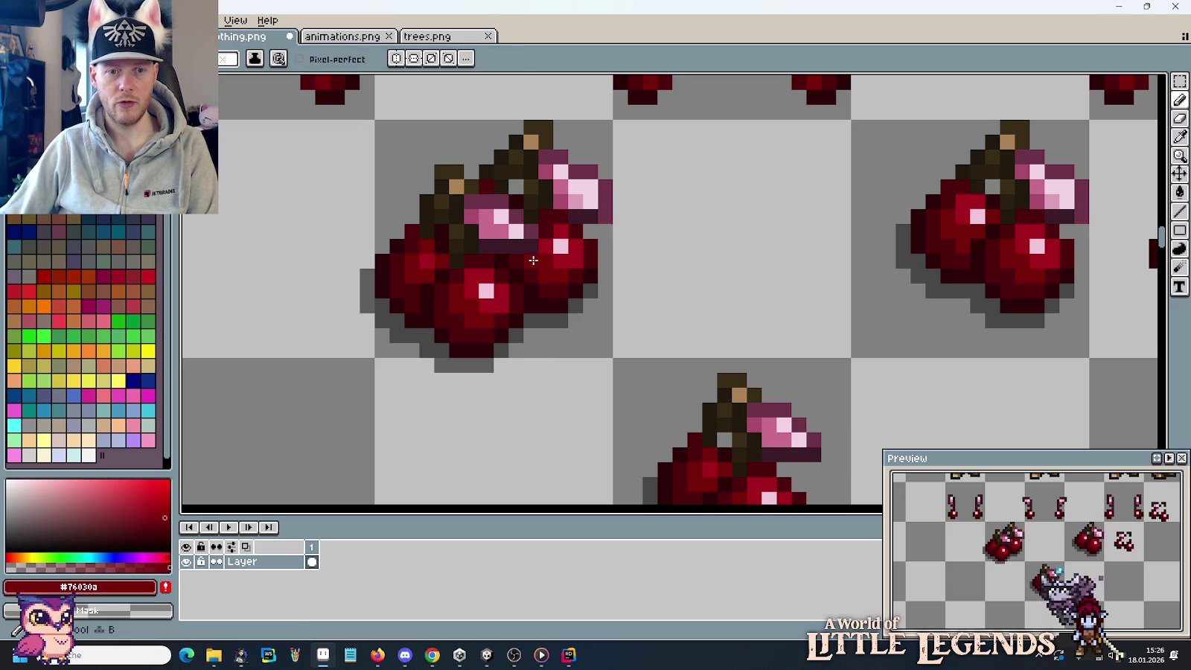
pyautogui.scroll(-3, 571, 356)
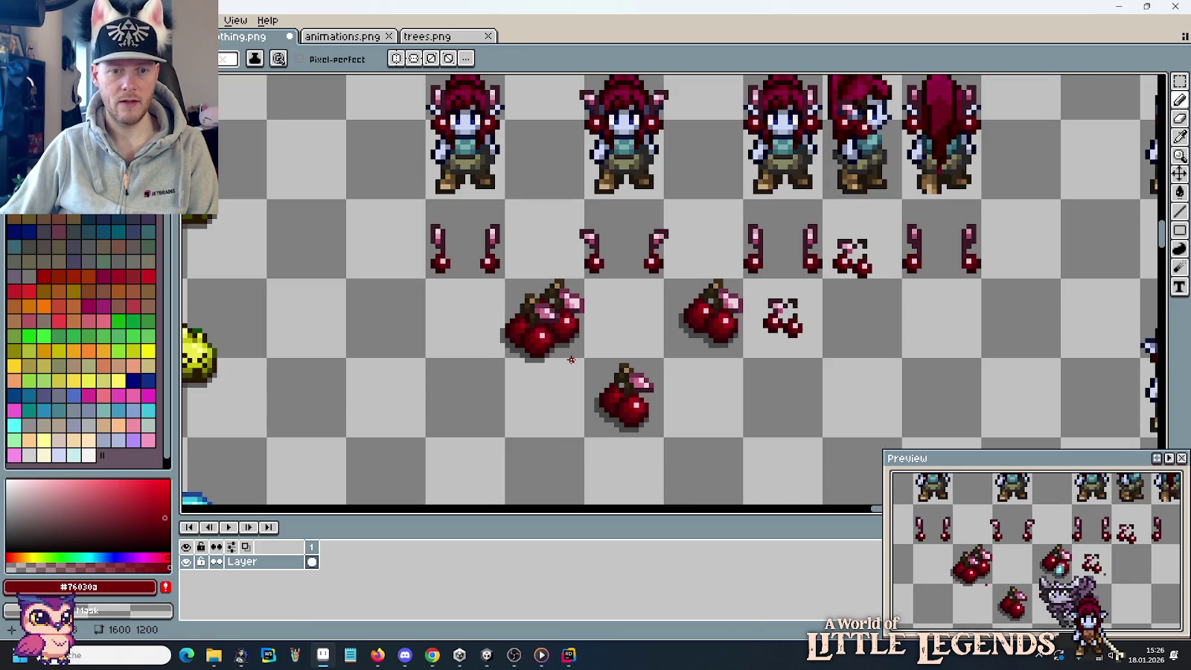
pyautogui.moveTo(538, 394); pyautogui.dragTo(554, 360)
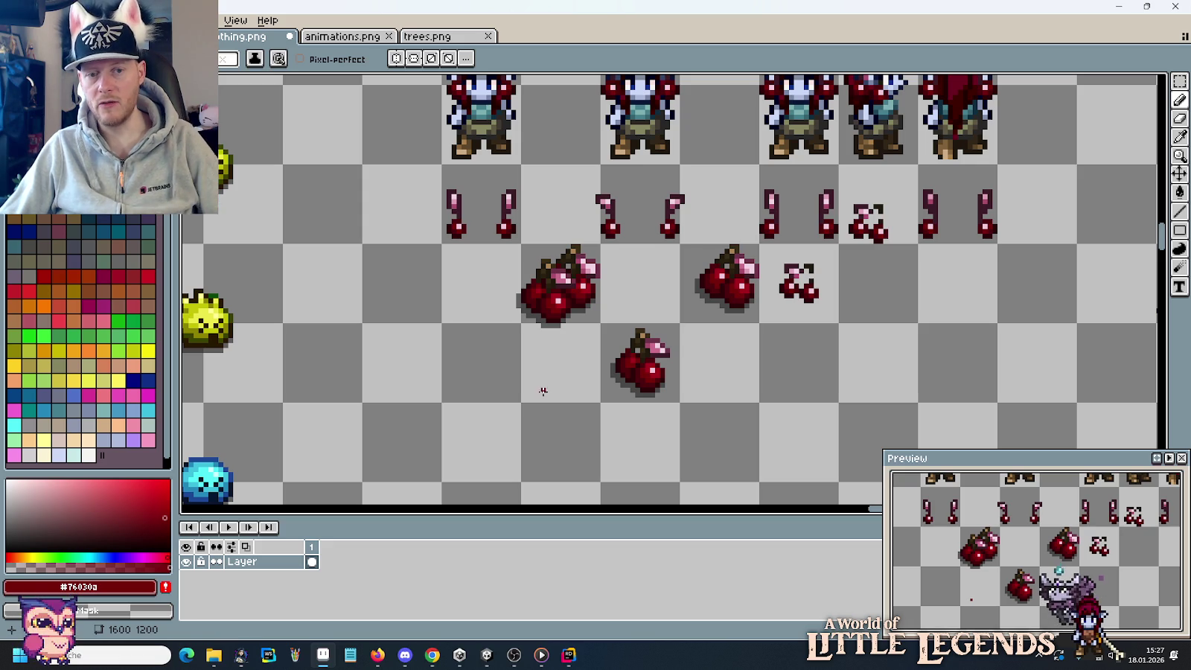
pyautogui.press('m')
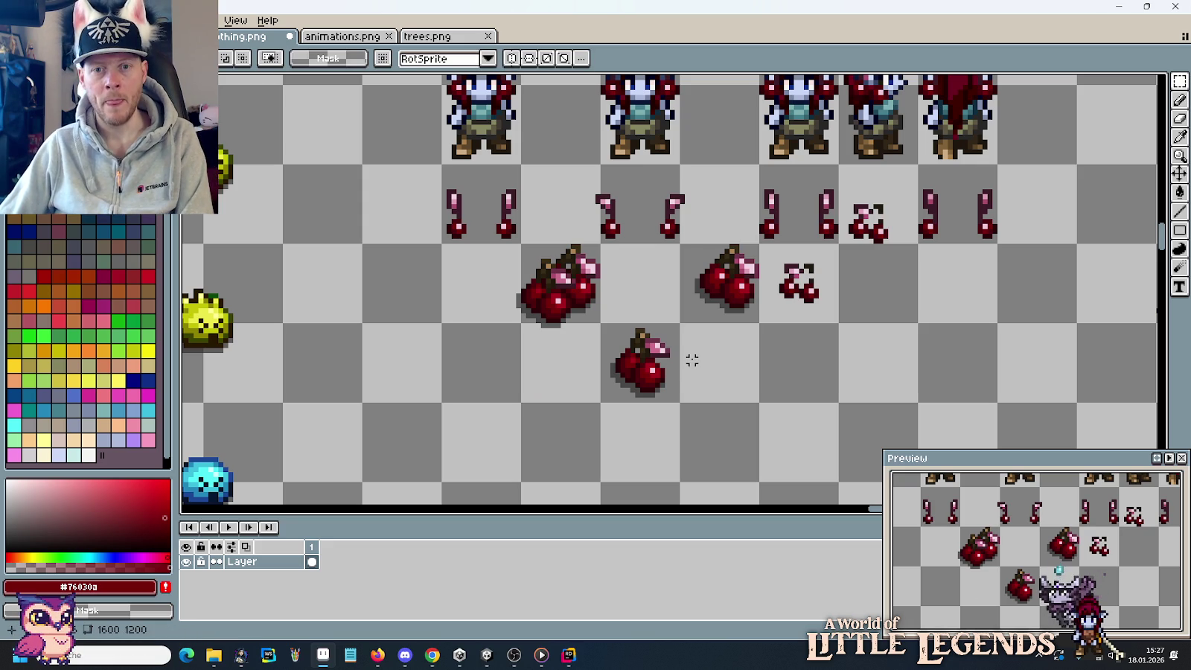
# Nudge the large cherry cluster down-left, then move it up-left to a new spot.
pyautogui.moveTo(567, 279); pyautogui.dragTo(502, 343)
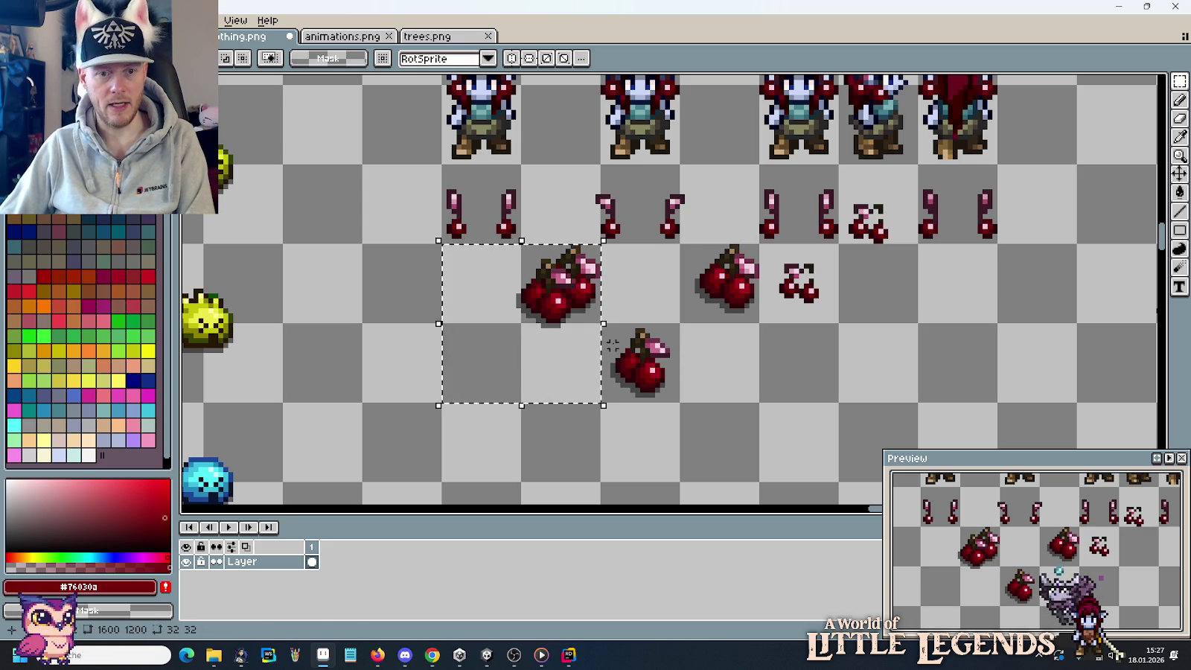
pyautogui.moveTo(603, 346); pyautogui.dragTo(586, 361)
pyautogui.press('Left')
pyautogui.press('Left')
pyautogui.press('Down')
pyautogui.press('Left')
pyautogui.press('Down')
pyautogui.press('Left')
pyautogui.press('Down')
pyautogui.press('Left')
pyautogui.press('Down')
pyautogui.press('Down')
pyautogui.hotkey('ctrl', 'd')
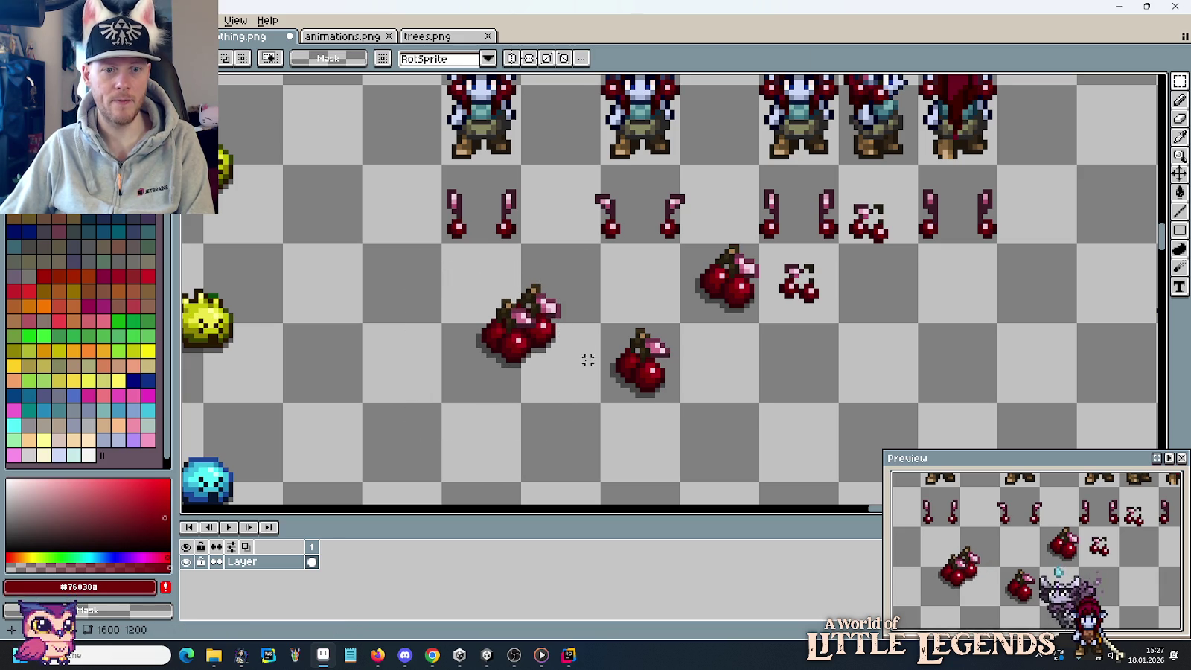
pyautogui.moveTo(587, 358); pyautogui.dragTo(651, 470)
pyautogui.moveTo(587, 426); pyautogui.dragTo(378, 240)
pyautogui.hotkey('ctrl', 'd')
# Place the large cherry cluster just below the yellow blobs.
pyautogui.scroll(-4, 646, 394)
pyautogui.scroll(1, 646, 395)
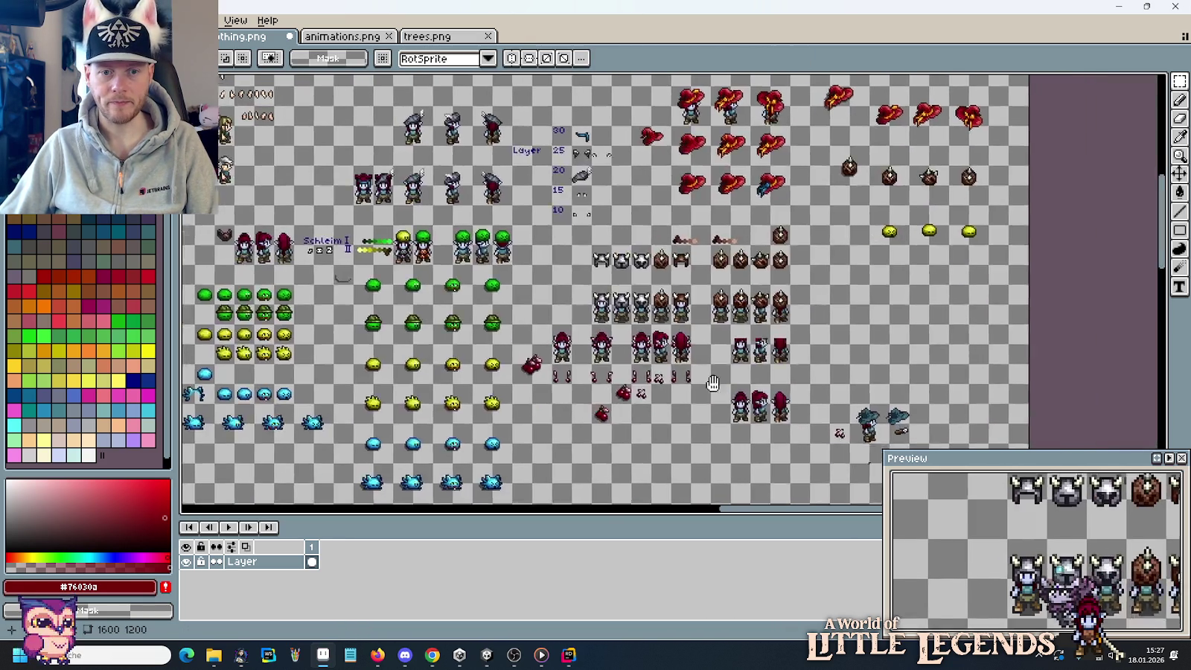
pyautogui.scroll(1, 641, 383)
pyautogui.scroll(1, 377, 369)
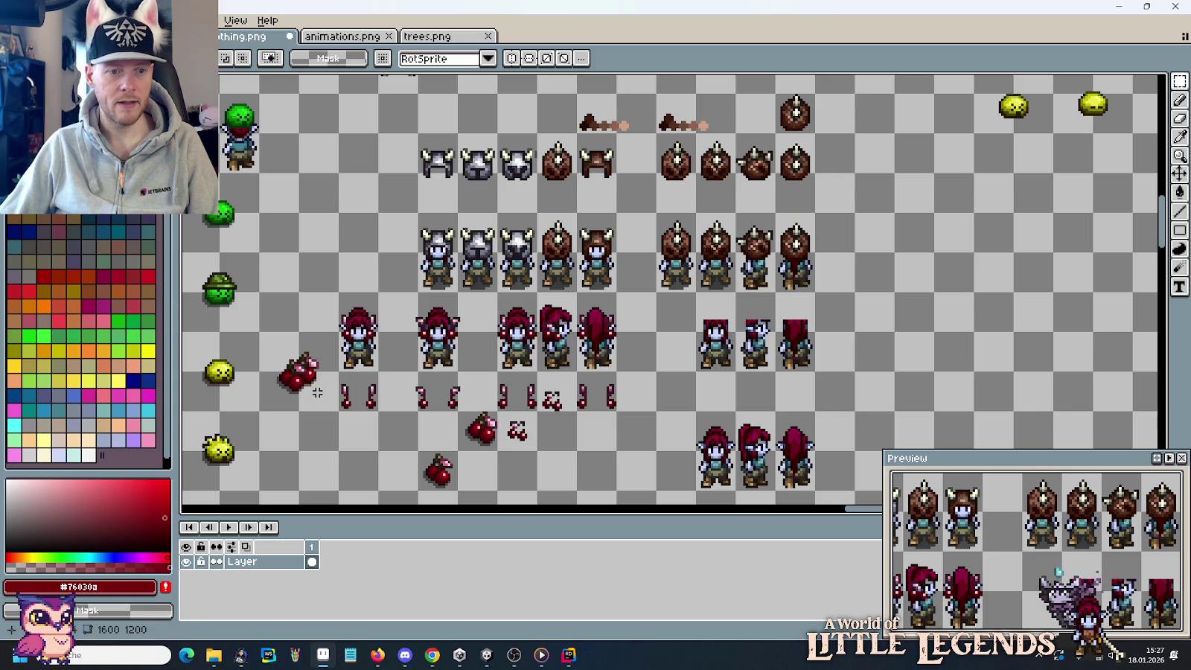
pyautogui.moveTo(337, 412); pyautogui.dragTo(259, 332)
pyautogui.moveTo(290, 383)
pyautogui.mouseDown()
pyautogui.moveTo(809, 435)
pyautogui.moveTo(710, 418)
pyautogui.mouseUp()
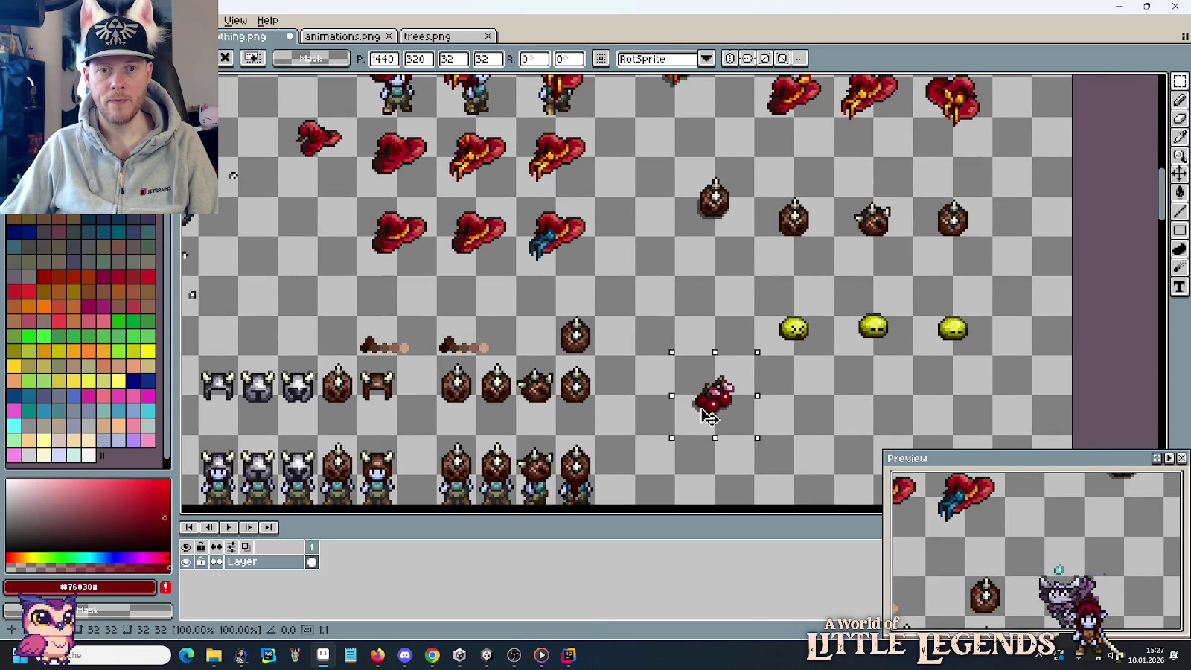
pyautogui.moveTo(709, 417); pyautogui.dragTo(713, 434)
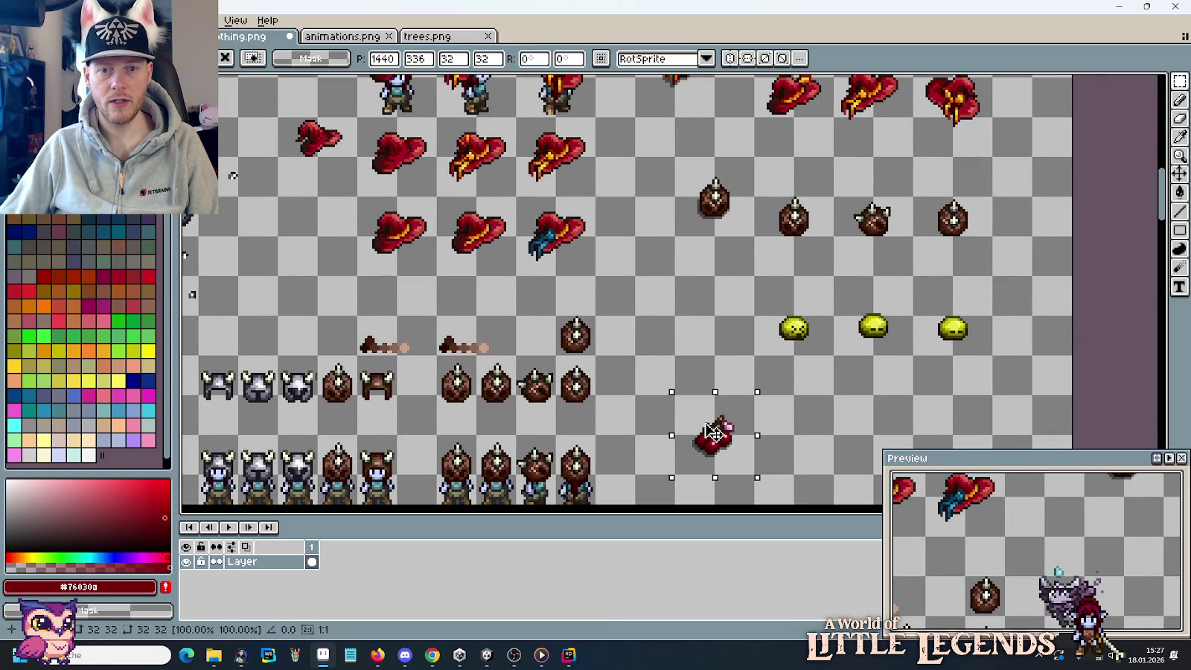
pyautogui.press('Return')
pyautogui.hotkey('ctrl', 'd')
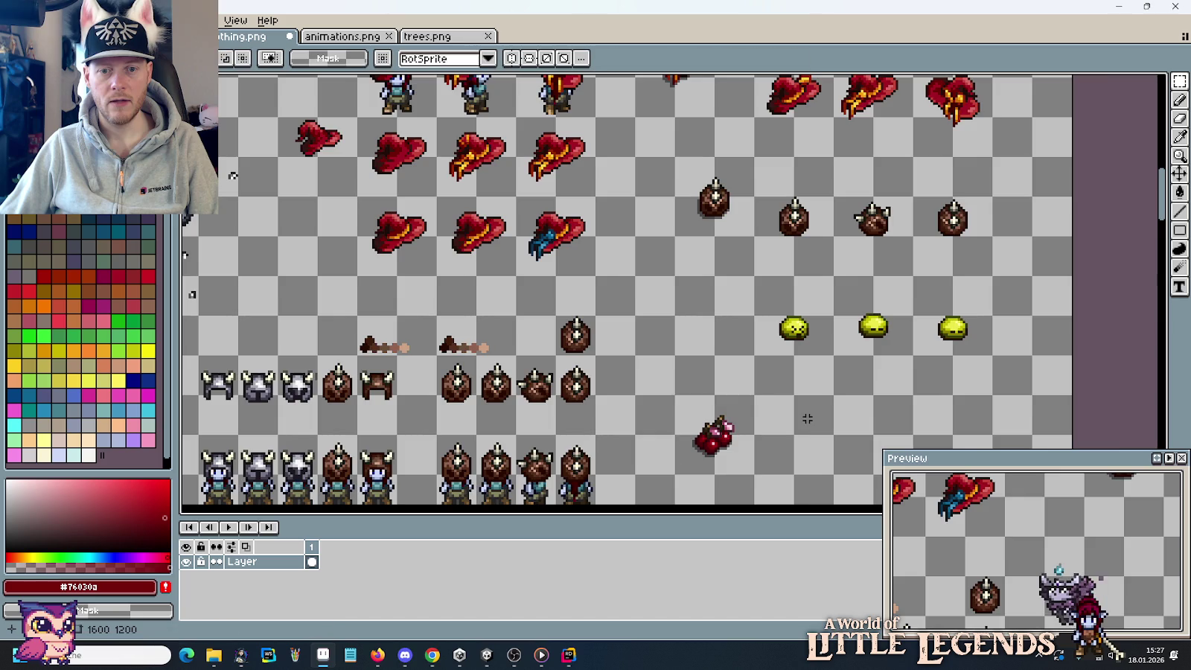
pyautogui.moveTo(805, 416); pyautogui.dragTo(971, 195)
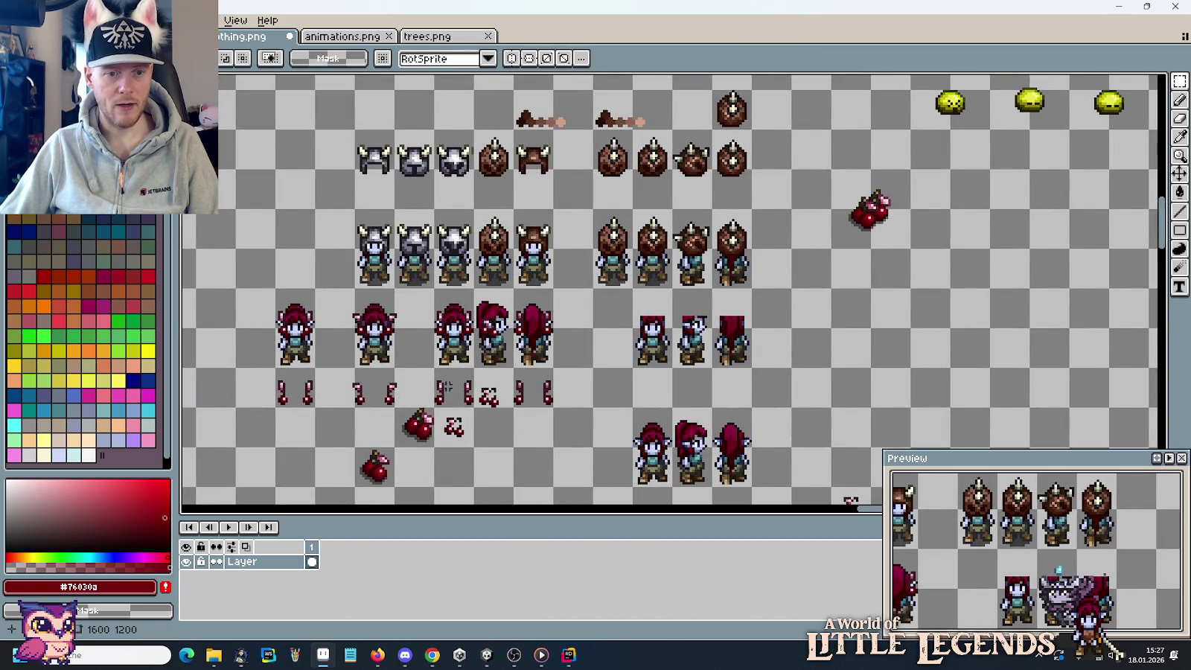
# Move the drop sprite row beside the cherry cluster and space the drops out.
pyautogui.moveTo(433, 366); pyautogui.dragTo(555, 408)
pyautogui.moveTo(491, 387)
pyautogui.mouseDown()
pyautogui.moveTo(1161, 82)
pyautogui.moveTo(794, 366)
pyautogui.mouseUp()
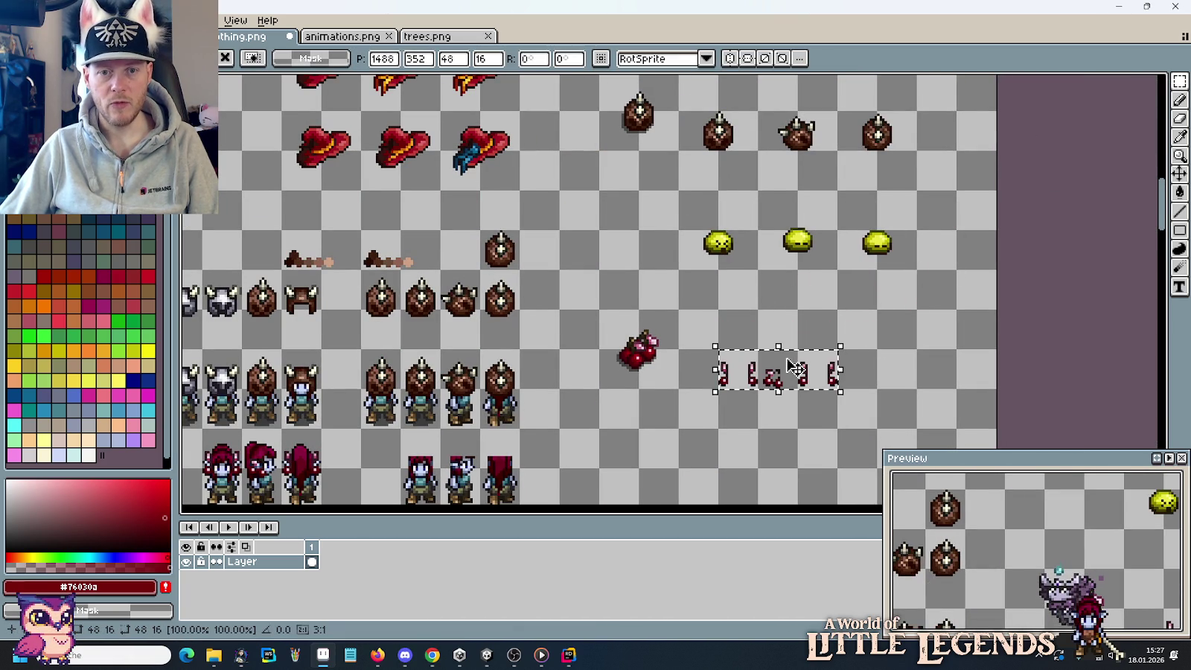
pyautogui.click(869, 381)
pyautogui.moveTo(757, 349)
pyautogui.mouseDown()
pyautogui.moveTo(797, 390)
pyautogui.moveTo(845, 396)
pyautogui.moveTo(858, 372)
pyautogui.moveTo(874, 391)
pyautogui.moveTo(896, 372)
pyautogui.mouseUp()
pyautogui.click(863, 336)
pyautogui.moveTo(683, 353)
pyautogui.mouseDown()
pyautogui.moveTo(917, 391)
pyautogui.moveTo(901, 370)
pyautogui.mouseUp()
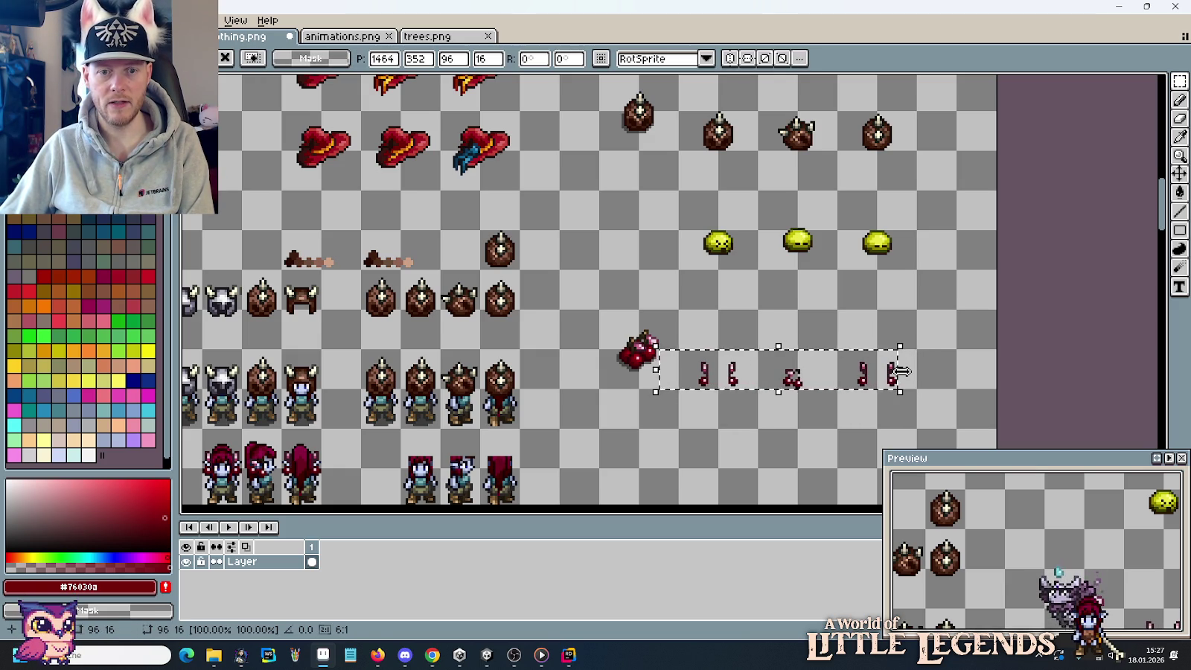
pyautogui.hotkey('ctrl', 'd')
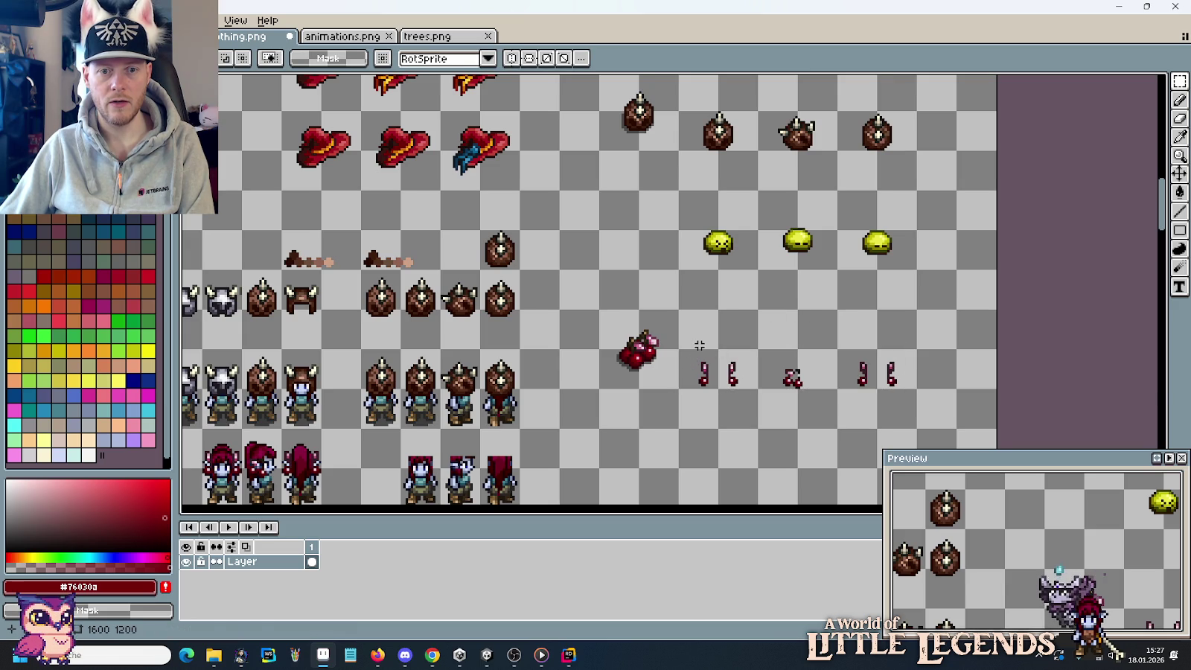
# Raise the cherry cluster and drop row together by one step.
pyautogui.moveTo(702, 402); pyautogui.dragTo(890, 328)
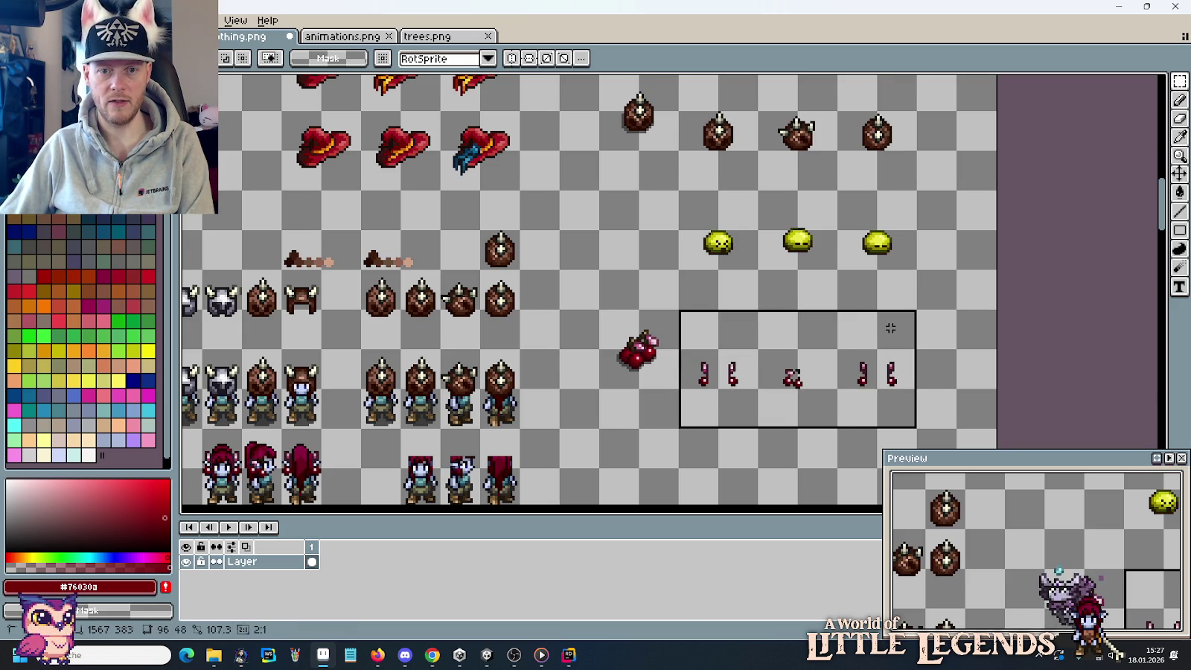
pyautogui.moveTo(605, 316)
pyautogui.mouseDown()
pyautogui.moveTo(897, 411)
pyautogui.moveTo(877, 372)
pyautogui.mouseUp()
pyautogui.hotkey('ctrl', 'd')
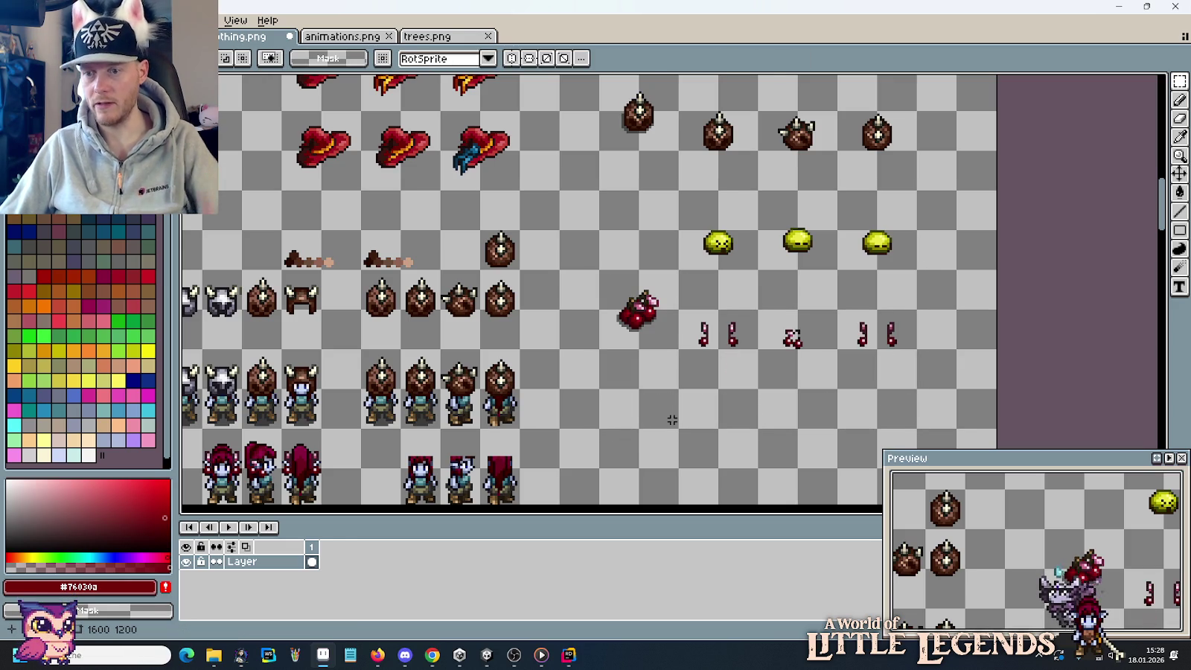
pyautogui.moveTo(662, 457); pyautogui.dragTo(752, 339)
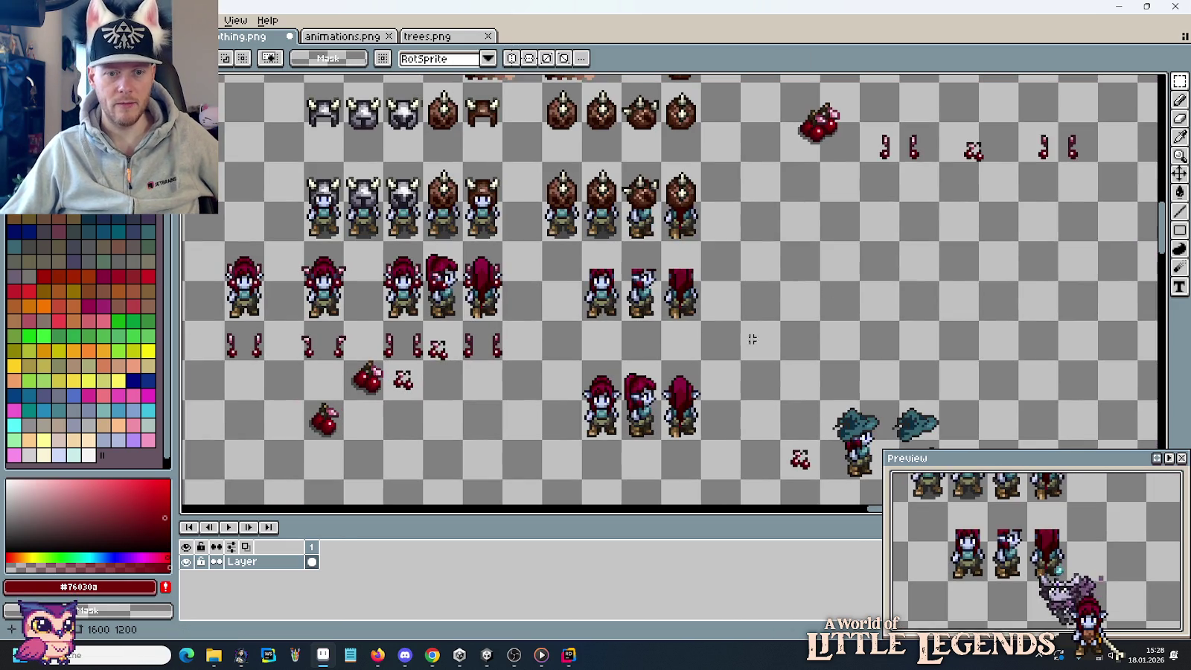
pyautogui.moveTo(405, 430)
pyautogui.mouseDown()
pyautogui.moveTo(655, 417)
pyautogui.moveTo(701, 442)
pyautogui.mouseUp()
# Stack two single cherries left of the first elf and set the small cherry by the drops.
pyautogui.moveTo(596, 408)
pyautogui.mouseDown()
pyautogui.moveTo(641, 454)
pyautogui.moveTo(500, 281)
pyautogui.mouseUp()
pyautogui.moveTo(637, 371)
pyautogui.mouseDown()
pyautogui.moveTo(673, 408)
pyautogui.moveTo(514, 324)
pyautogui.mouseUp()
pyautogui.moveTo(676, 370)
pyautogui.mouseDown()
pyautogui.moveTo(719, 413)
pyautogui.moveTo(520, 377)
pyautogui.mouseUp()
pyautogui.click(696, 412)
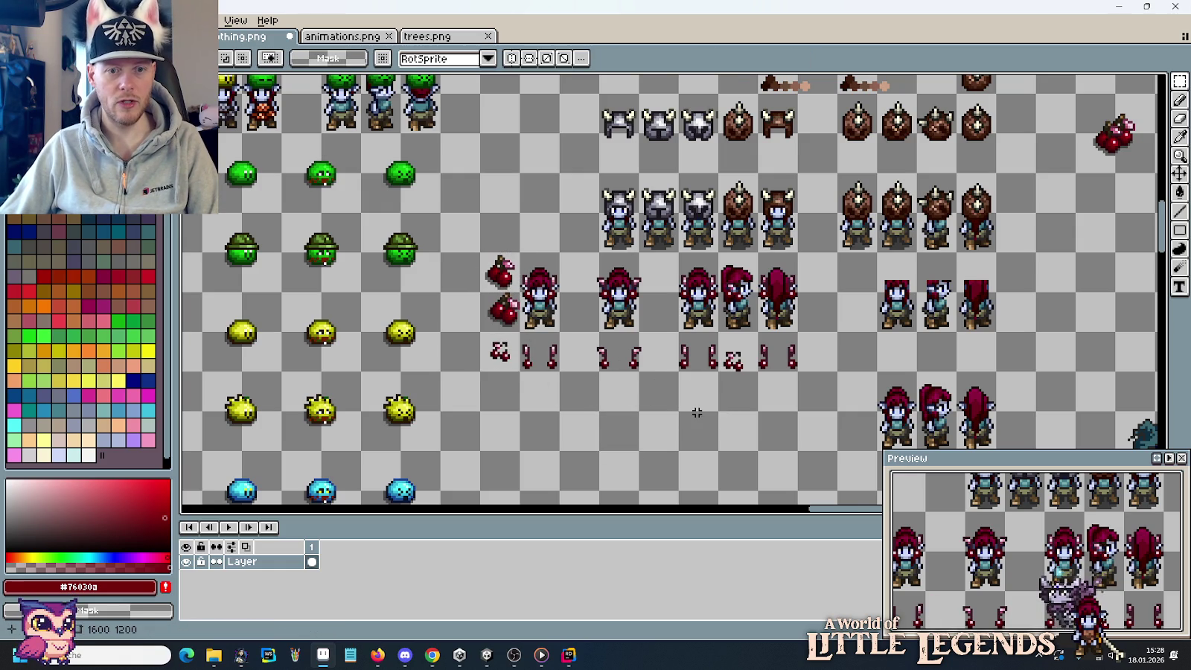
pyautogui.moveTo(732, 430); pyautogui.dragTo(604, 405)
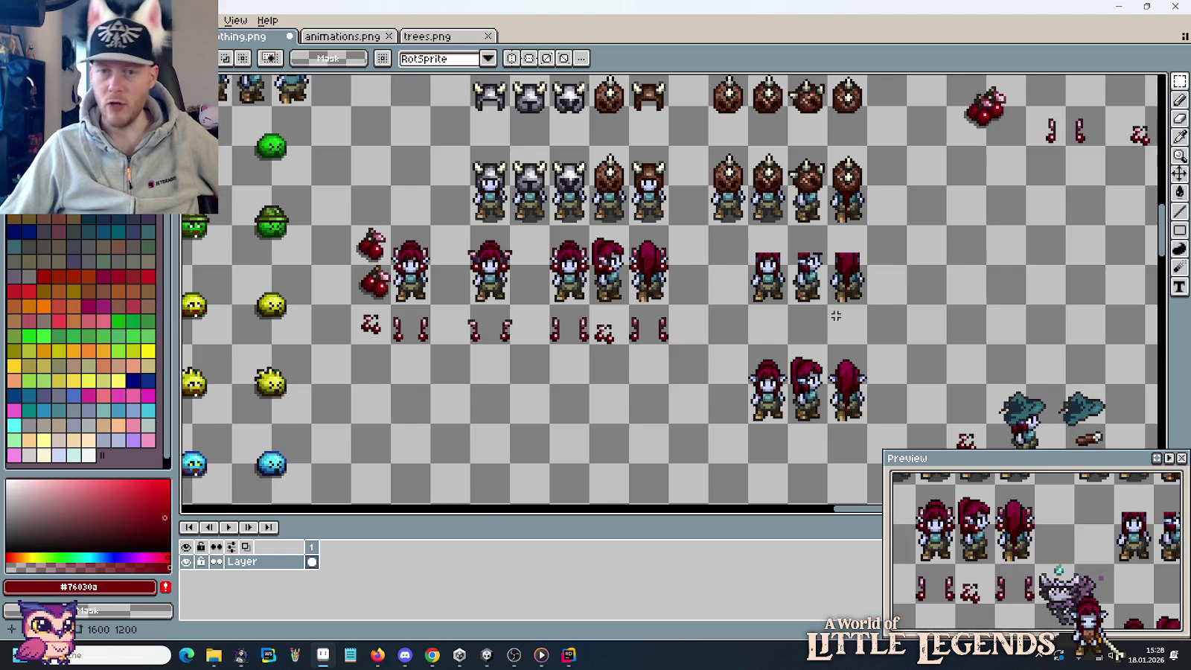
pyautogui.moveTo(863, 309); pyautogui.dragTo(600, 390)
pyautogui.scroll(-2, 678, 368)
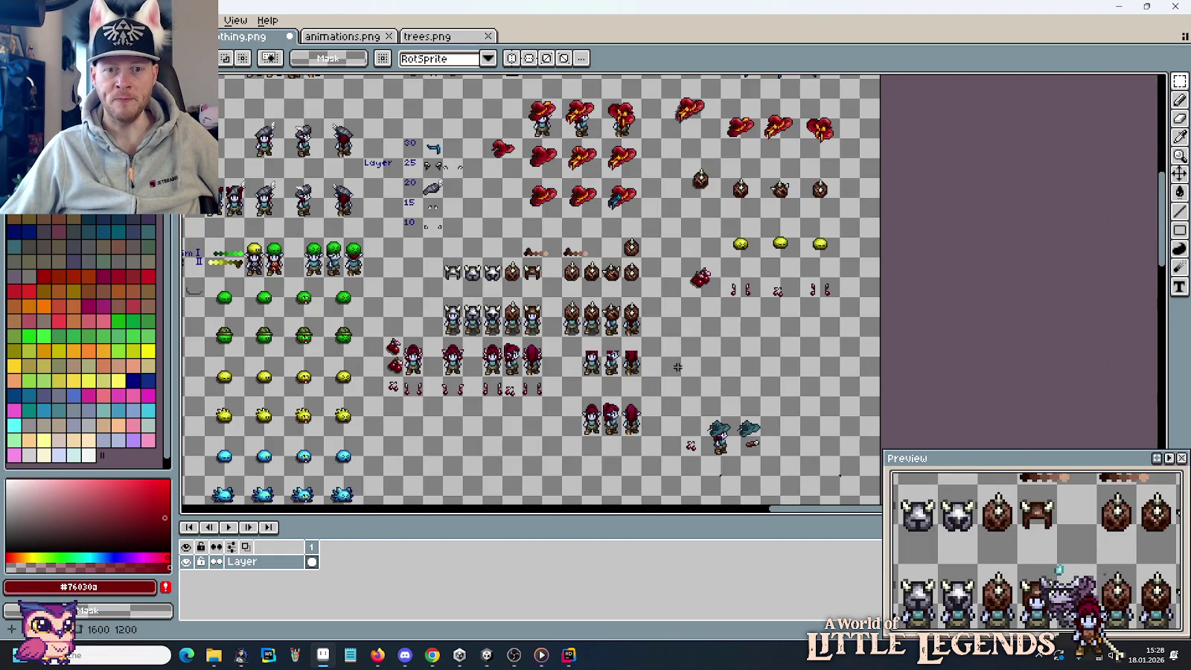
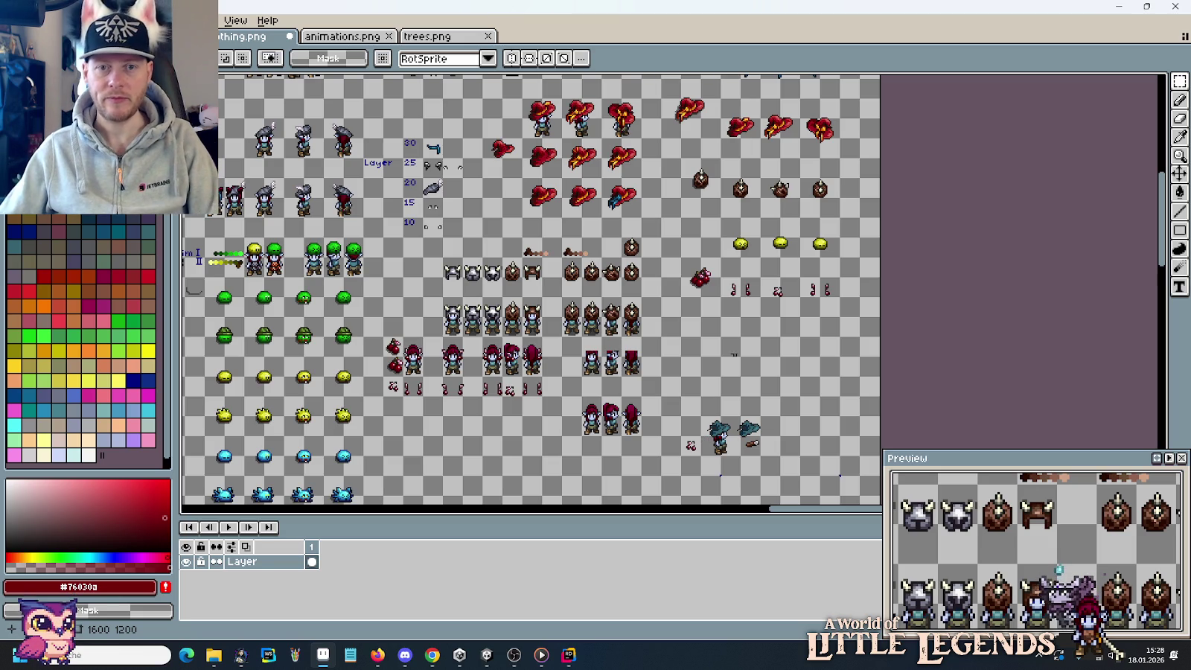
# Move the three selected red hats down into a row just above the teal hats.
pyautogui.moveTo(839, 157)
pyautogui.mouseDown()
pyautogui.moveTo(721, 100)
pyautogui.moveTo(733, 396)
pyautogui.mouseUp()
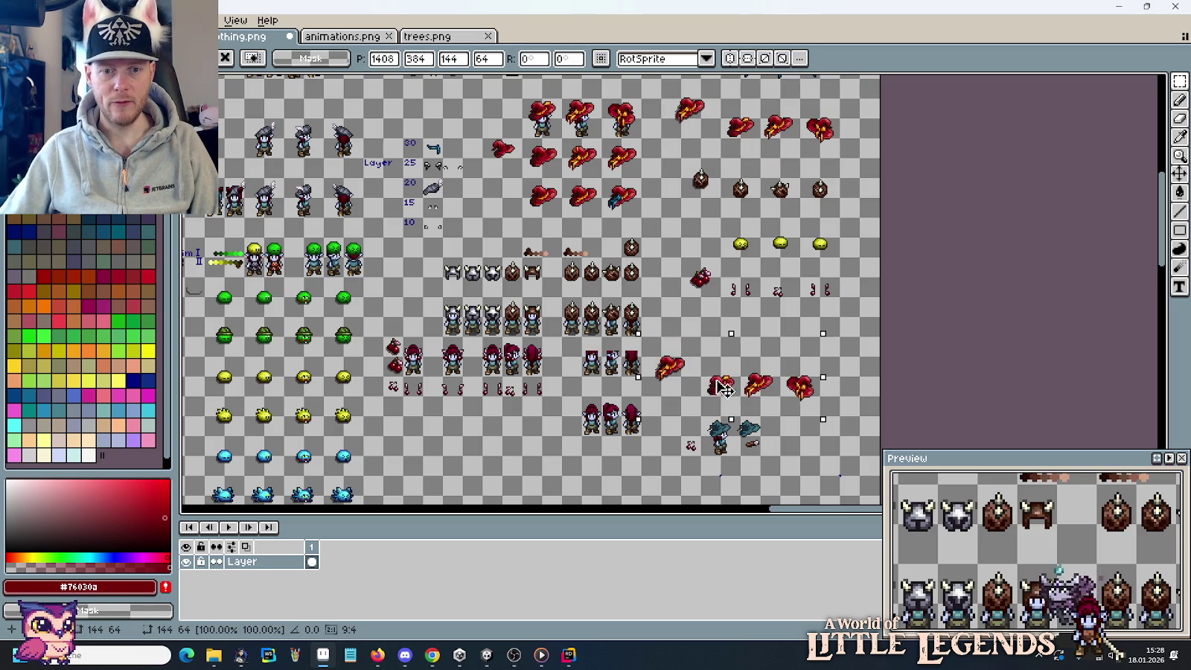
pyautogui.click(783, 458)
pyautogui.scroll(2, 795, 453)
pyautogui.scroll(1, 796, 454)
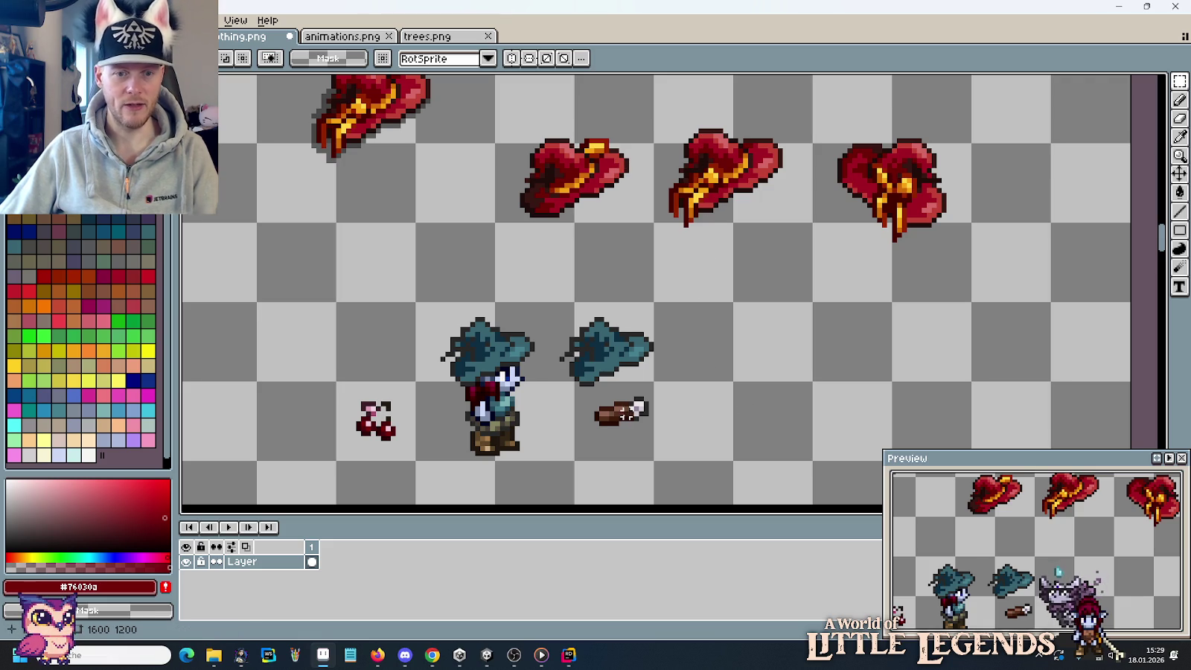
pyautogui.click(621, 413)
# Delete the cherries sprite and sample dark teal #0d2e41 from the hat.
pyautogui.click(357, 404)
pyautogui.press('Delete')
pyautogui.scroll(-1, 611, 404)
pyautogui.scroll(1, 602, 387)
pyautogui.scroll(1, 605, 360)
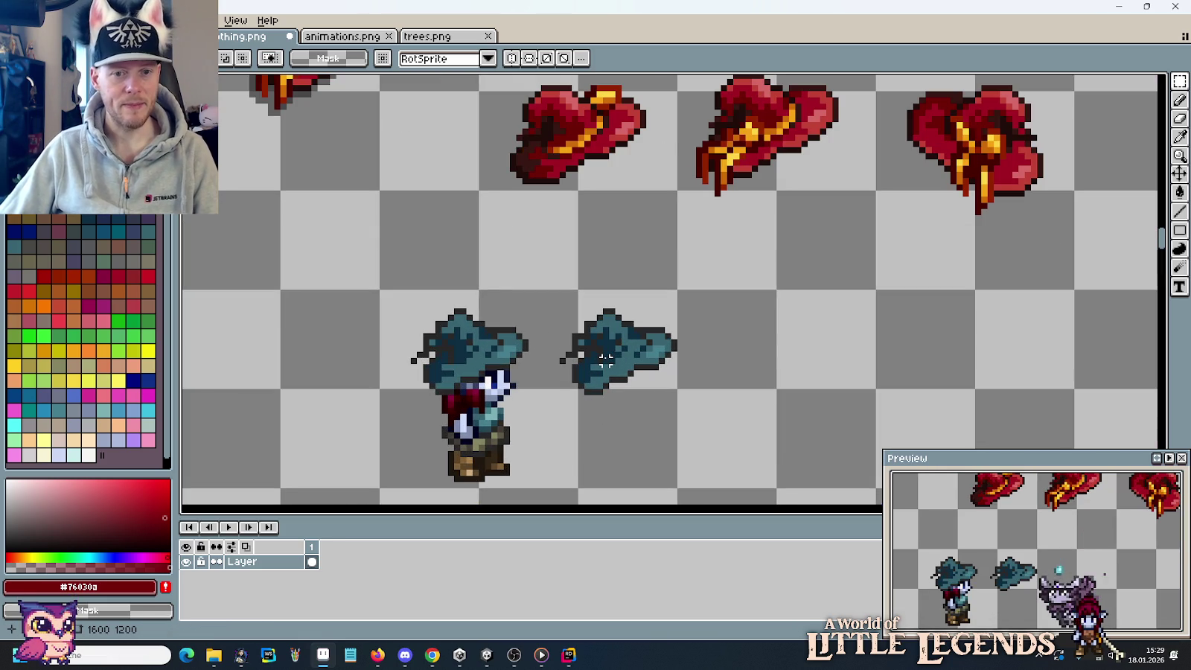
pyautogui.scroll(1, 605, 324)
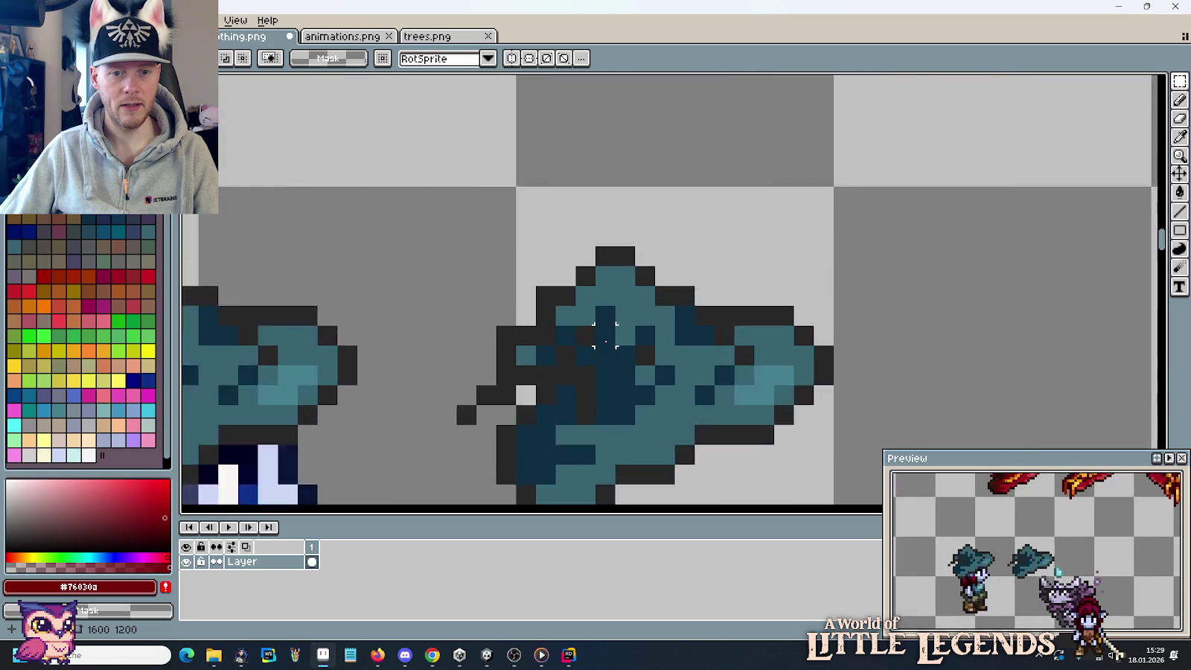
pyautogui.scroll(1, 602, 335)
pyautogui.press('i')
pyautogui.click(607, 356)
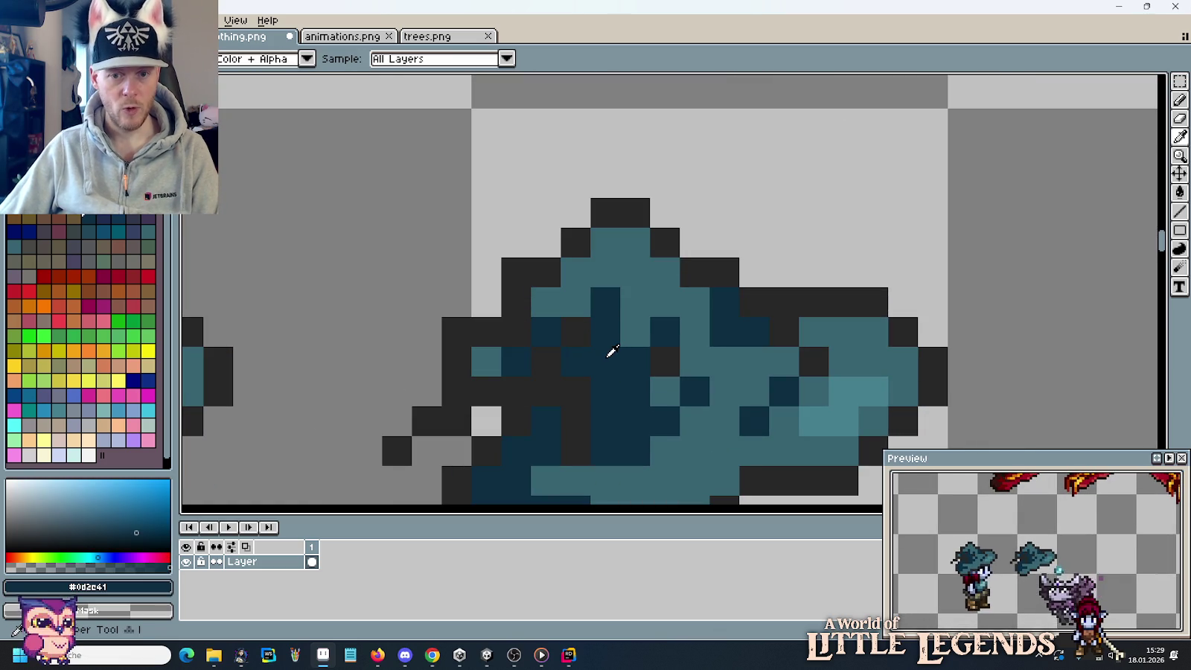
# Show the palette sheet and bring the teal ramp below the purple ramp into view.
pyautogui.click(249, 36)
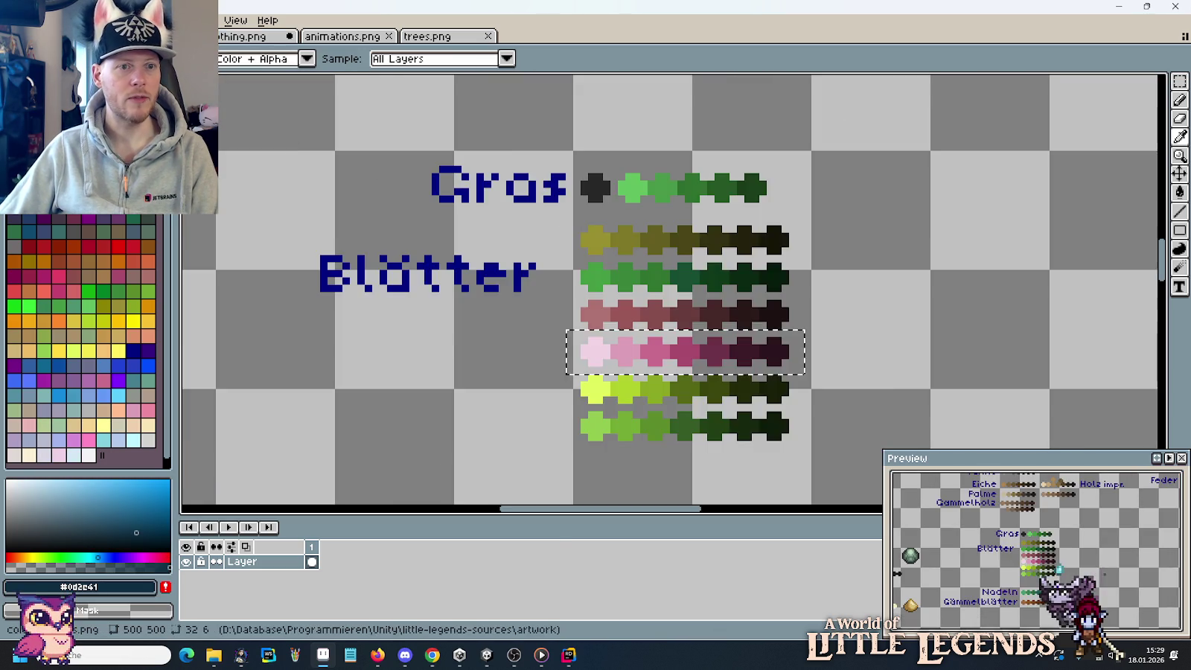
pyautogui.scroll(-2, 450, 327)
pyautogui.scroll(-1, 450, 328)
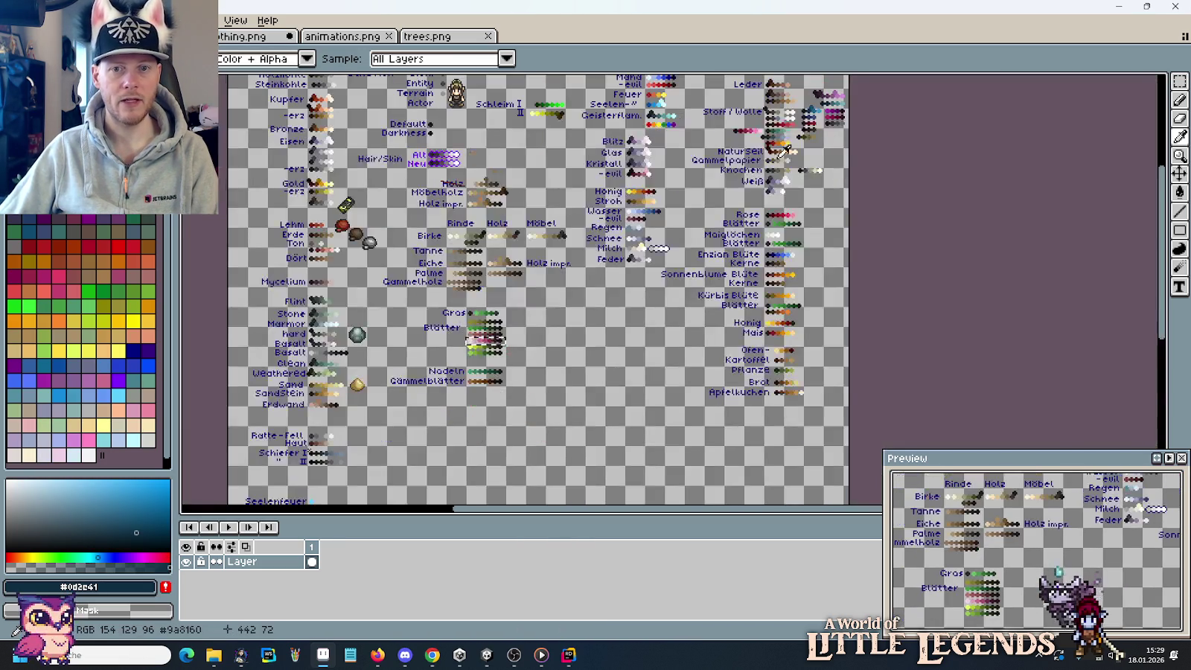
pyautogui.scroll(2, 771, 242)
pyautogui.scroll(1, 770, 242)
pyautogui.scroll(1, 704, 239)
pyautogui.press('b')
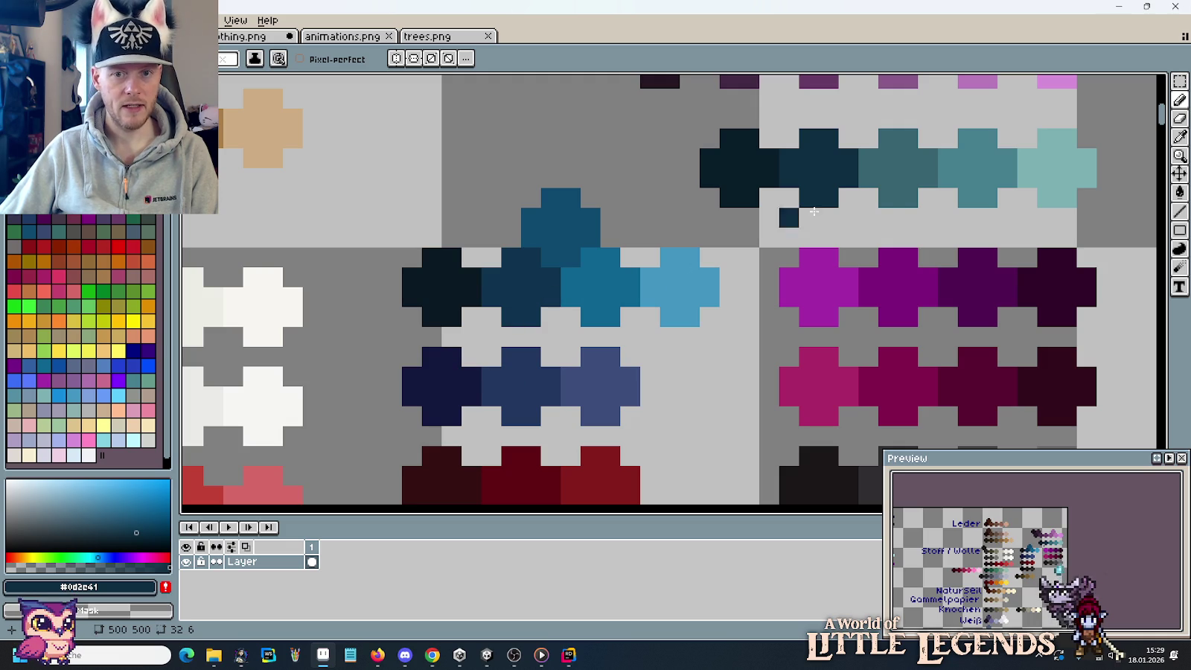
pyautogui.moveTo(797, 172); pyautogui.dragTo(723, 247)
pyautogui.scroll(2, 722, 253)
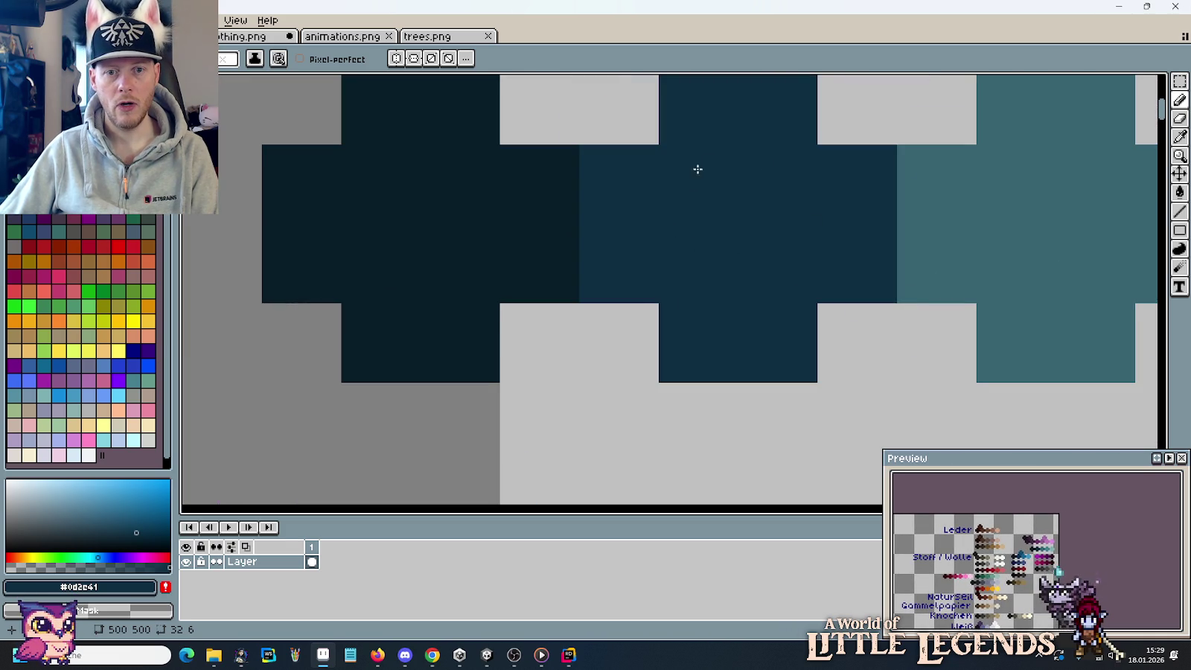
pyautogui.scroll(-3, 766, 270)
pyautogui.scroll(1, 756, 201)
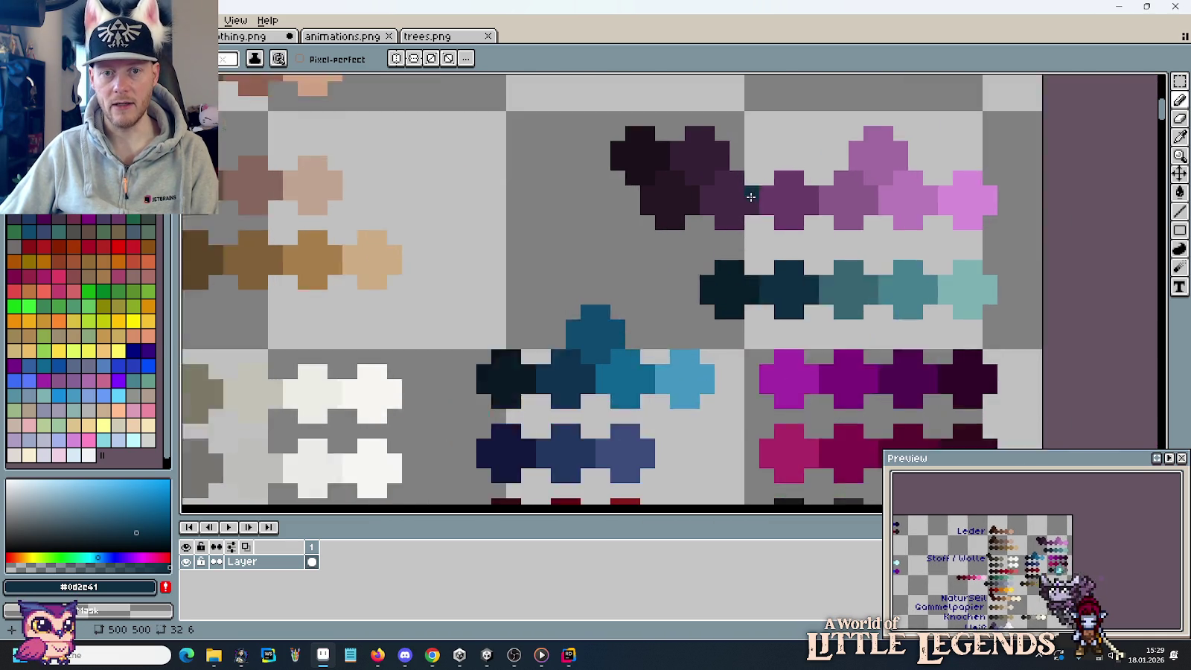
pyautogui.scroll(1, 760, 201)
pyautogui.scroll(1, 689, 153)
pyautogui.scroll(-2, 690, 160)
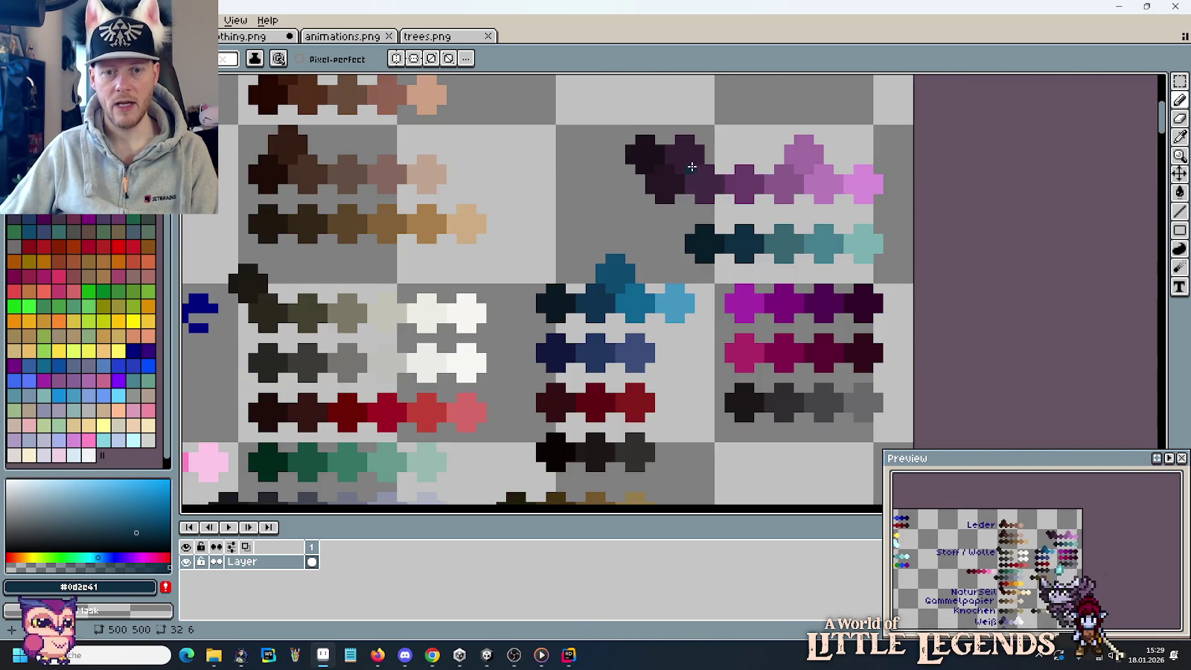
pyautogui.scroll(1, 808, 228)
# Select the five-swatch teal ramp row on the palette sheet and return to clothing.png.
pyautogui.press('m')
pyautogui.moveTo(990, 202)
pyautogui.mouseDown()
pyautogui.moveTo(558, 302)
pyautogui.moveTo(531, 319)
pyautogui.mouseUp()
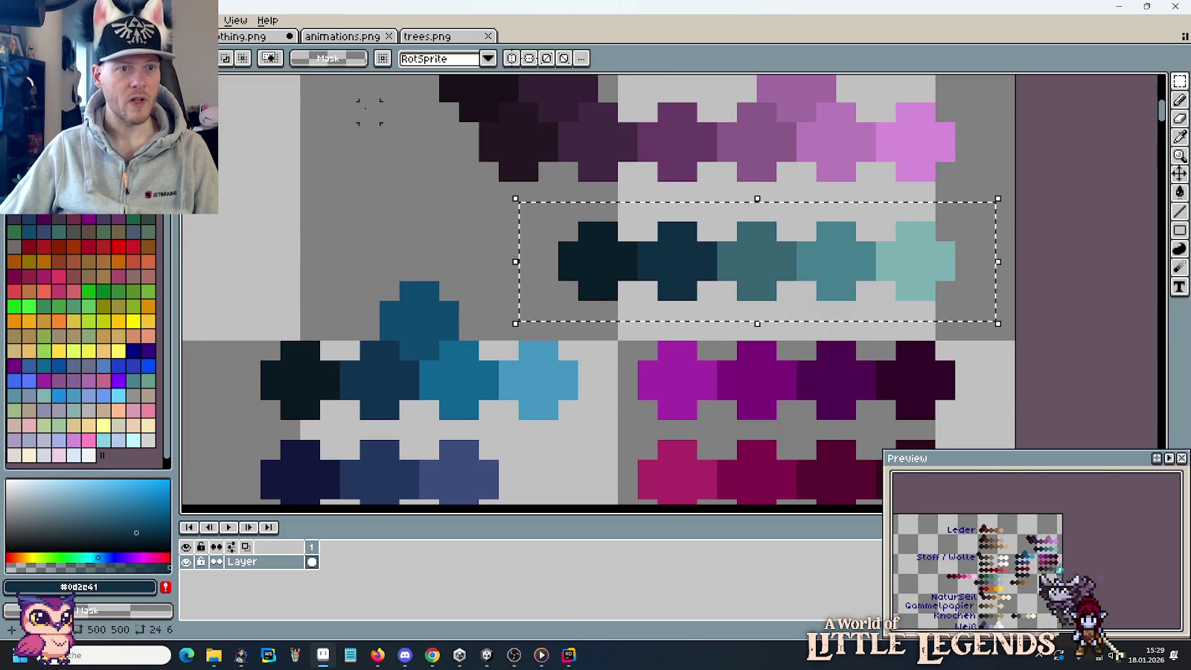
pyautogui.click(253, 37)
pyautogui.scroll(-2, 596, 224)
pyautogui.scroll(-1, 774, 260)
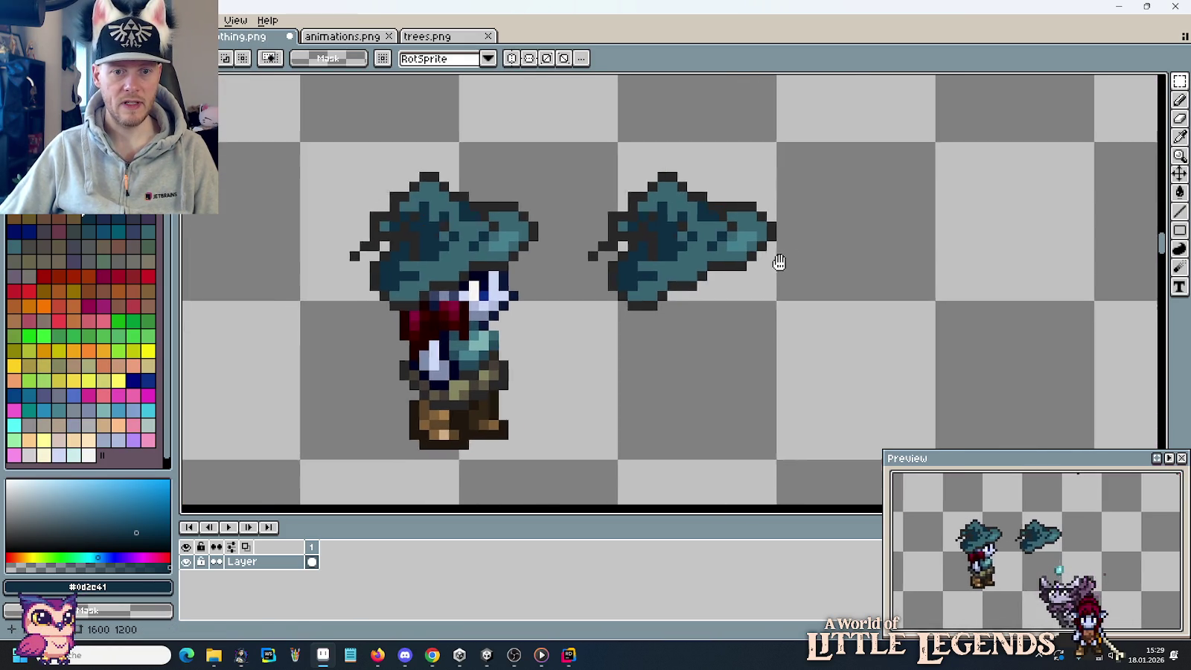
# Paste the teal swatch strip right beside the teal hats and commit it.
pyautogui.hotkey('ctrl', 'v')
pyautogui.scroll(3, 756, 296)
pyautogui.scroll(1, 678, 292)
pyautogui.moveTo(686, 287)
pyautogui.mouseDown()
pyautogui.moveTo(885, 354)
pyautogui.moveTo(714, 225)
pyautogui.mouseUp()
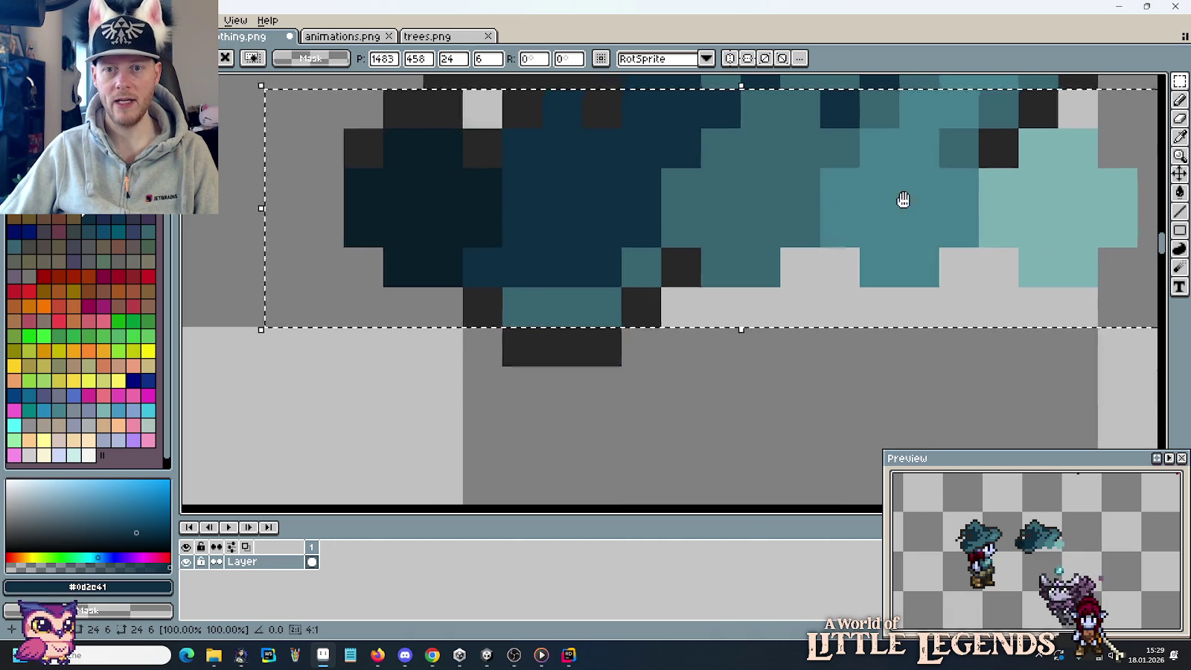
pyautogui.scroll(-1, 714, 224)
pyautogui.scroll(-1, 713, 227)
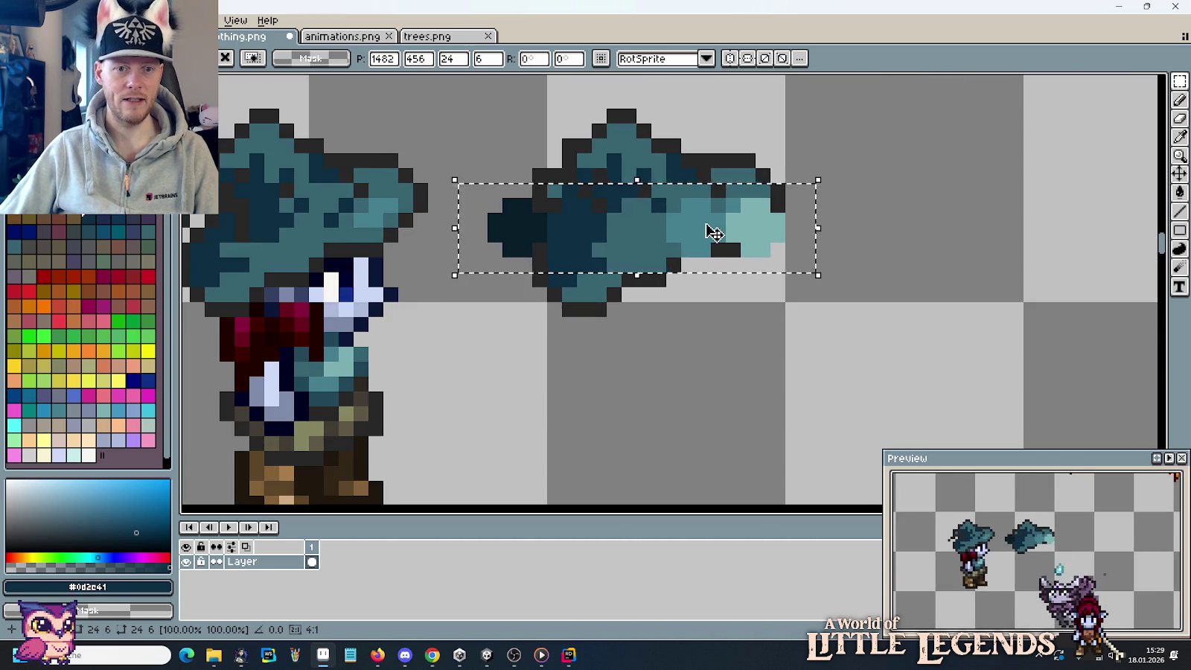
pyautogui.scroll(-1, 713, 229)
pyautogui.moveTo(713, 228)
pyautogui.mouseDown()
pyautogui.moveTo(739, 319)
pyautogui.moveTo(859, 257)
pyautogui.moveTo(846, 186)
pyautogui.moveTo(834, 186)
pyautogui.mouseUp()
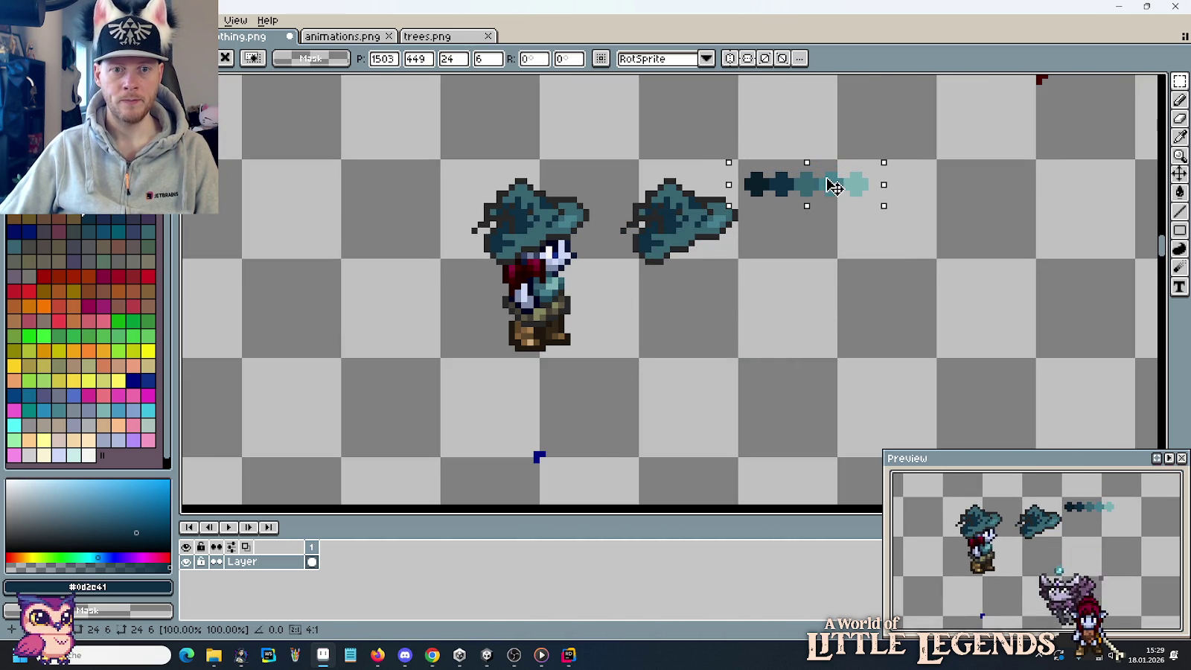
pyautogui.press('Return')
pyautogui.scroll(2, 829, 242)
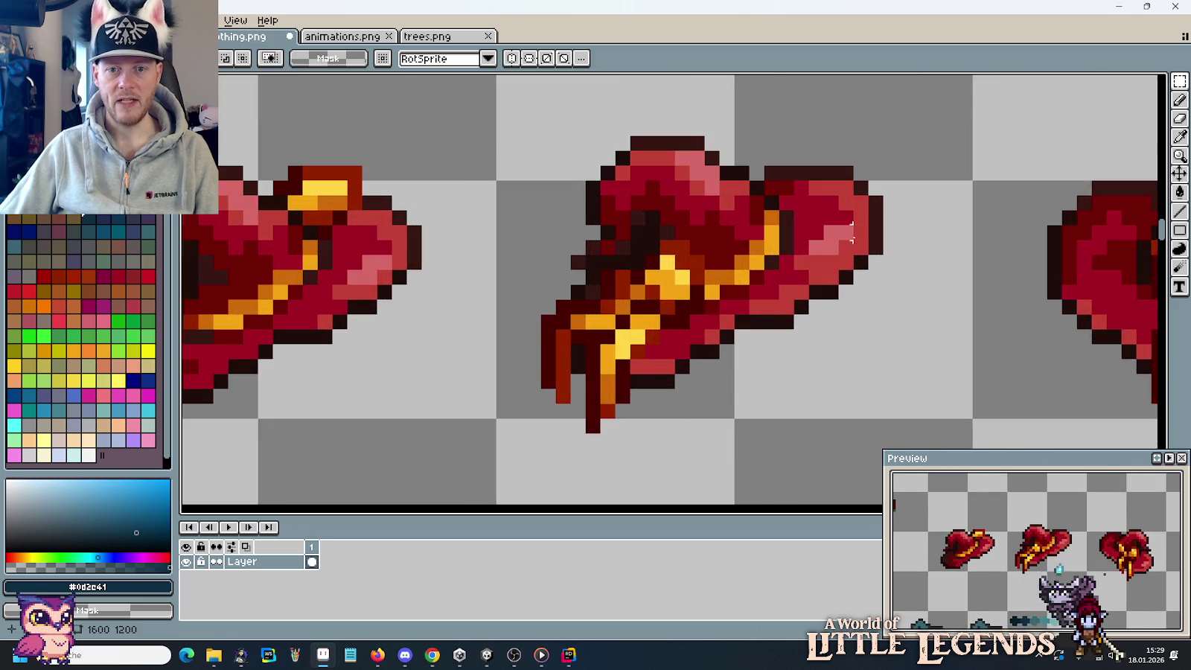
pyautogui.scroll(2, 829, 242)
pyautogui.moveTo(722, 234); pyautogui.dragTo(885, 138)
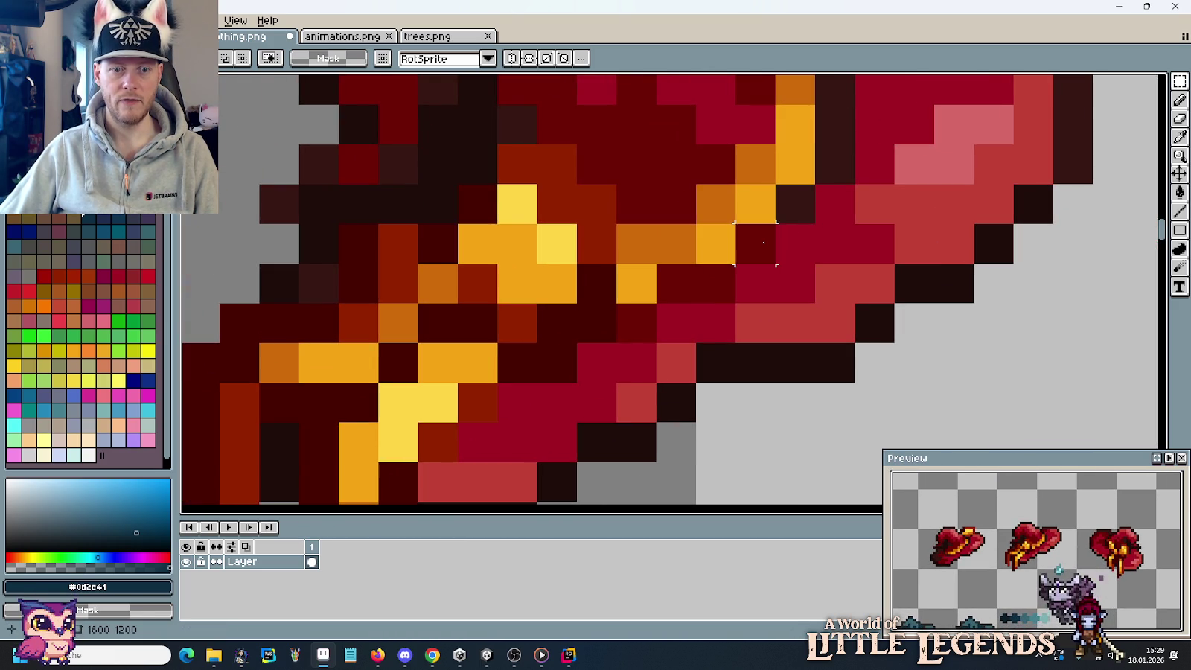
pyautogui.moveTo(763, 242); pyautogui.dragTo(885, 193)
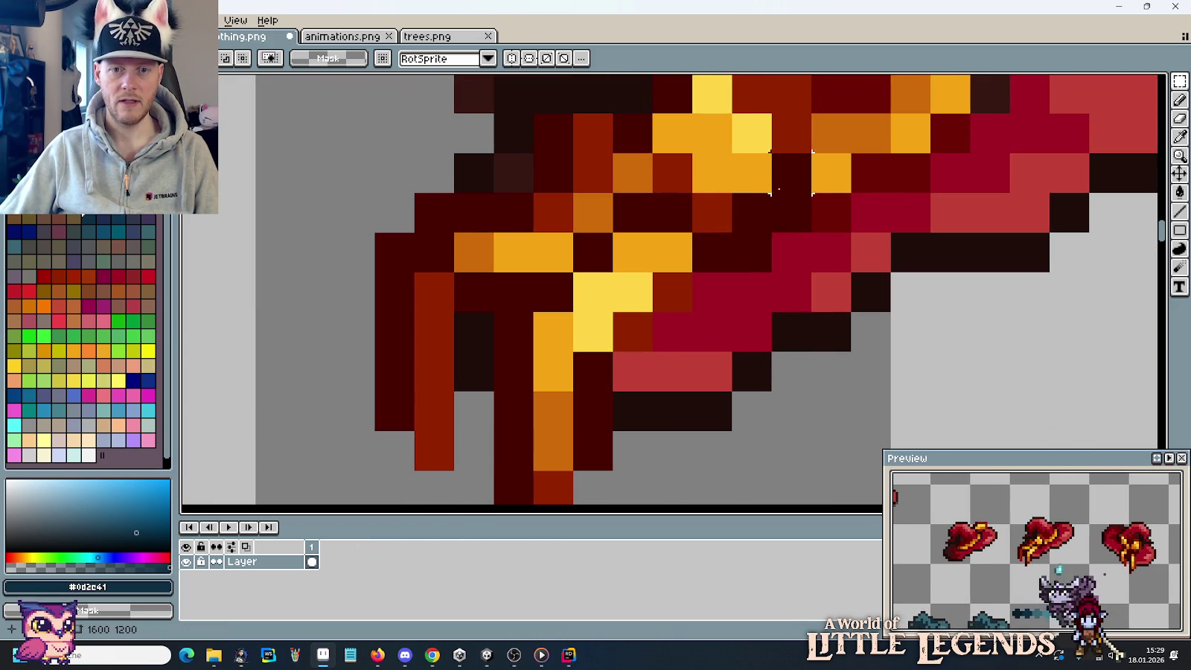
pyautogui.scroll(-5, 833, 318)
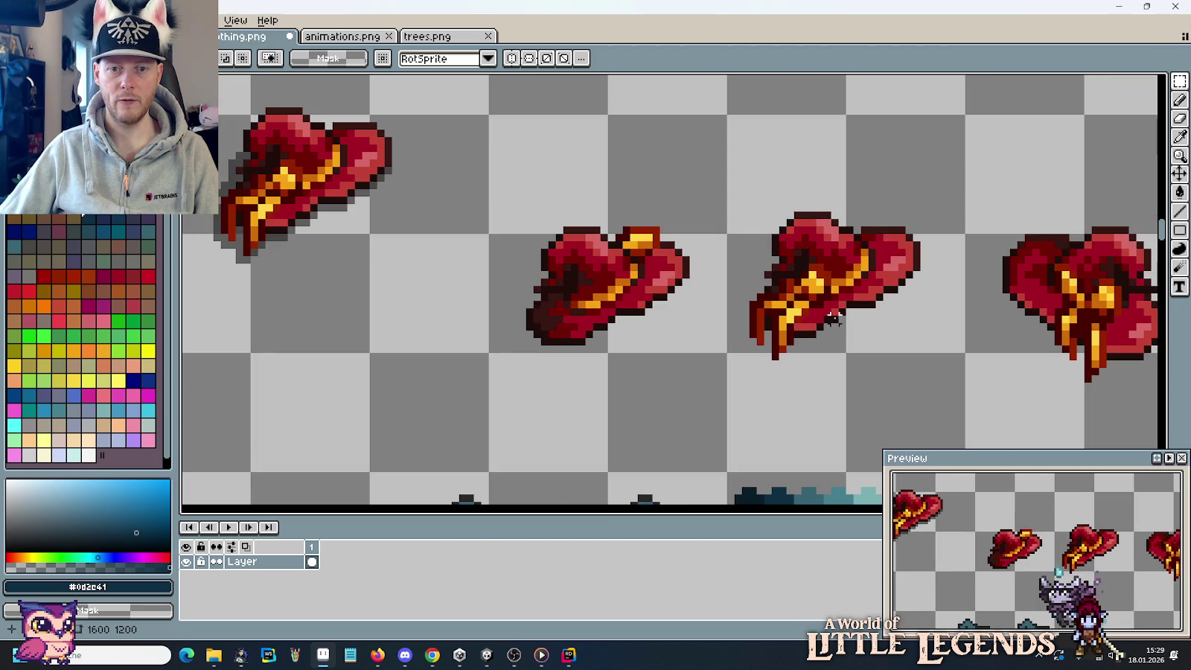
pyautogui.scroll(-2, 758, 377)
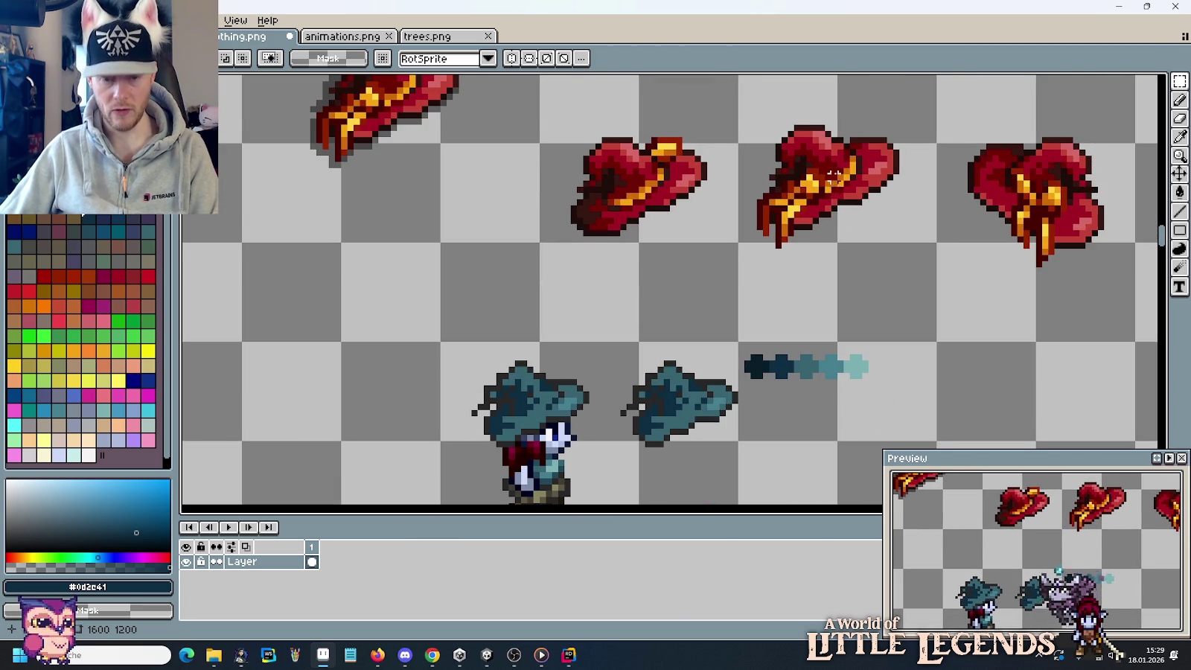
pyautogui.scroll(3, 834, 190)
pyautogui.press('i')
pyautogui.click(879, 260)
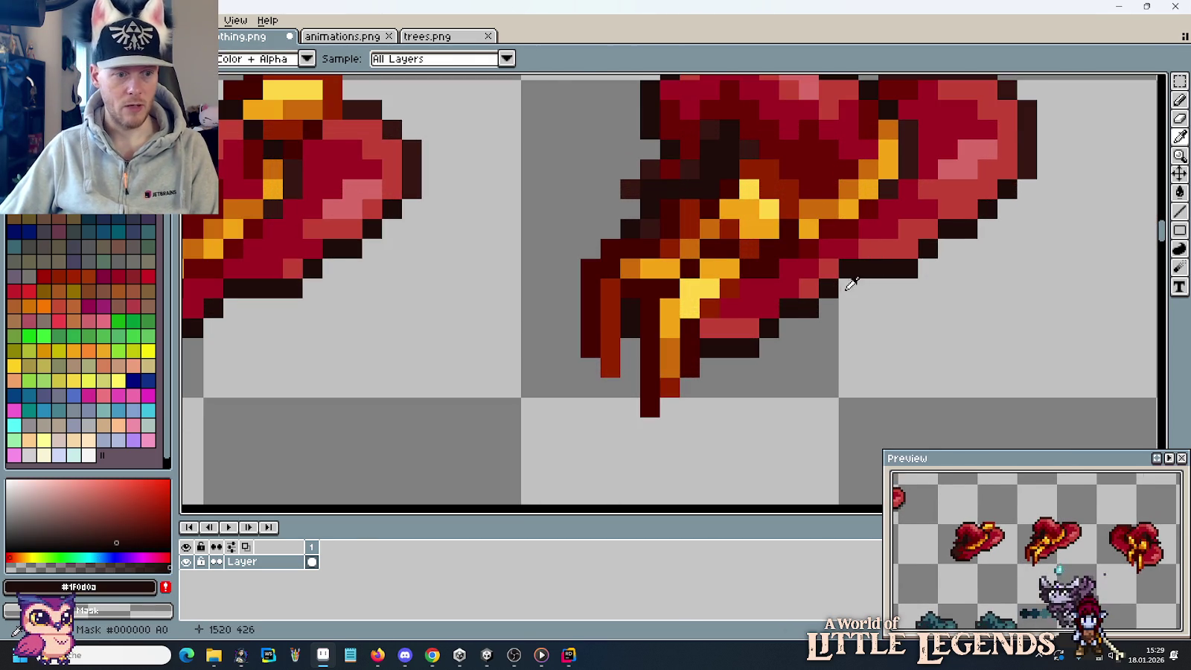
pyautogui.scroll(-3, 751, 367)
pyautogui.scroll(-2, 776, 189)
pyautogui.scroll(2, 782, 244)
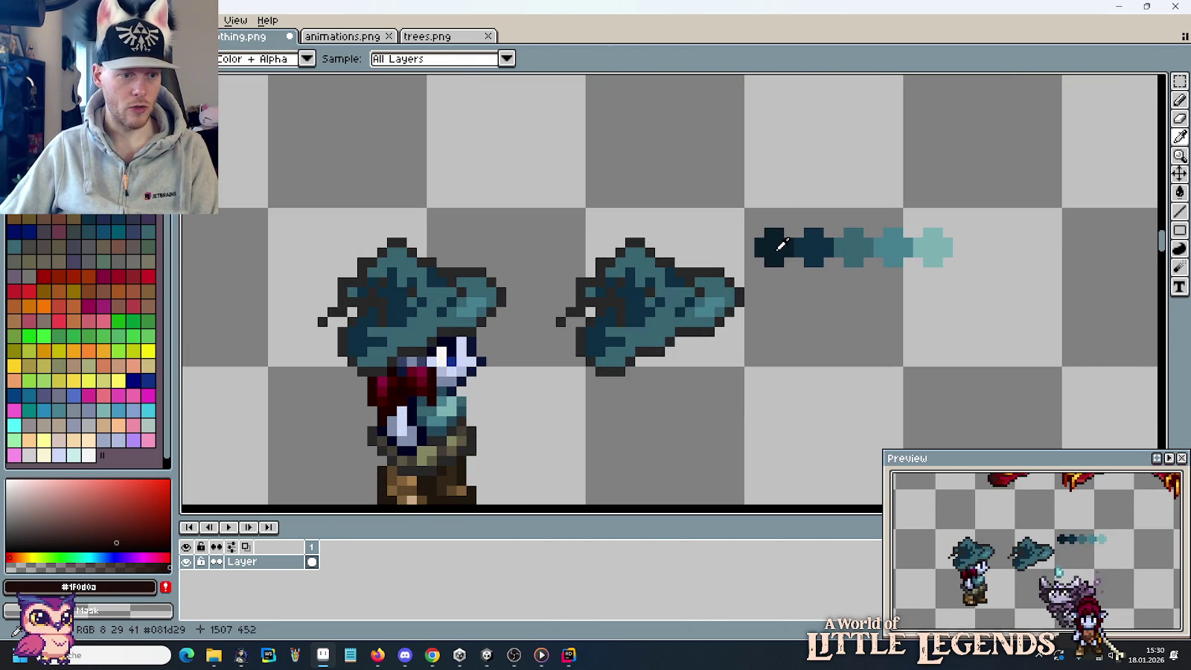
pyautogui.click(780, 246)
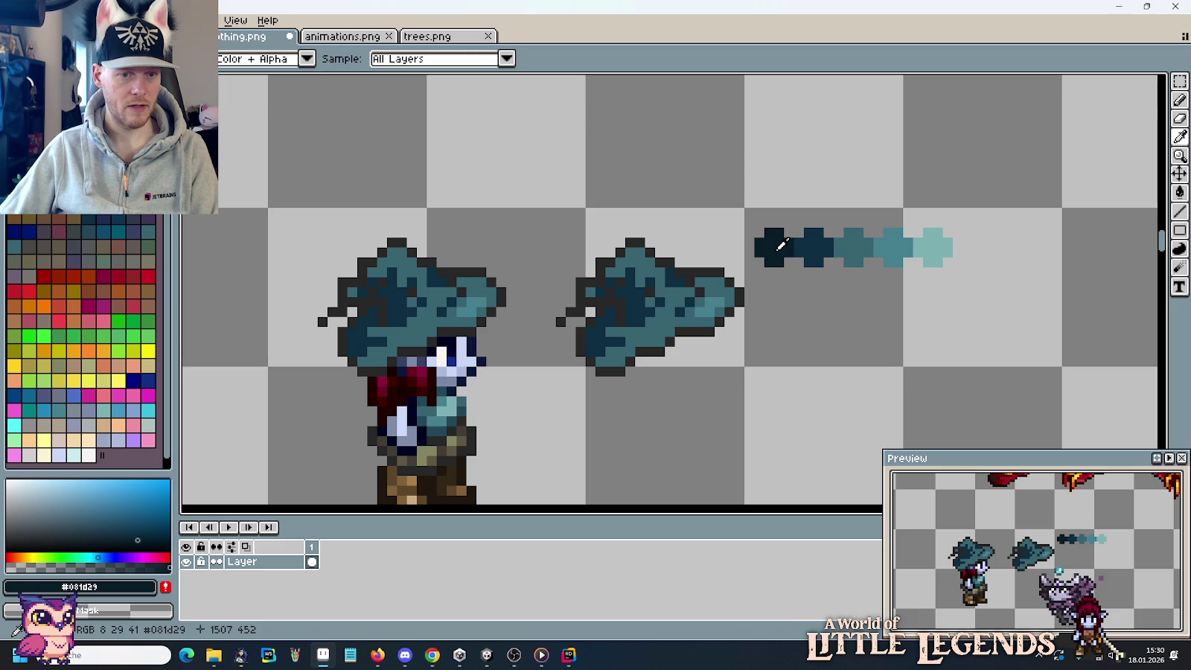
pyautogui.scroll(-2, 782, 244)
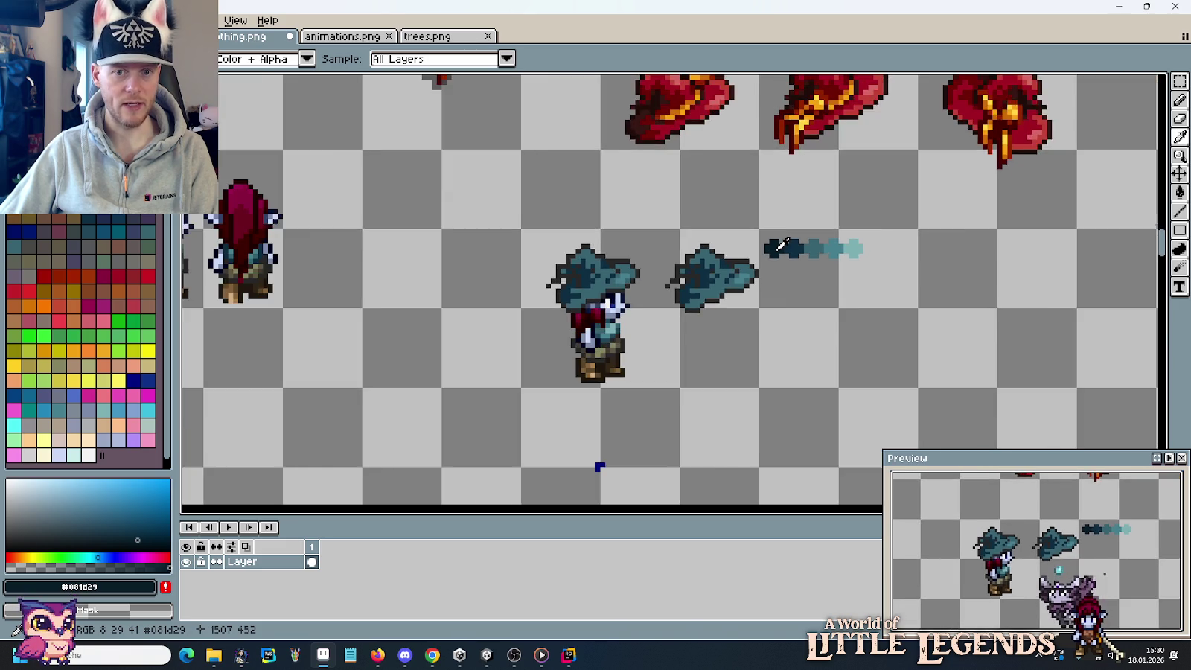
pyautogui.scroll(-1, 780, 246)
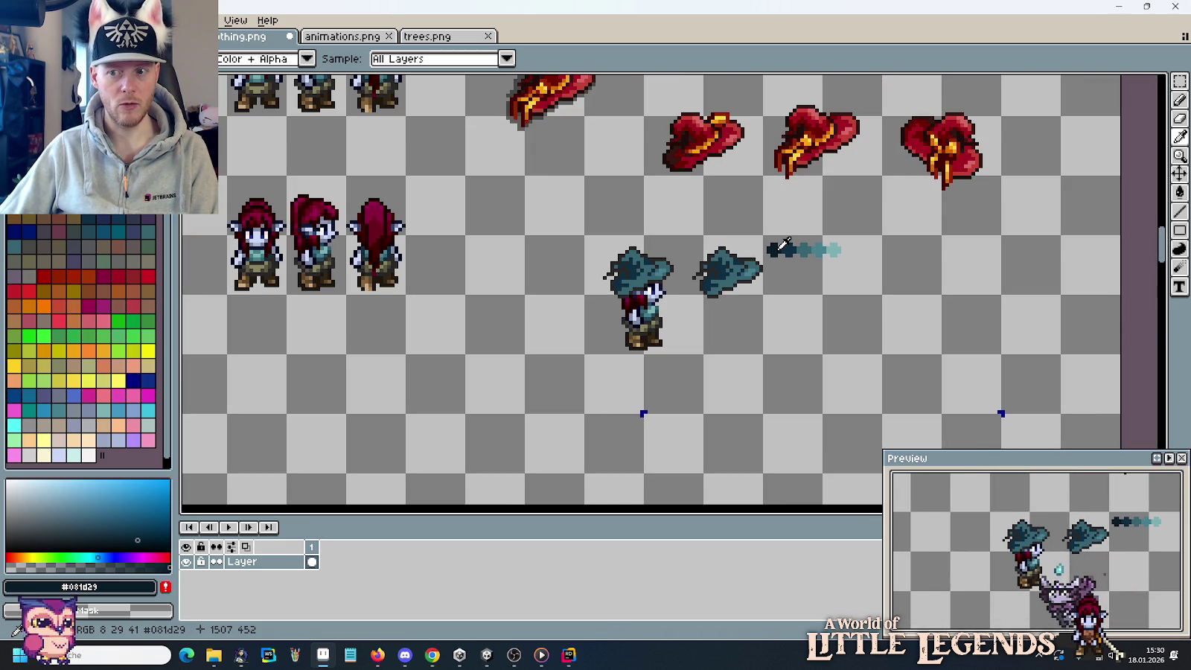
pyautogui.moveTo(610, 224)
pyautogui.mouseDown()
pyautogui.moveTo(819, 326)
pyautogui.moveTo(364, 232)
pyautogui.mouseUp()
pyautogui.scroll(1, 563, 266)
pyautogui.scroll(1, 581, 278)
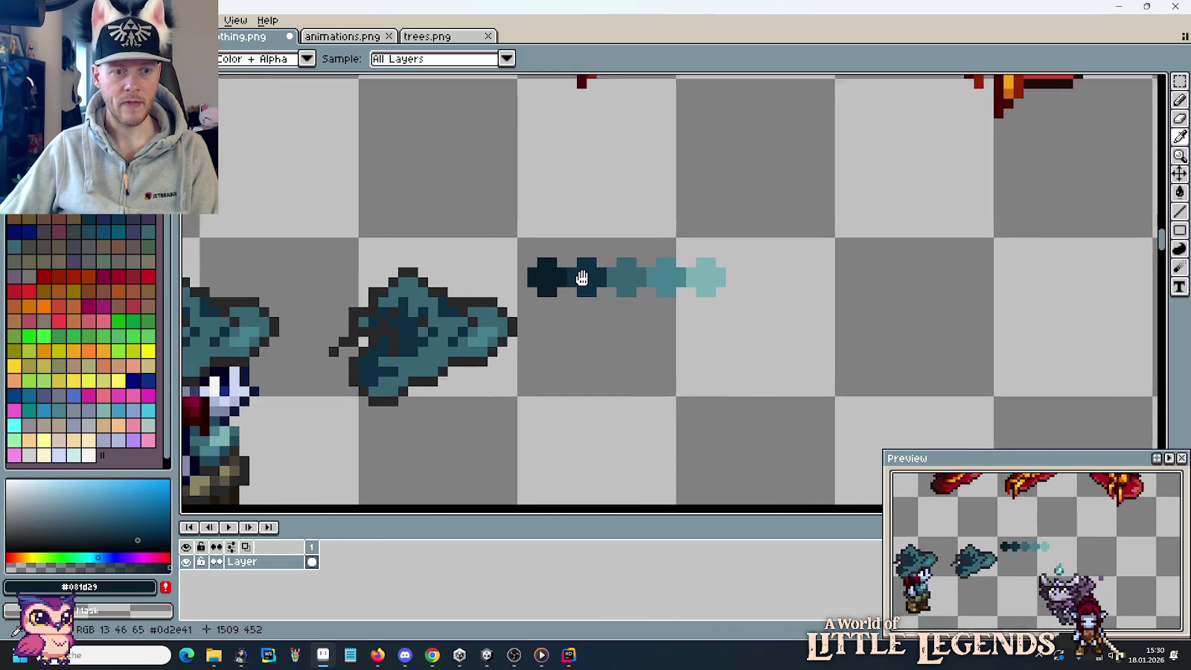
pyautogui.moveTo(581, 277); pyautogui.dragTo(651, 265)
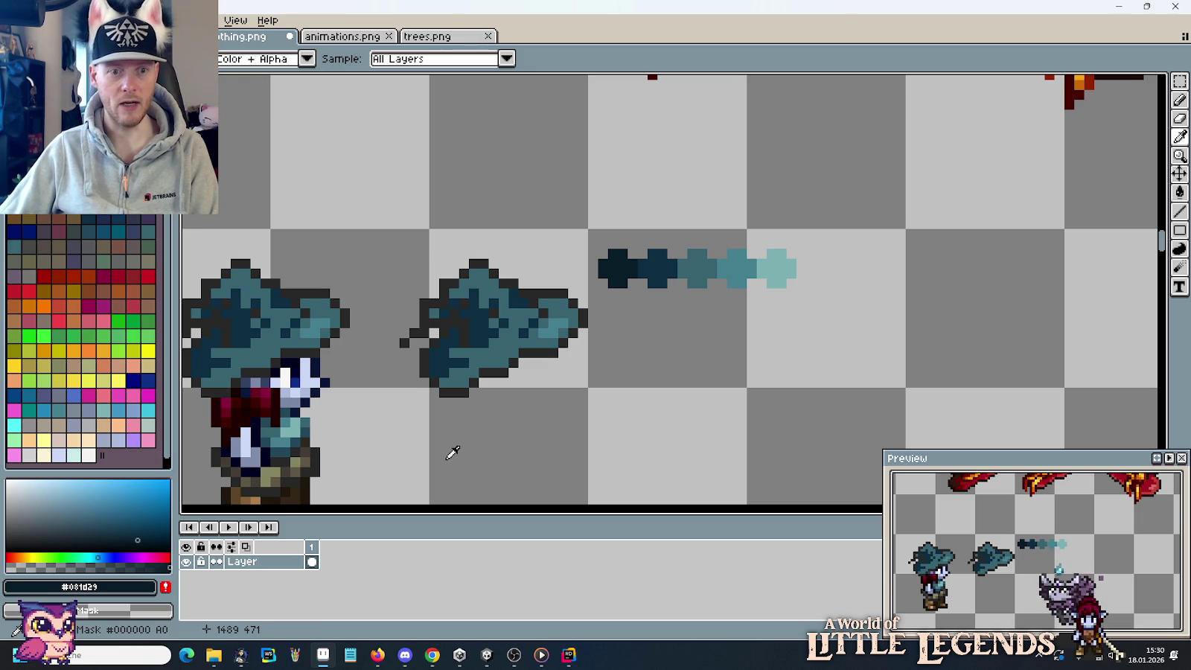
pyautogui.scroll(-1, 598, 381)
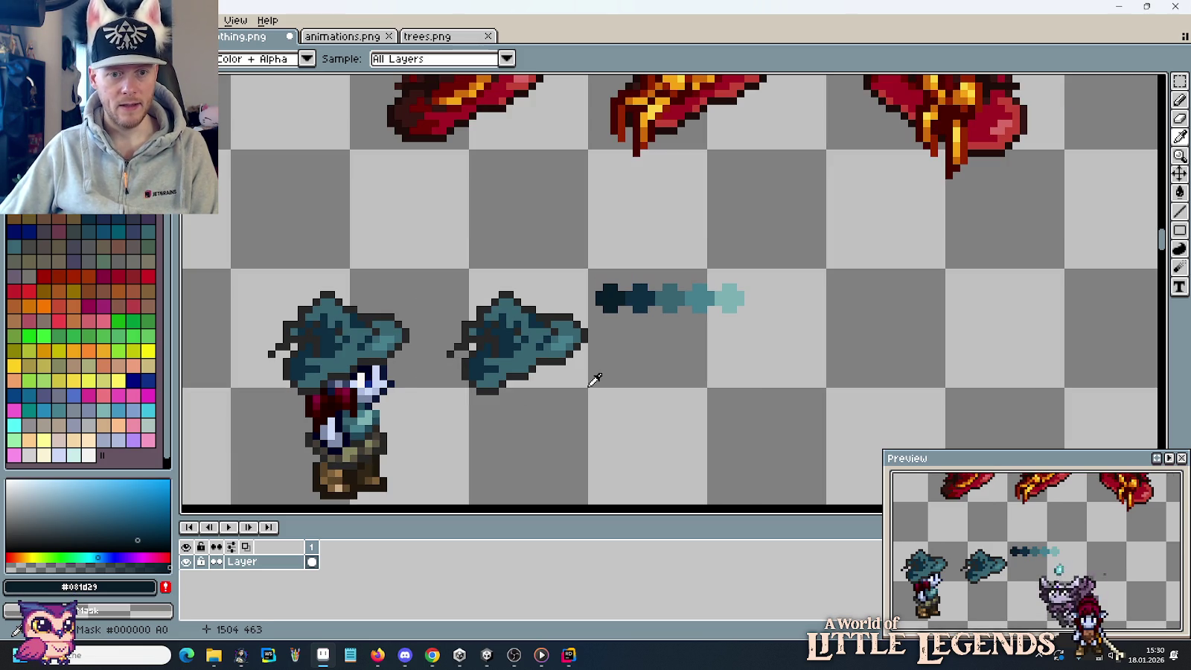
pyautogui.press('m')
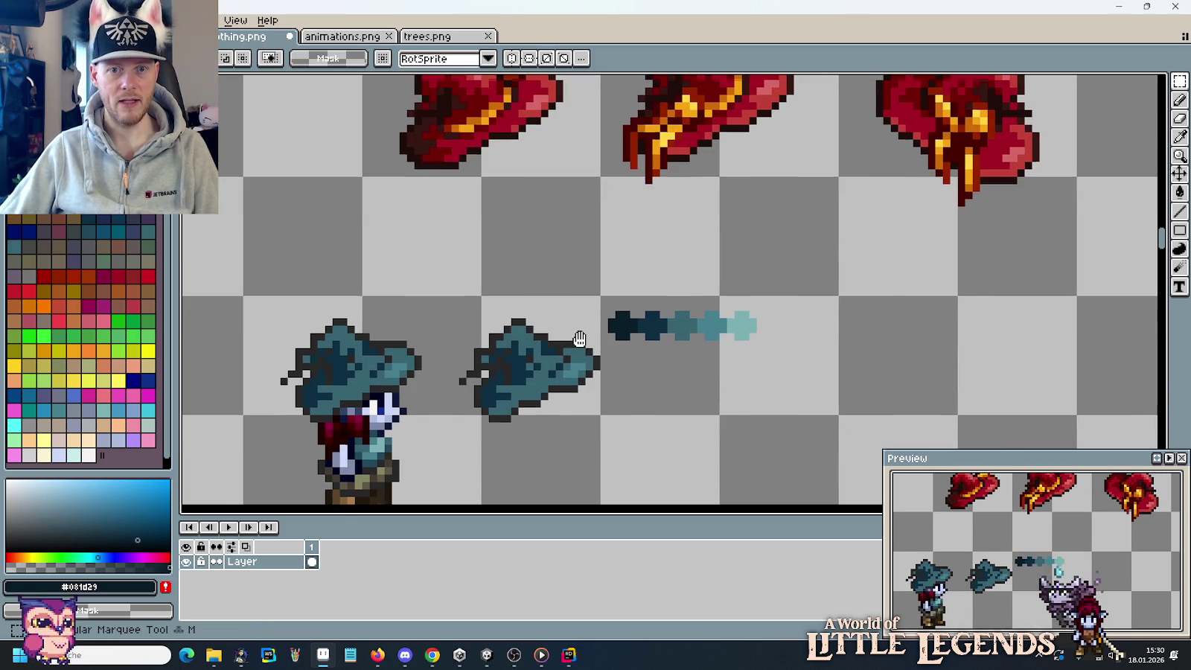
# Duplicate the second teal hat to the right of the teal shade row.
pyautogui.moveTo(439, 305)
pyautogui.mouseDown()
pyautogui.moveTo(603, 440)
pyautogui.moveTo(983, 399)
pyautogui.mouseUp()
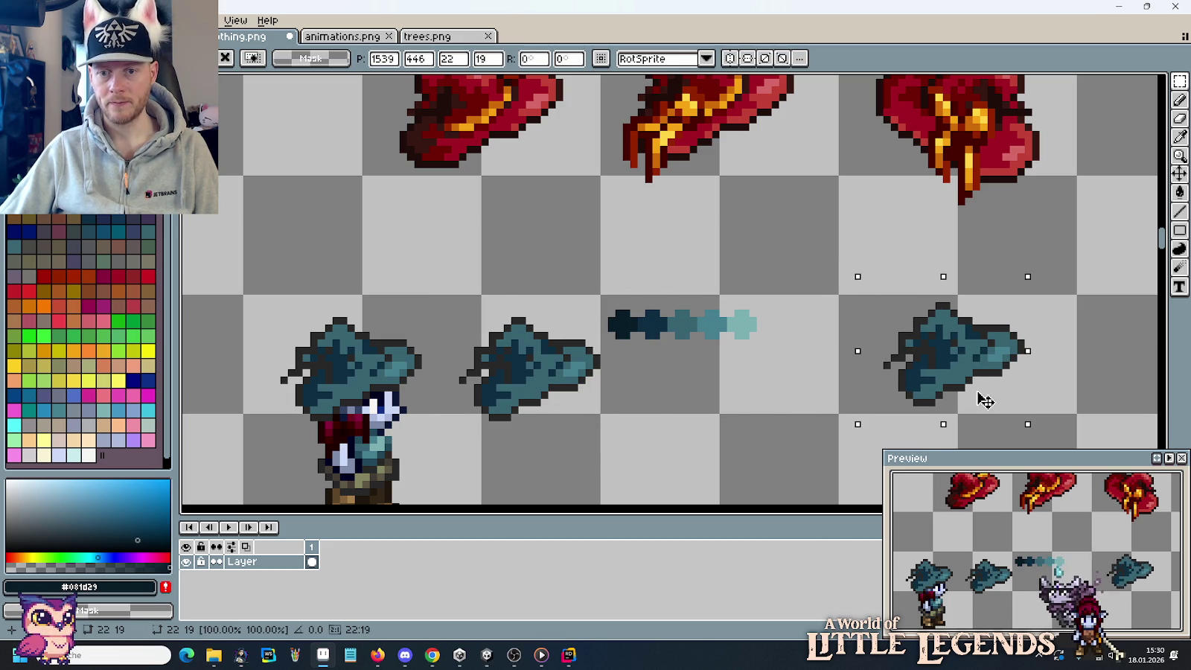
pyautogui.click(819, 358)
pyautogui.moveTo(820, 358); pyautogui.dragTo(626, 361)
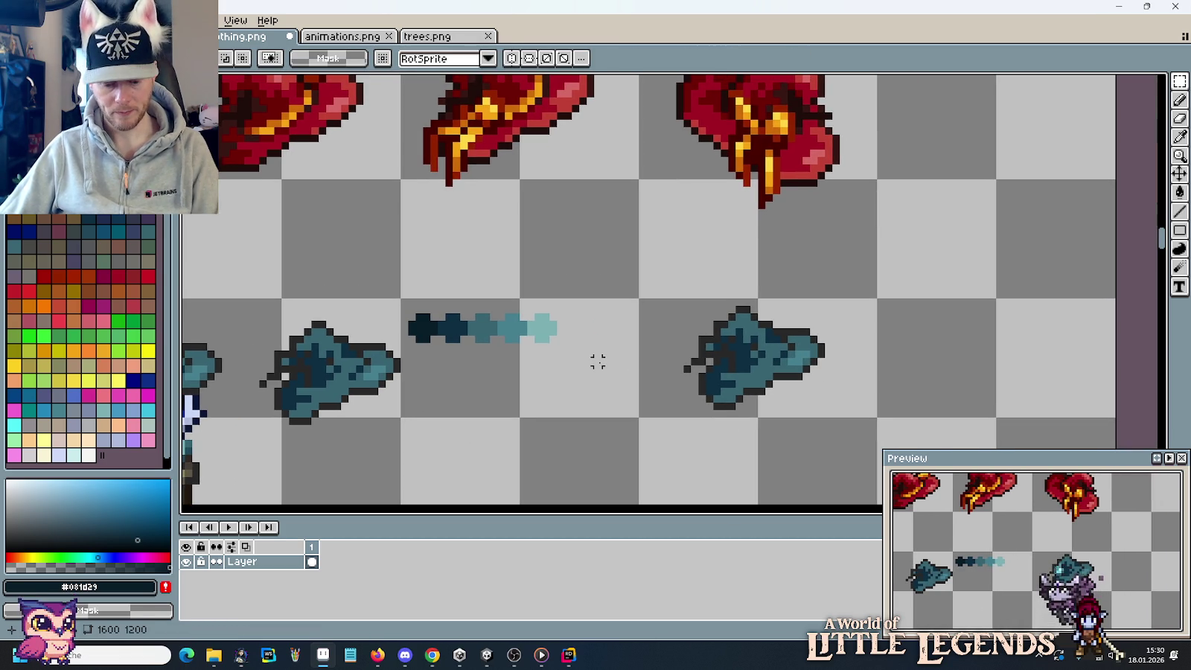
pyautogui.press('i')
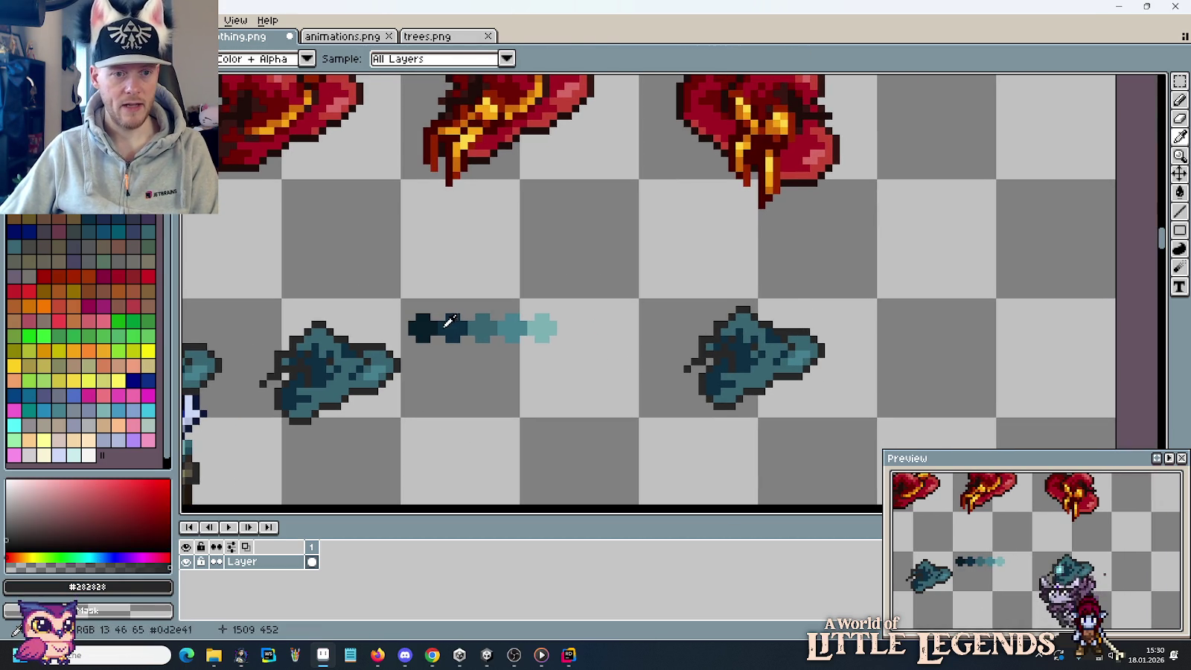
pyautogui.press('e')
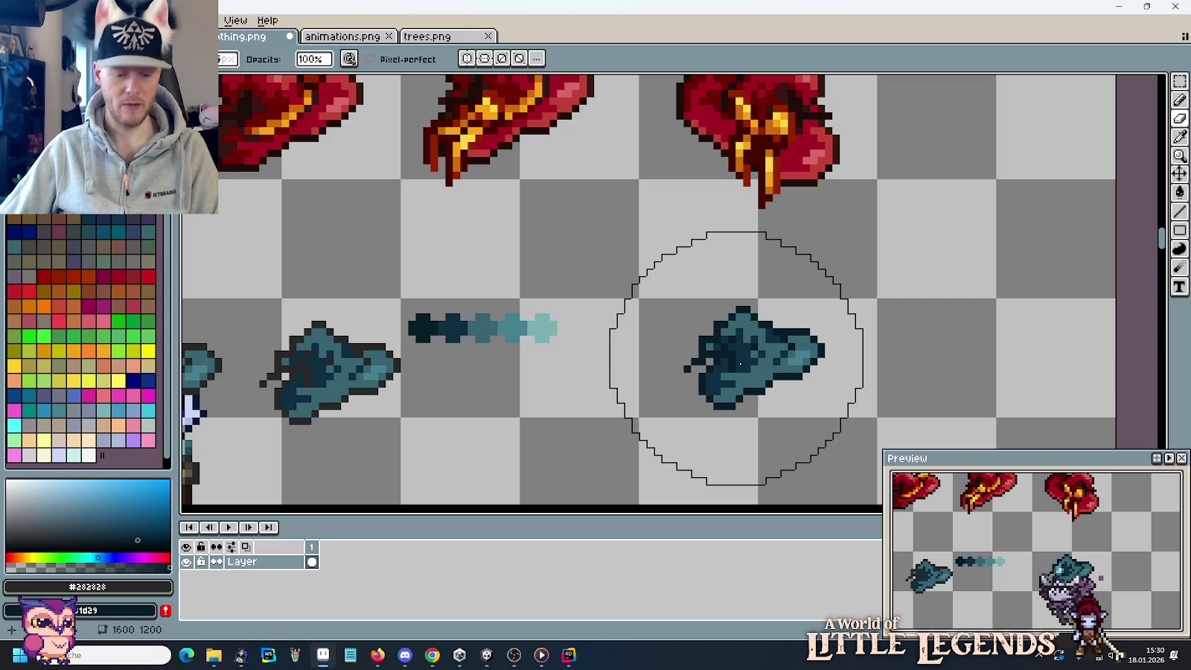
pyautogui.moveTo(671, 304)
pyautogui.mouseDown()
pyautogui.moveTo(670, 372)
pyautogui.moveTo(667, 339)
pyautogui.mouseUp()
# Repaint the new hat's brim tip in a lighter teal shade.
pyautogui.press('b')
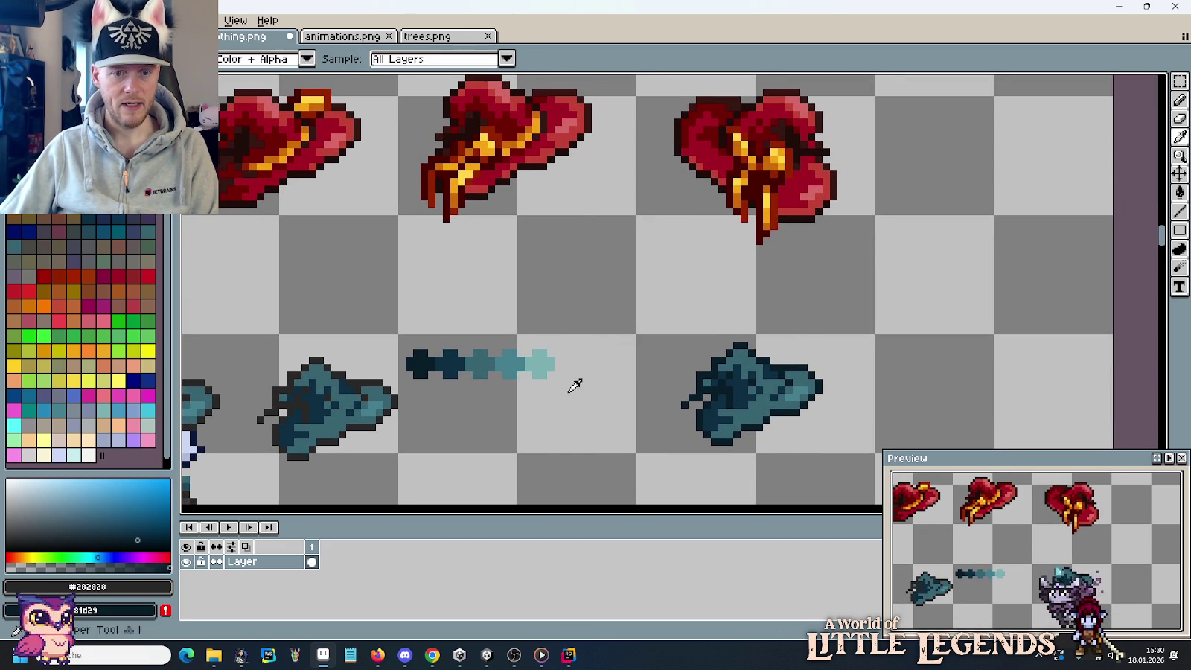
pyautogui.keyDown('alt'); pyautogui.click(551, 366); pyautogui.keyUp('alt')
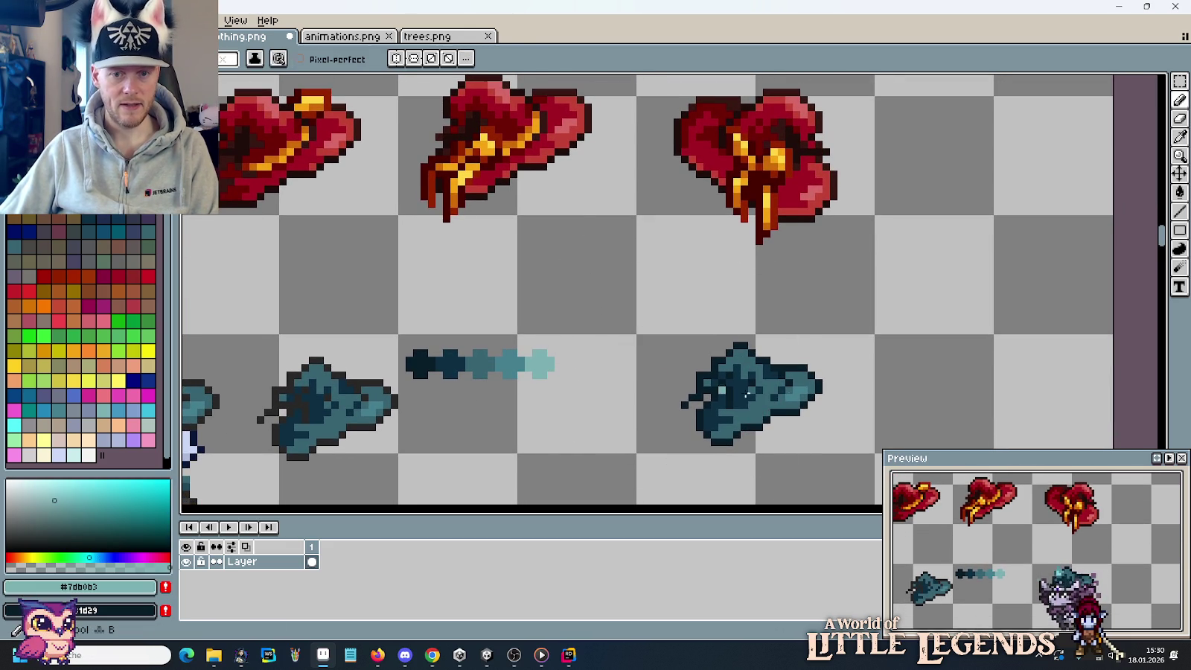
pyautogui.press('i')
pyautogui.click(788, 380)
pyautogui.scroll(1, 804, 376)
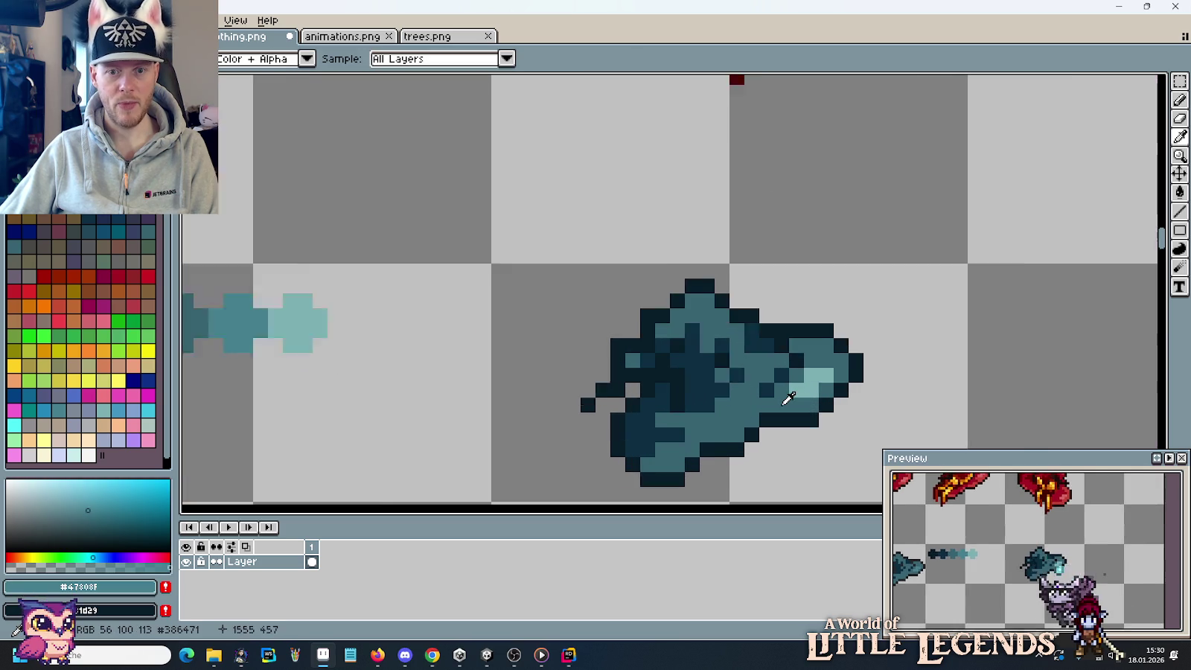
pyautogui.scroll(1, 804, 375)
pyautogui.press('b')
pyautogui.moveTo(841, 383); pyautogui.dragTo(760, 404)
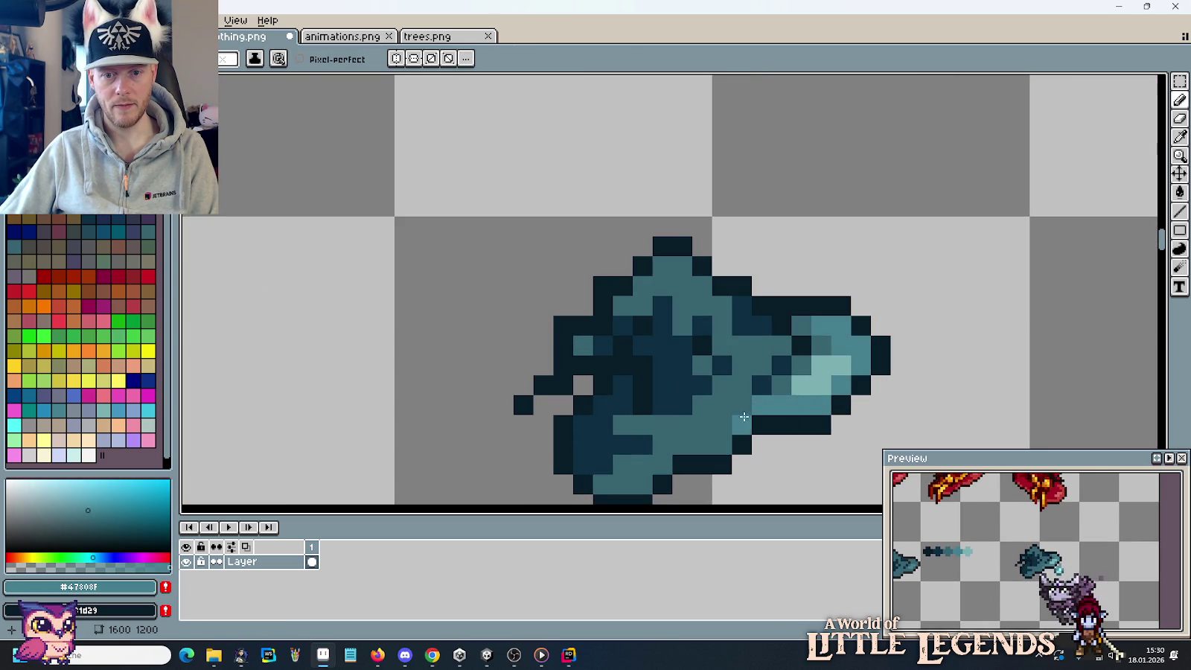
pyautogui.scroll(-3, 744, 417)
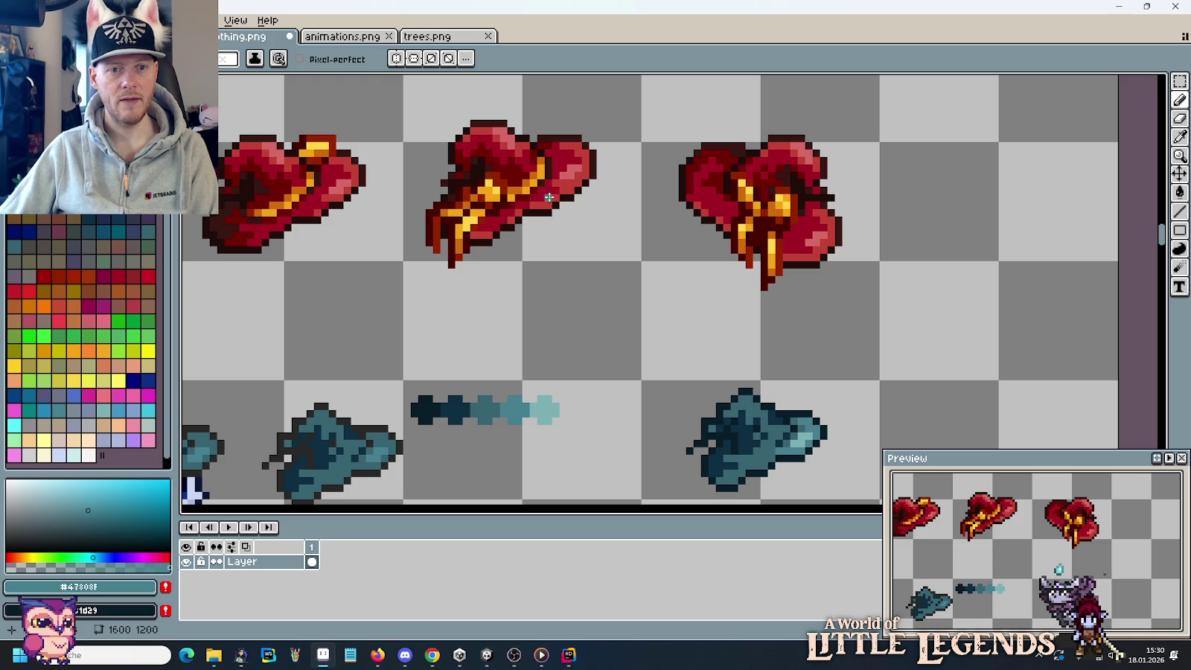
pyautogui.scroll(3, 714, 350)
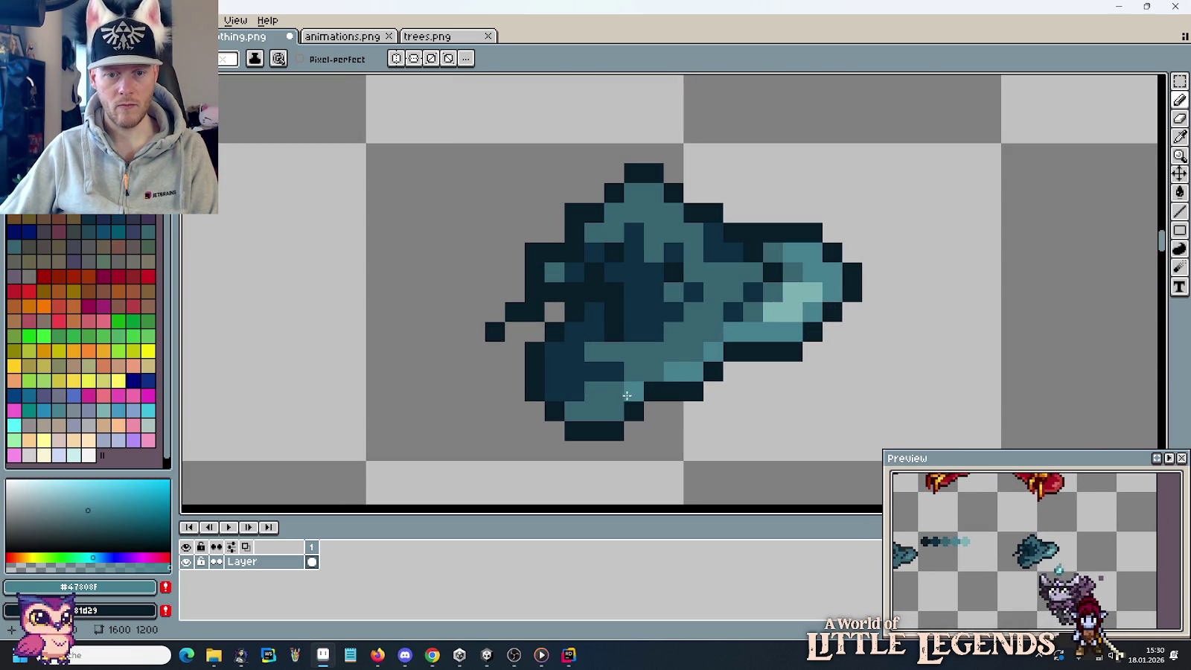
# Add light-teal crown highlights and darker teal pixels along the hat's edges.
pyautogui.click(609, 410)
pyautogui.keyDown('alt'); pyautogui.click(704, 327); pyautogui.keyUp('alt')
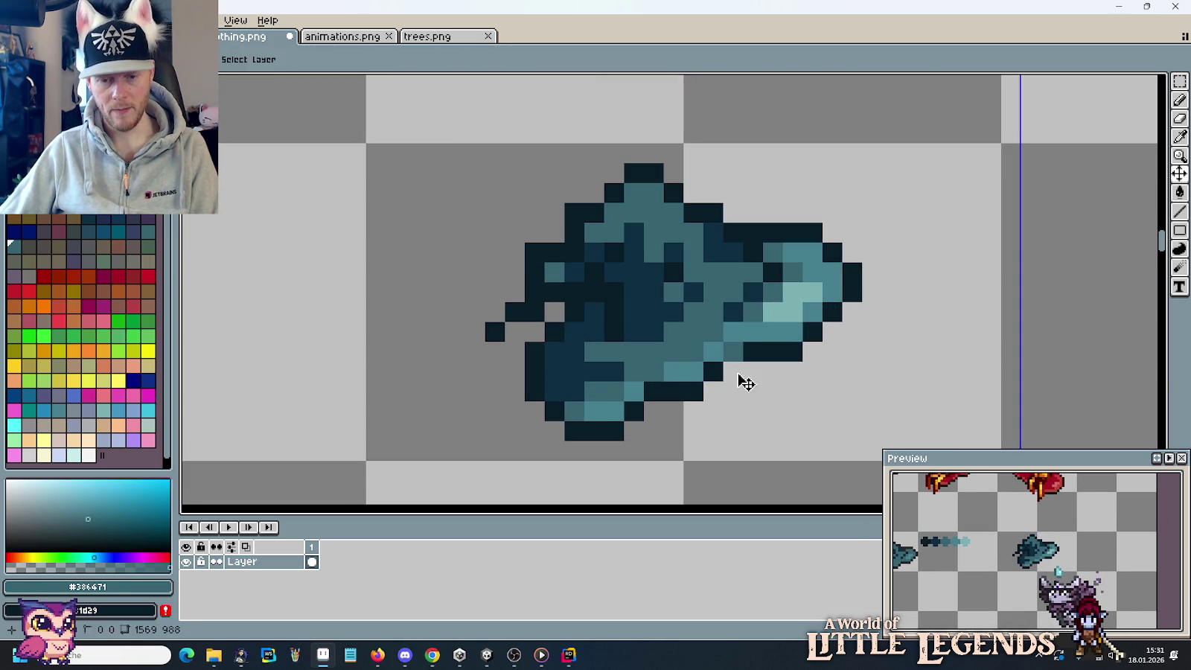
pyautogui.rightClick(733, 351)
pyautogui.click(713, 411)
pyautogui.scroll(-5, 715, 403)
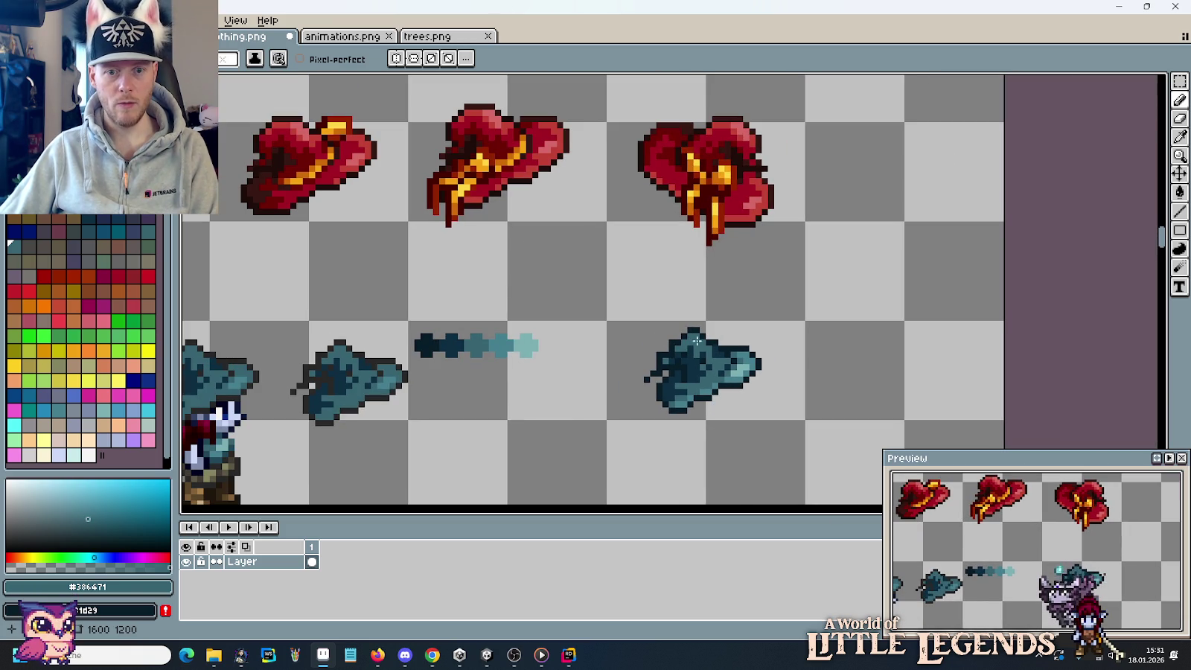
pyautogui.scroll(2, 696, 340)
pyautogui.scroll(3, 696, 340)
pyautogui.keyDown('alt'); pyautogui.click(846, 417); pyautogui.keyUp('alt')
pyautogui.click(579, 273)
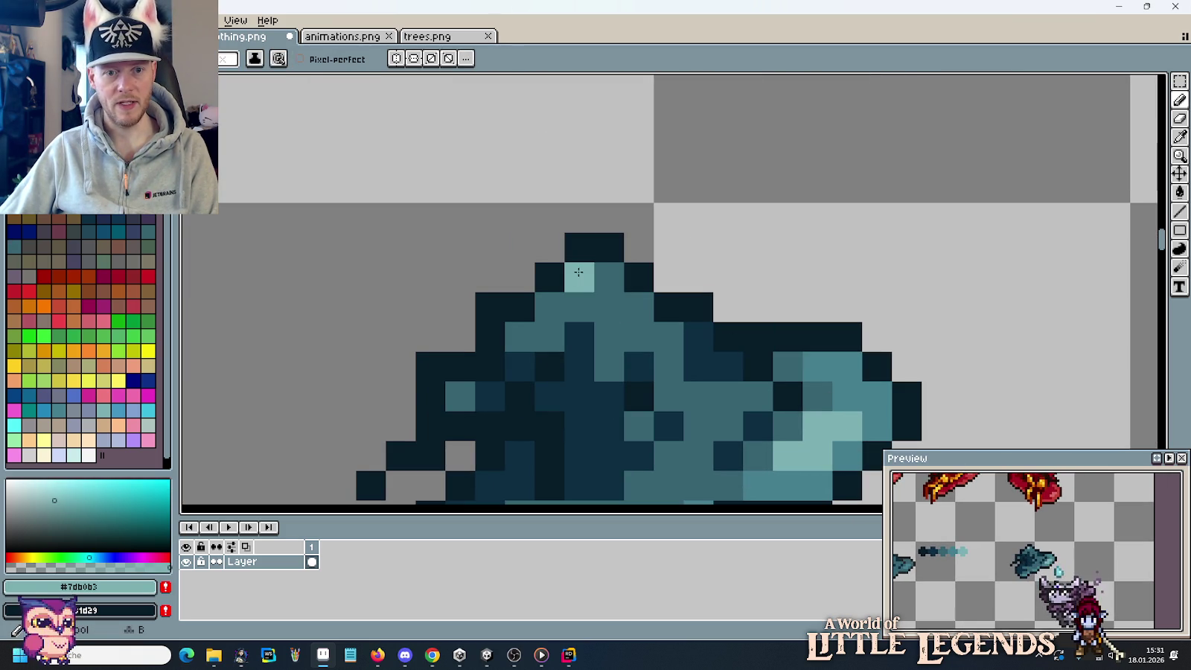
pyautogui.click(609, 277)
pyautogui.moveTo(609, 307); pyautogui.dragTo(638, 307)
# Lighten one more crown pixel with mid teal, then view all the hats together.
pyautogui.press('i')
pyautogui.click(874, 396)
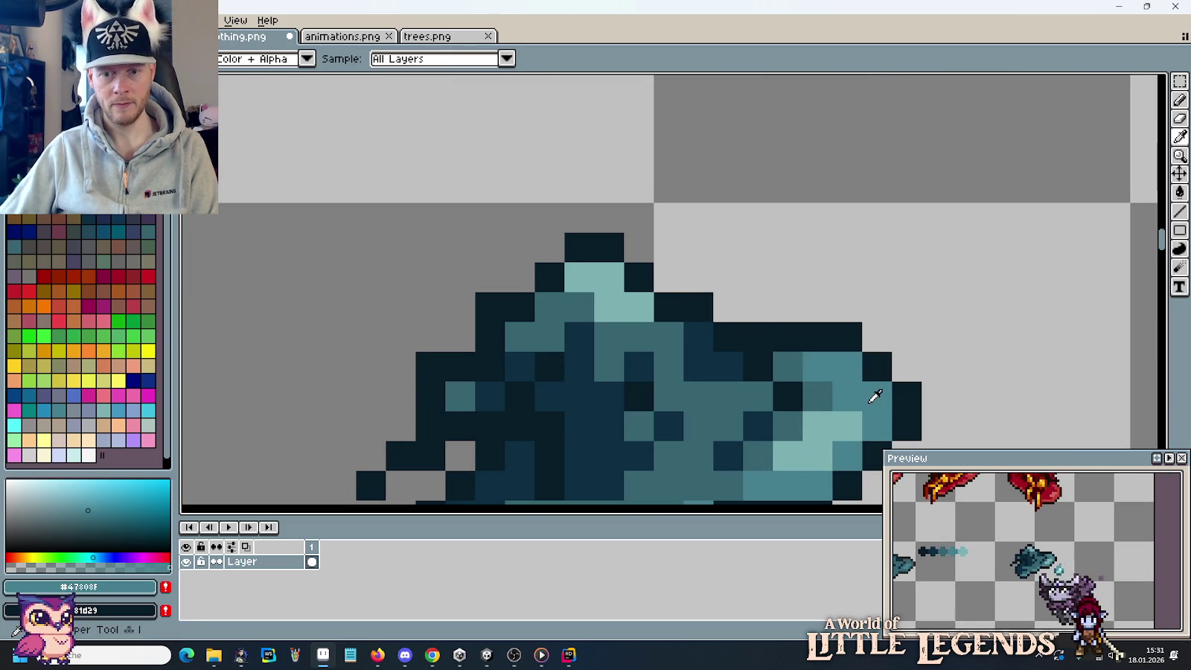
pyautogui.press('b')
pyautogui.click(639, 337)
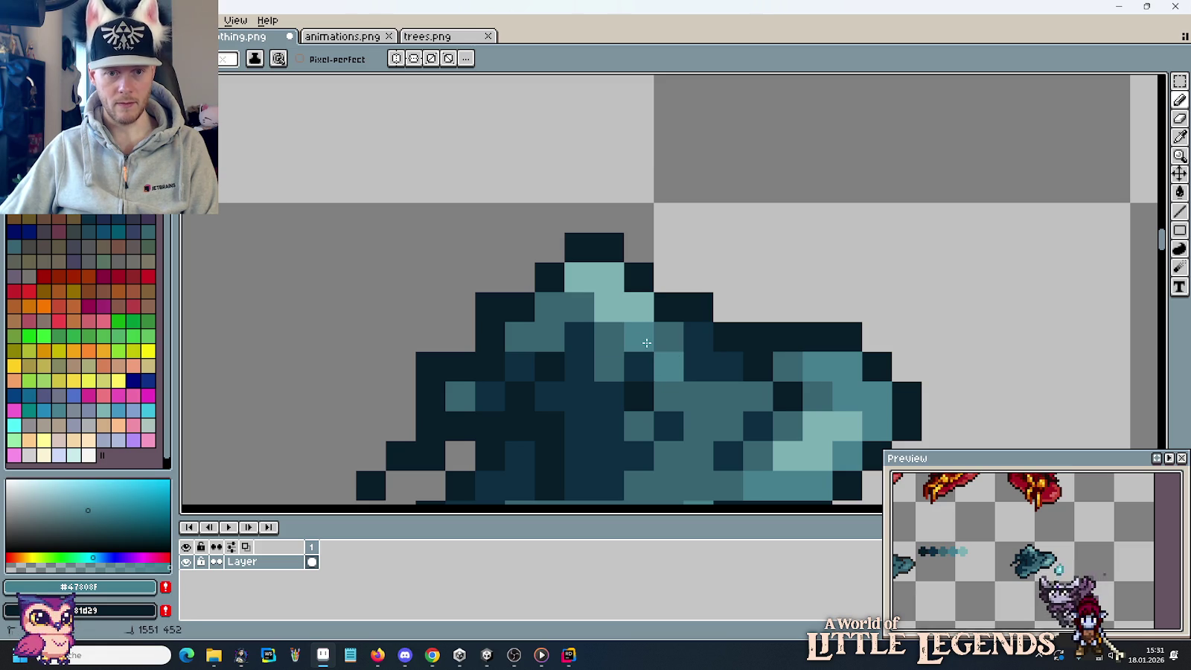
pyautogui.scroll(-5, 676, 419)
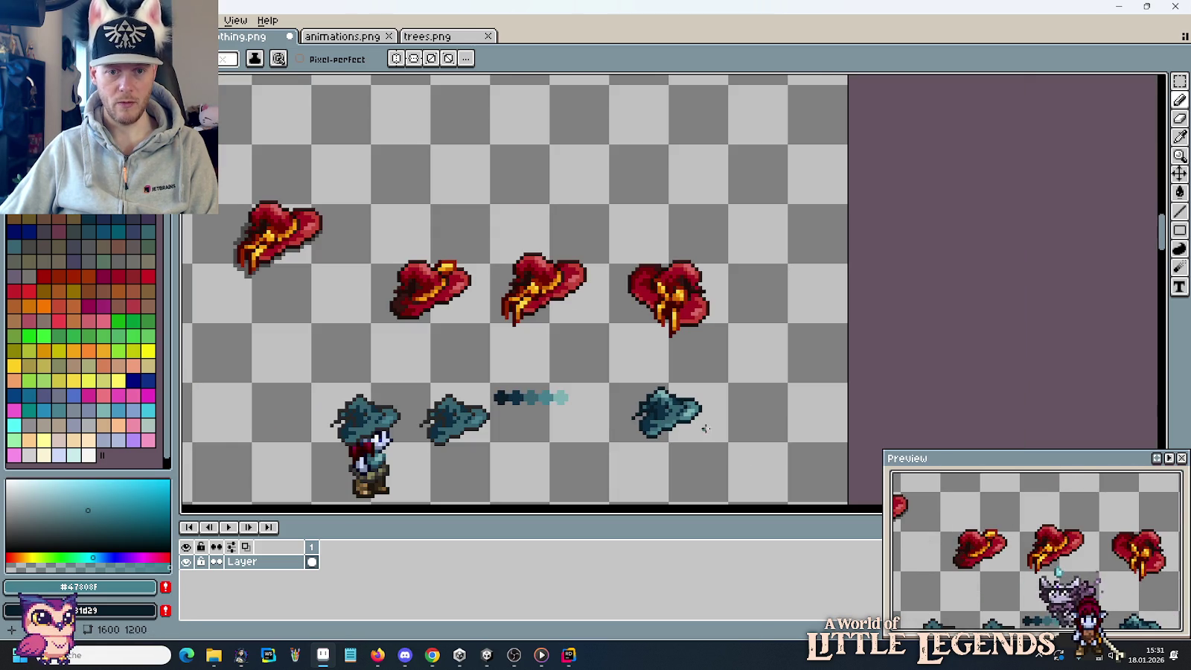
pyautogui.moveTo(662, 440); pyautogui.dragTo(711, 395)
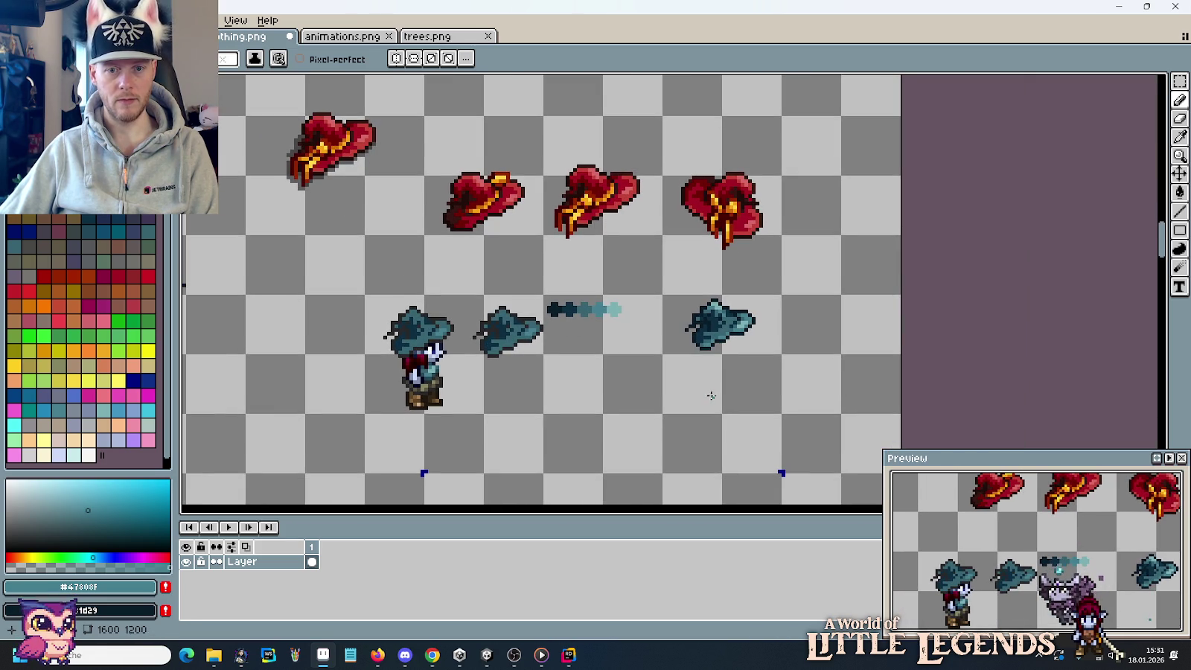
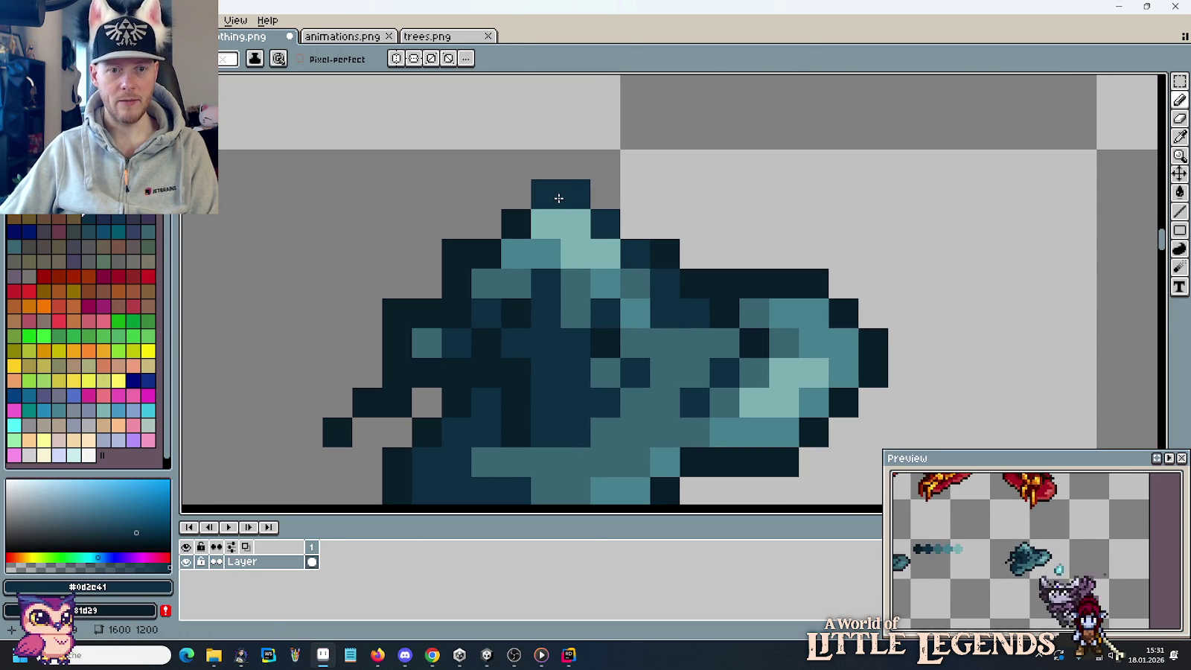
# Draw a dark blue pixel row along the top of the teal side-view hat's brim.
pyautogui.moveTo(771, 279)
pyautogui.mouseDown()
pyautogui.moveTo(722, 280)
pyautogui.moveTo(811, 282)
pyautogui.mouseUp()
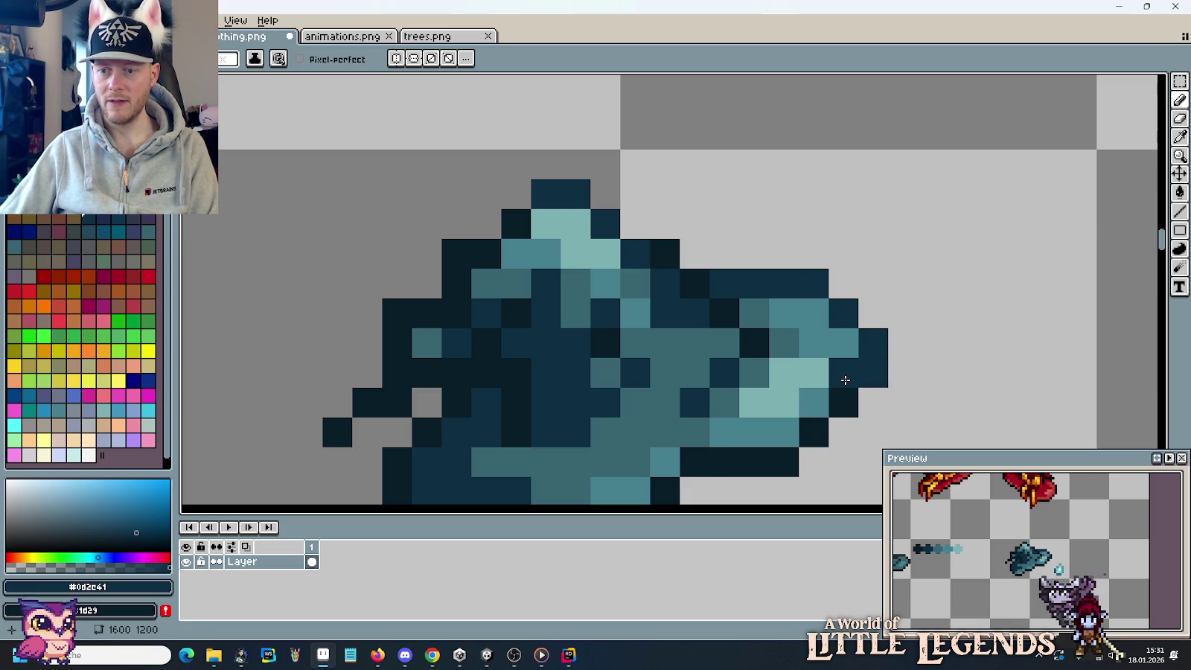
pyautogui.scroll(-2, 845, 381)
pyautogui.scroll(-1, 845, 381)
pyautogui.scroll(-2, 814, 394)
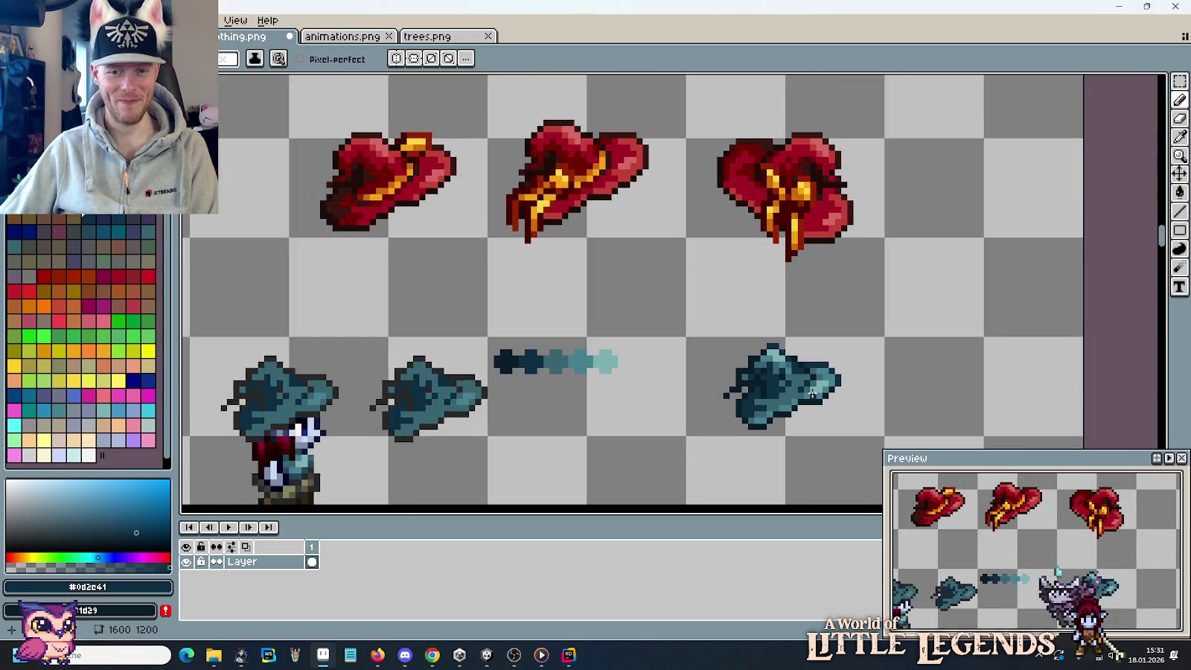
pyautogui.scroll(-1, 789, 417)
# Bring the hats and the hatted elf into view and switch to the Rectangular Marquee.
pyautogui.moveTo(780, 428)
pyautogui.mouseDown()
pyautogui.moveTo(824, 377)
pyautogui.moveTo(807, 390)
pyautogui.mouseUp()
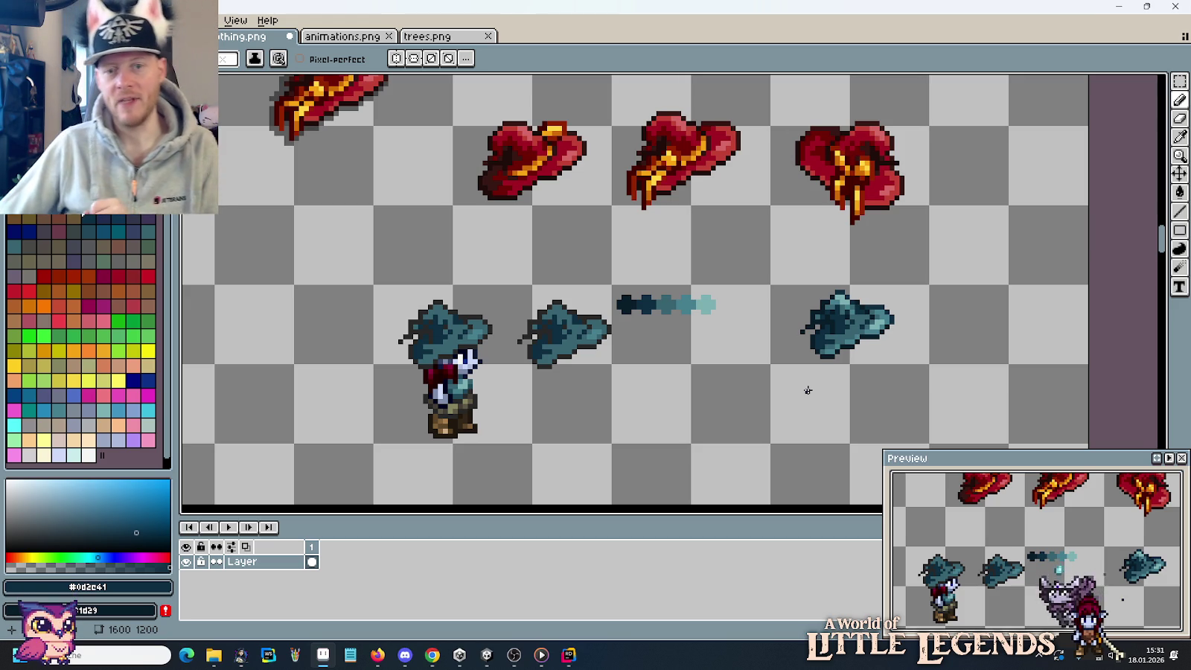
pyautogui.scroll(3, 845, 320)
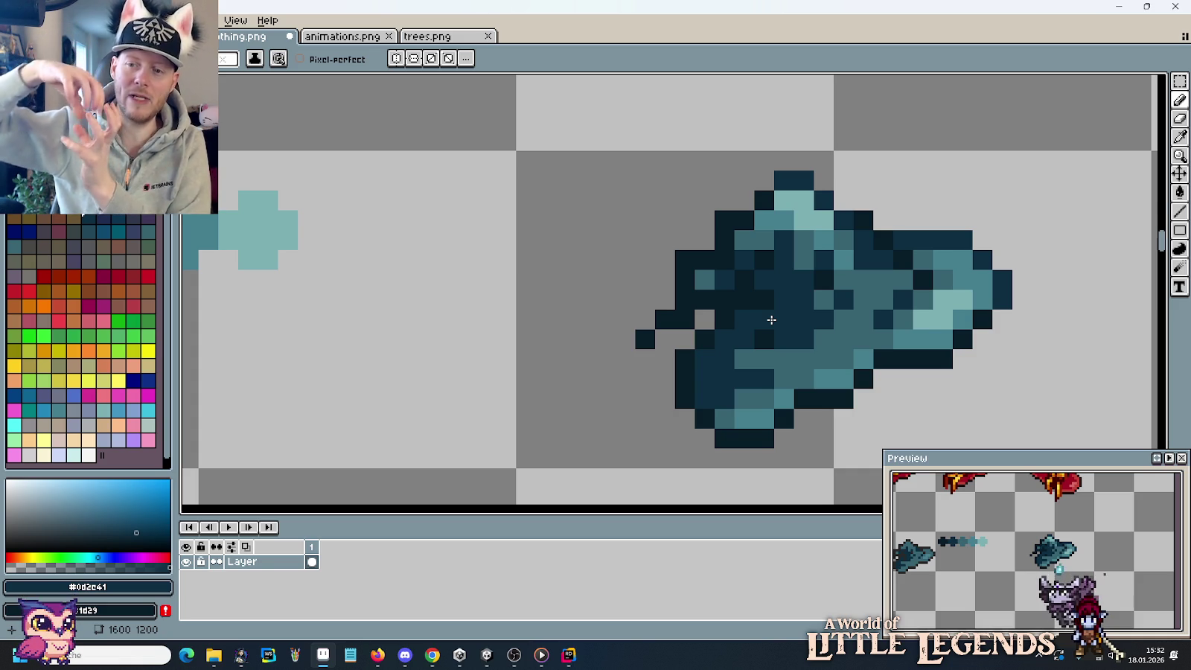
pyautogui.scroll(-4, 715, 298)
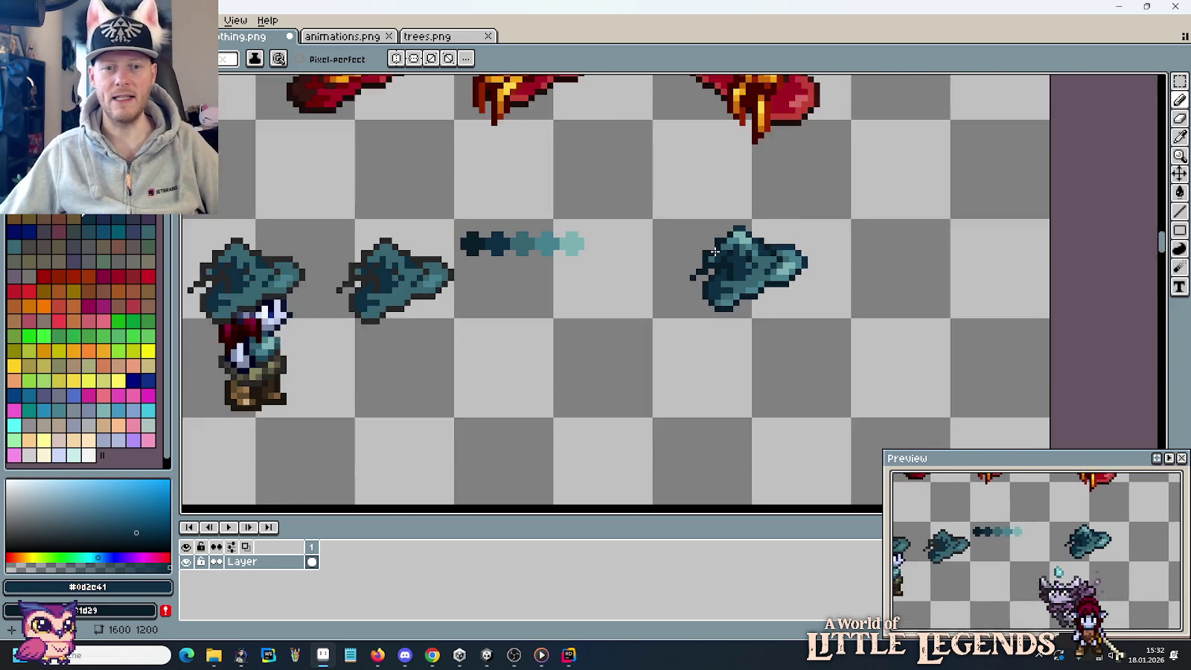
pyautogui.moveTo(647, 219); pyautogui.dragTo(828, 324)
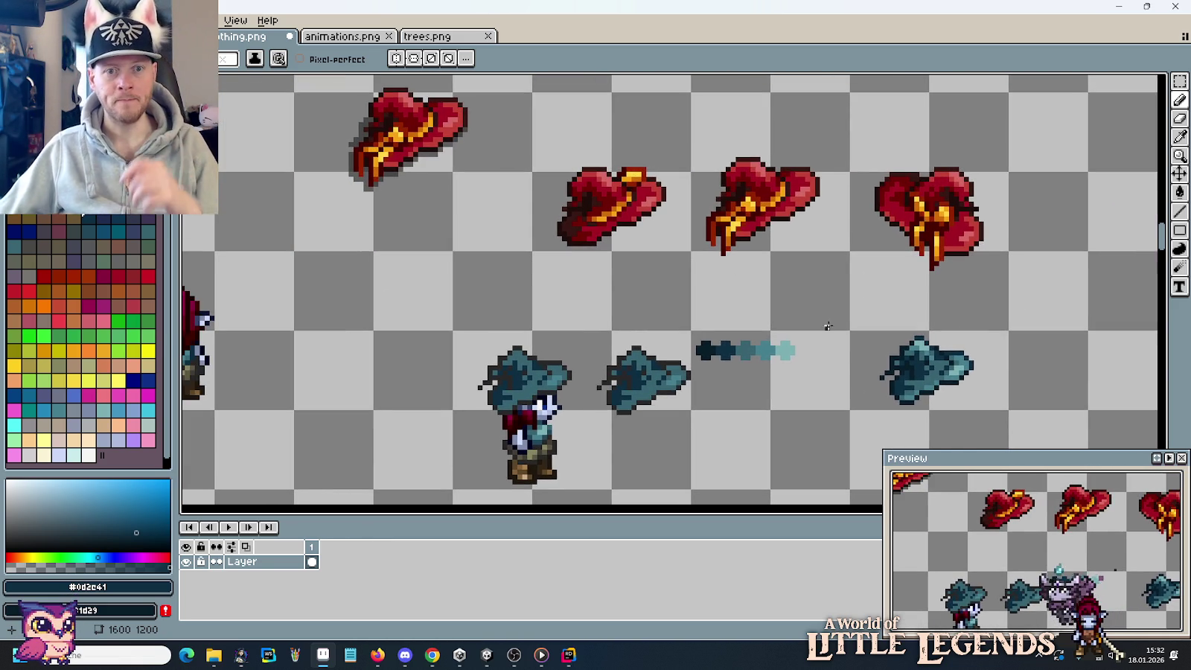
pyautogui.press('m')
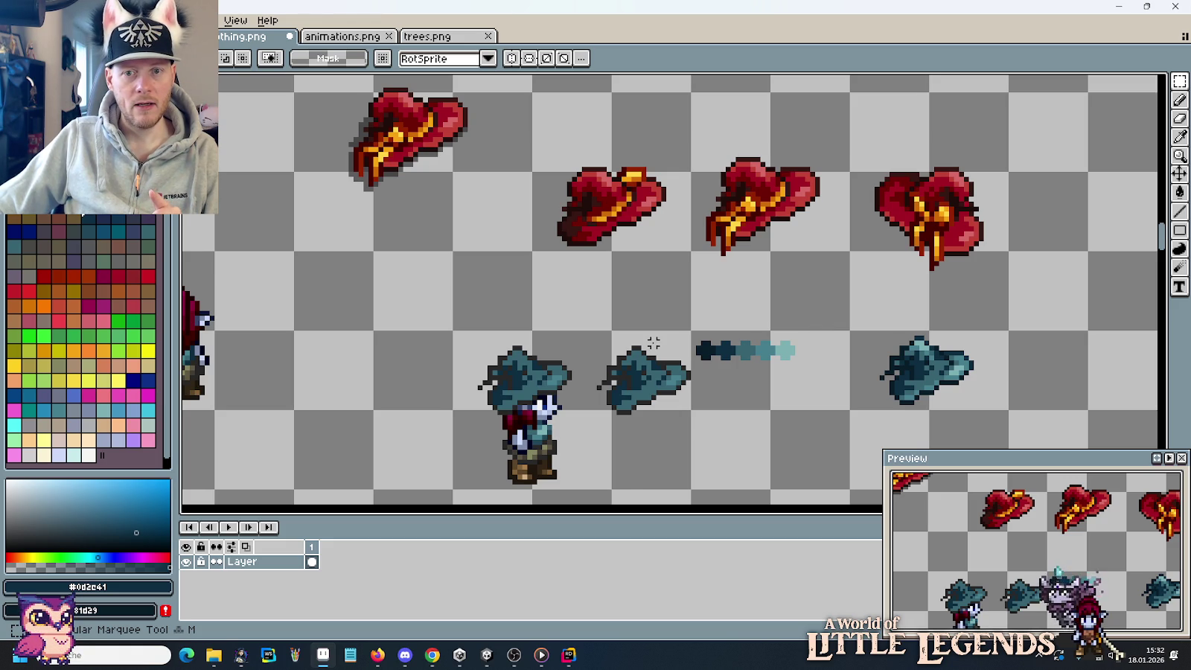
# Bring the red-haired elf rows into view on the sheet.
pyautogui.scroll(-2, 653, 343)
pyautogui.moveTo(677, 245); pyautogui.dragTo(697, 345)
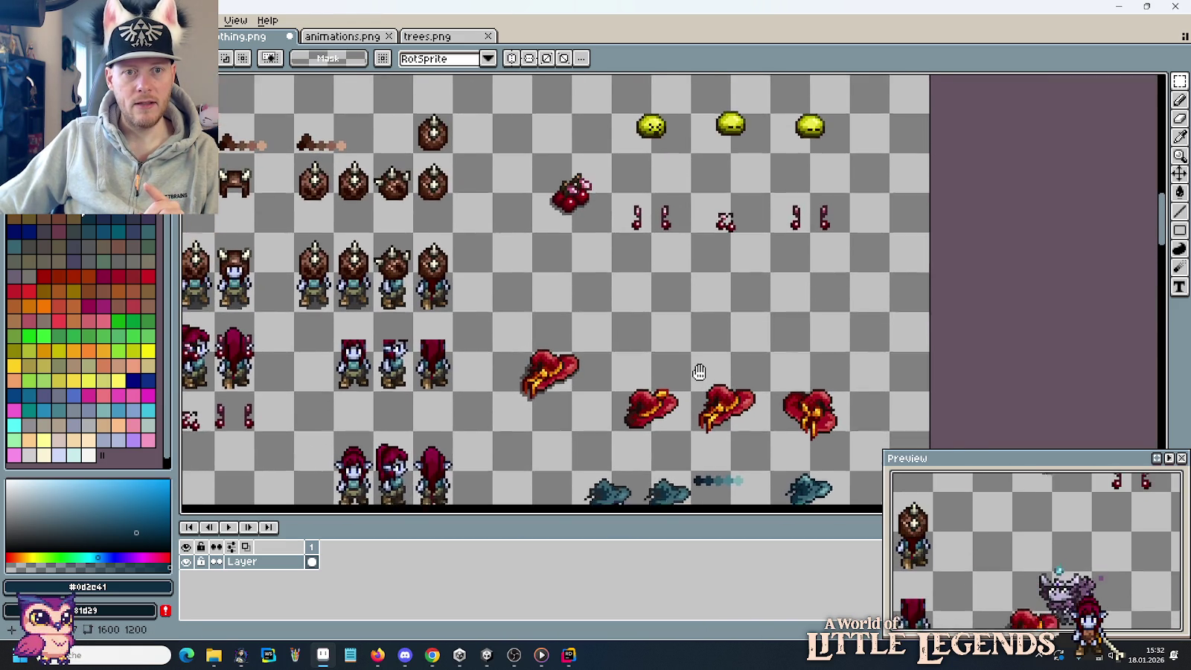
pyautogui.moveTo(712, 281); pyautogui.dragTo(712, 406)
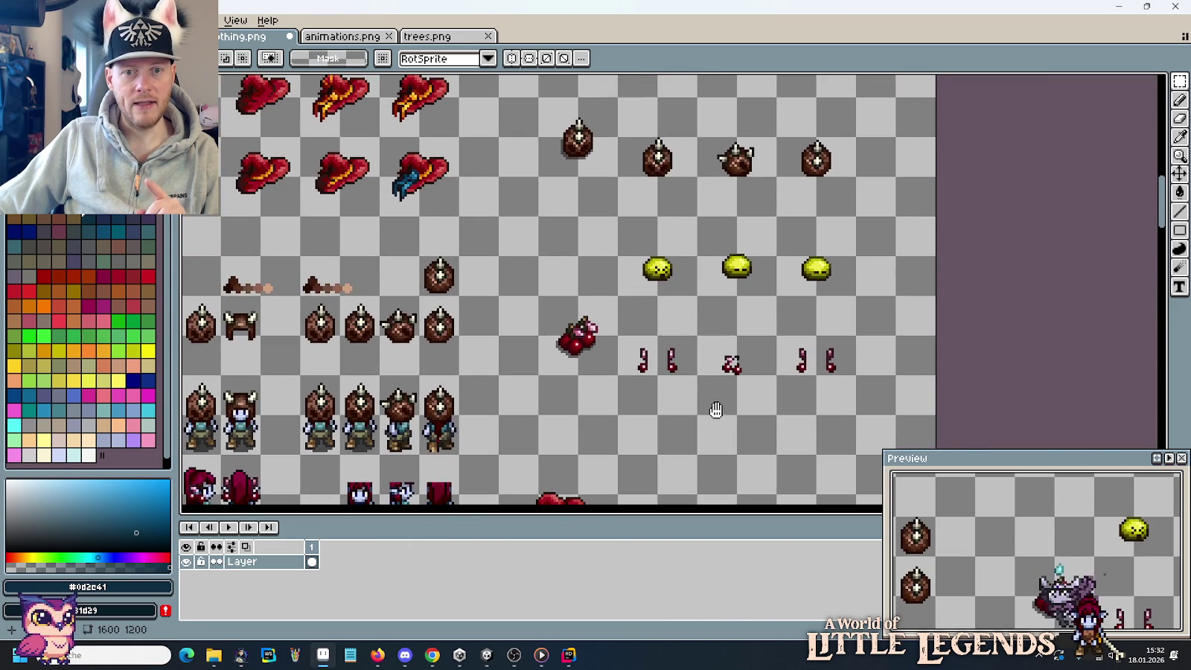
pyautogui.scroll(-2, 716, 407)
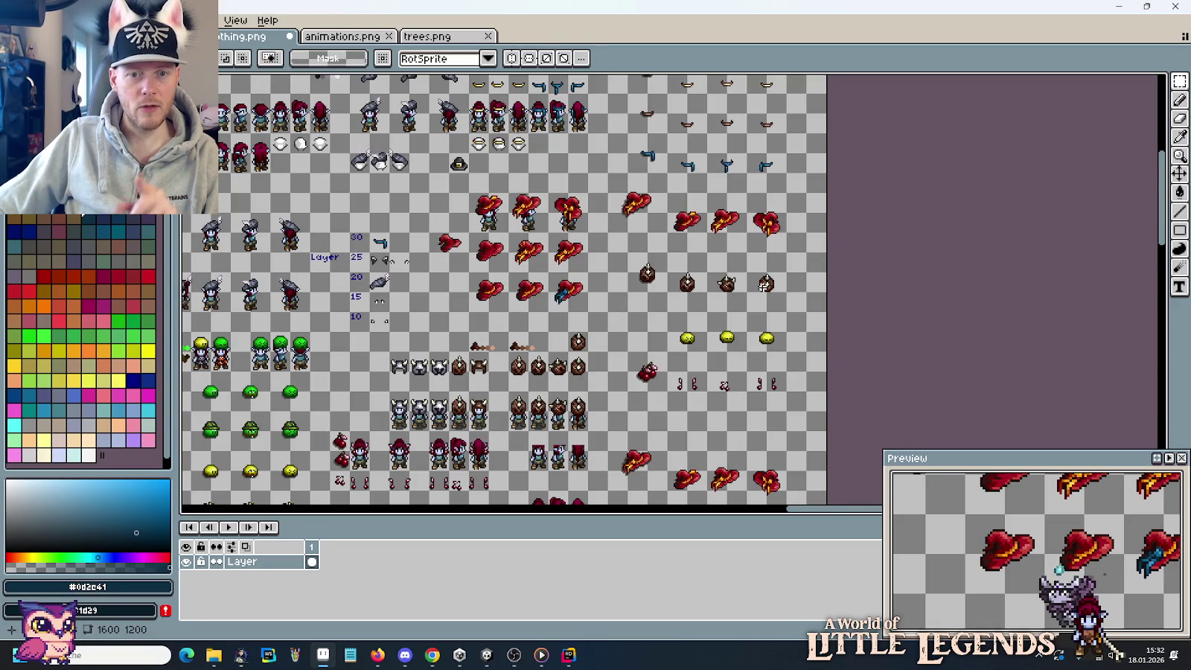
pyautogui.moveTo(664, 449); pyautogui.dragTo(681, 264)
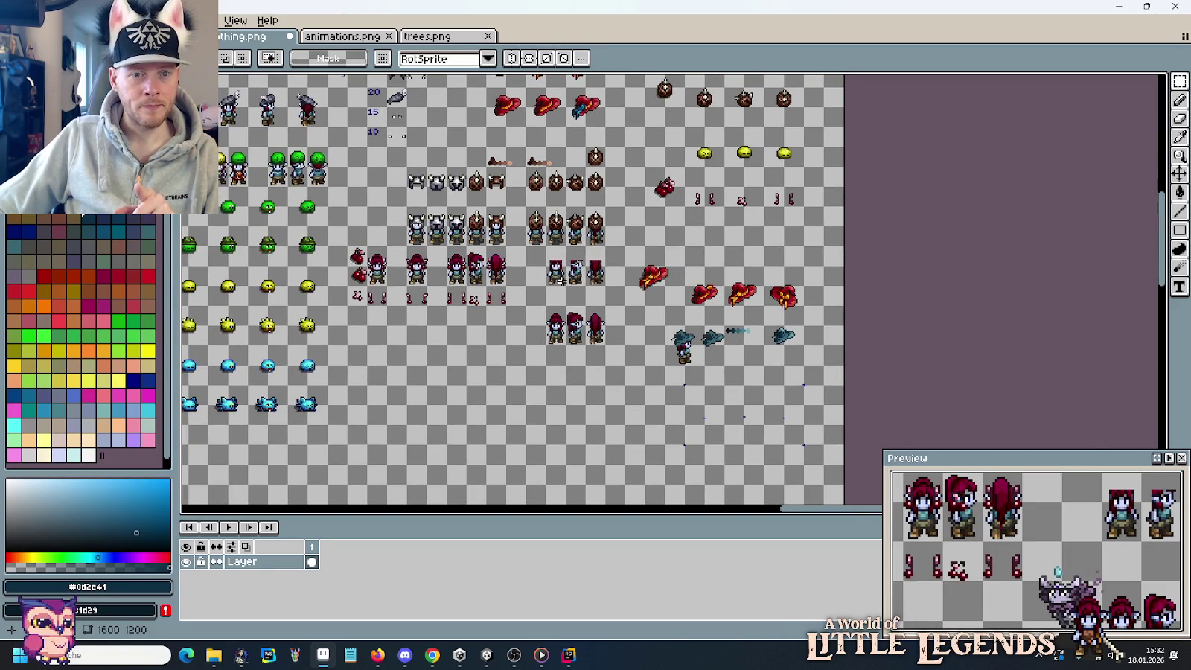
pyautogui.scroll(2, 591, 298)
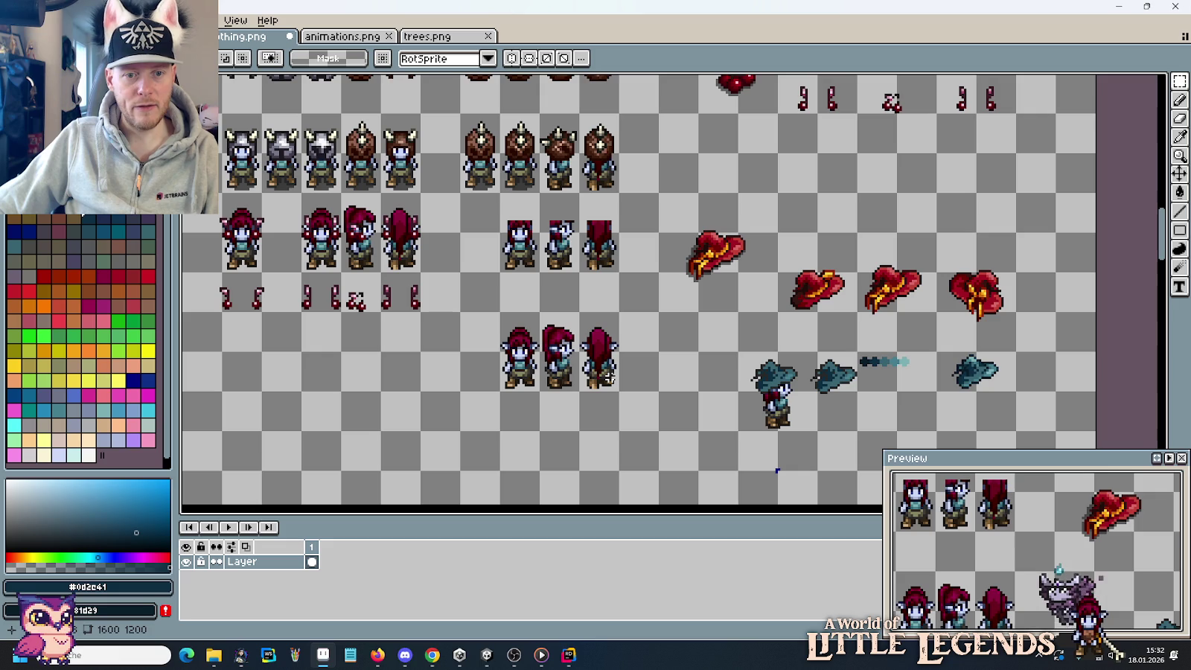
# Copy the front, side and back elf frames and drop the copy below the originals.
pyautogui.moveTo(619, 392); pyautogui.dragTo(498, 311)
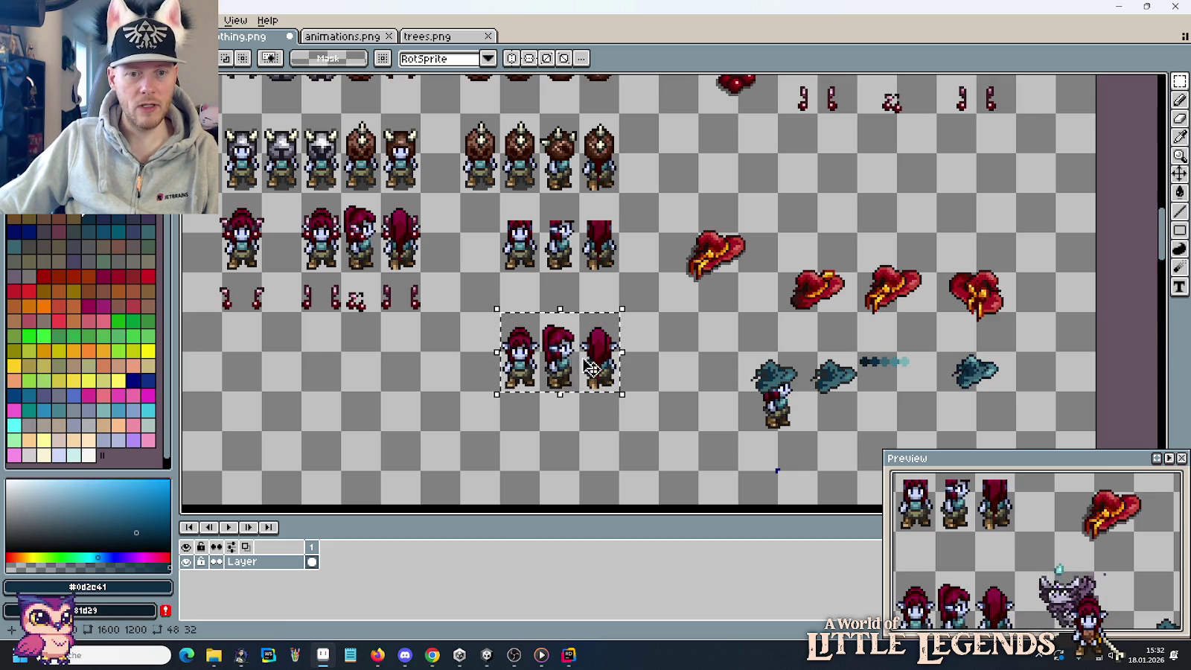
pyautogui.moveTo(653, 331); pyautogui.dragTo(541, 197)
pyautogui.hotkey('ctrl', 'v')
pyautogui.moveTo(707, 393); pyautogui.dragTo(469, 394)
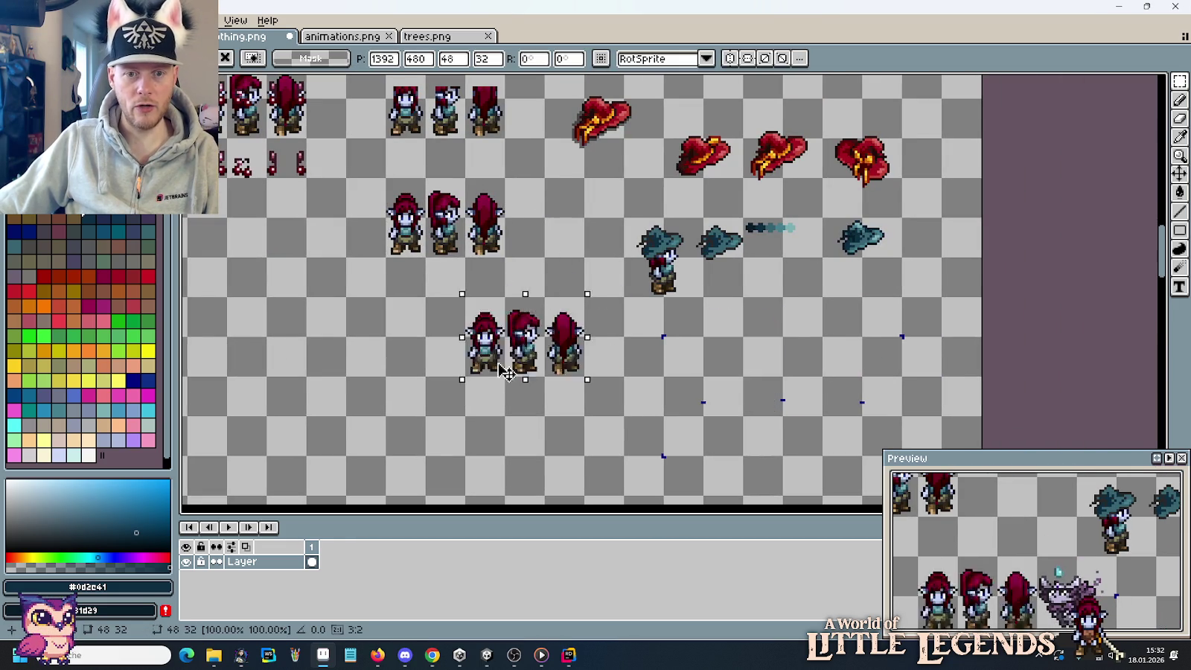
pyautogui.moveTo(688, 407); pyautogui.dragTo(666, 297)
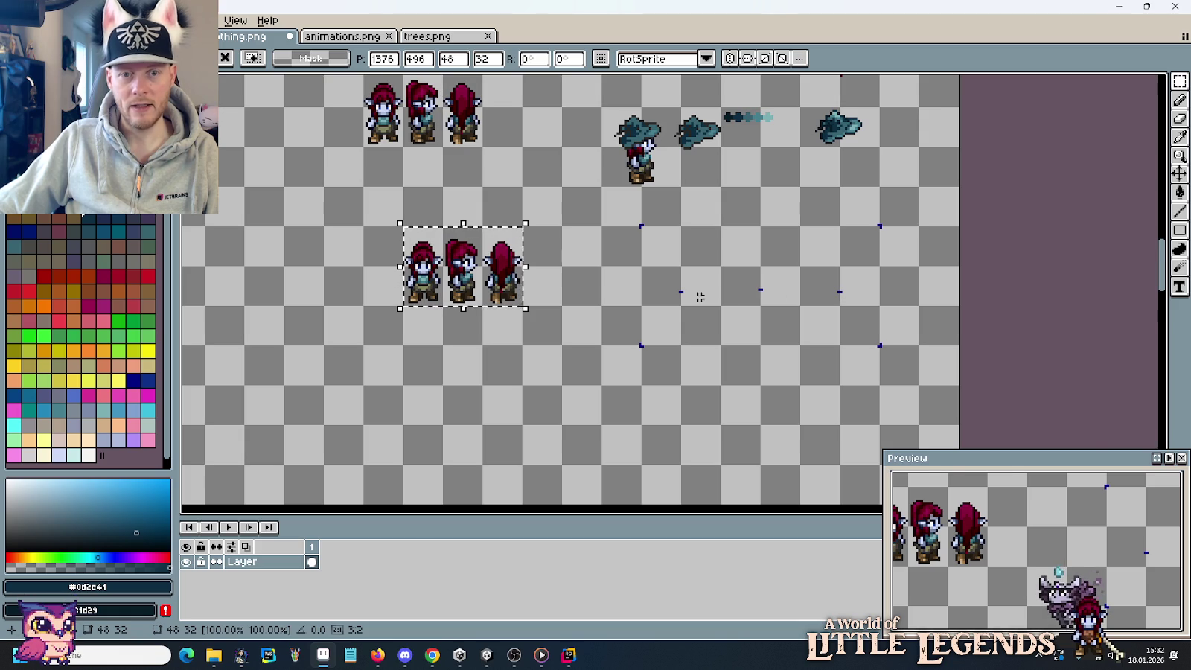
pyautogui.scroll(3, 707, 308)
pyautogui.hotkey('ctrl', 'd')
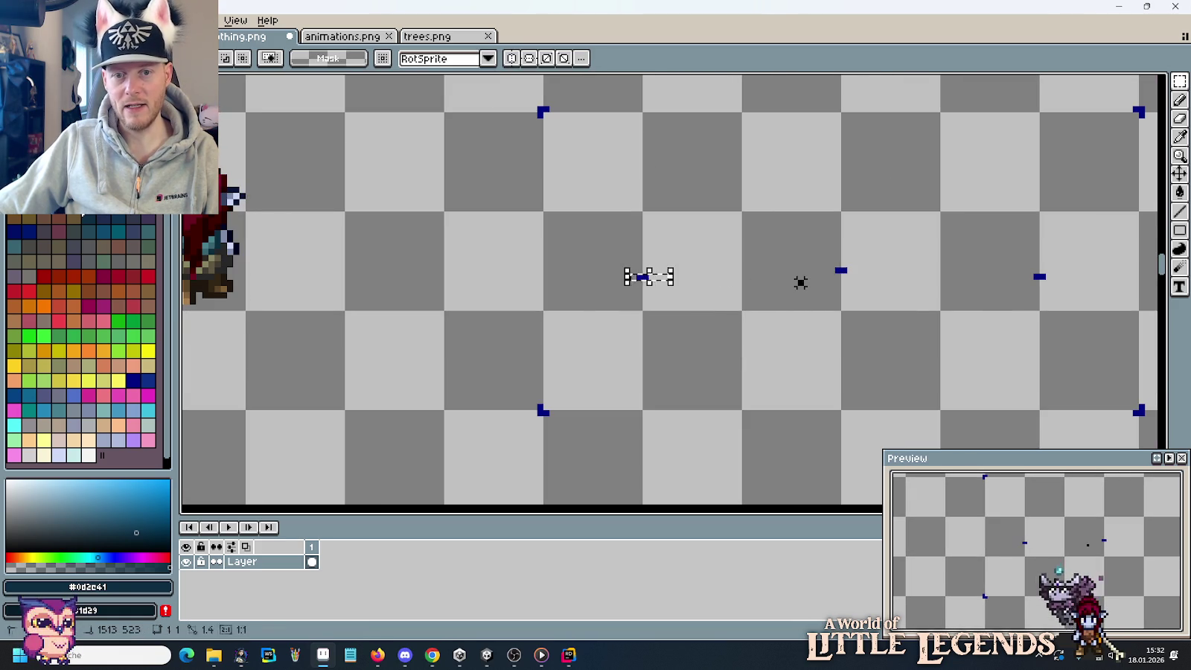
# Marquee-select the block of hat sprites.
pyautogui.scroll(-2, 800, 282)
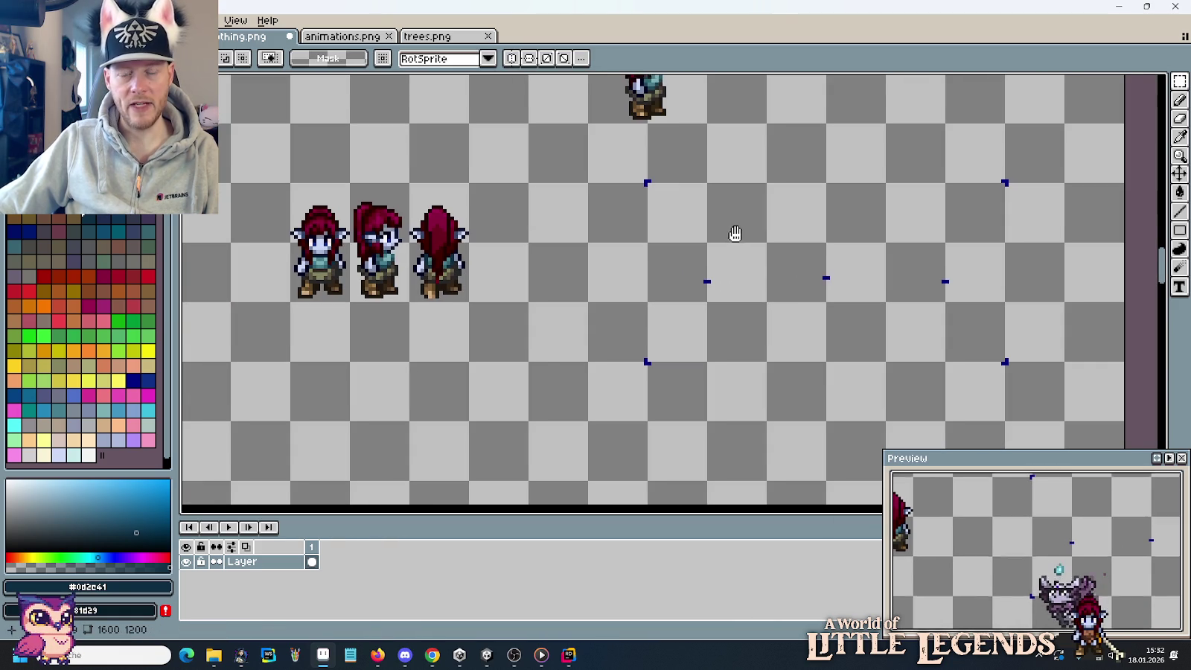
pyautogui.scroll(3, 748, 404)
pyautogui.scroll(-2, 744, 389)
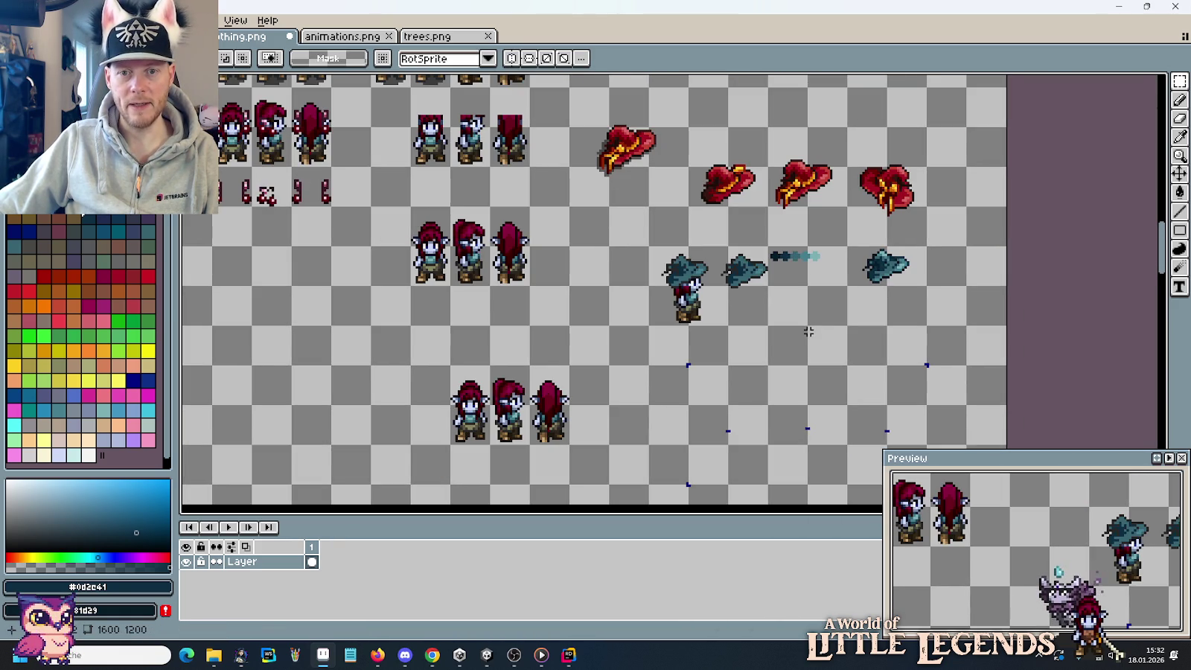
pyautogui.scroll(1, 596, 291)
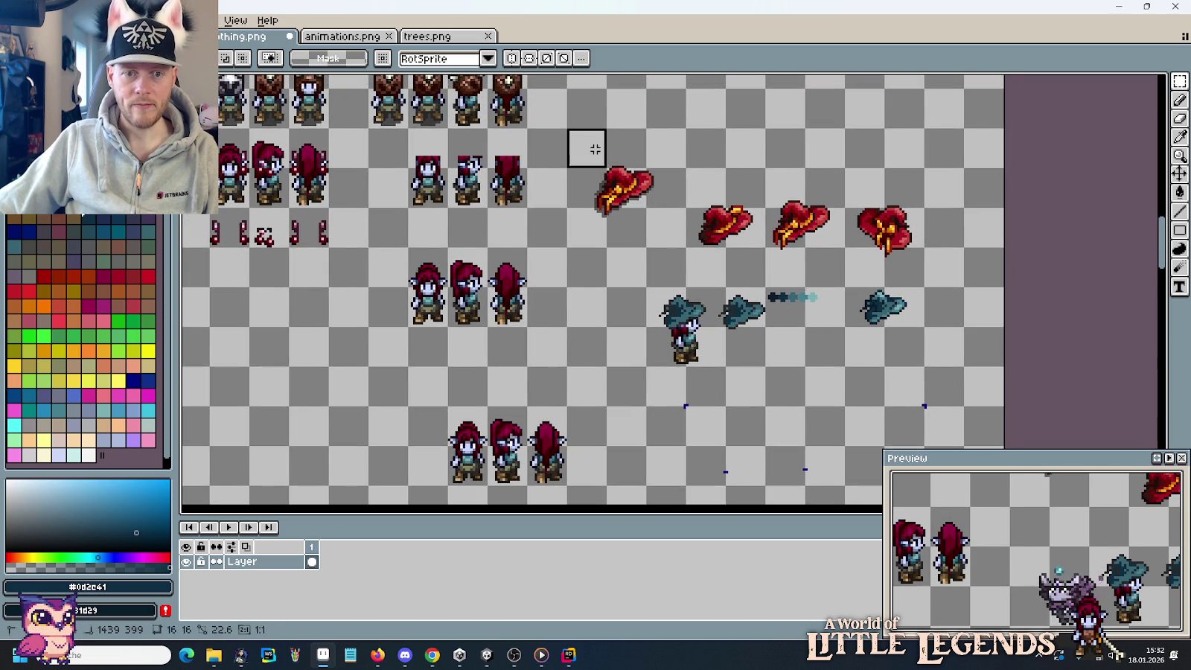
pyautogui.moveTo(564, 125); pyautogui.dragTo(926, 369)
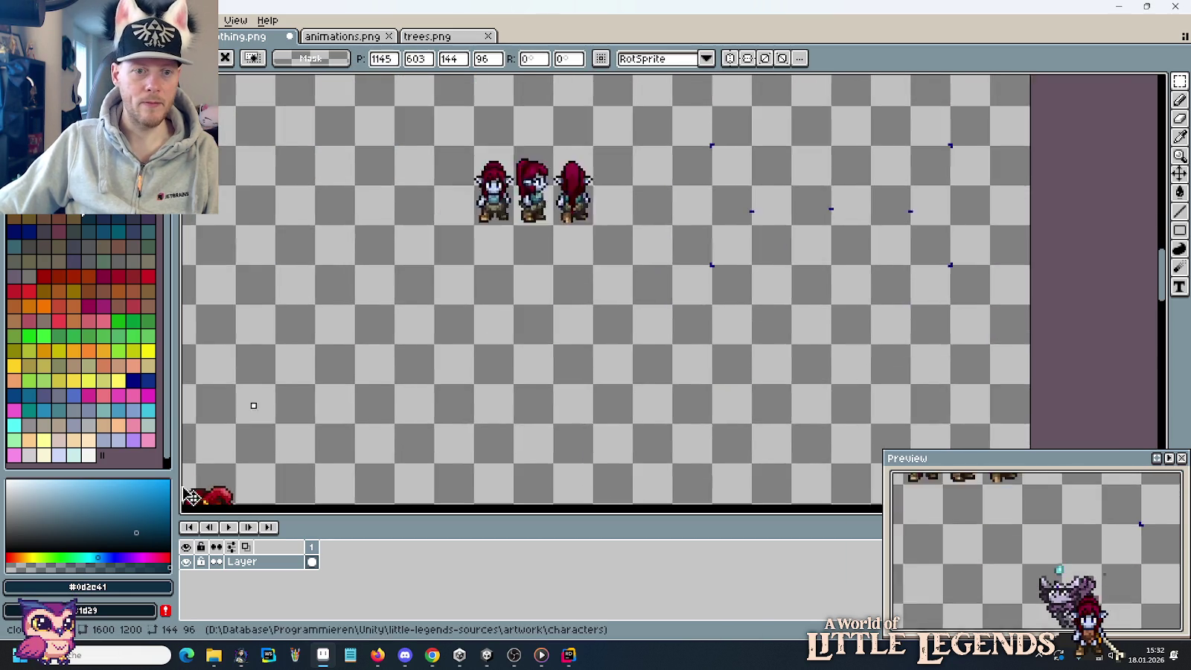
# Move the hat block left and place a copy of the elf trio lower down.
pyautogui.moveTo(867, 229); pyautogui.dragTo(683, 209)
pyautogui.moveTo(926, 143); pyautogui.dragTo(801, 227)
pyautogui.moveTo(902, 179)
pyautogui.mouseDown()
pyautogui.moveTo(862, 338)
pyautogui.moveTo(605, 400)
pyautogui.moveTo(565, 344)
pyautogui.mouseUp()
pyautogui.hotkey('ctrl', 'd')
# Space out the copied elf frames by shifting the side and back views right.
pyautogui.moveTo(625, 387)
pyautogui.mouseDown()
pyautogui.moveTo(664, 387)
pyautogui.moveTo(645, 346)
pyautogui.mouseUp()
pyautogui.hotkey('ctrl', 'd')
pyautogui.moveTo(664, 387)
pyautogui.mouseDown()
pyautogui.moveTo(703, 387)
pyautogui.moveTo(736, 323)
pyautogui.mouseUp()
pyautogui.hotkey('ctrl', 'd')
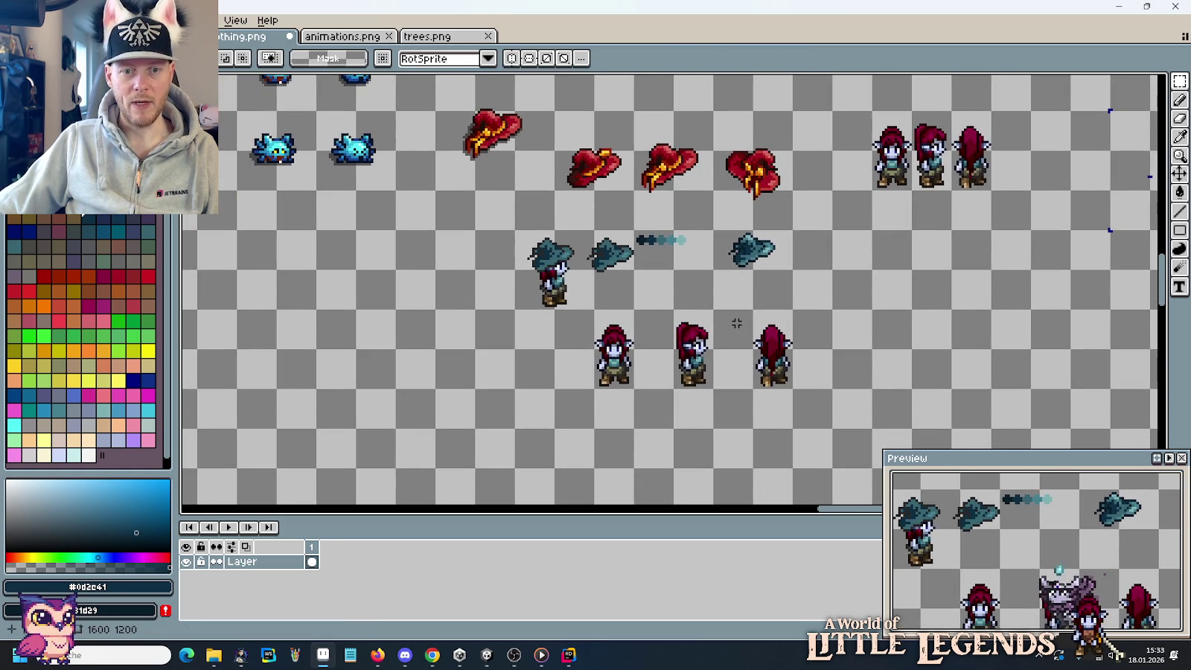
# Copy the teal hat onto the side-view elf's head, nudged down one pixel.
pyautogui.scroll(3, 776, 278)
pyautogui.moveTo(817, 157); pyautogui.dragTo(619, 257)
pyautogui.moveTo(791, 209)
pyautogui.mouseDown()
pyautogui.moveTo(952, 121)
pyautogui.moveTo(824, 191)
pyautogui.moveTo(771, 274)
pyautogui.moveTo(774, 299)
pyautogui.mouseUp()
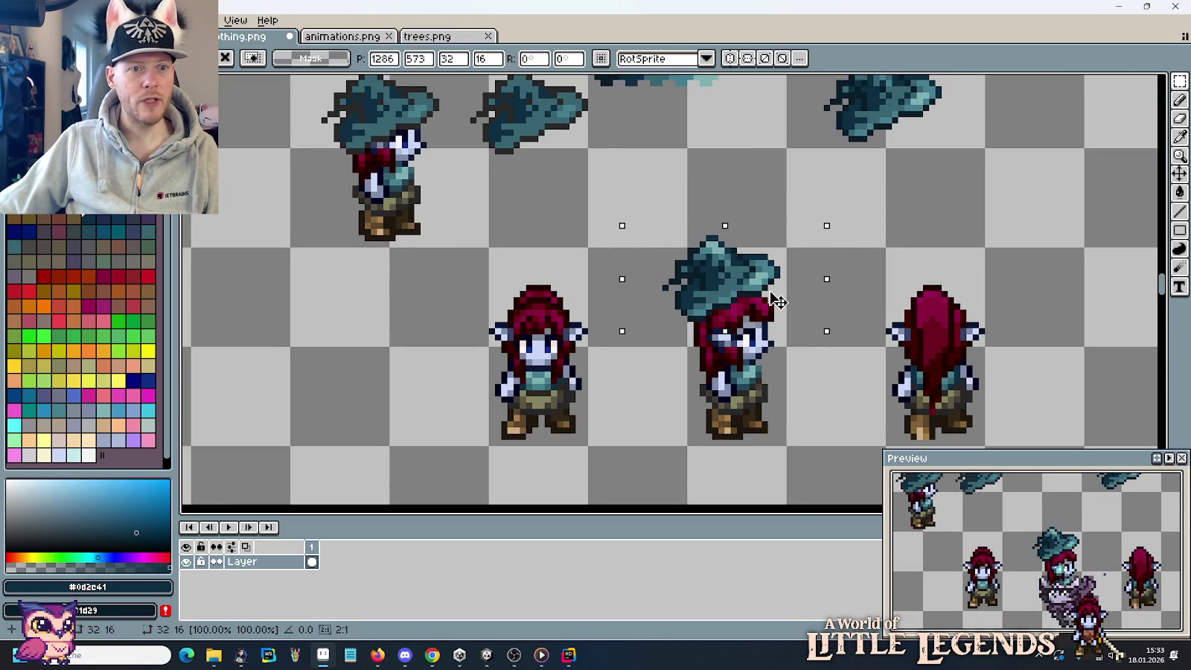
pyautogui.moveTo(774, 299); pyautogui.dragTo(782, 330)
pyautogui.press('Down')
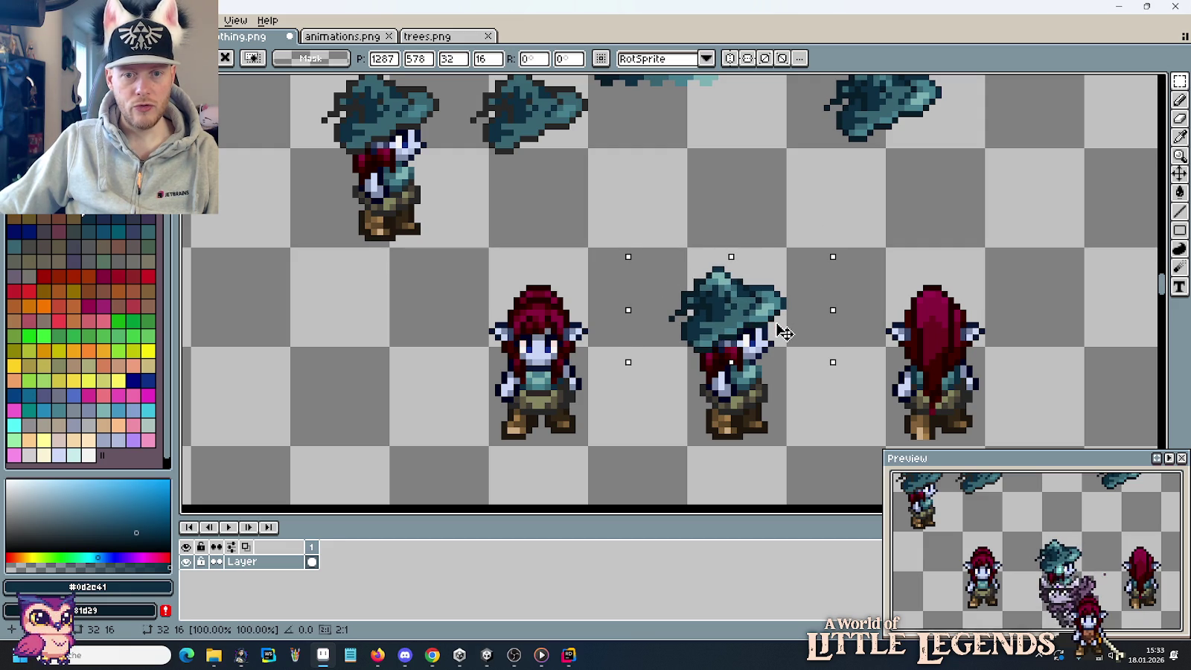
pyautogui.scroll(-1, 783, 332)
pyautogui.scroll(-1, 819, 327)
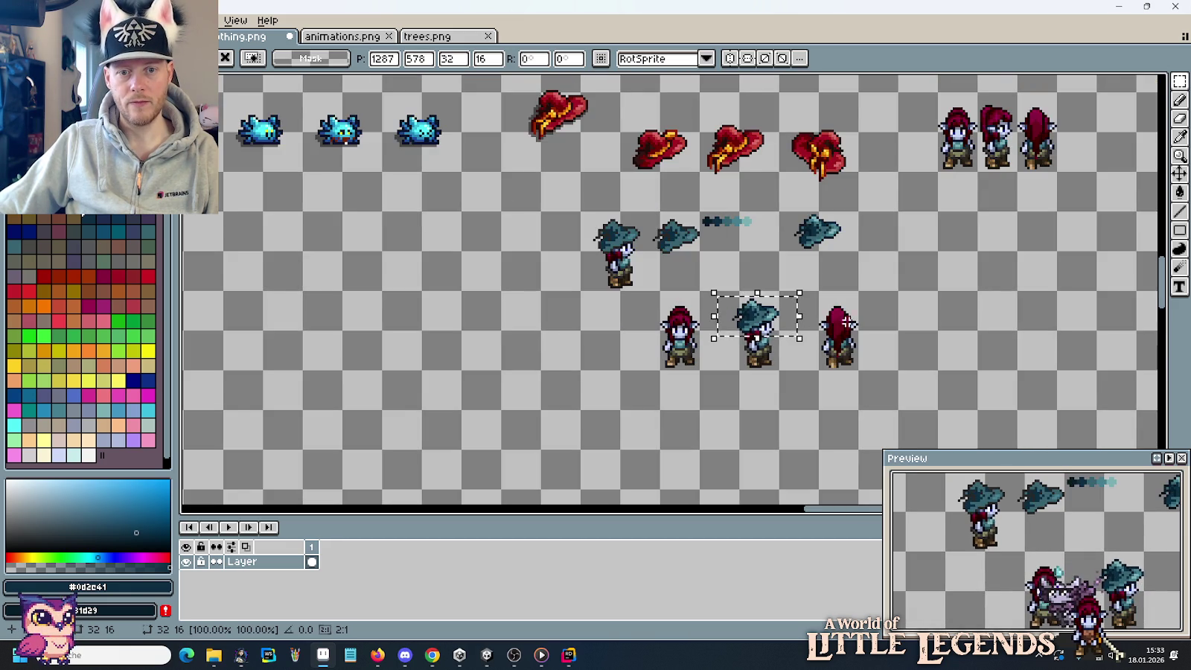
pyautogui.hotkey('ctrl', 'd')
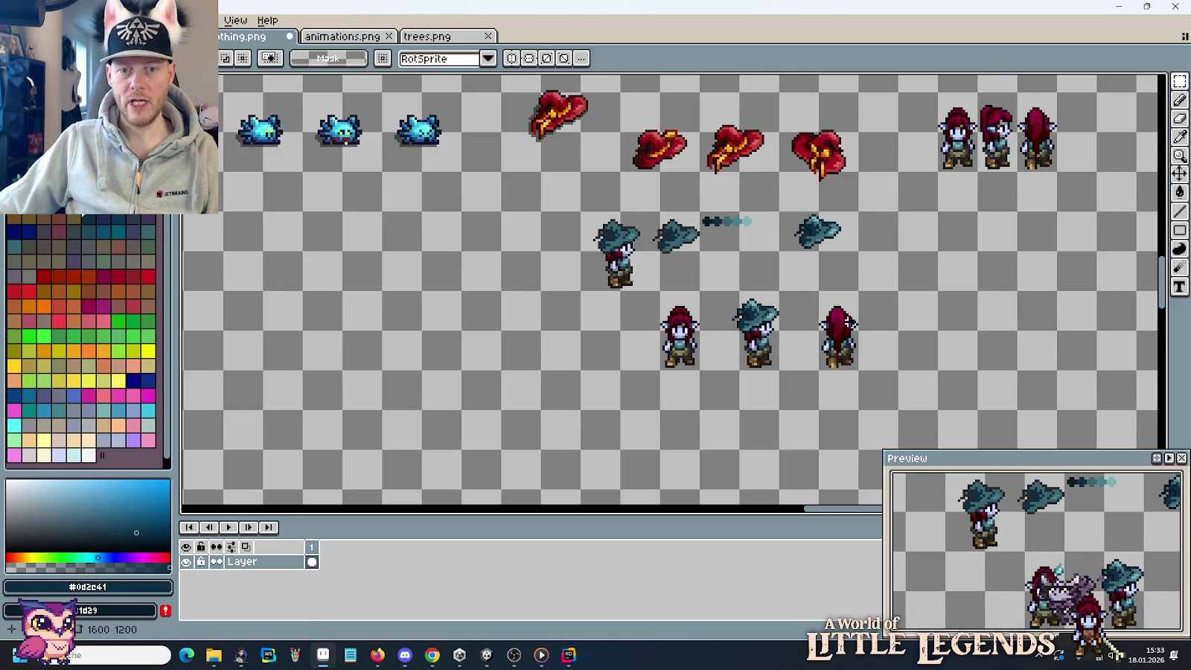
# Zoom around the sheet to check the side-view elf wearing the teal hat.
pyautogui.scroll(3, 719, 316)
pyautogui.scroll(3, 731, 313)
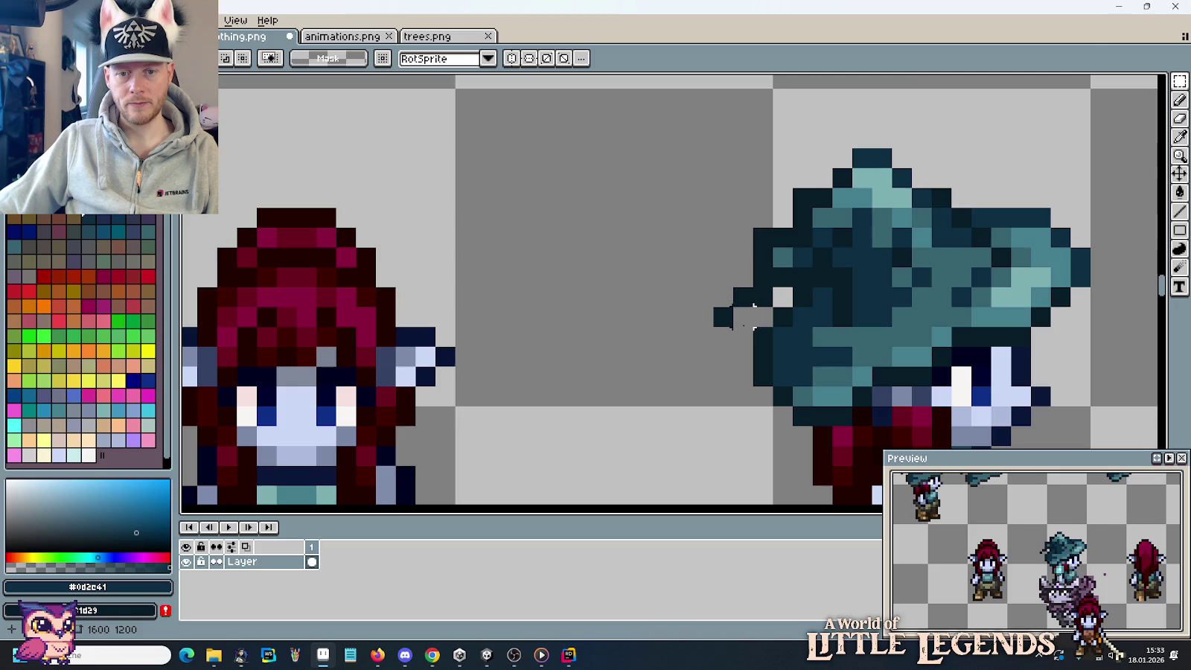
pyautogui.scroll(-1, 753, 316)
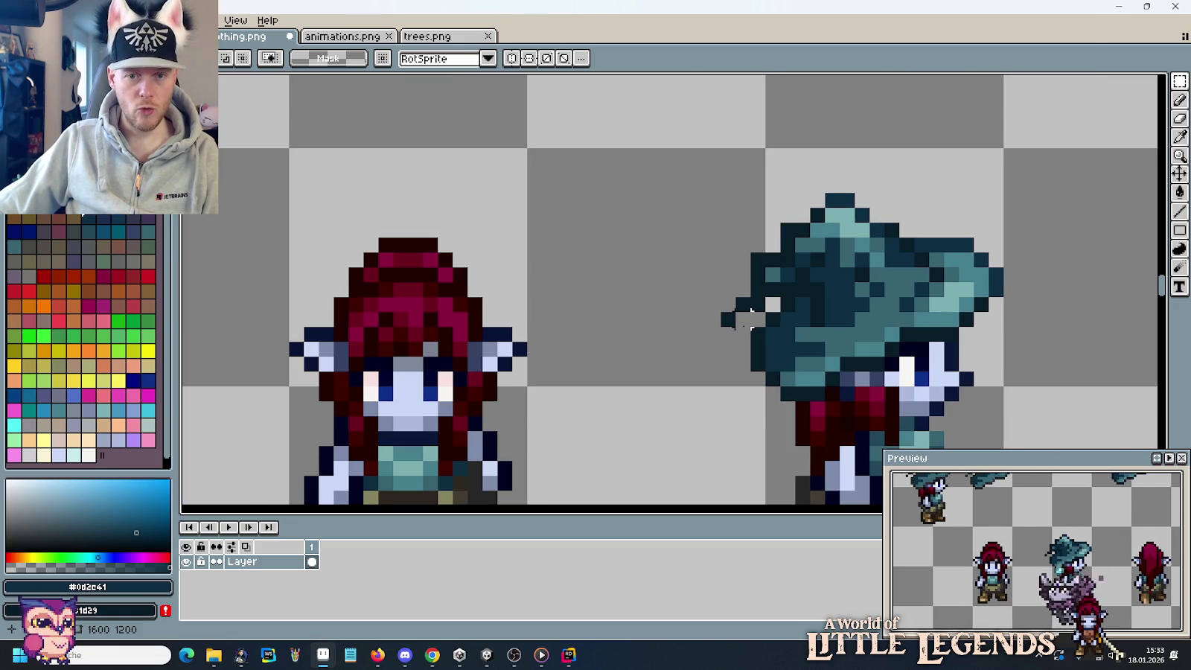
pyautogui.scroll(-1, 751, 314)
pyautogui.scroll(-1, 746, 320)
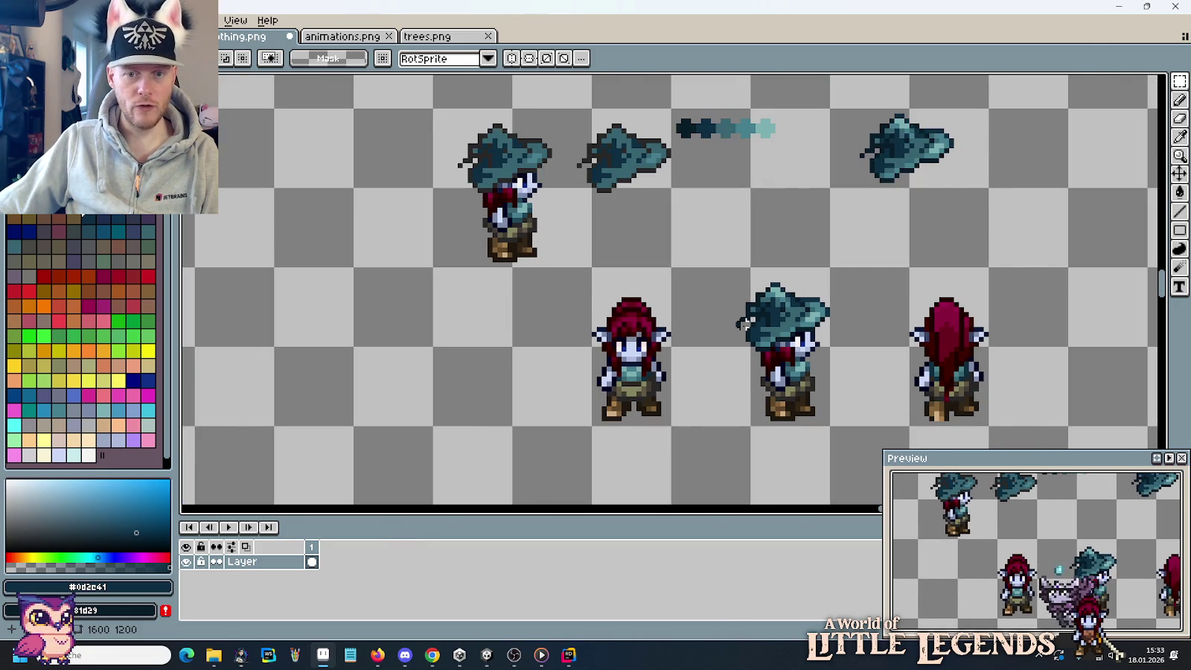
pyautogui.scroll(-1, 745, 324)
pyautogui.scroll(2, 819, 223)
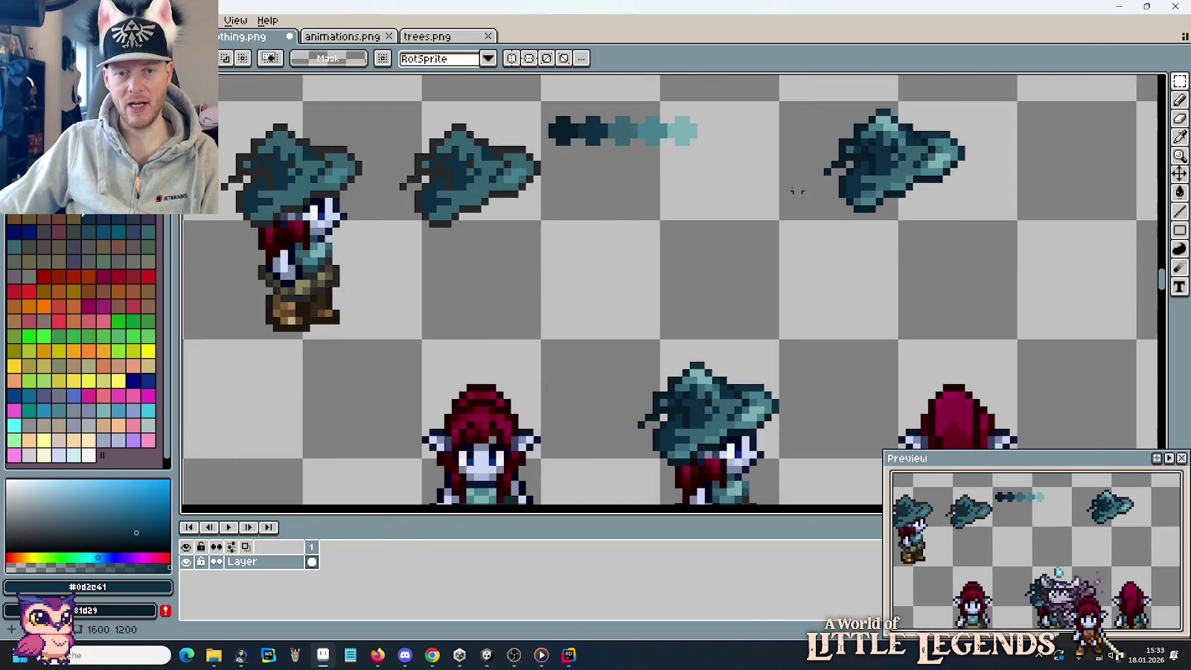
pyautogui.scroll(2, 792, 191)
pyautogui.scroll(1, 745, 261)
# Pick the darkest hat colour from the canvas and darken it slightly using HSV sliders.
pyautogui.press('i')
pyautogui.click(549, 230)
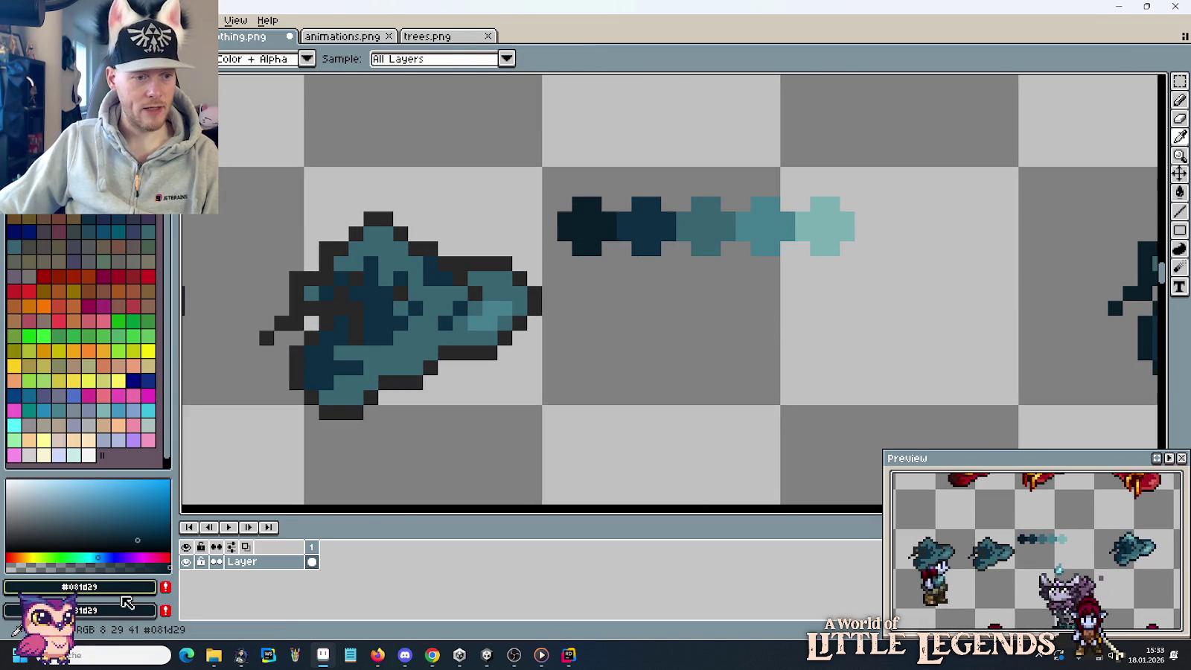
pyautogui.click(80, 586)
pyautogui.click(42, 483)
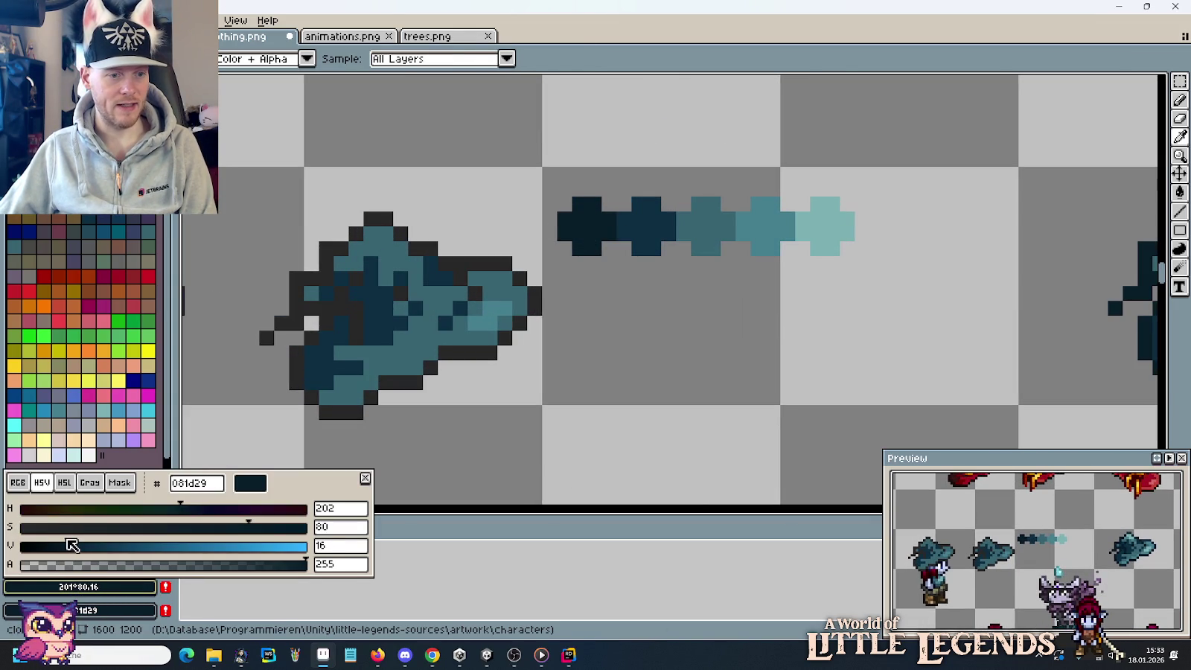
pyautogui.moveTo(65, 541); pyautogui.dragTo(65, 544)
# Add a dark pixel below the teal crosses on the hat.
pyautogui.press('b')
pyautogui.click(593, 264)
pyautogui.scroll(5, 592, 257)
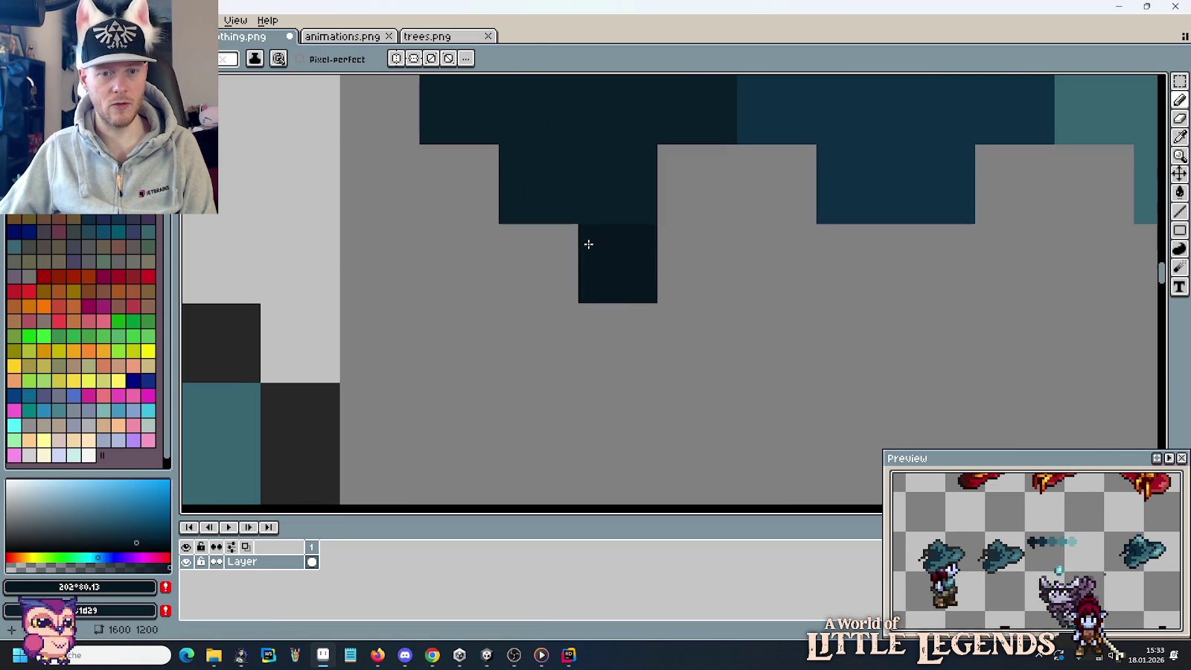
pyautogui.scroll(-4, 600, 252)
pyautogui.scroll(2, 600, 332)
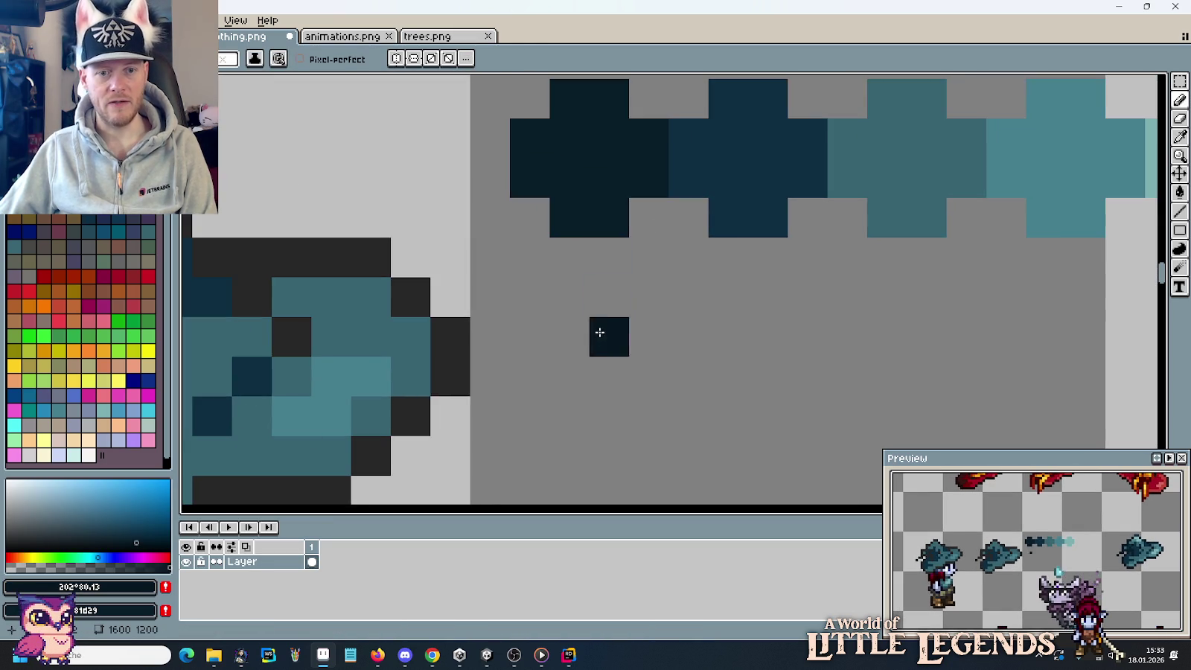
pyautogui.scroll(-3, 601, 260)
pyautogui.scroll(-2, 596, 265)
pyautogui.scroll(-2, 637, 300)
pyautogui.scroll(-2, 647, 253)
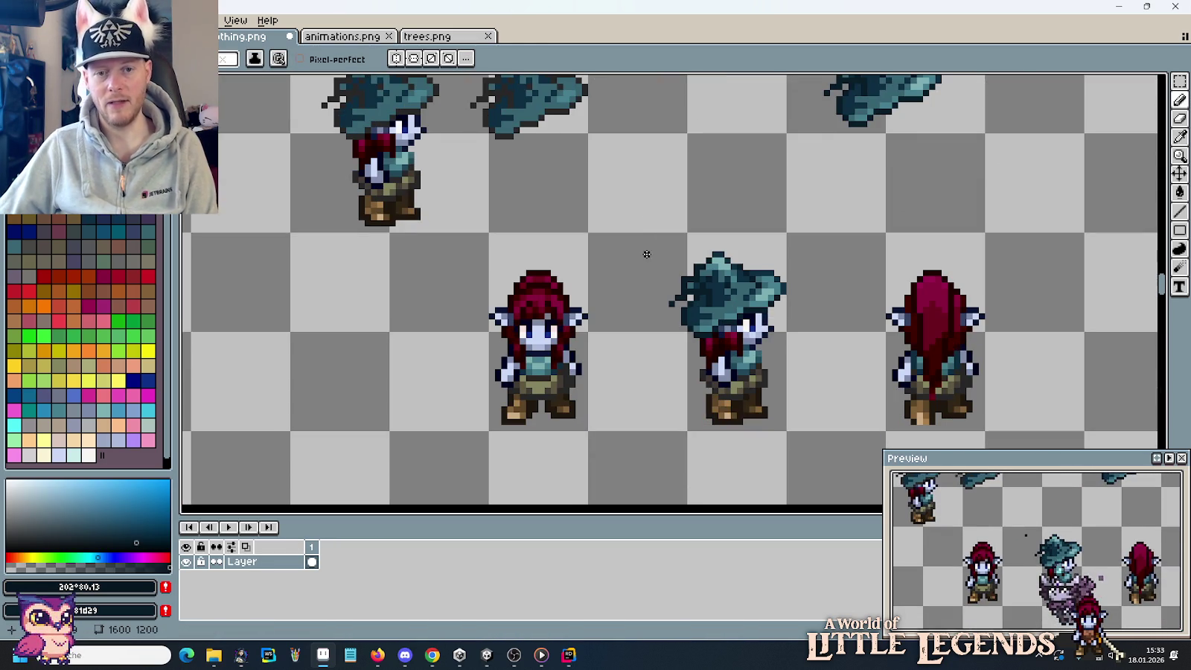
pyautogui.scroll(2, 646, 254)
pyautogui.scroll(-4, 686, 274)
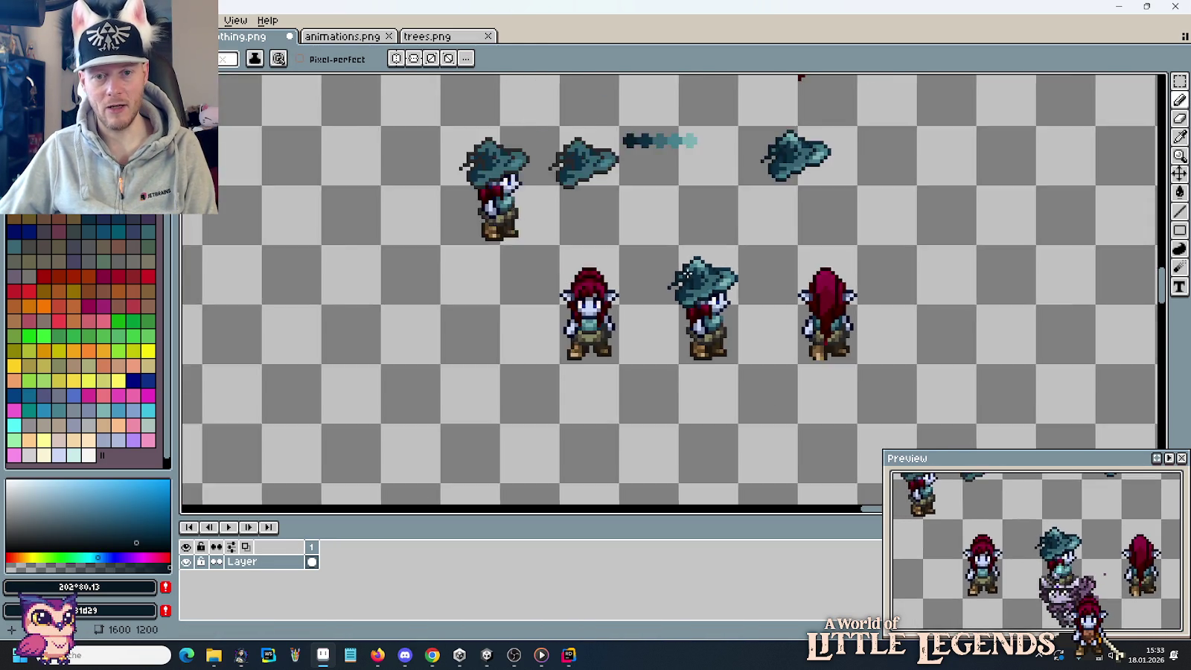
pyautogui.scroll(5, 685, 273)
pyautogui.scroll(2, 699, 277)
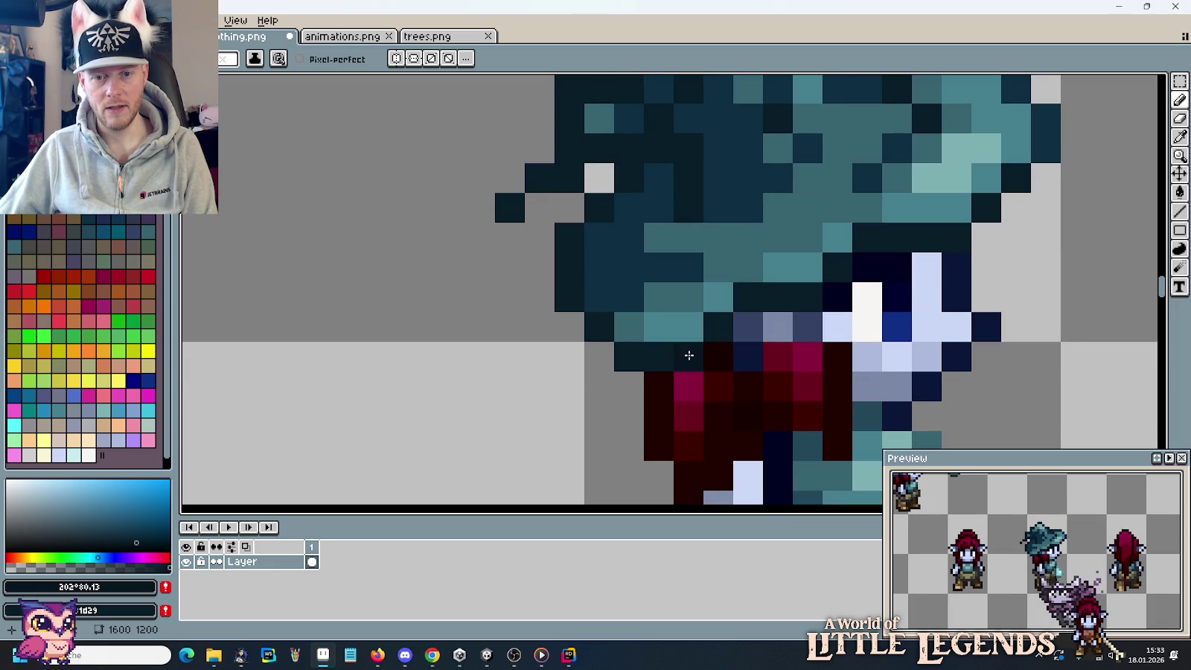
pyautogui.click(652, 386)
pyautogui.hotkey('ctrl', 'z')
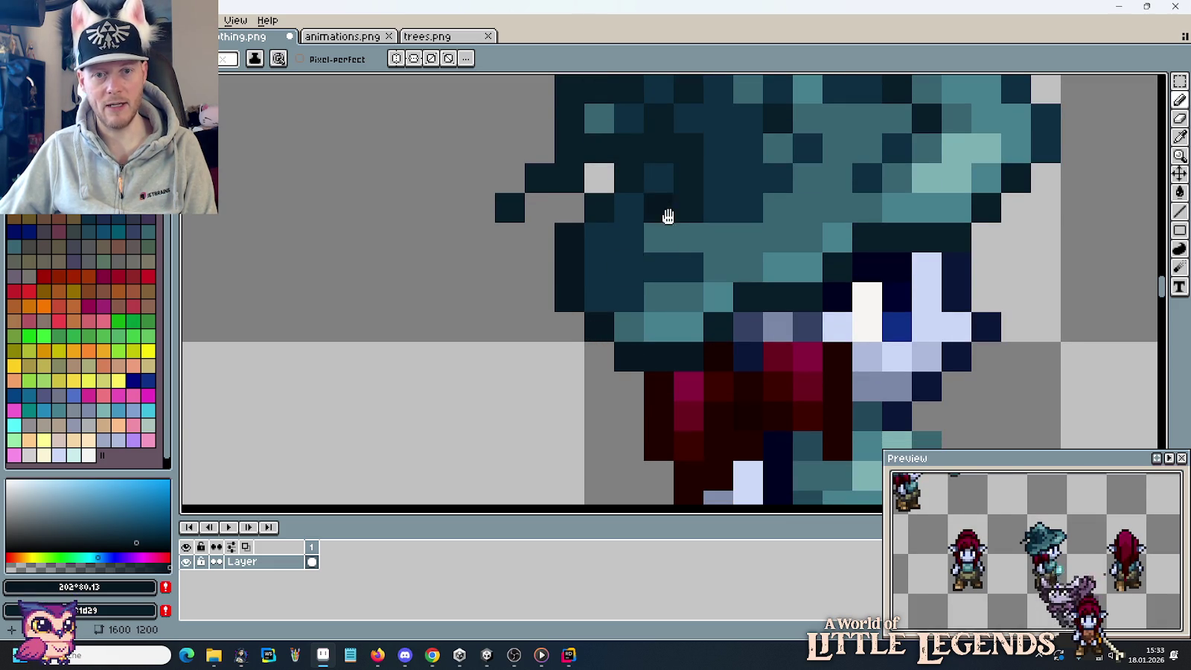
# Select the right-hand standalone teal hat and try placing a copy, then undo it.
pyautogui.moveTo(687, 214); pyautogui.dragTo(684, 333)
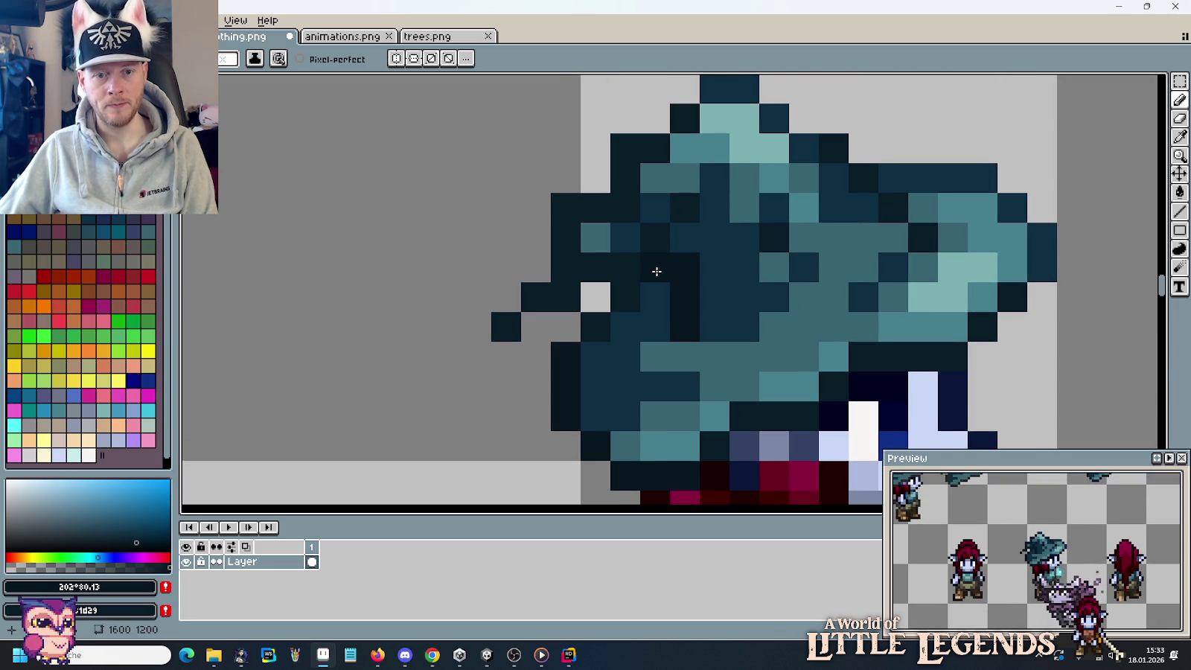
pyautogui.scroll(-1, 606, 316)
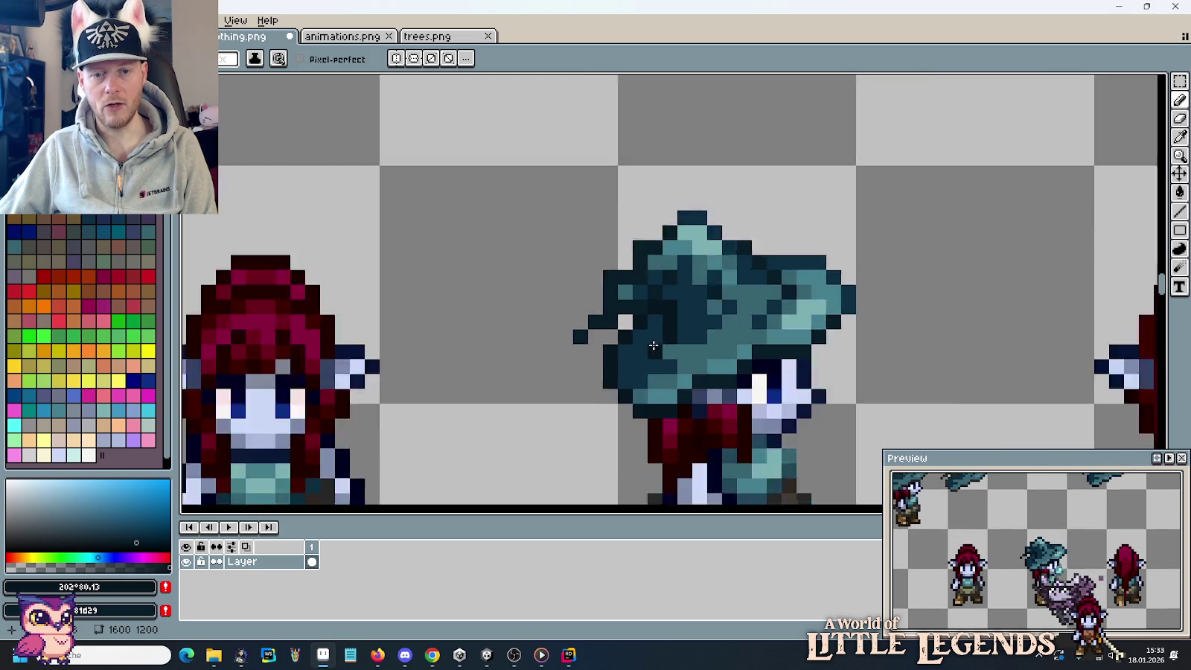
pyautogui.scroll(-1, 737, 424)
pyautogui.scroll(-1, 706, 406)
pyautogui.scroll(2, 703, 401)
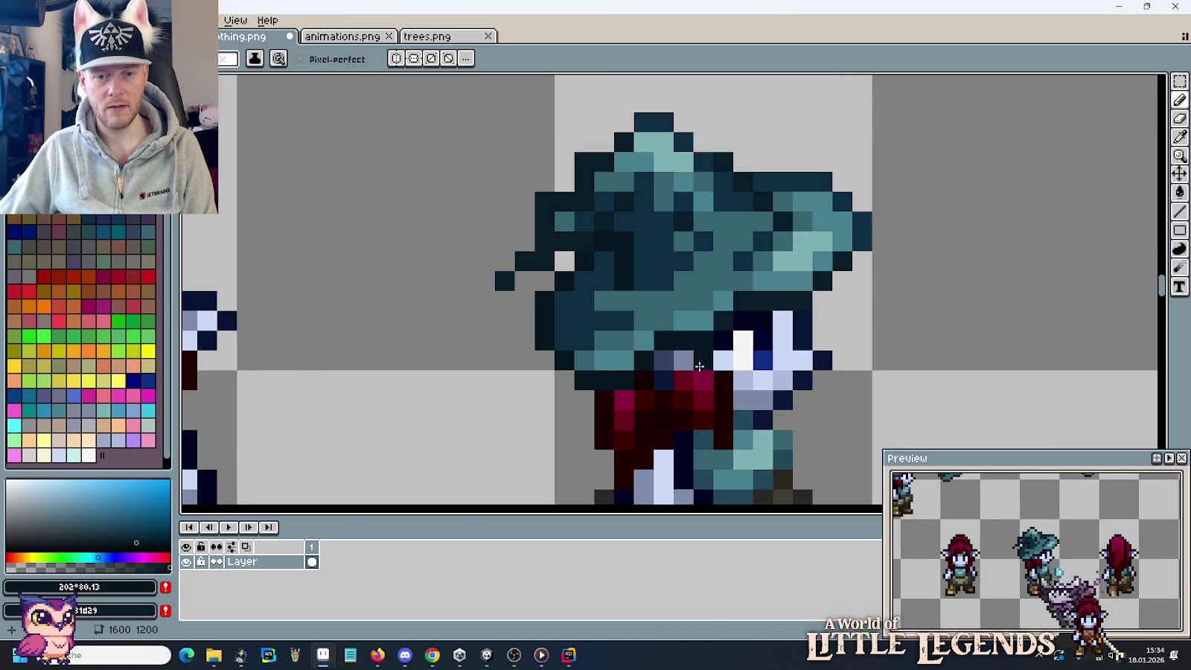
pyautogui.scroll(-3, 693, 388)
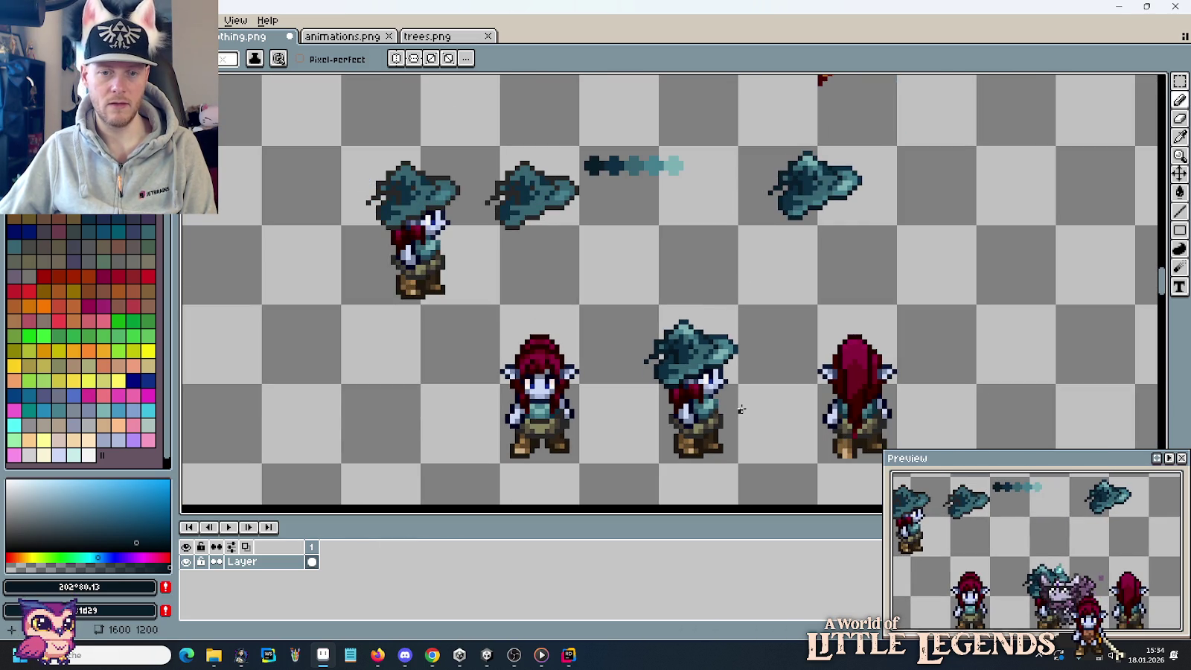
pyautogui.press('m')
pyautogui.moveTo(740, 149)
pyautogui.mouseDown()
pyautogui.moveTo(863, 198)
pyautogui.moveTo(742, 367)
pyautogui.mouseUp()
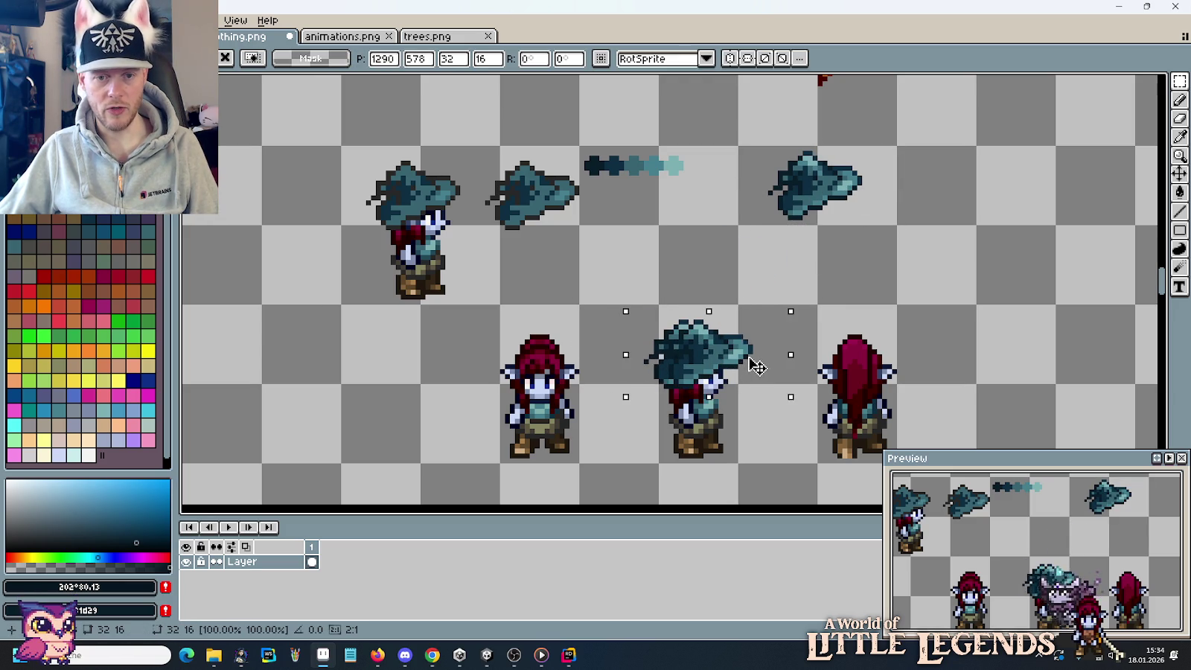
pyautogui.click(734, 430)
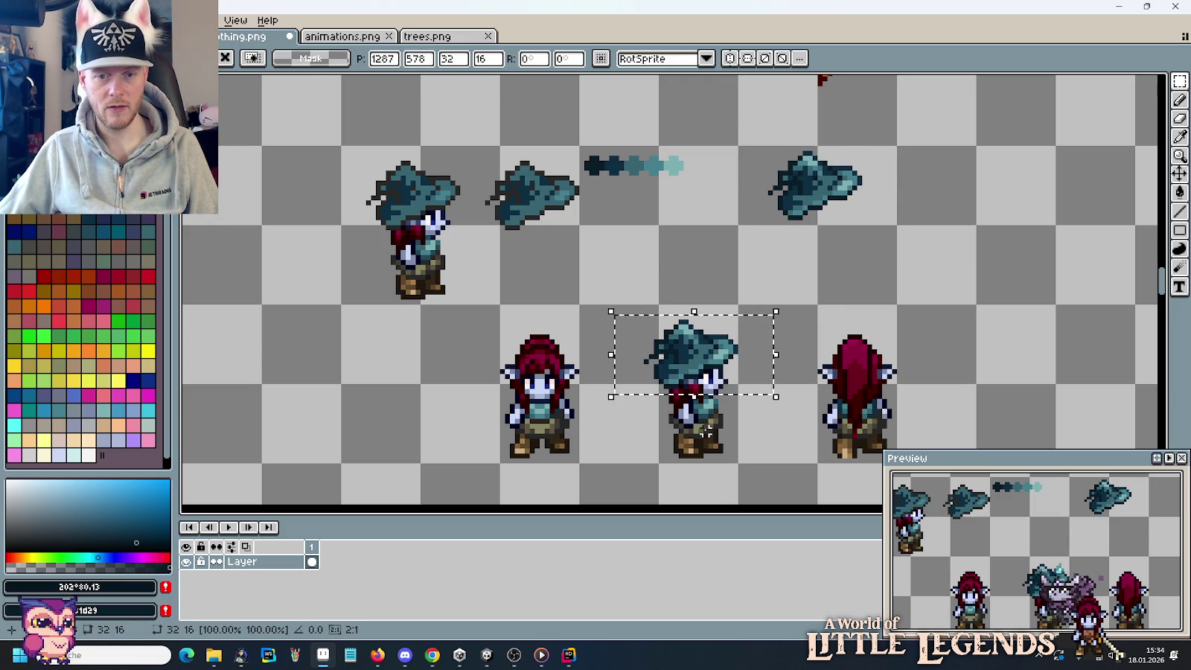
pyautogui.scroll(1, 735, 430)
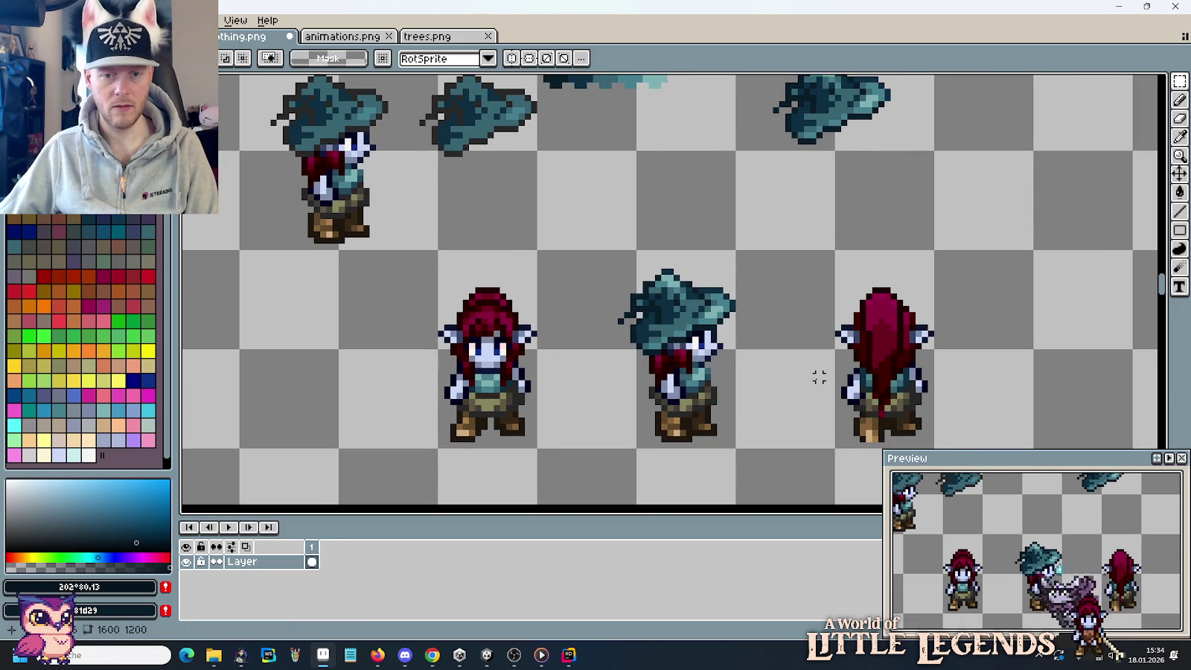
pyautogui.hotkey('ctrl', 'z')
pyautogui.hotkey('ctrl', 'z')
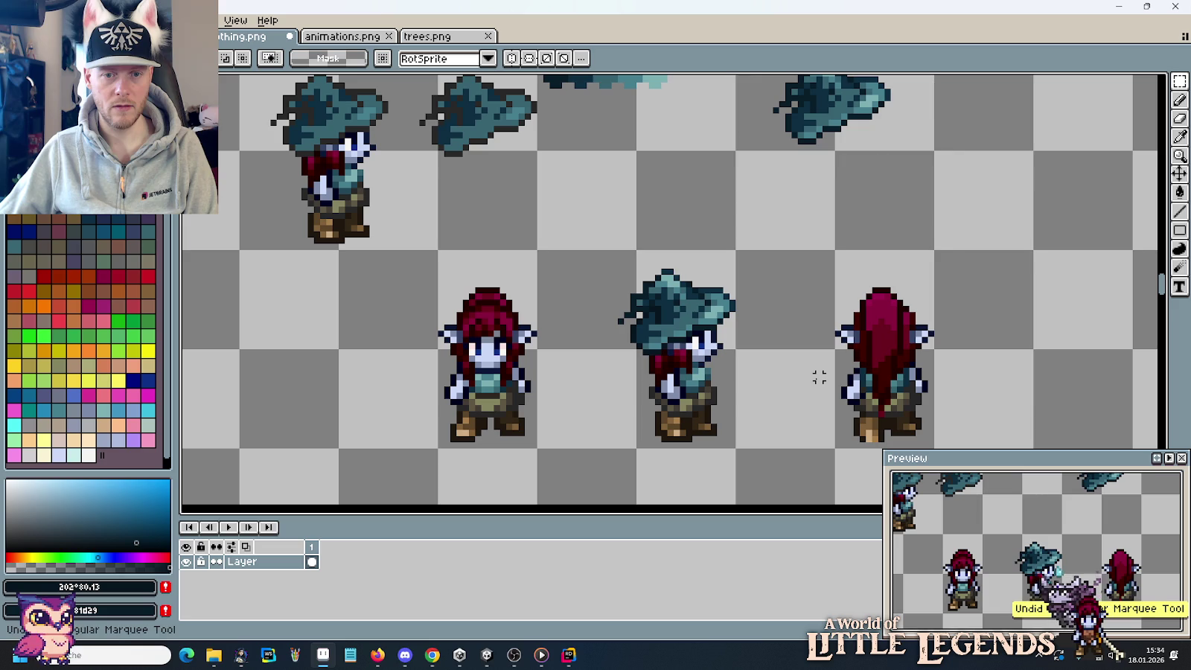
pyautogui.hotkey('ctrl', 'y')
pyautogui.hotkey('ctrl', 'y')
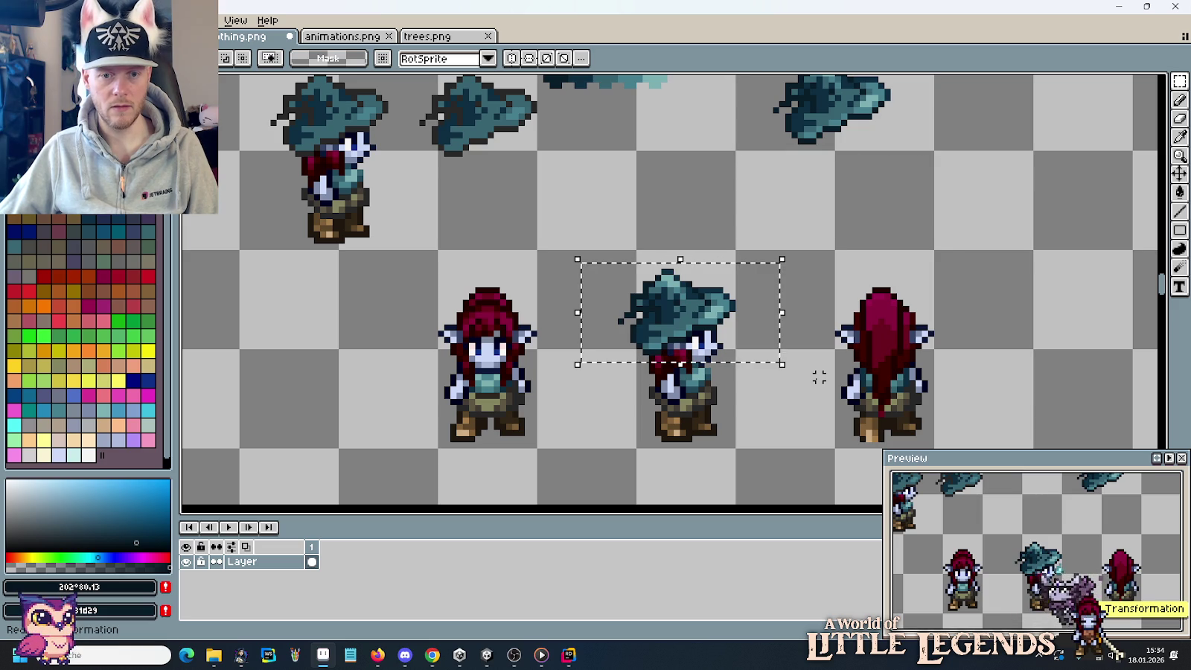
pyautogui.hotkey('ctrl', 'z')
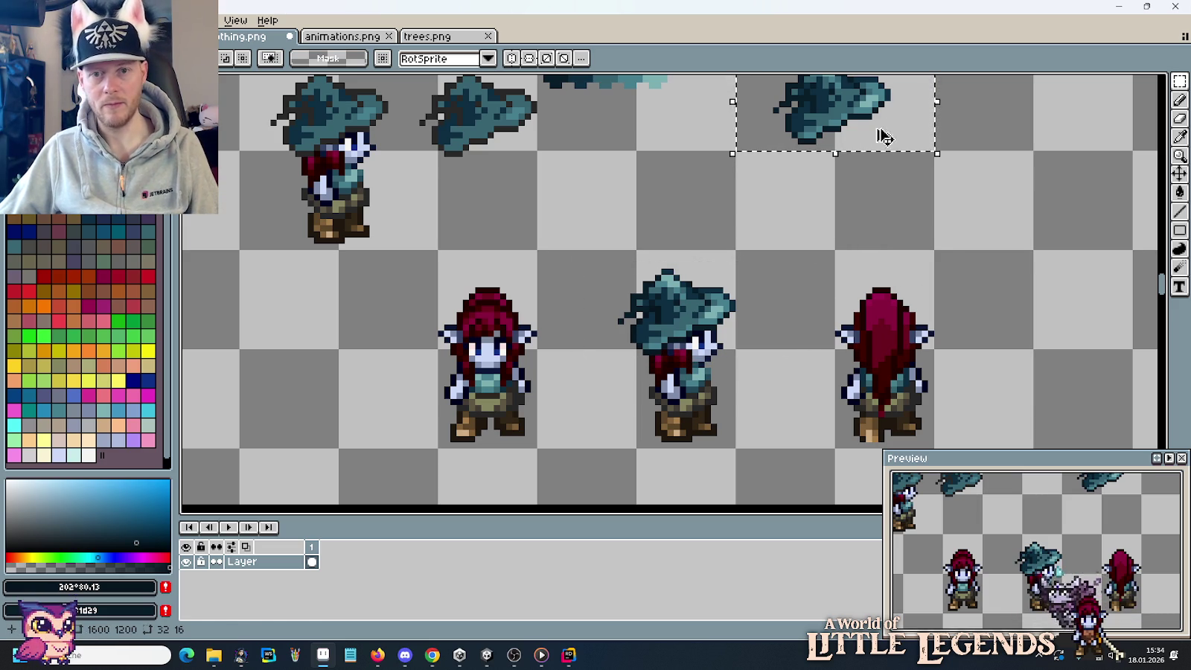
# Copy the top-right teal hat onto the front-facing elf's head.
pyautogui.moveTo(884, 123); pyautogui.dragTo(728, 337)
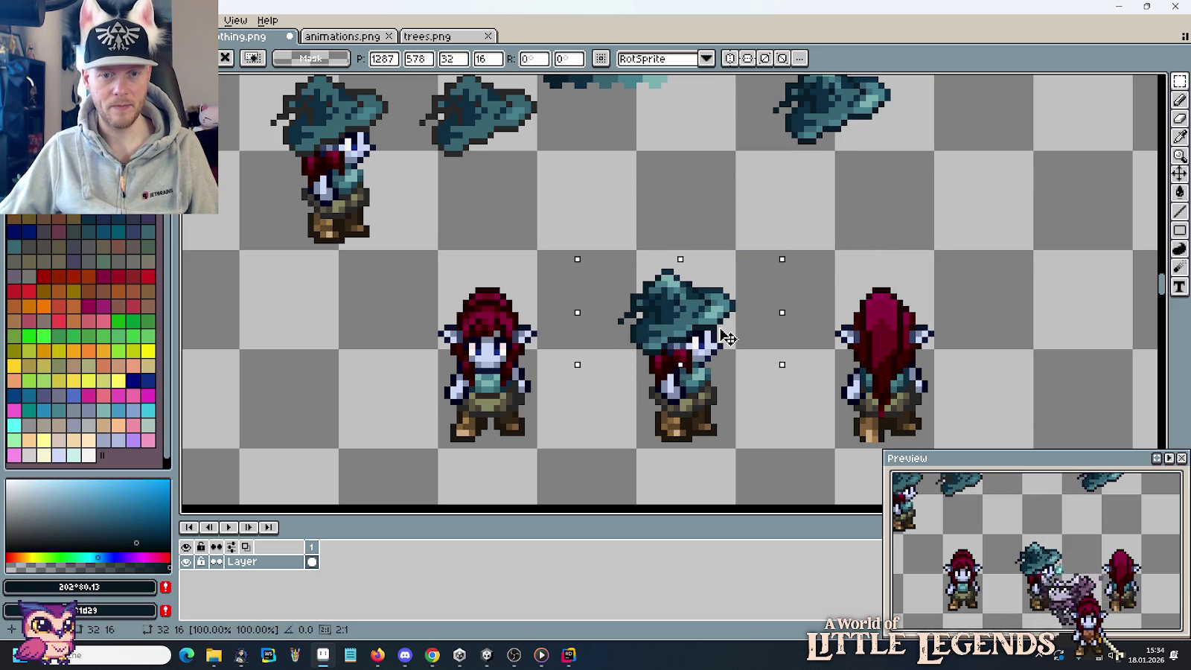
pyautogui.click(736, 431)
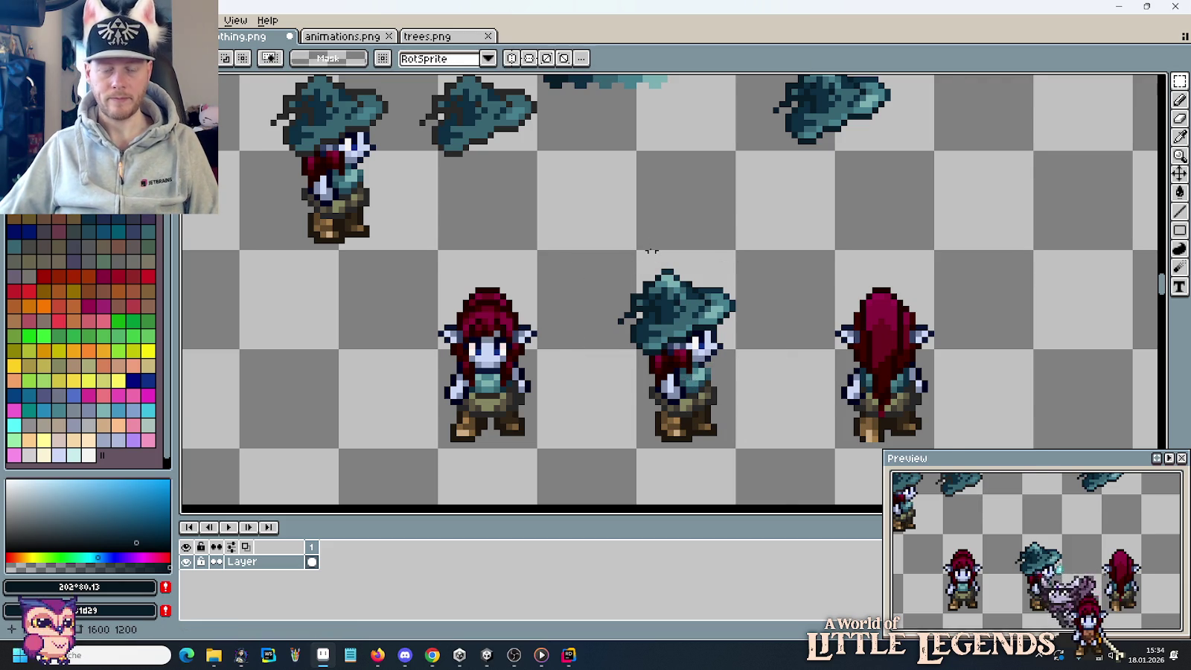
pyautogui.scroll(-1, 649, 252)
pyautogui.scroll(-1, 646, 247)
pyautogui.scroll(1, 651, 232)
pyautogui.scroll(-1, 664, 309)
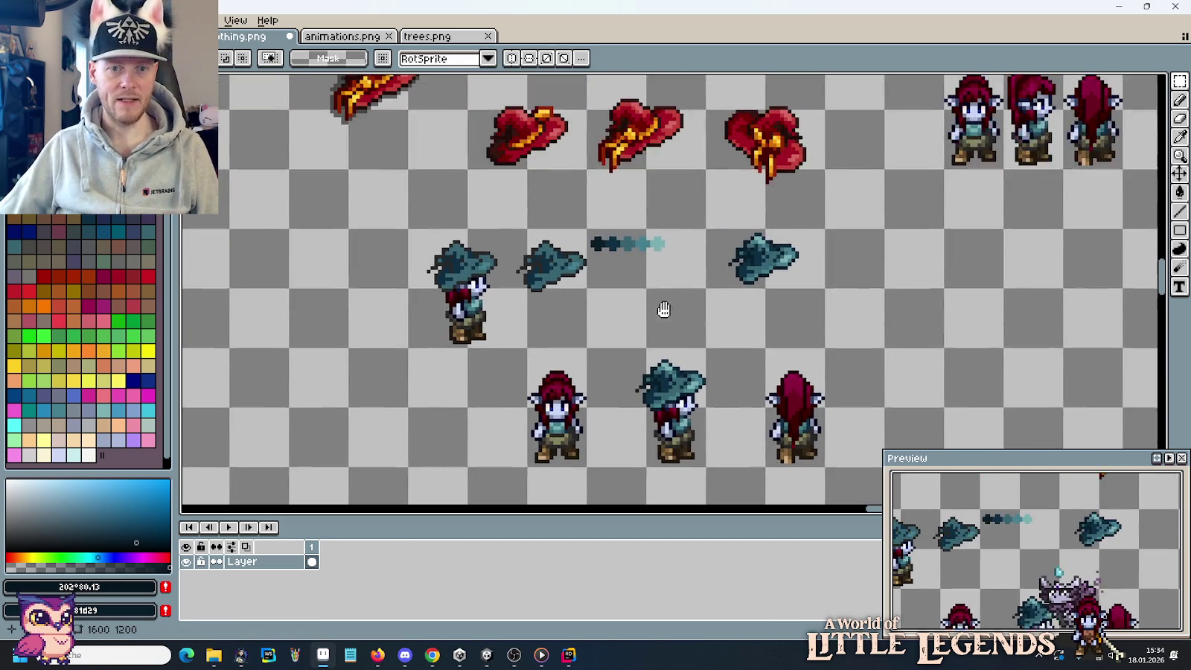
pyautogui.moveTo(664, 310); pyautogui.dragTo(666, 337)
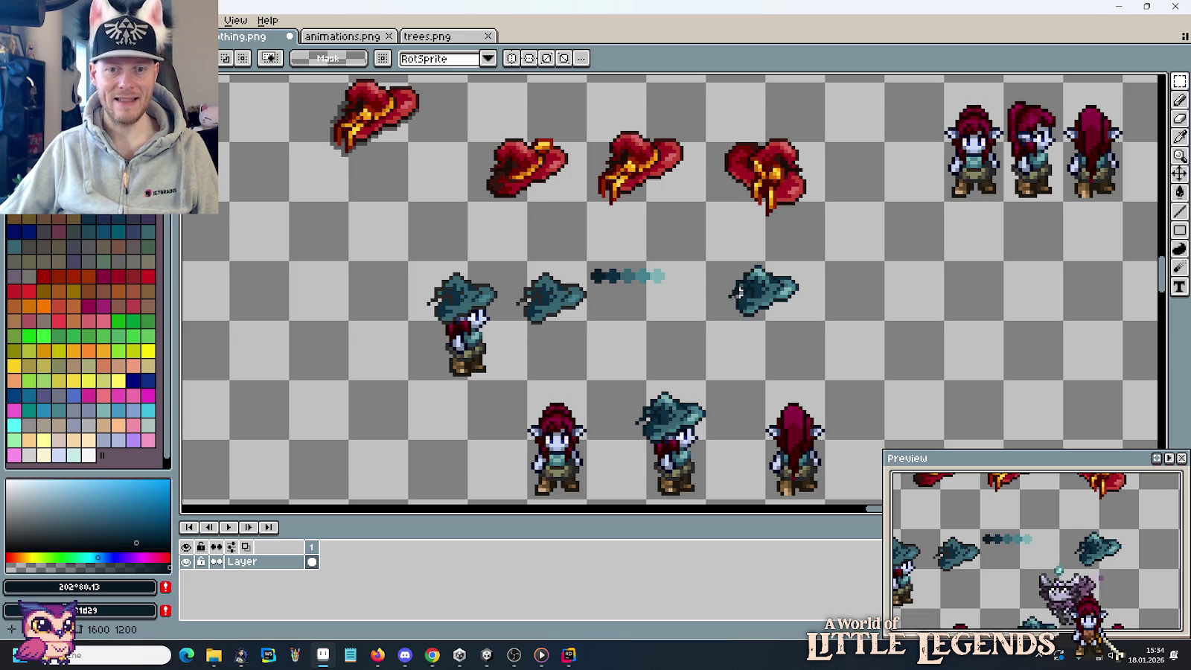
pyautogui.moveTo(707, 259)
pyautogui.mouseDown()
pyautogui.moveTo(824, 319)
pyautogui.moveTo(606, 413)
pyautogui.moveTo(627, 407)
pyautogui.mouseUp()
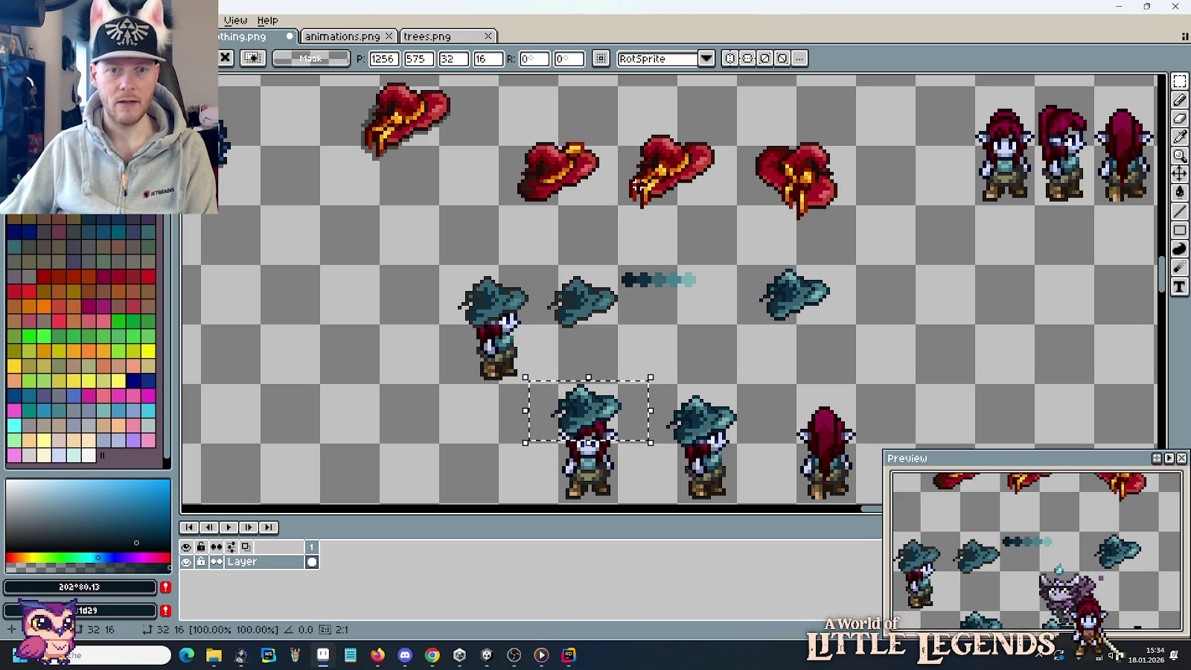
# Delete the pasted hat from the front elf and inspect the red hats.
pyautogui.press('Delete')
pyautogui.scroll(2, 609, 170)
pyautogui.scroll(1, 612, 174)
pyautogui.moveTo(608, 172); pyautogui.dragTo(609, 239)
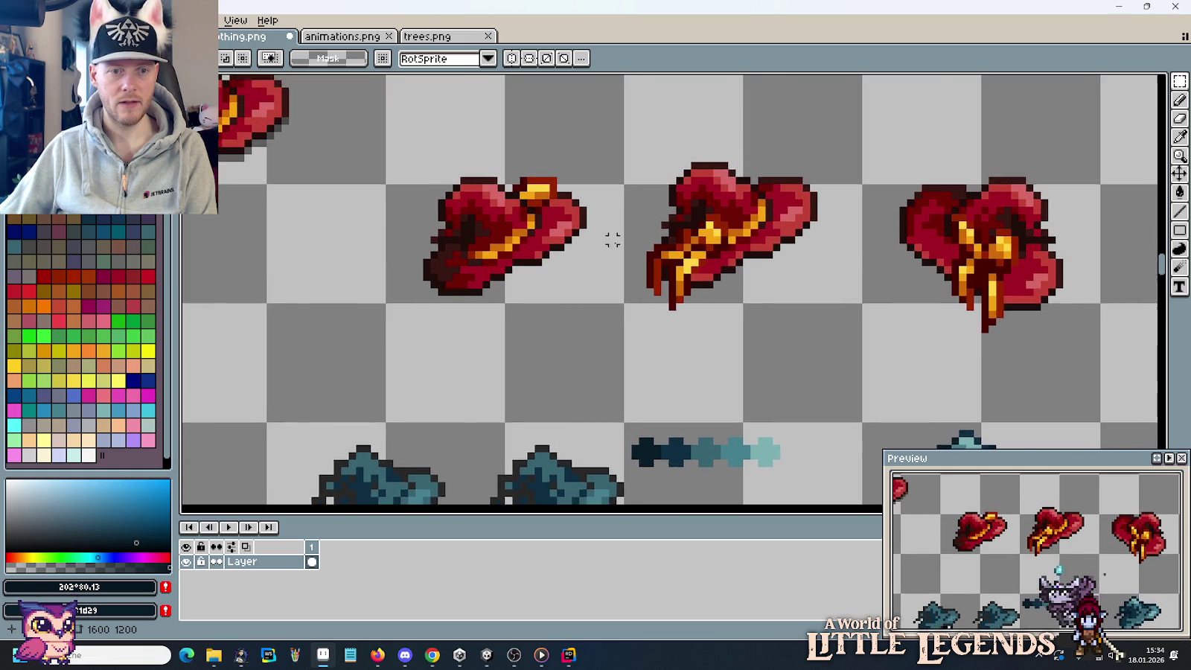
pyautogui.scroll(2, 609, 239)
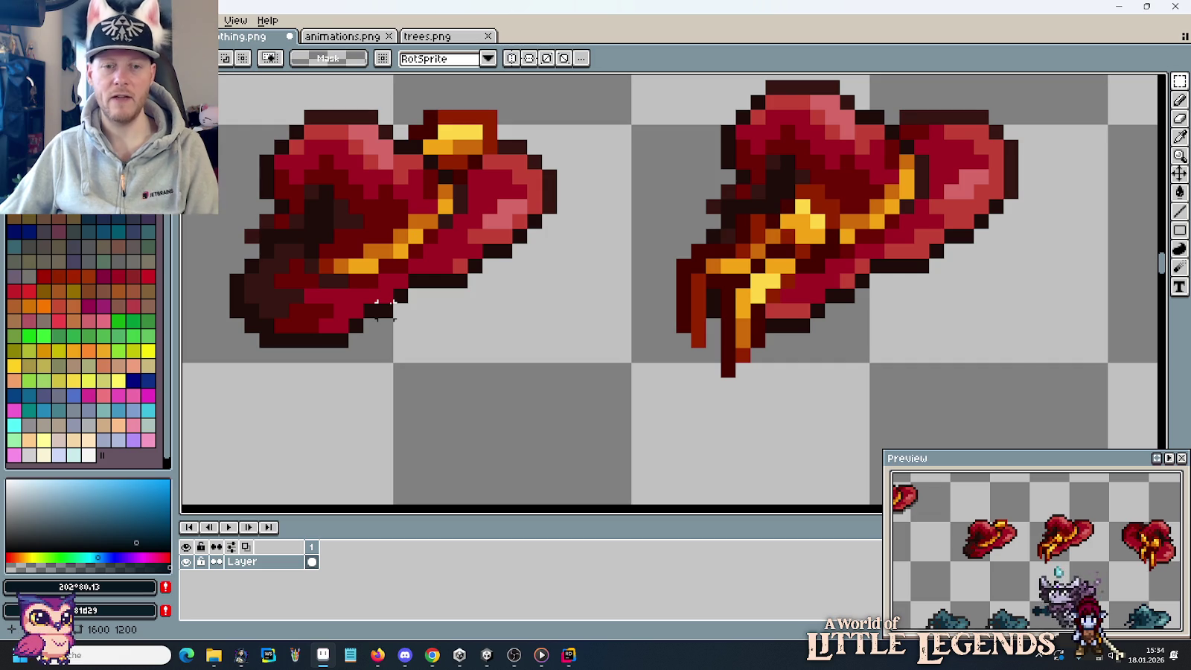
pyautogui.scroll(-1, 380, 305)
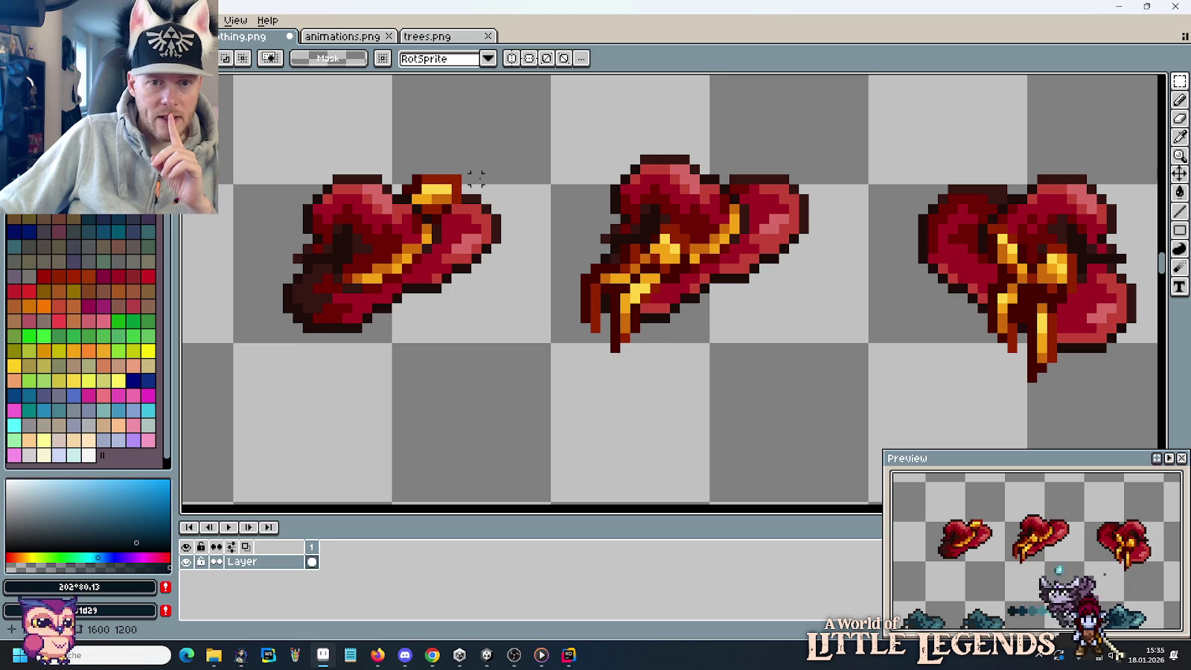
pyautogui.moveTo(283, 356); pyautogui.dragTo(392, 292)
pyautogui.click(446, 318)
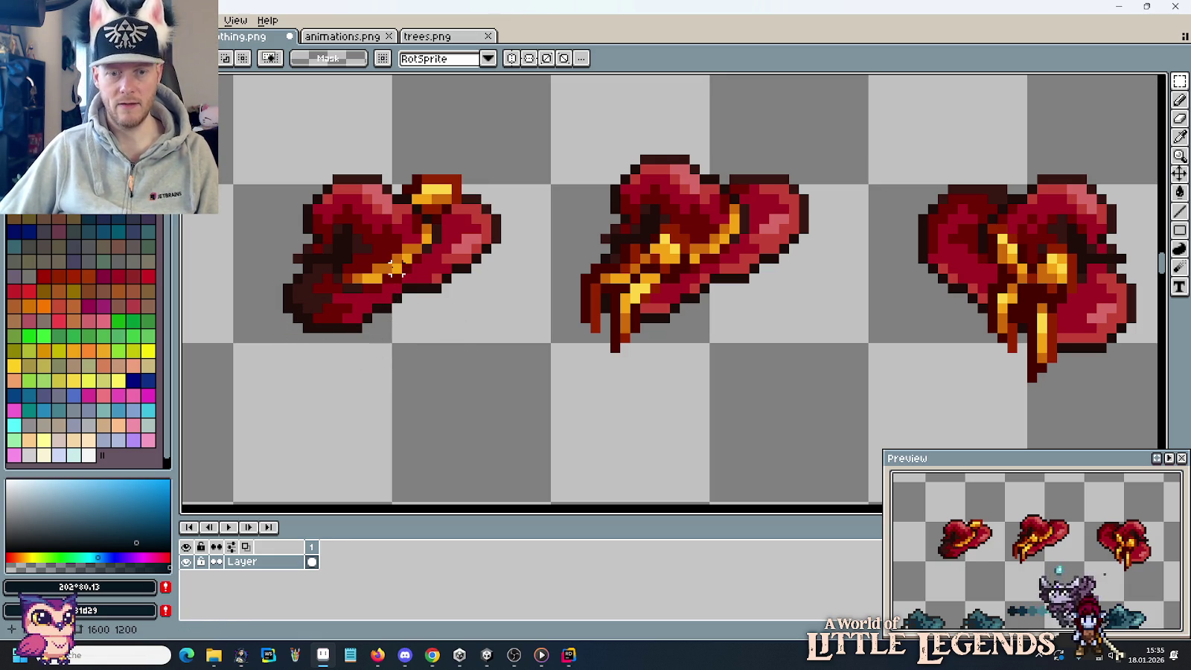
# Copy the right teal hat down over the elf, nudged one pixel left.
pyautogui.scroll(-1, 416, 349)
pyautogui.scroll(-1, 416, 349)
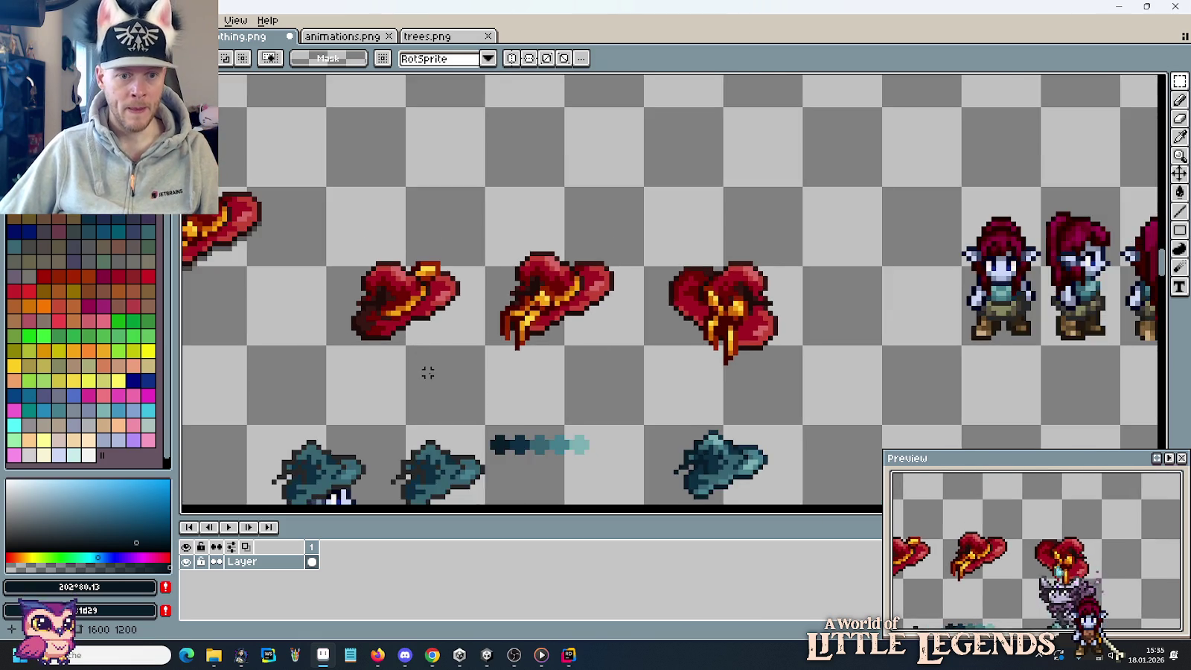
pyautogui.moveTo(425, 372); pyautogui.dragTo(830, 149)
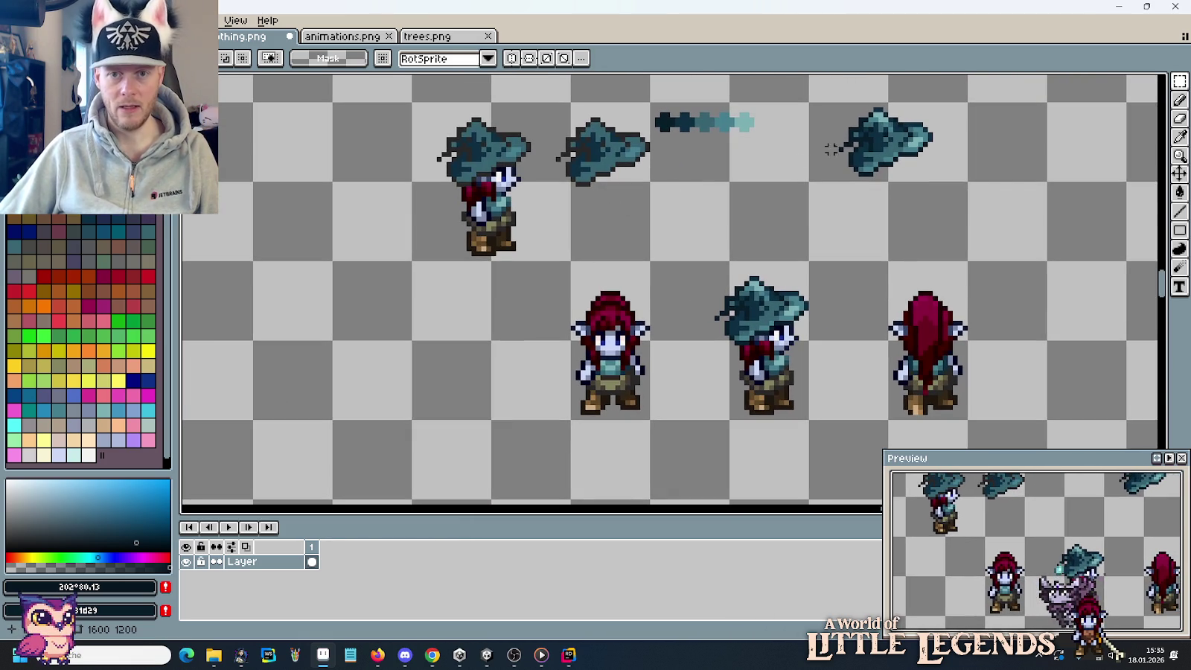
pyautogui.moveTo(801, 100)
pyautogui.mouseDown()
pyautogui.moveTo(962, 183)
pyautogui.moveTo(742, 311)
pyautogui.moveTo(819, 327)
pyautogui.moveTo(744, 316)
pyautogui.moveTo(685, 327)
pyautogui.moveTo(805, 327)
pyautogui.moveTo(672, 327)
pyautogui.mouseUp()
pyautogui.press('Left')
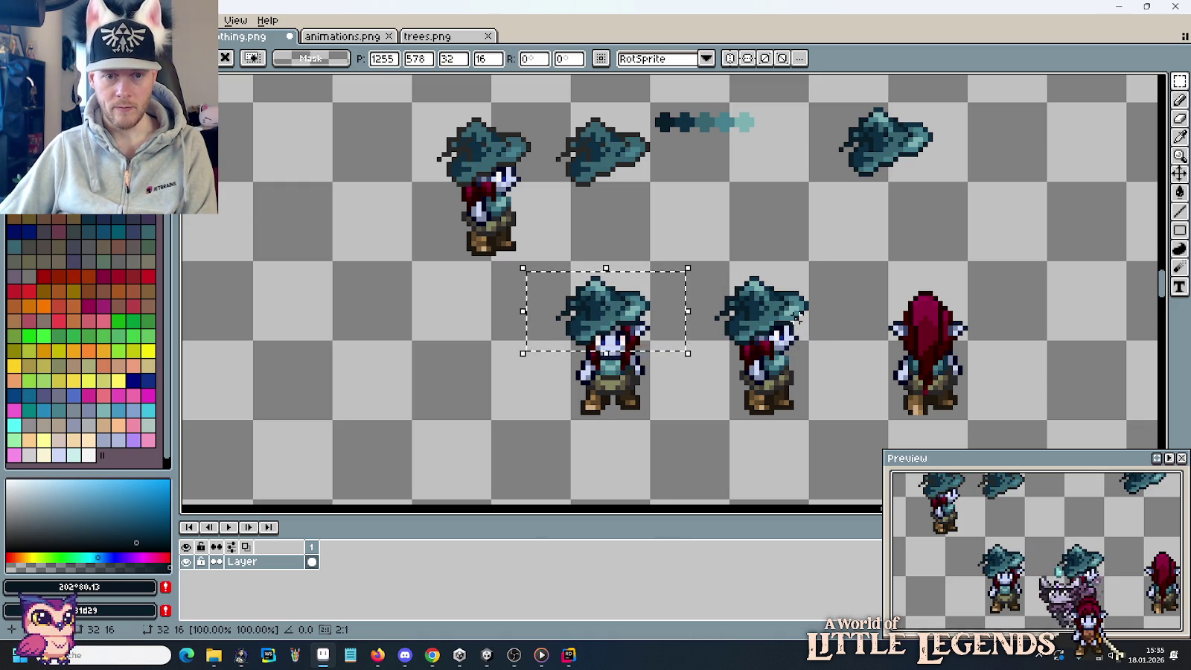
# Nudge the floating hat right, down, up and left to test its position.
pyautogui.press('Right')
pyautogui.press('Down')
pyautogui.press('Down')
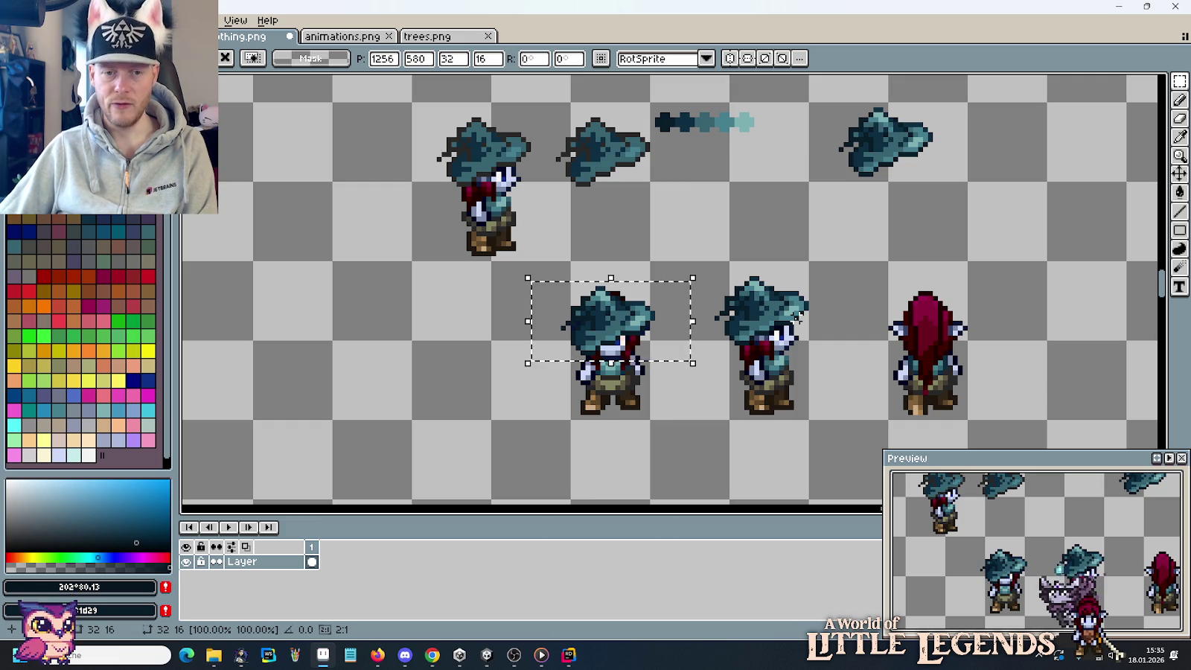
pyautogui.press('Up')
pyautogui.press('Up')
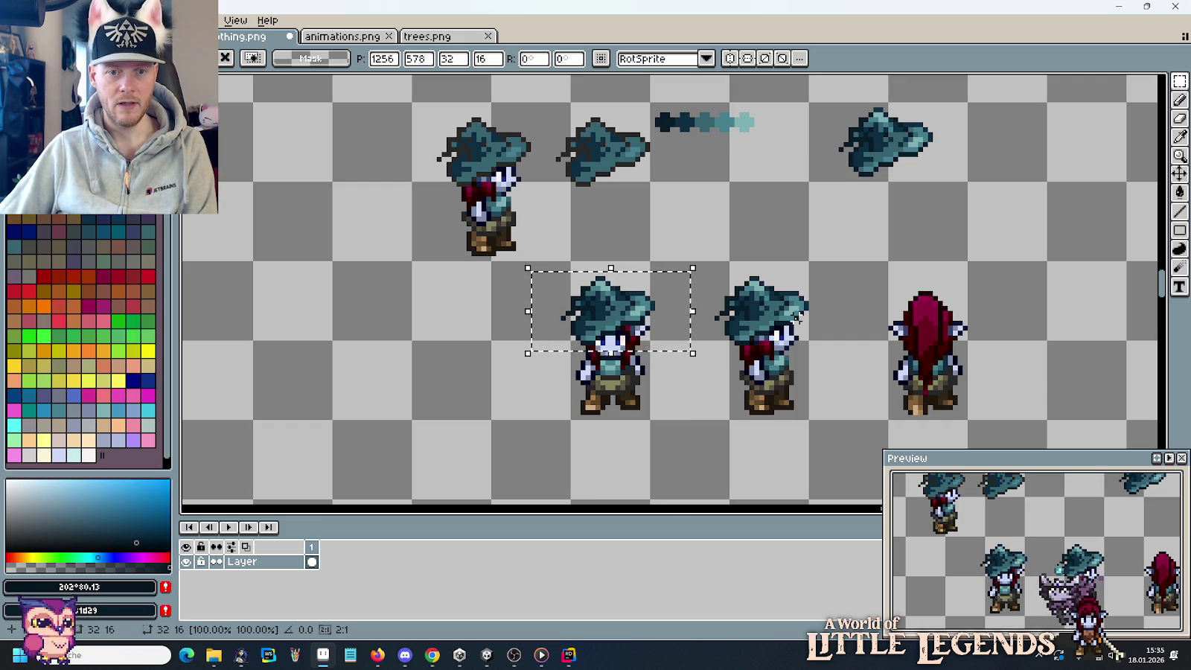
pyautogui.press('Left')
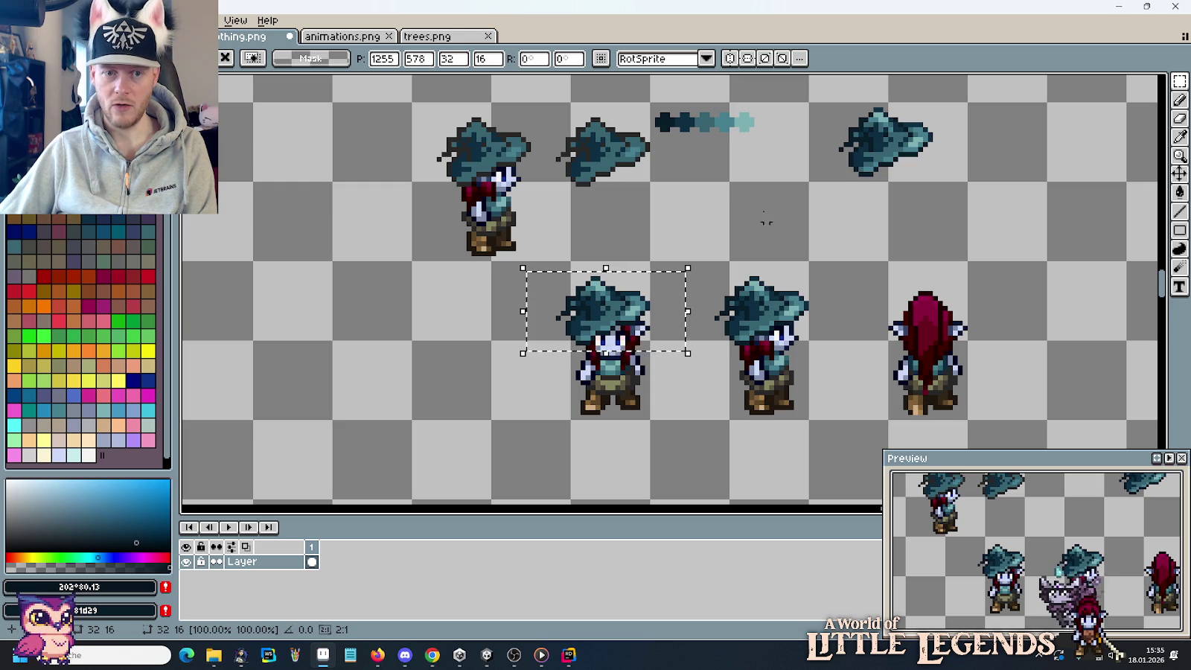
# Compare against the red hats and settle the teal hat one pixel lower.
pyautogui.moveTo(760, 139); pyautogui.dragTo(787, 416)
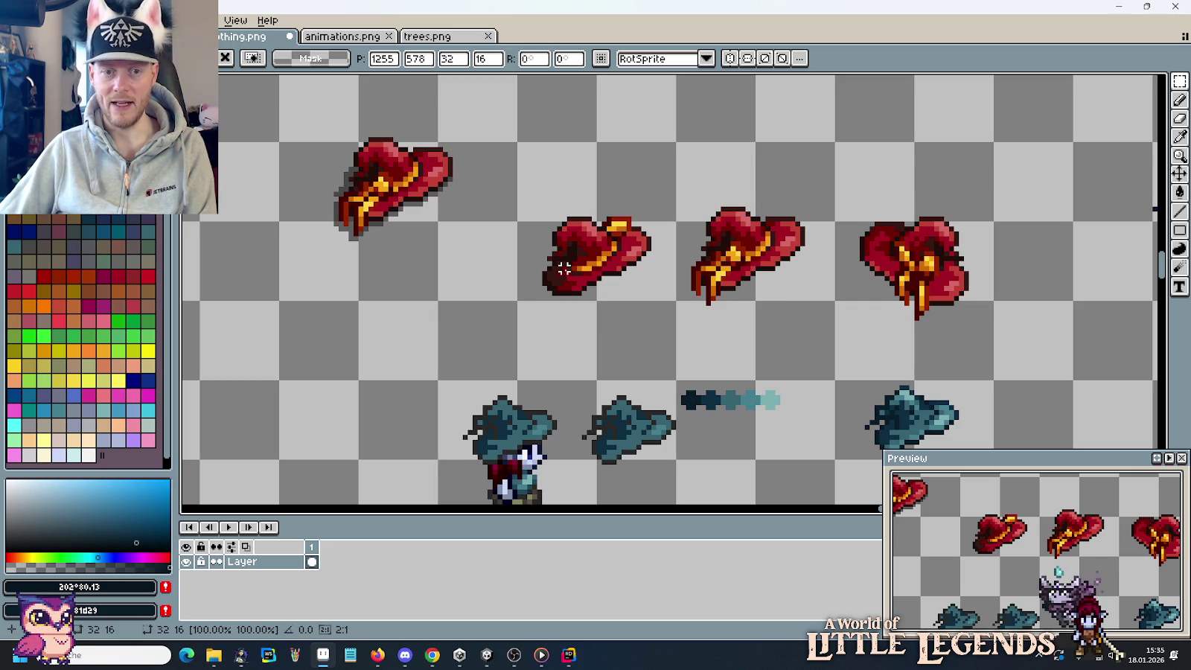
pyautogui.scroll(-5, 666, 390)
pyautogui.scroll(6, 692, 446)
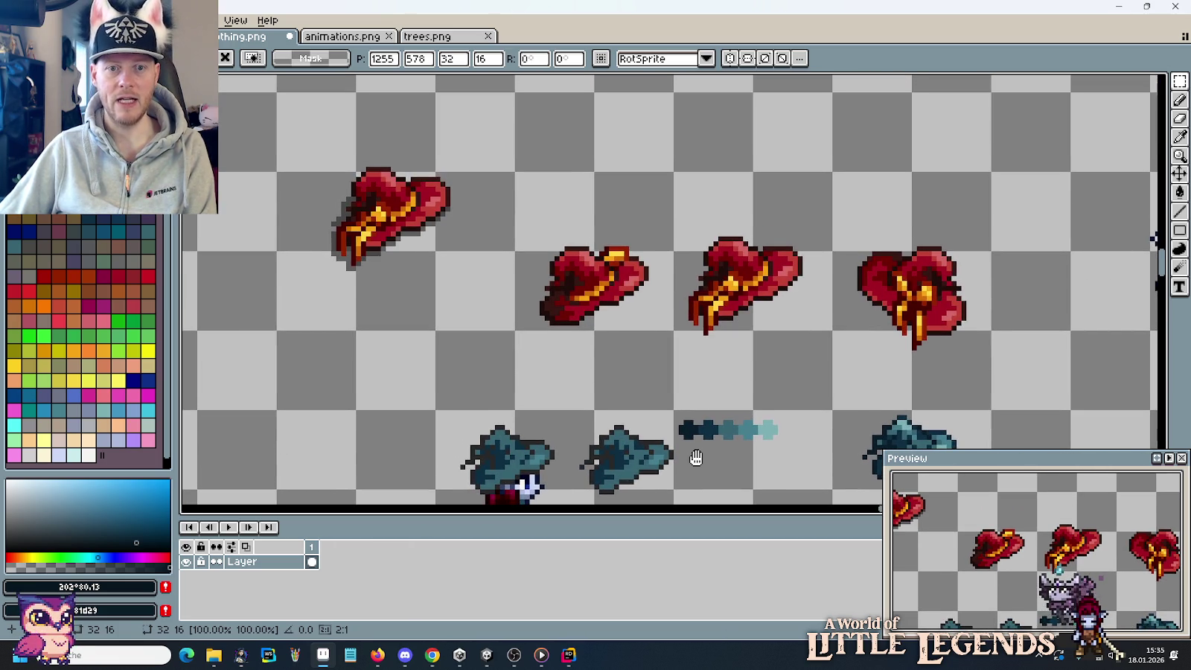
pyautogui.scroll(-5, 696, 458)
pyautogui.scroll(-3, 730, 365)
pyautogui.scroll(1, 731, 365)
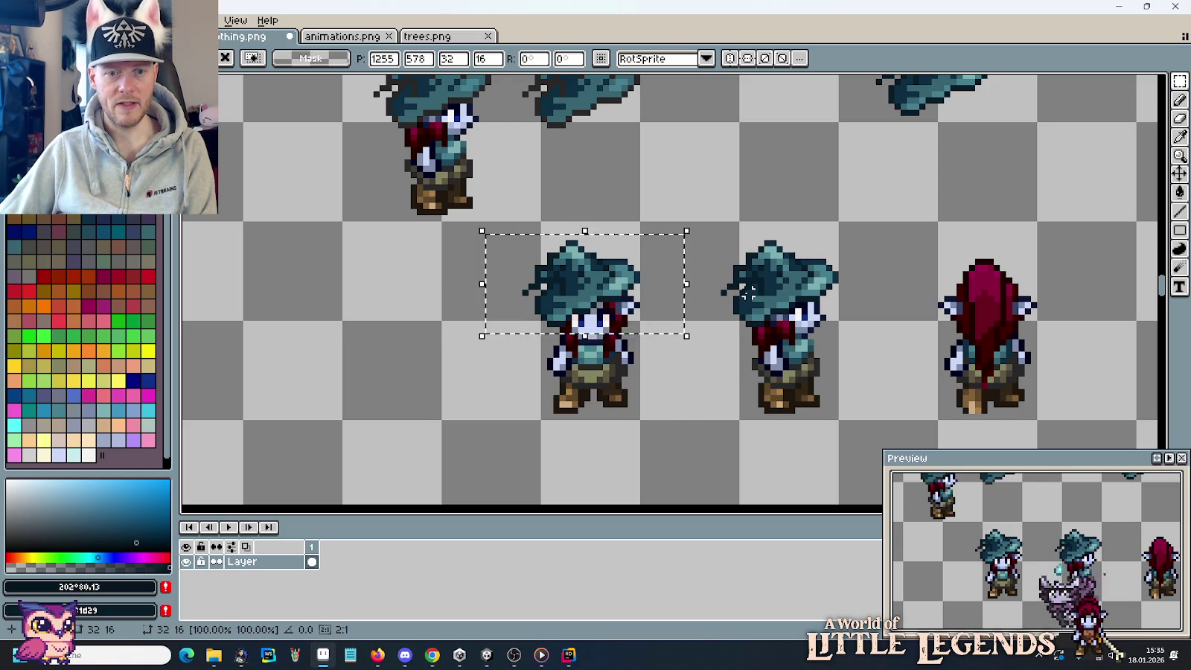
pyautogui.press('Down')
pyautogui.scroll(-1, 748, 312)
pyautogui.moveTo(716, 361); pyautogui.dragTo(684, 330)
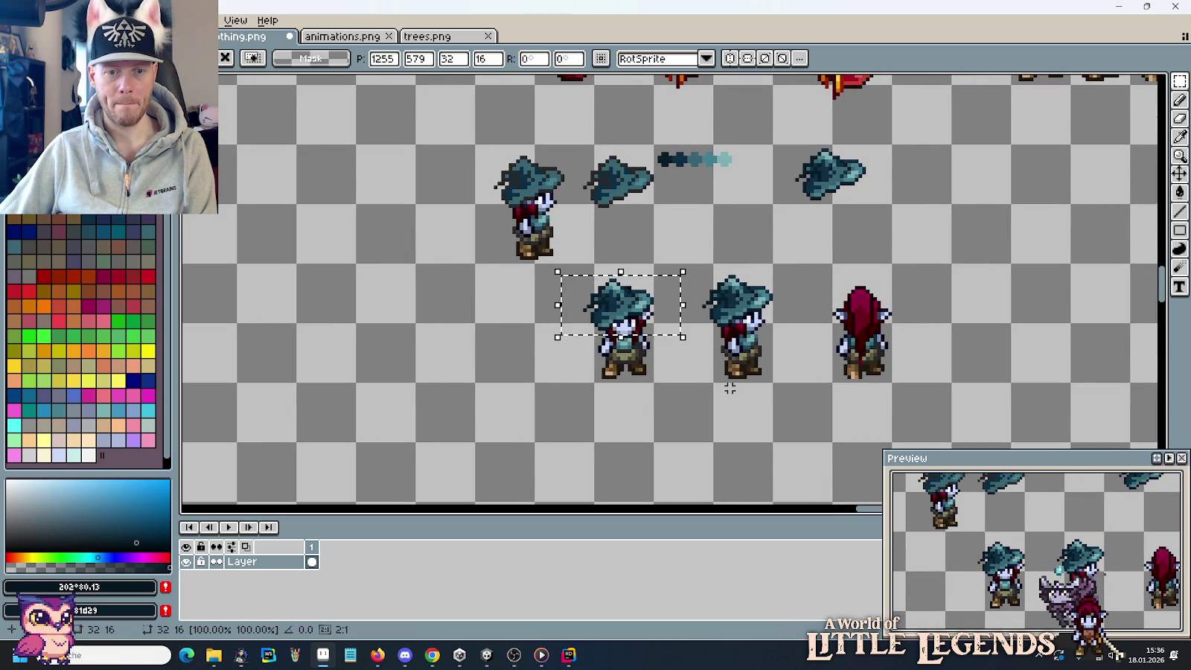
pyautogui.press('Up')
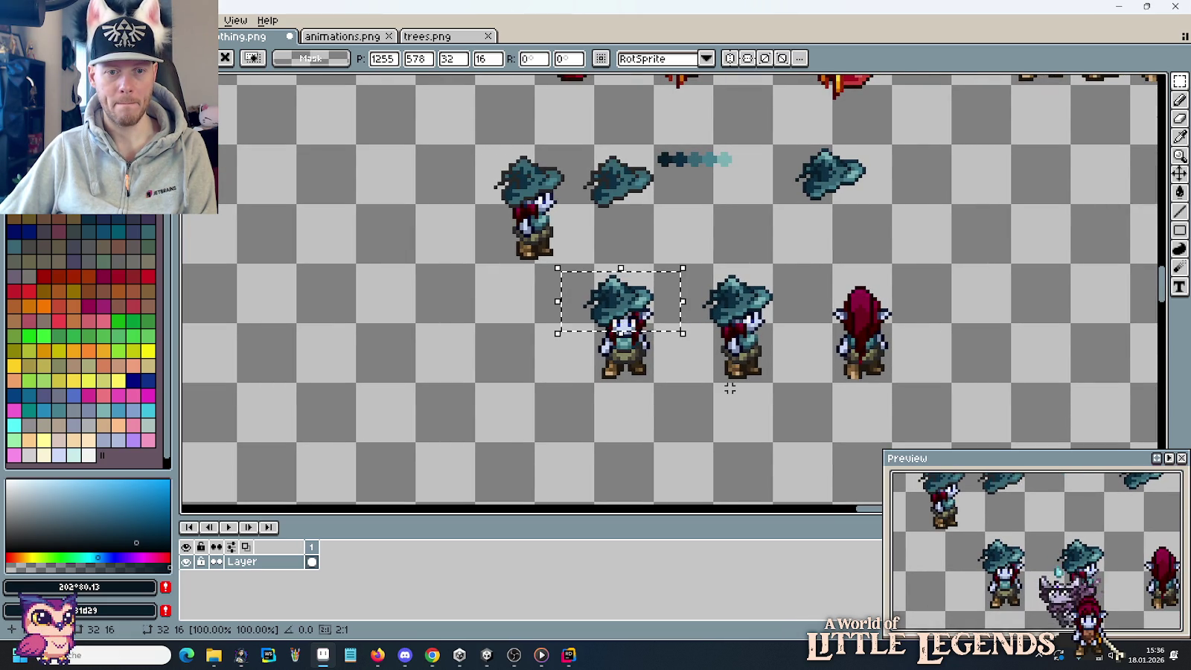
pyautogui.press('Down')
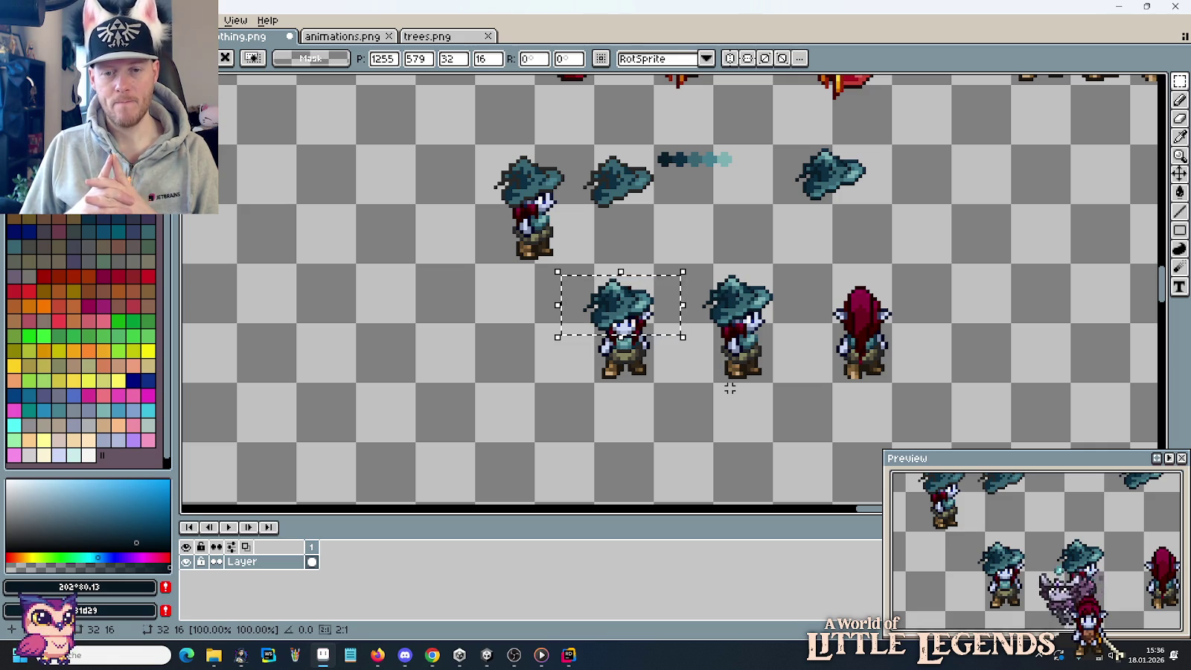
# Drop the teal hat on the front elf and zoom out to view the hatted elf frames.
pyautogui.click(702, 276)
pyautogui.scroll(-3, 755, 202)
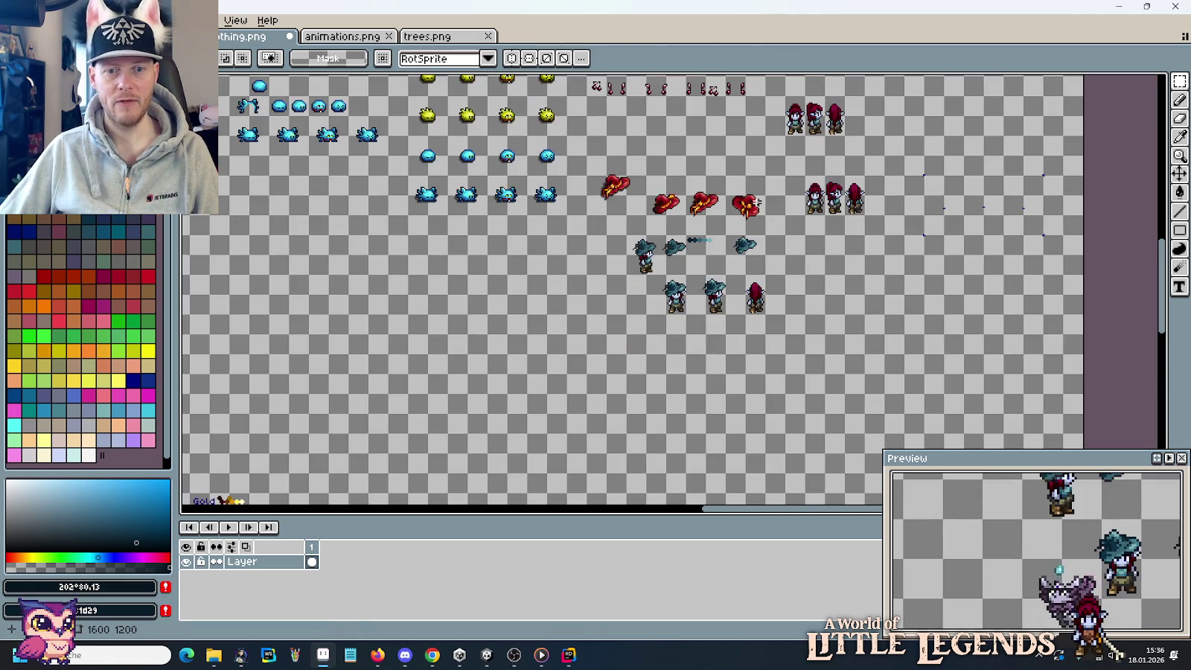
pyautogui.scroll(-2, 756, 203)
pyautogui.scroll(-1, 699, 224)
pyautogui.scroll(5, 641, 244)
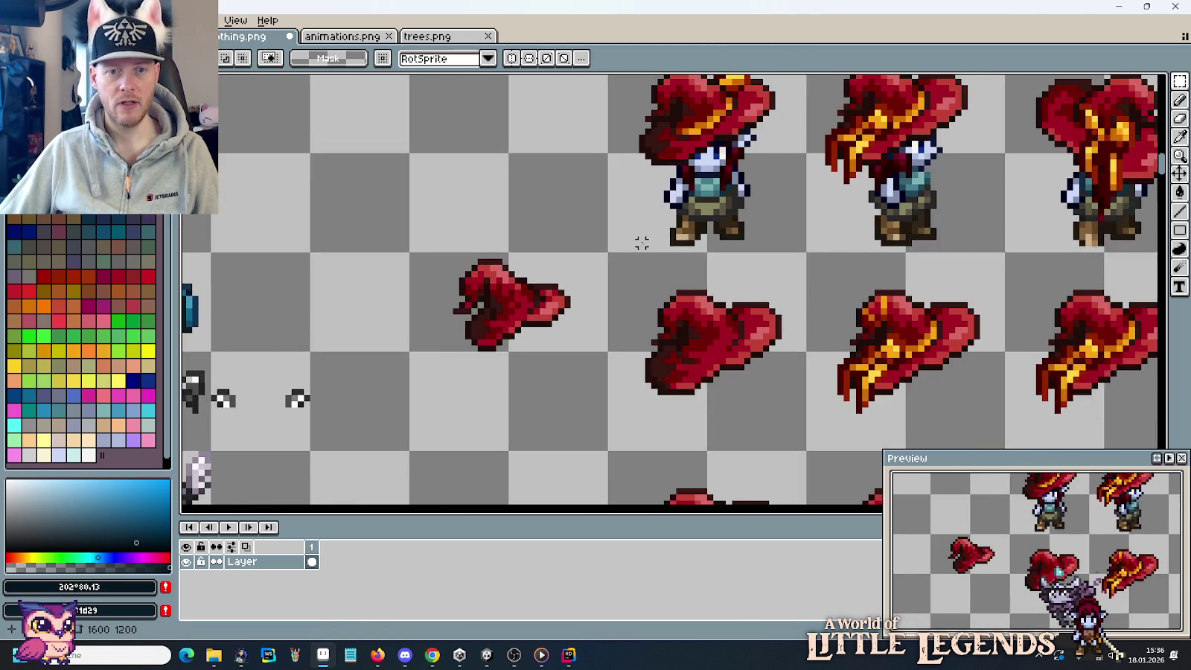
pyautogui.scroll(1, 670, 261)
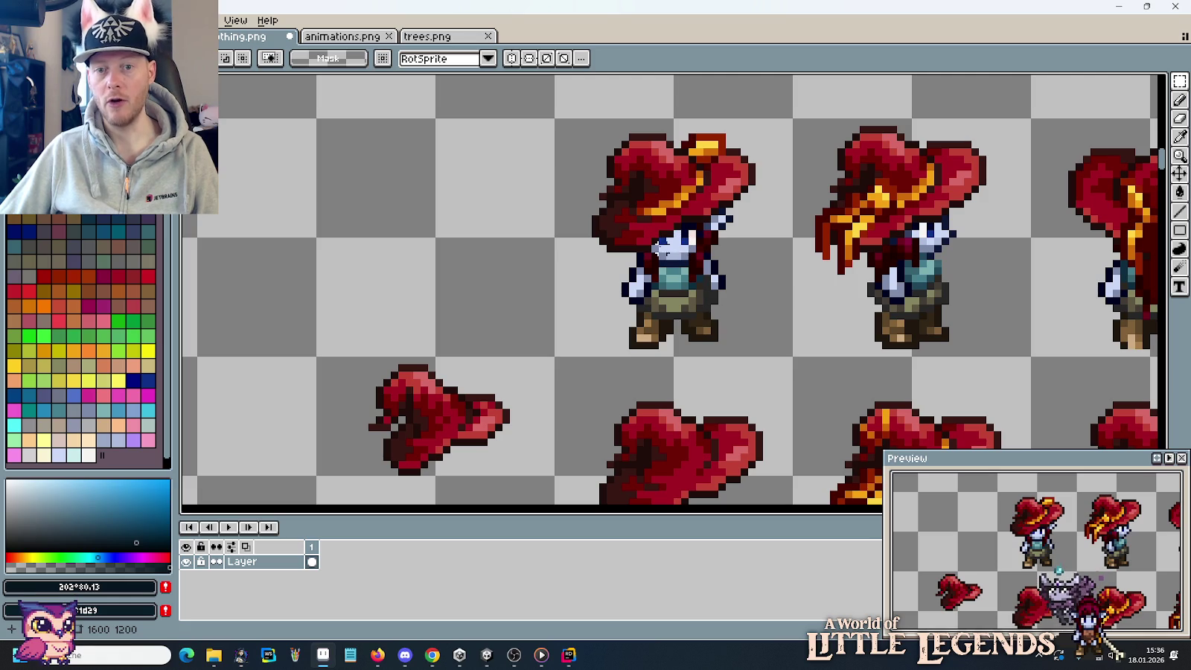
pyautogui.scroll(-2, 648, 261)
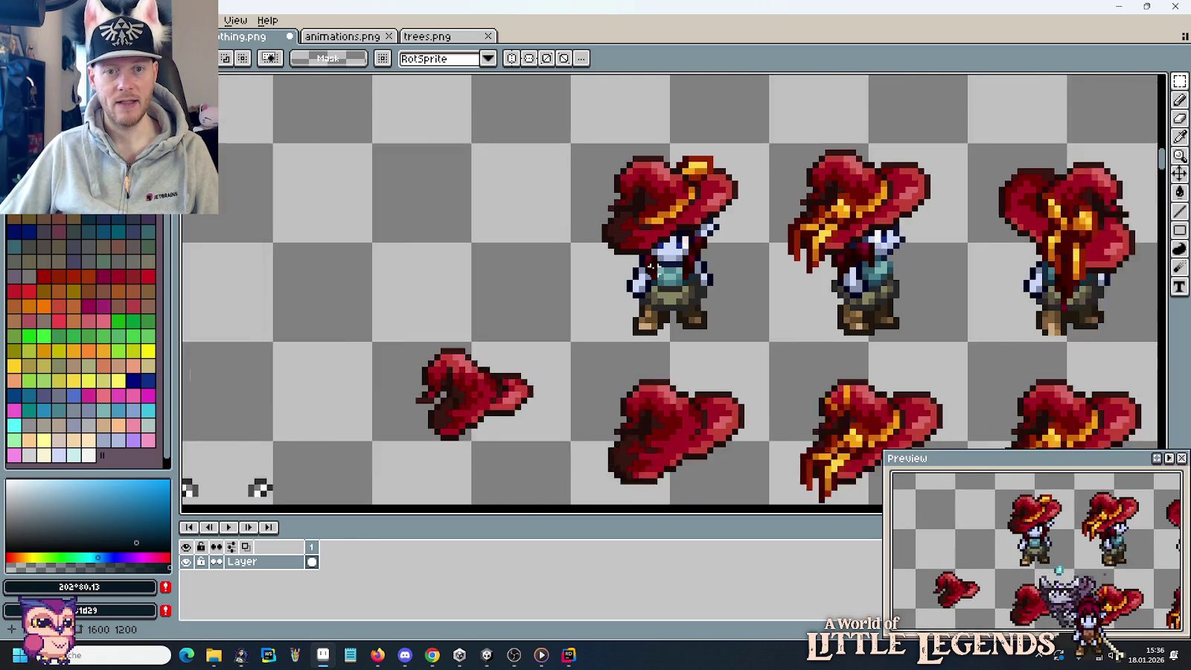
pyautogui.scroll(-1, 649, 274)
pyautogui.scroll(-4, 651, 392)
pyautogui.scroll(-3, 699, 365)
pyautogui.scroll(-3, 670, 335)
pyautogui.scroll(-1, 595, 288)
pyautogui.moveTo(595, 288); pyautogui.dragTo(652, 232)
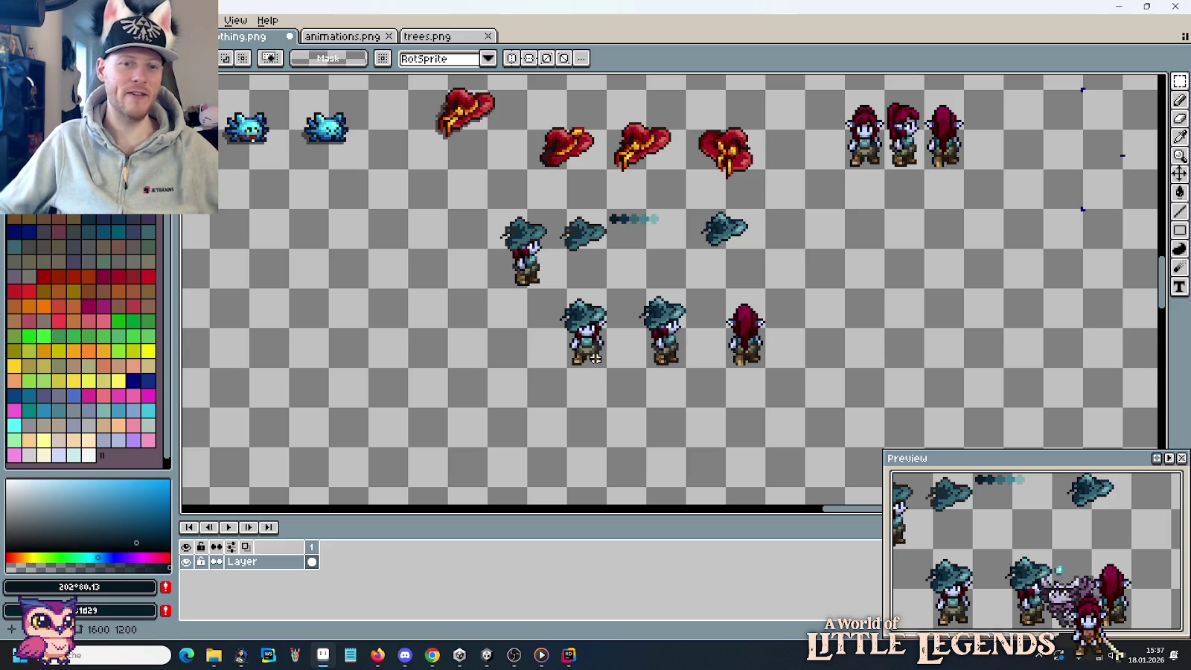
# Erase the stray dark #081d29 pixels along the standalone teal hat's left edge.
pyautogui.scroll(4, 485, 139)
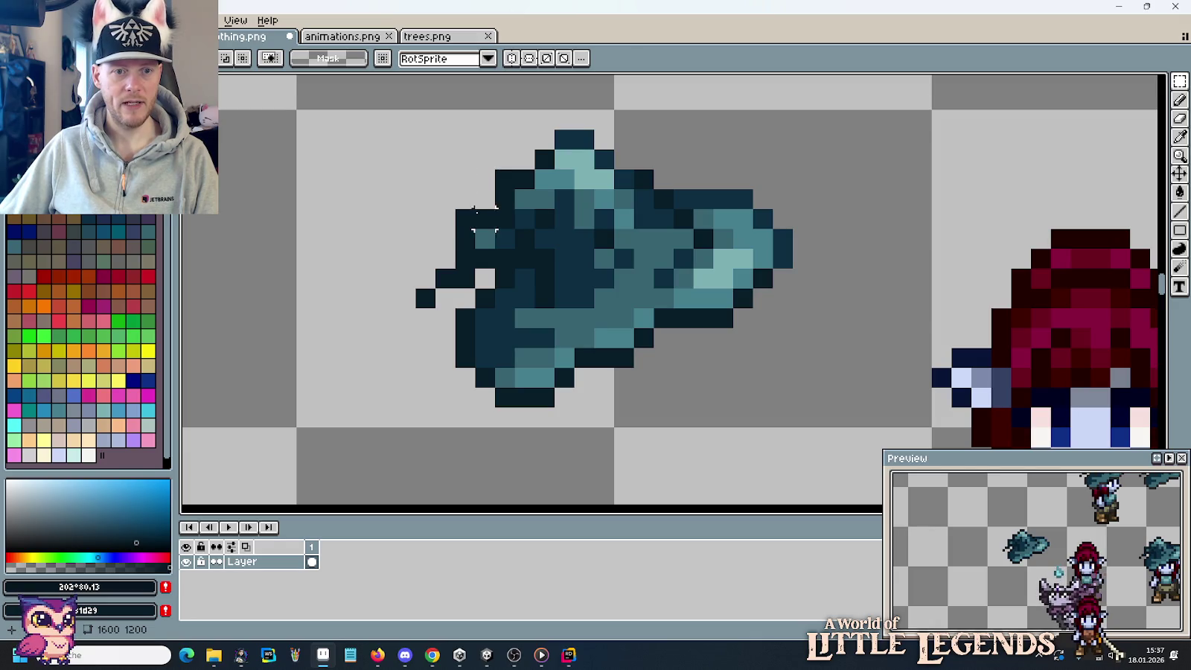
pyautogui.press('i')
pyautogui.click(463, 234)
pyautogui.press('b')
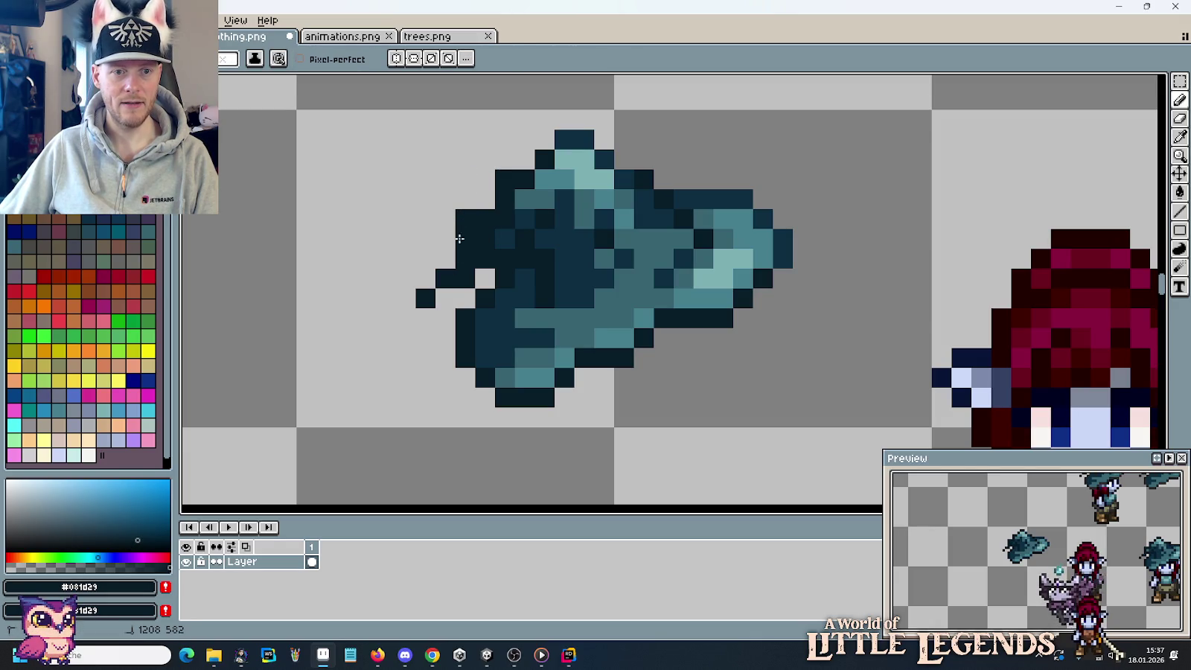
pyautogui.press('e')
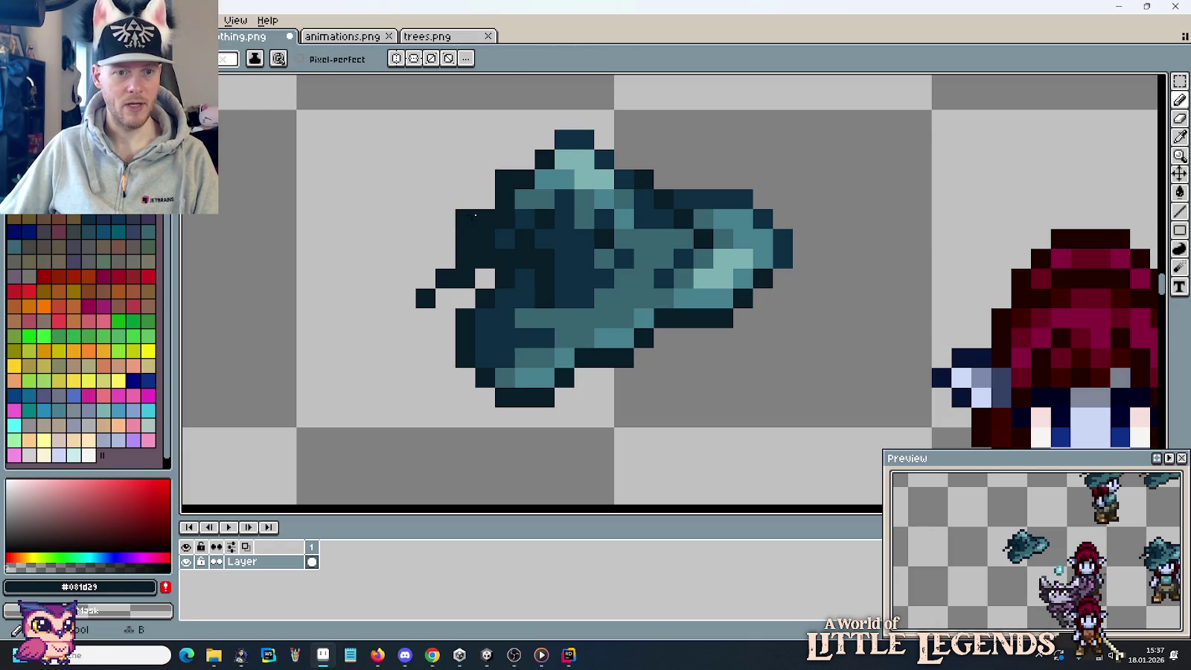
pyautogui.moveTo(465, 216); pyautogui.dragTo(425, 296)
# Pan and zoom across the sheet to view the elf frames and the red hat row.
pyautogui.scroll(-2, 601, 337)
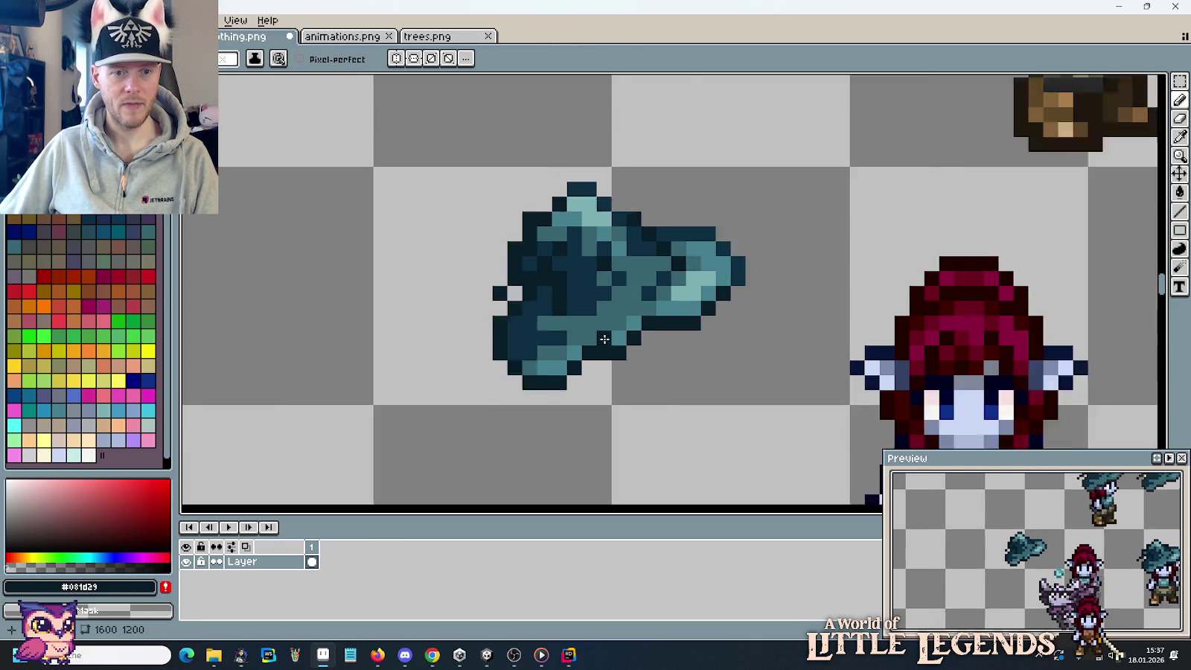
pyautogui.scroll(-3, 607, 346)
pyautogui.moveTo(614, 353); pyautogui.dragTo(557, 329)
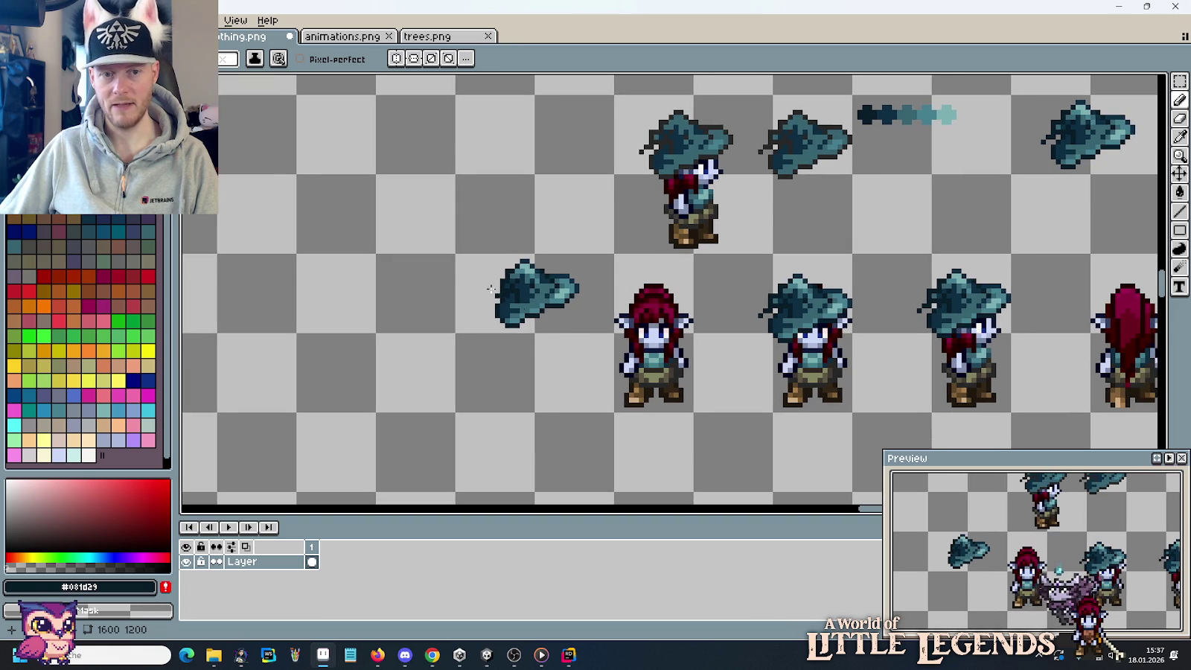
pyautogui.scroll(1, 565, 374)
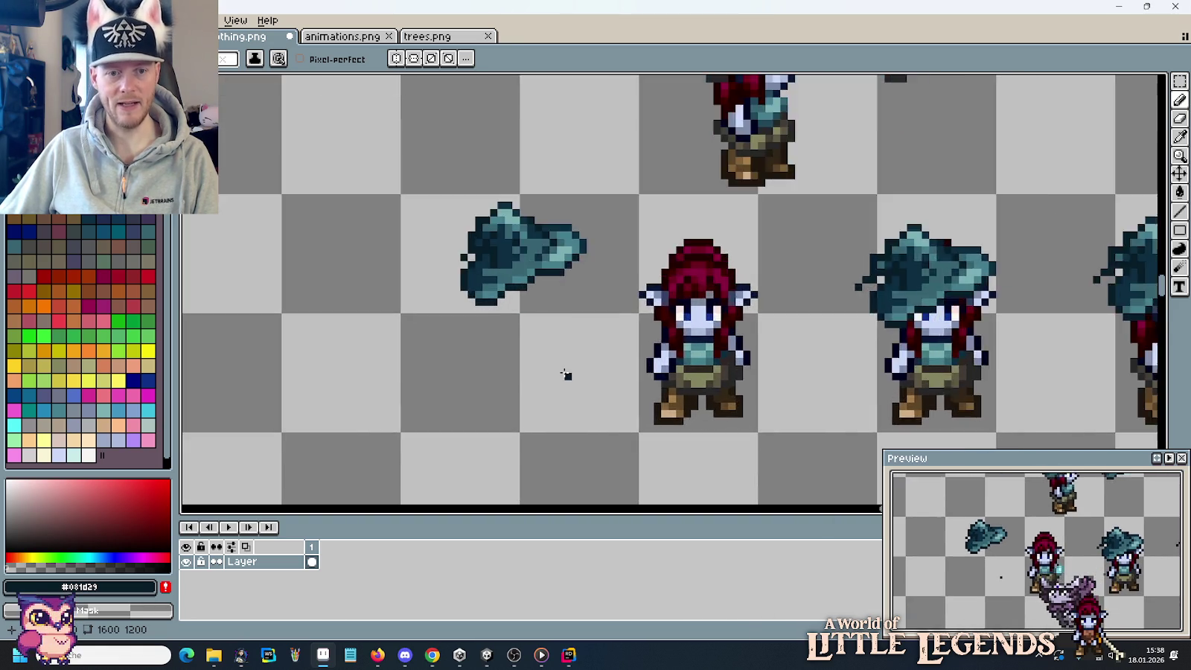
pyautogui.scroll(1, 566, 374)
pyautogui.scroll(-3, 563, 344)
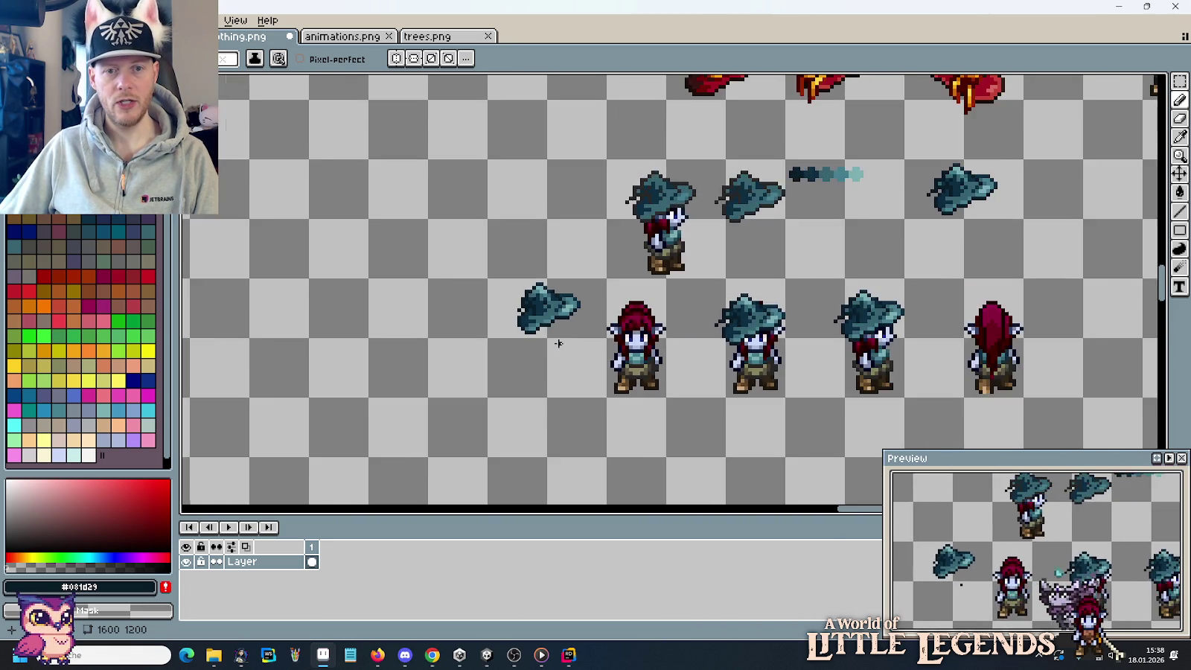
pyautogui.scroll(-1, 558, 343)
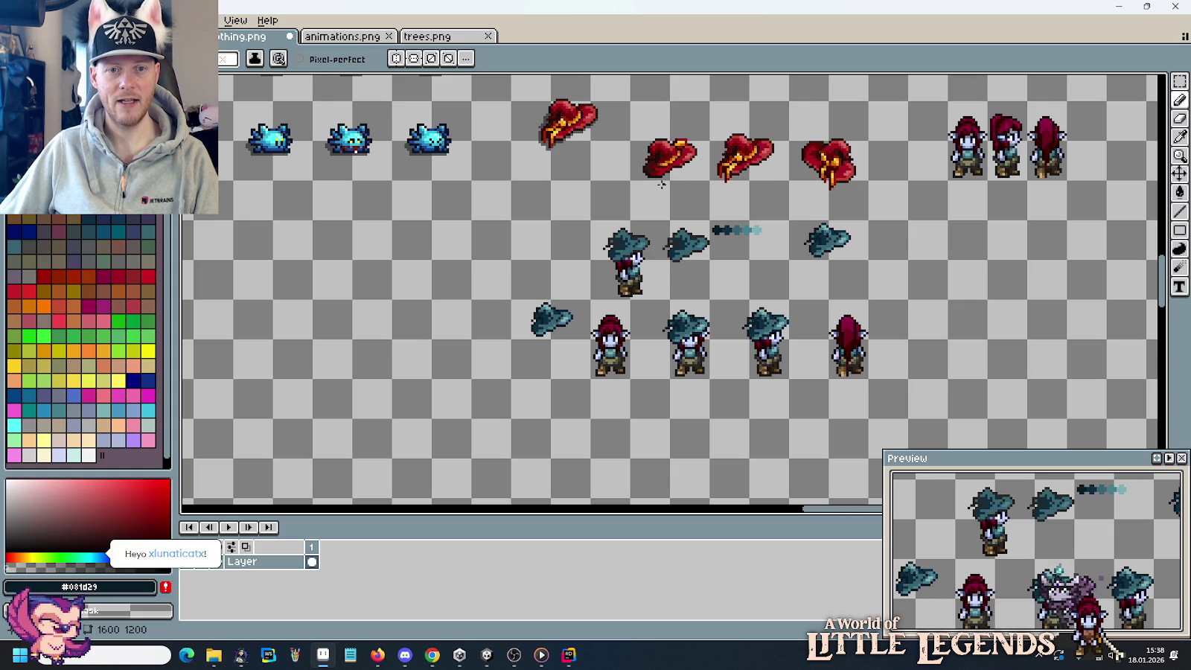
pyautogui.scroll(2, 662, 185)
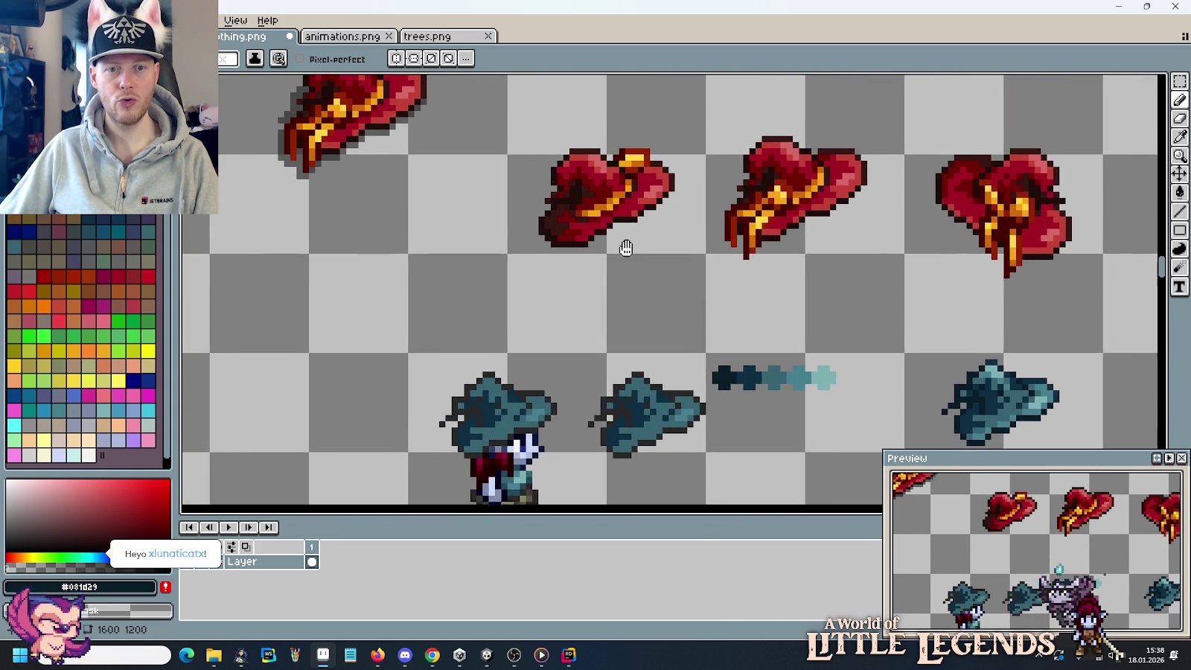
pyautogui.moveTo(686, 159); pyautogui.dragTo(623, 245)
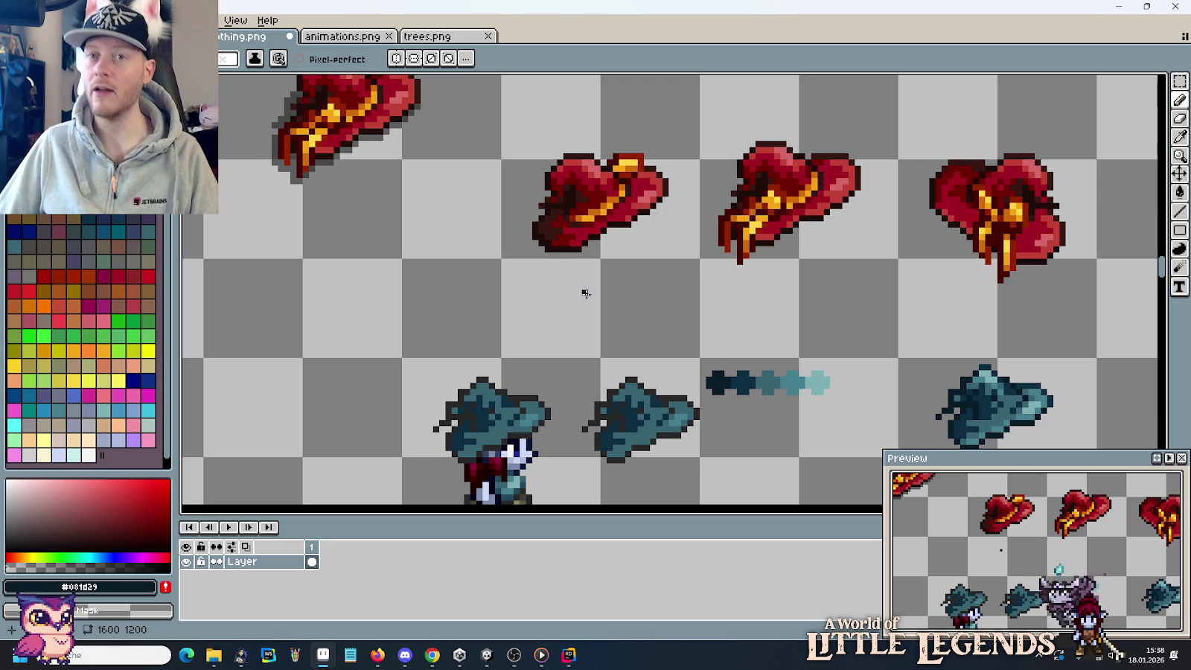
# Zoom and pan around the sprite sheet to bring the standalone teal hat into view.
pyautogui.scroll(-2, 586, 294)
pyautogui.scroll(-2, 586, 295)
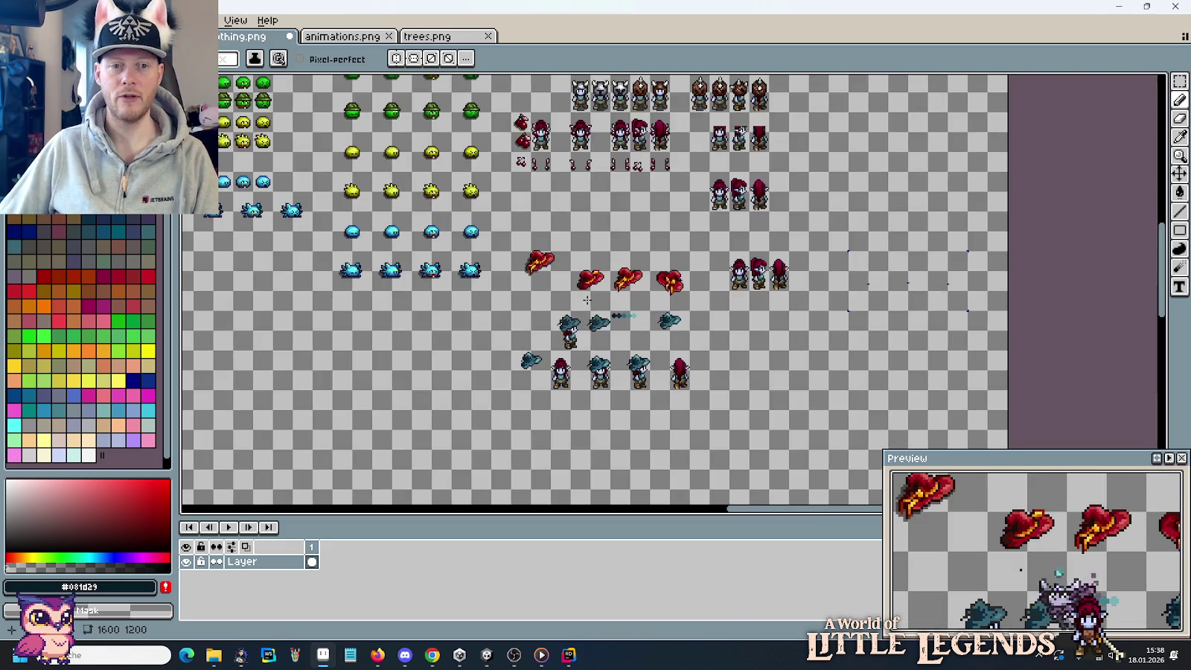
pyautogui.moveTo(669, 115); pyautogui.dragTo(679, 372)
pyautogui.scroll(3, 746, 165)
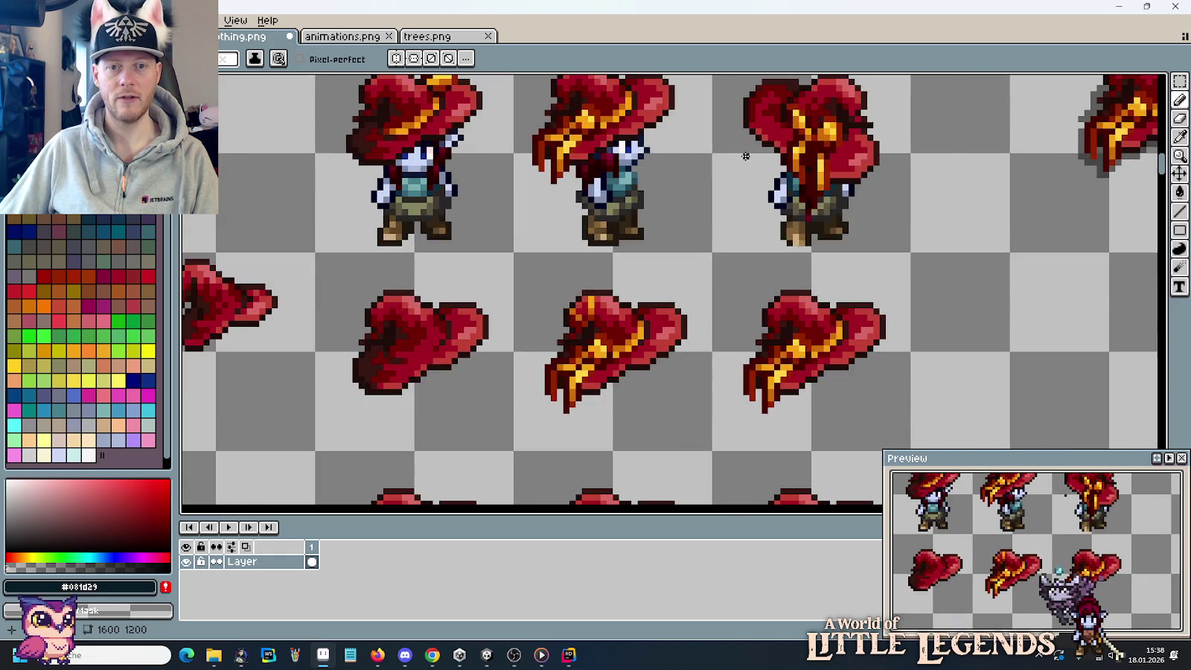
pyautogui.scroll(2, 588, 252)
pyautogui.scroll(1, 588, 252)
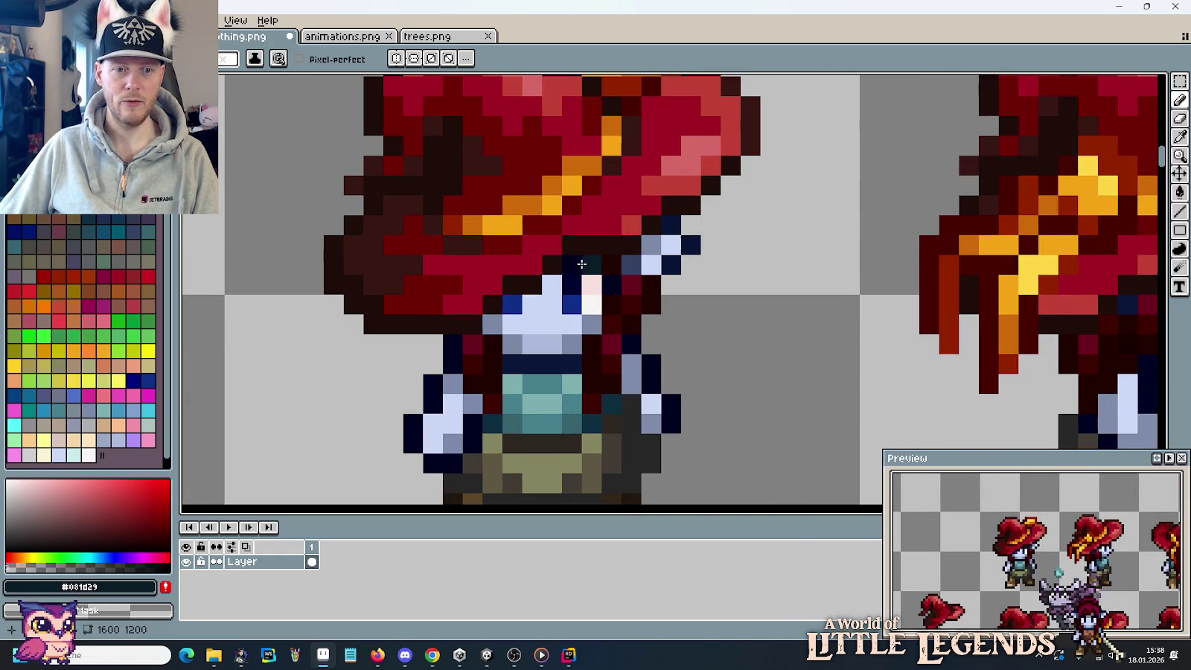
pyautogui.scroll(-3, 581, 267)
pyautogui.scroll(-2, 633, 327)
pyautogui.scroll(-1, 678, 393)
pyautogui.scroll(-3, 678, 393)
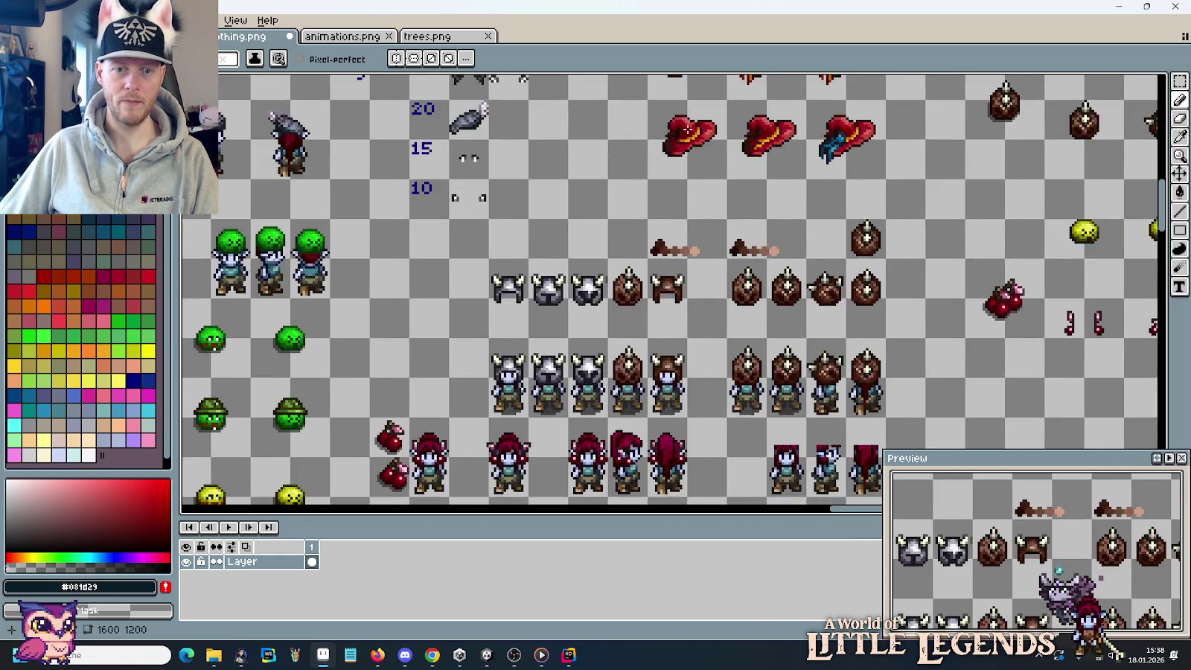
pyautogui.scroll(-2, 688, 366)
pyautogui.scroll(-2, 699, 340)
pyautogui.scroll(-2, 709, 313)
pyautogui.scroll(3, 658, 338)
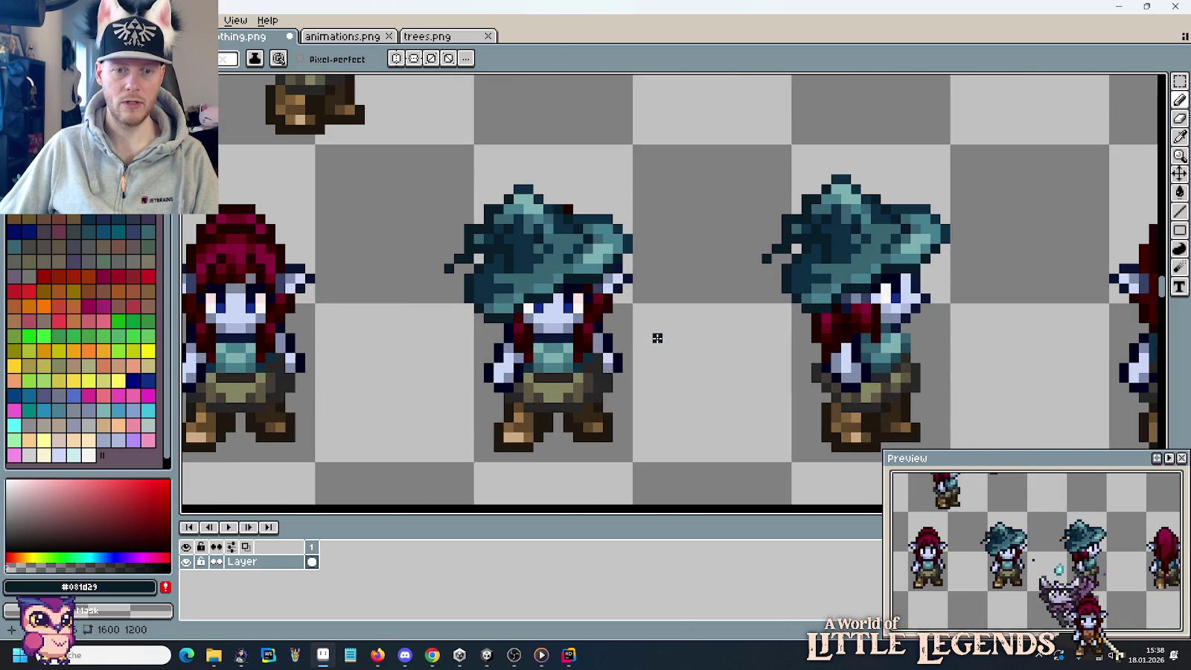
pyautogui.hscroll(-4, 597, 303)
pyautogui.hscroll(-1, 798, 309)
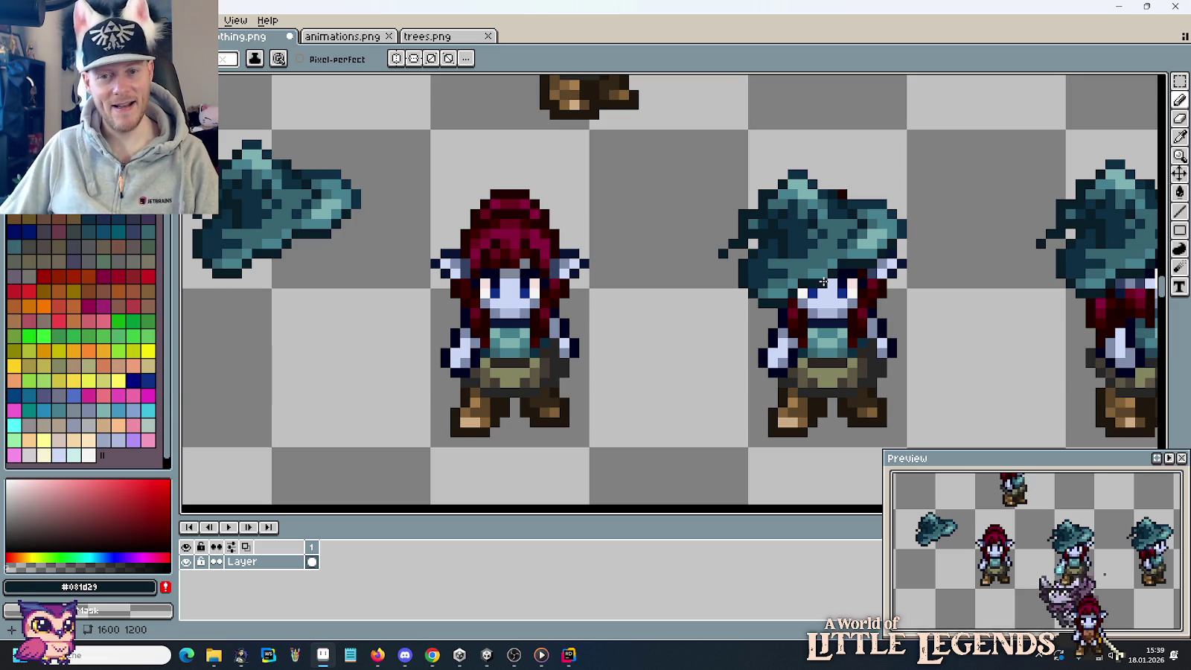
pyautogui.scroll(-1, 822, 282)
pyautogui.scroll(-1, 823, 282)
pyautogui.scroll(-1, 822, 283)
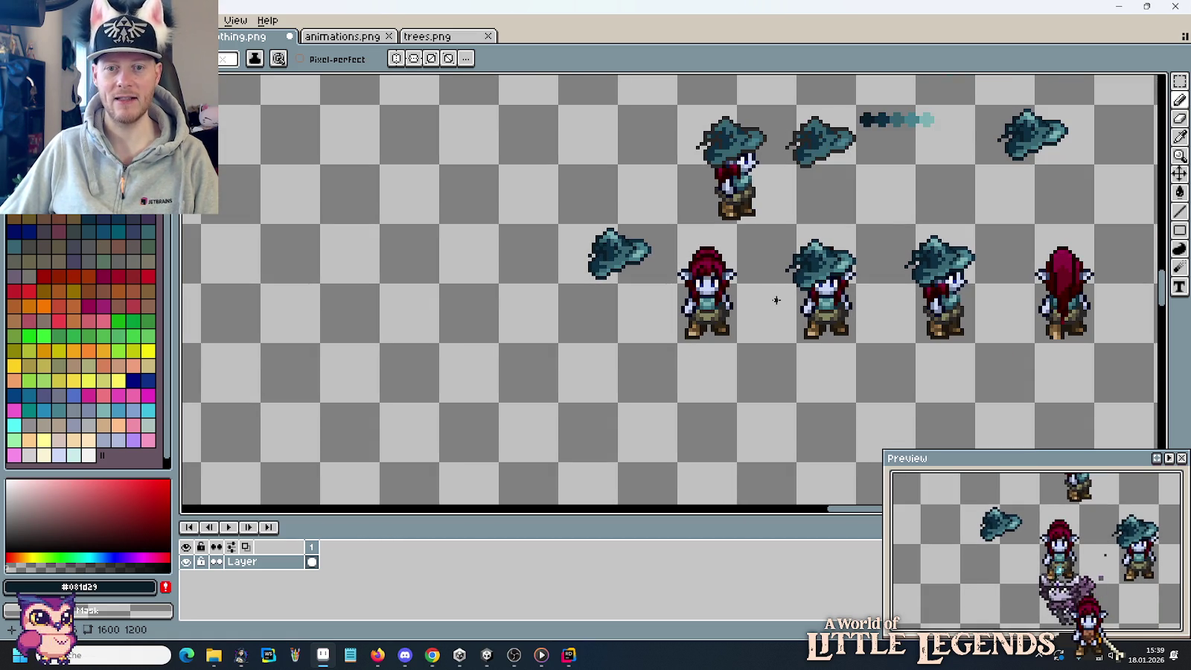
pyautogui.scroll(2, 776, 300)
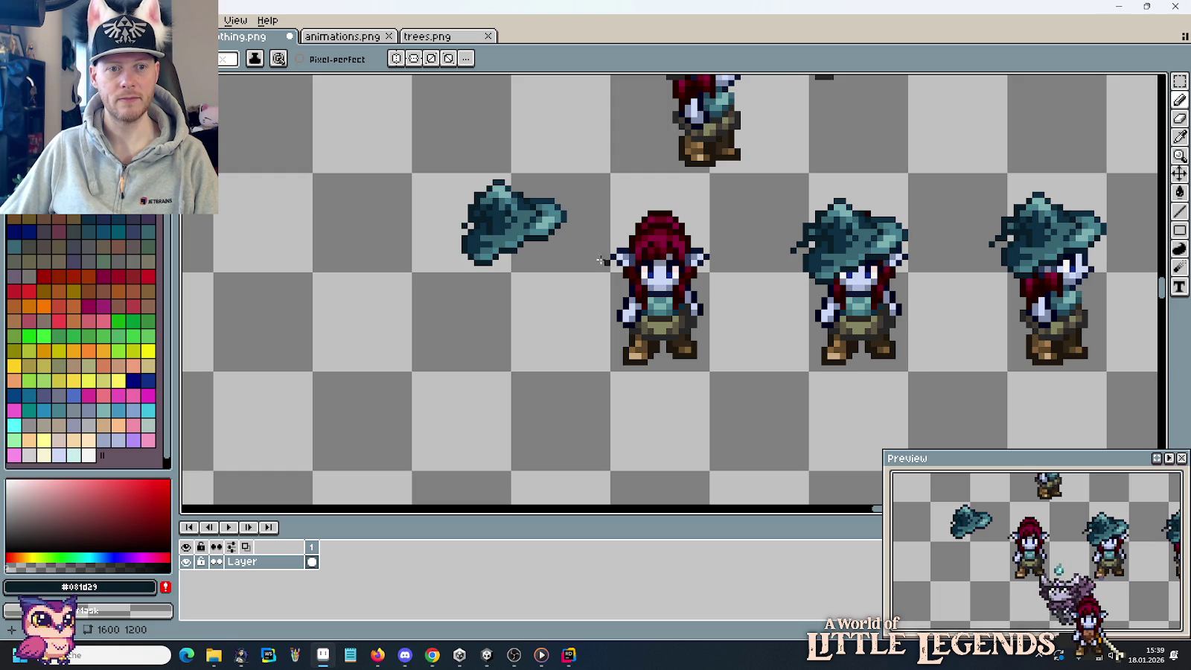
pyautogui.scroll(1, 452, 229)
pyautogui.scroll(2, 452, 229)
pyautogui.moveTo(470, 174)
pyautogui.mouseDown()
pyautogui.moveTo(468, 269)
pyautogui.moveTo(509, 244)
pyautogui.mouseUp()
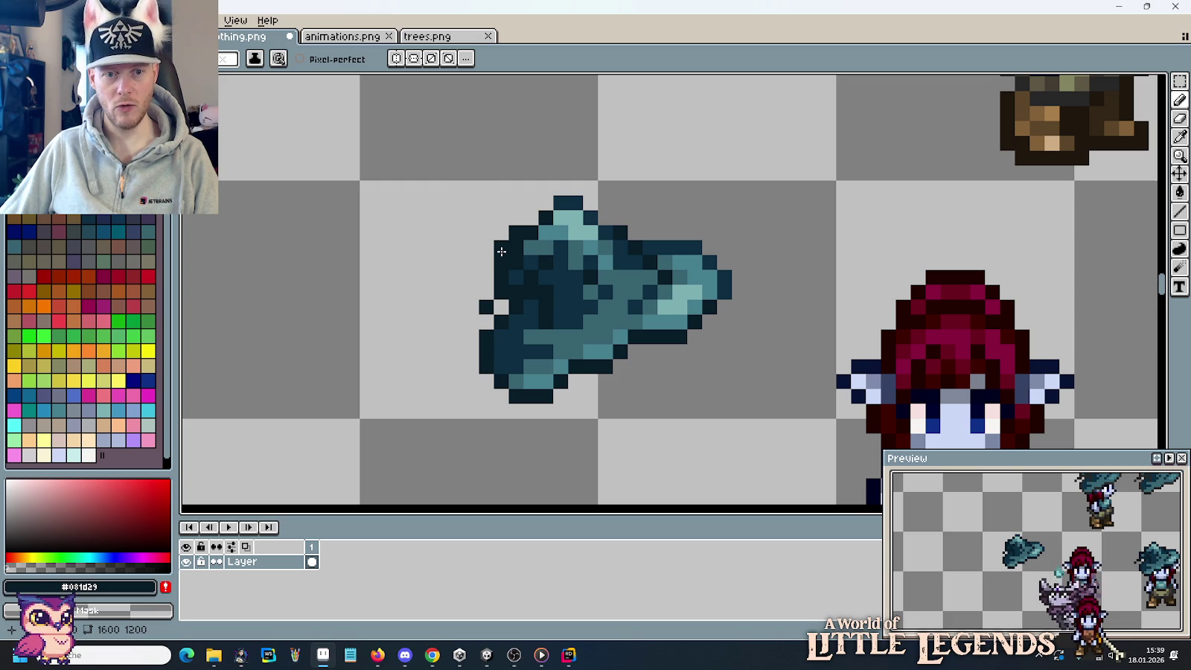
# Fix two dark outline pixels on the hat's left edge, then frame the elves with rectangular selection ready.
pyautogui.moveTo(485, 307); pyautogui.dragTo(501, 307)
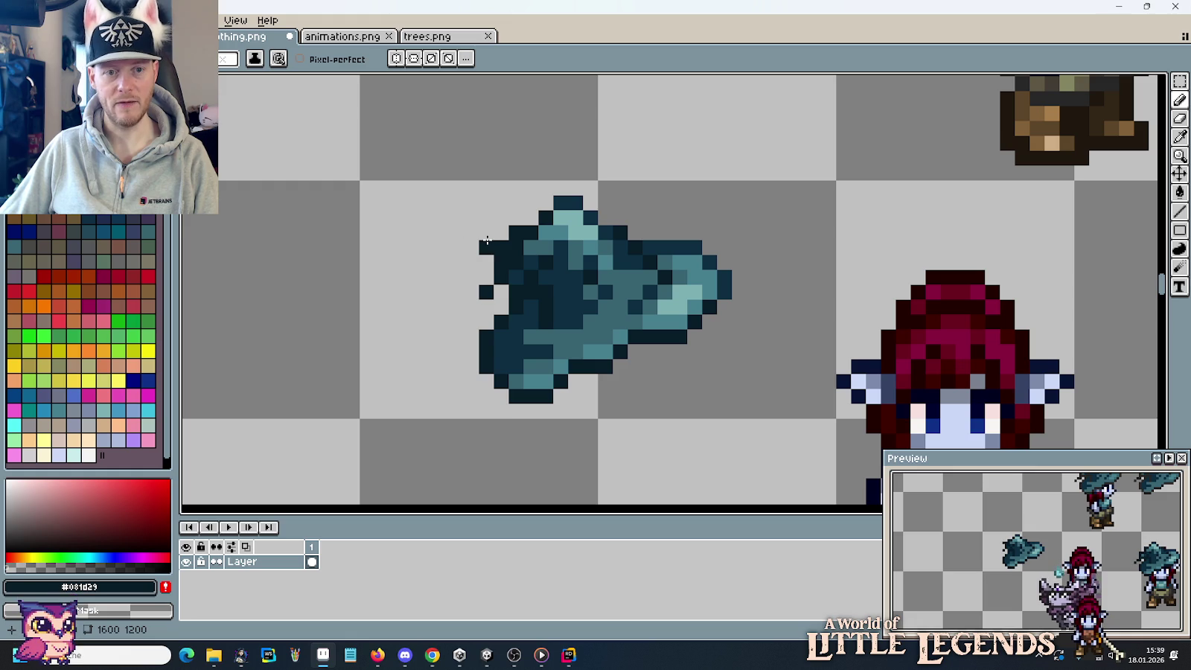
pyautogui.moveTo(488, 240); pyautogui.dragTo(514, 367)
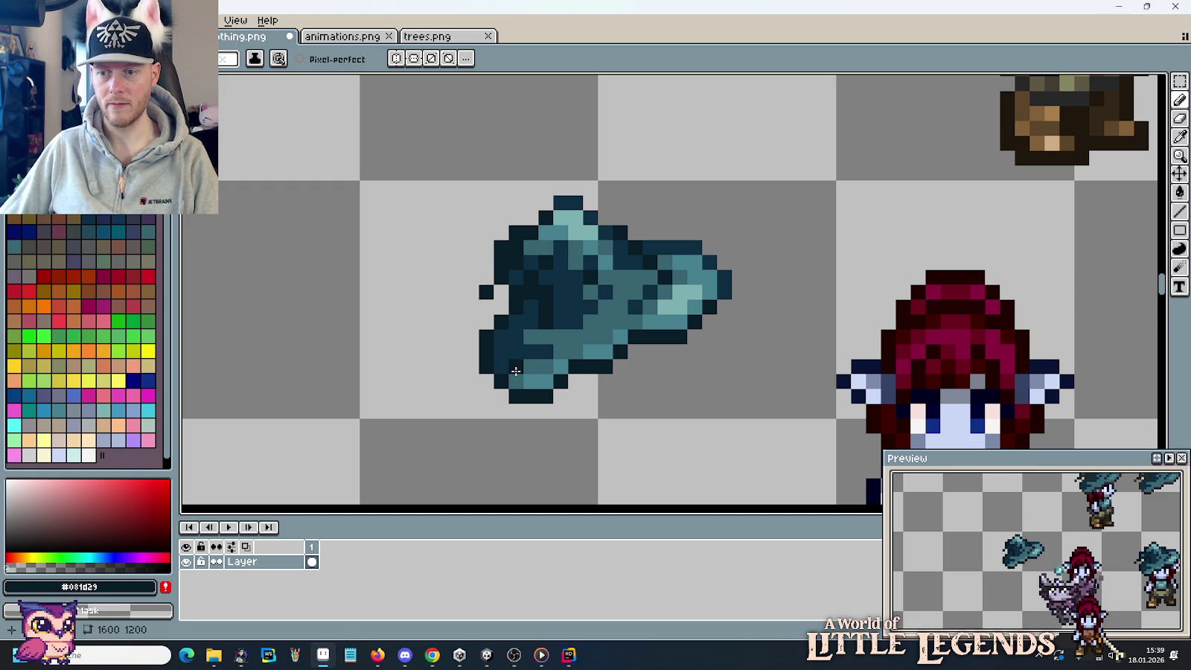
pyautogui.scroll(-5, 622, 391)
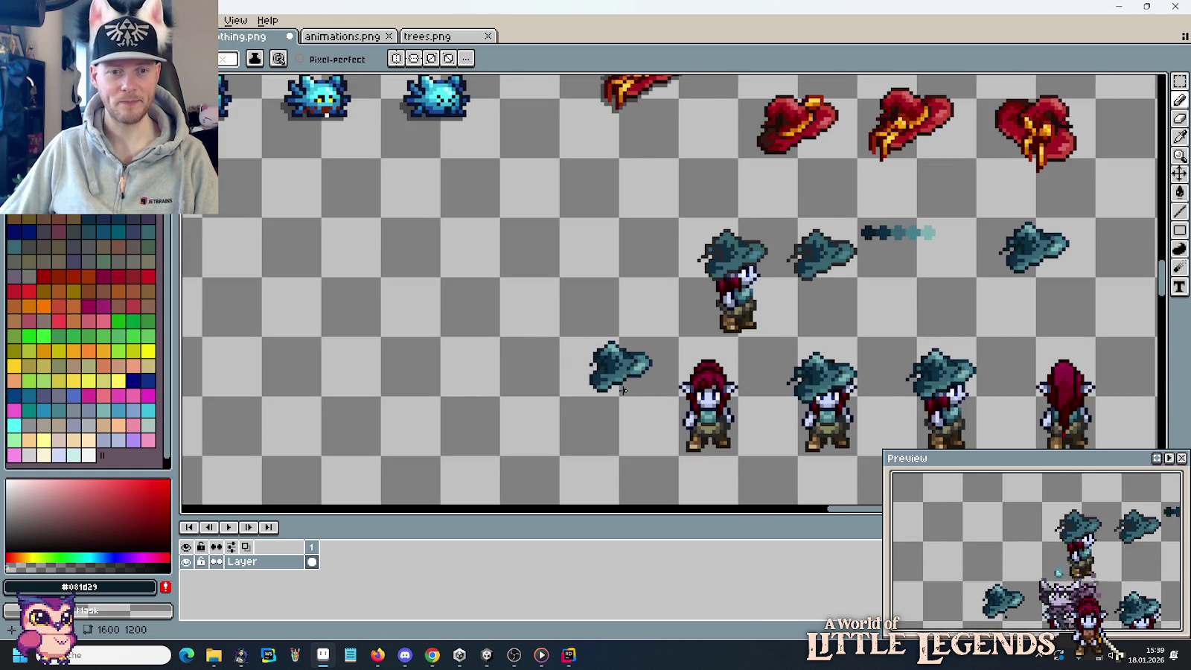
pyautogui.scroll(3, 621, 391)
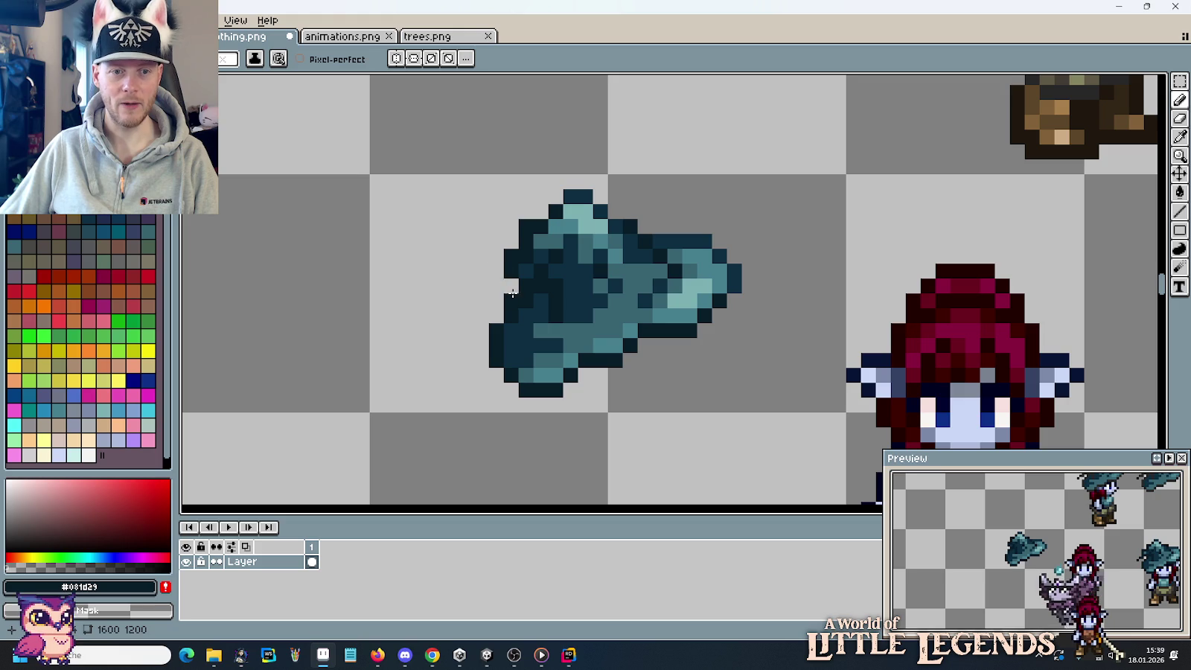
pyautogui.scroll(-3, 669, 379)
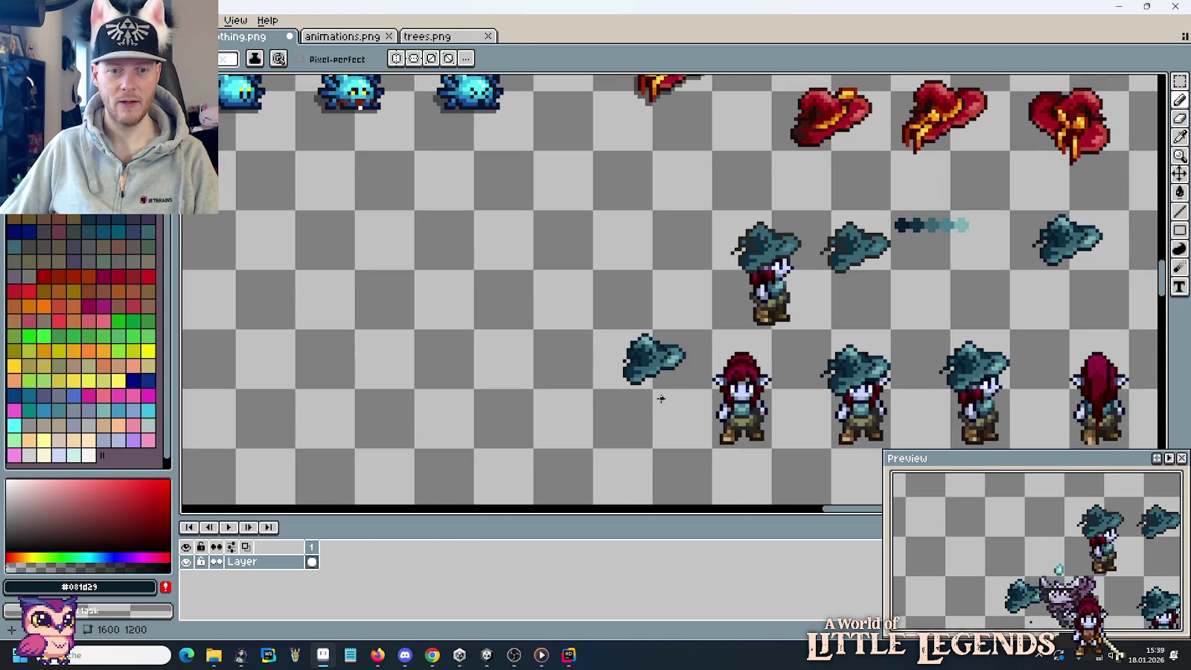
pyautogui.moveTo(660, 398); pyautogui.dragTo(573, 338)
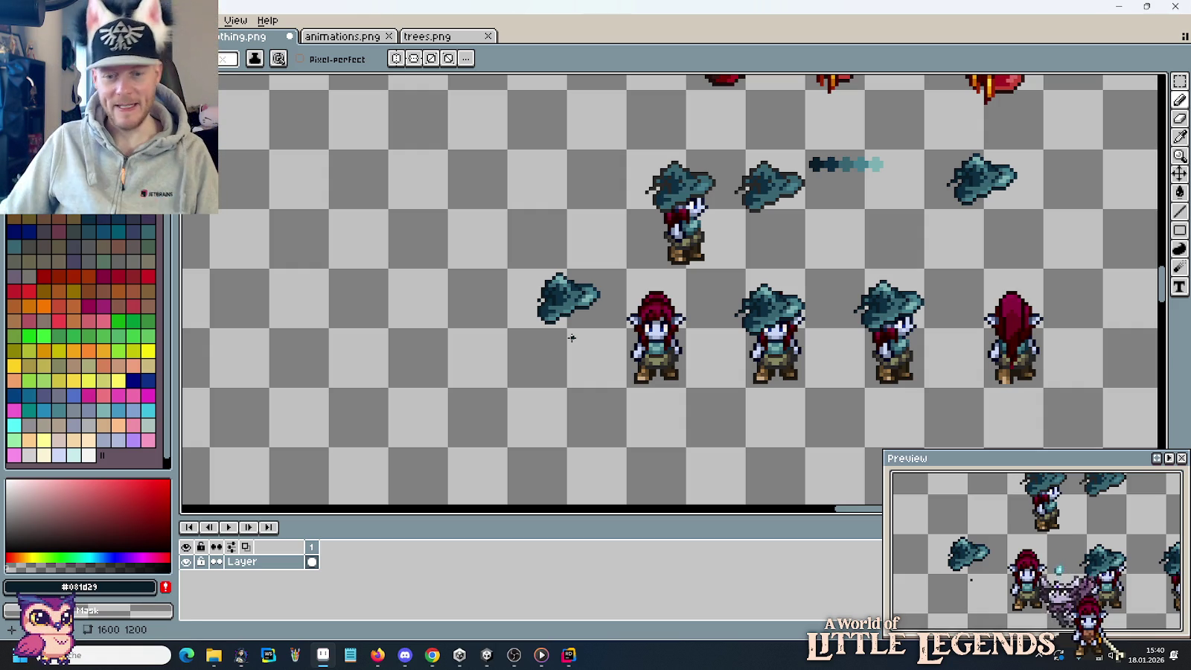
pyautogui.press('m')
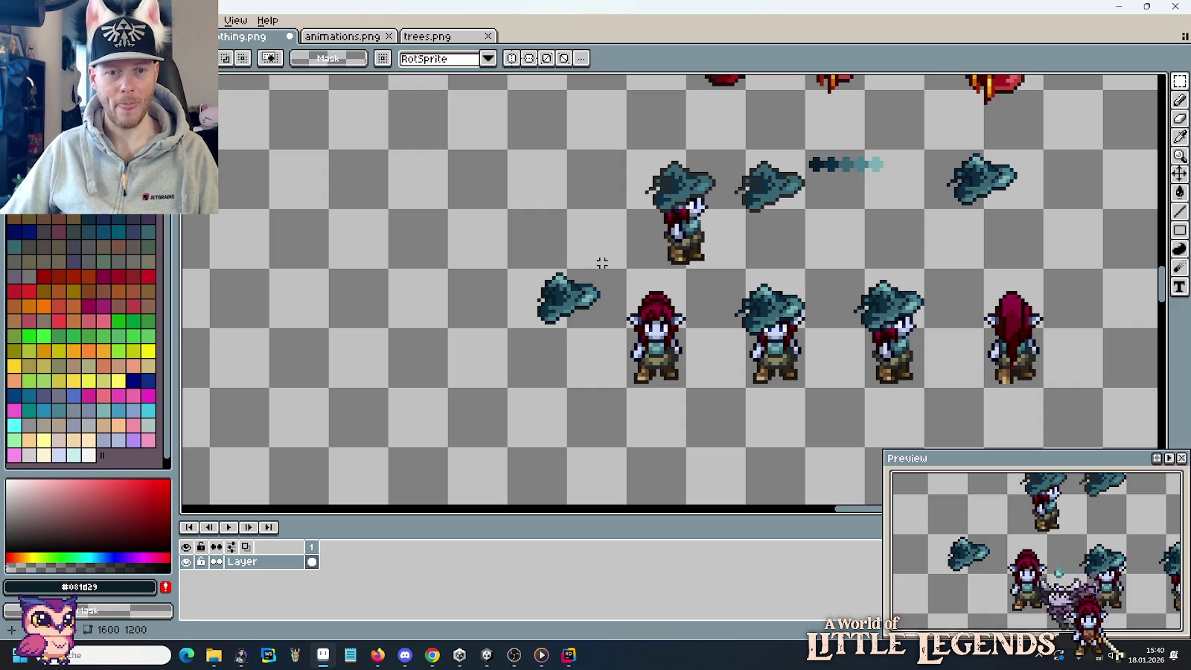
pyautogui.moveTo(607, 258)
pyautogui.mouseDown()
pyautogui.moveTo(511, 353)
pyautogui.moveTo(658, 346)
pyautogui.mouseUp()
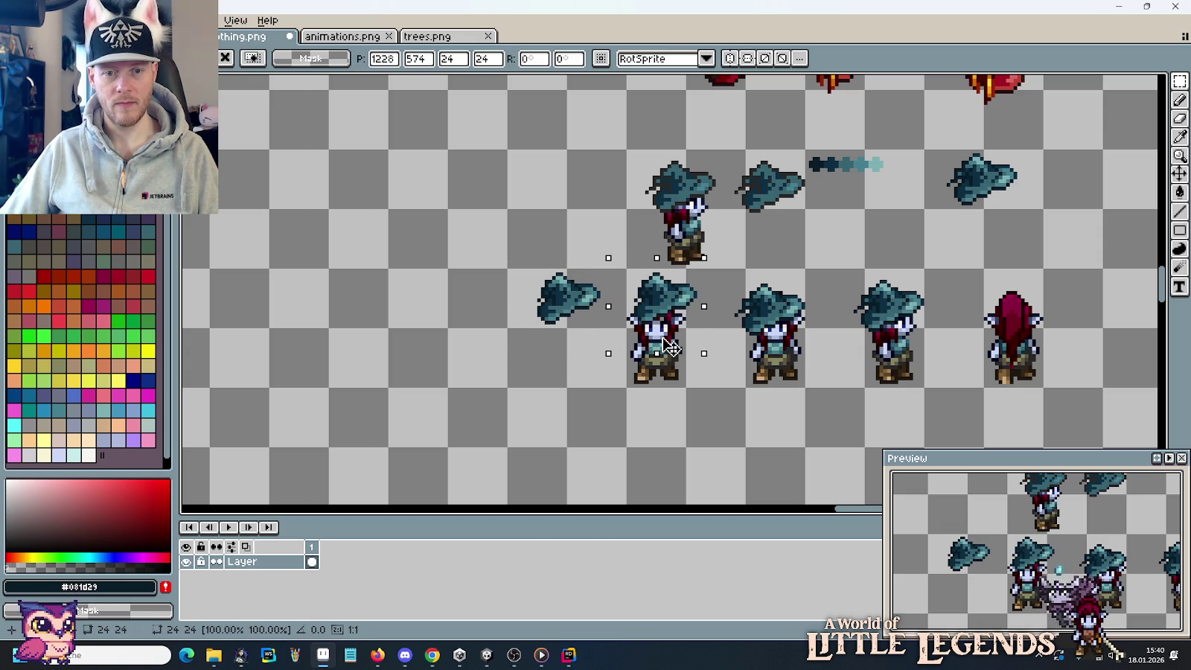
pyautogui.scroll(1, 670, 346)
pyautogui.scroll(2, 670, 346)
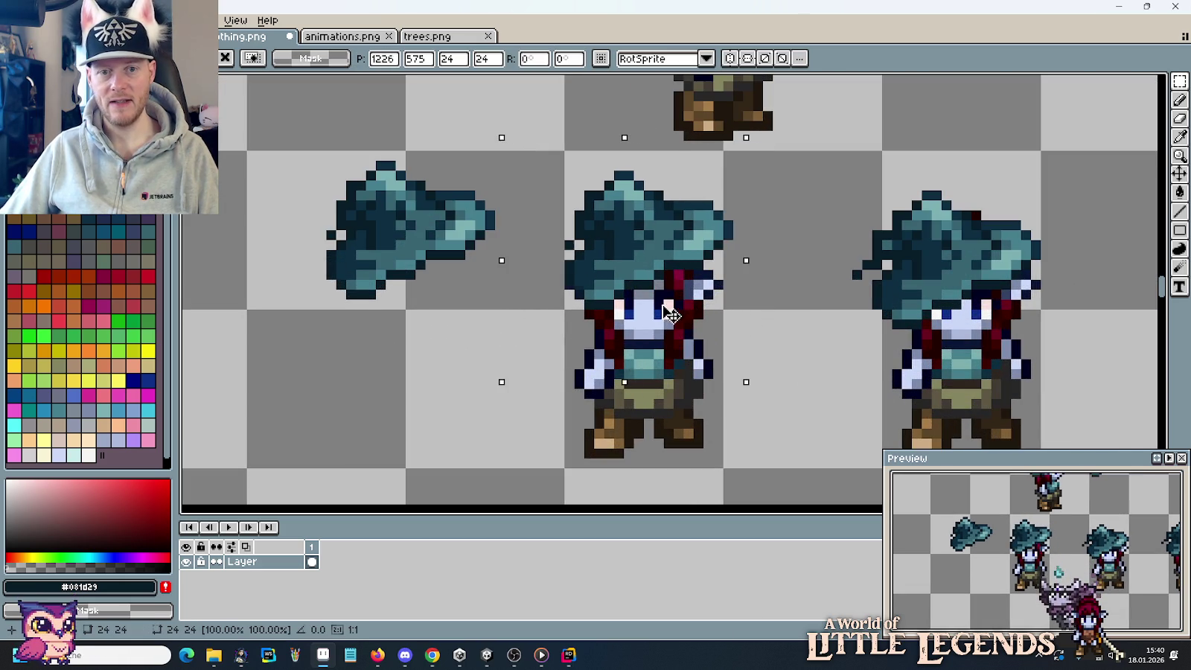
pyautogui.moveTo(683, 301); pyautogui.dragTo(659, 323)
pyautogui.press('Down')
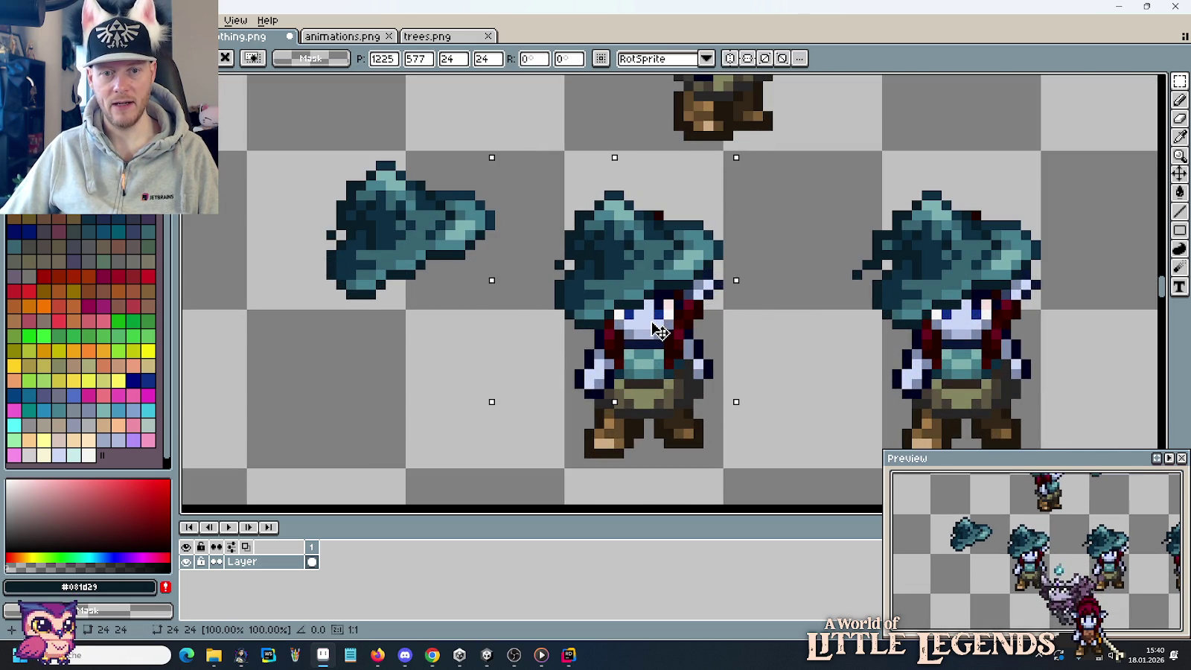
pyautogui.hotkey('ctrl', 'd')
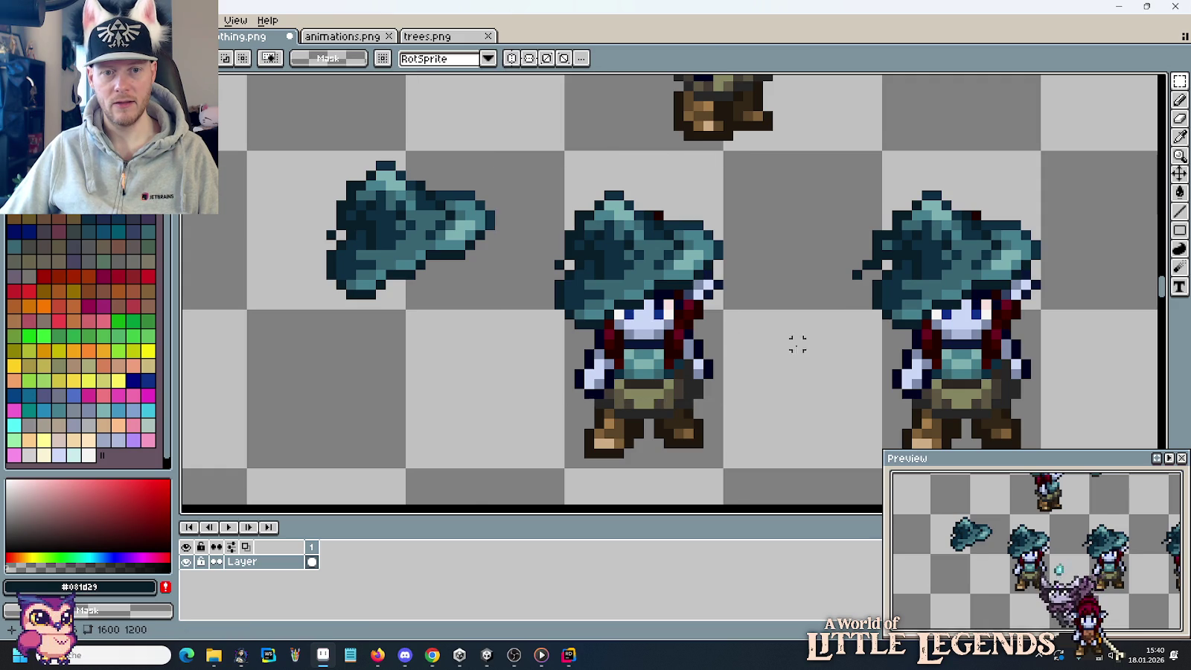
pyautogui.scroll(-3, 789, 343)
pyautogui.scroll(-1, 786, 346)
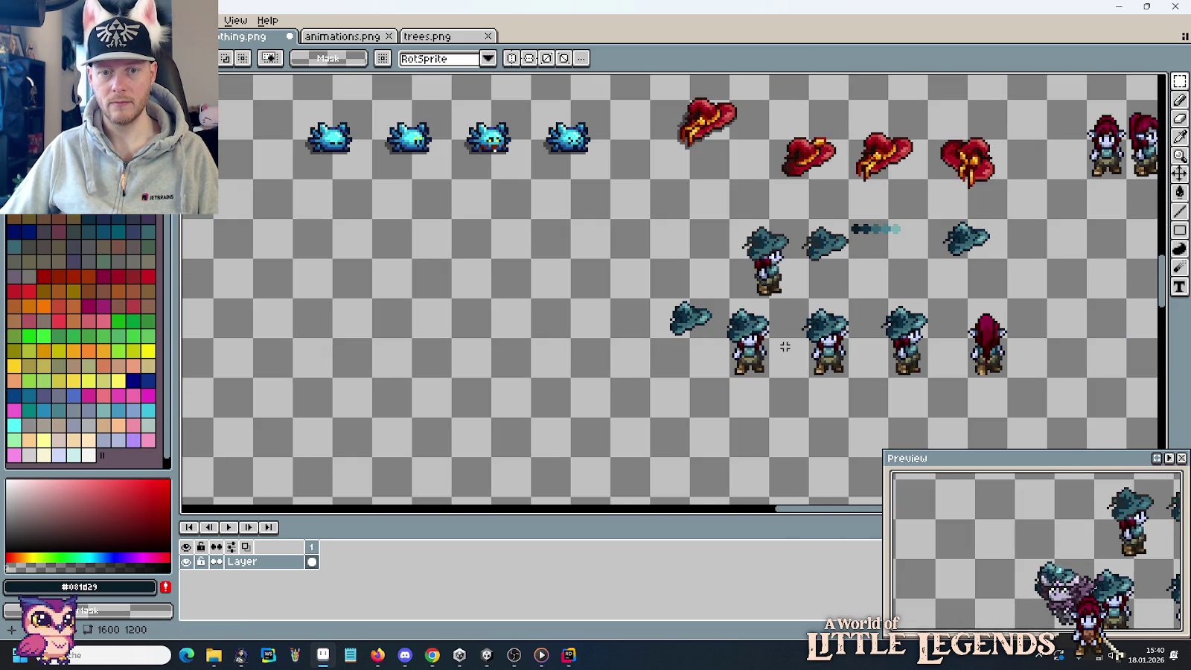
pyautogui.scroll(5, 686, 316)
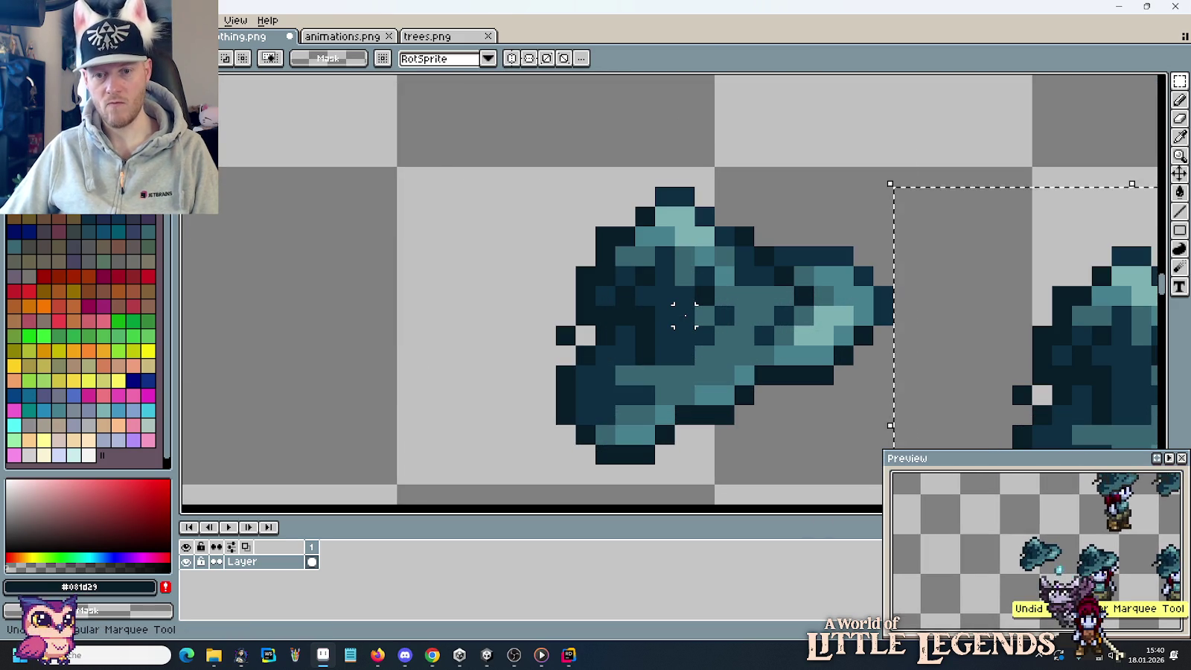
pyautogui.scroll(-3, 983, 271)
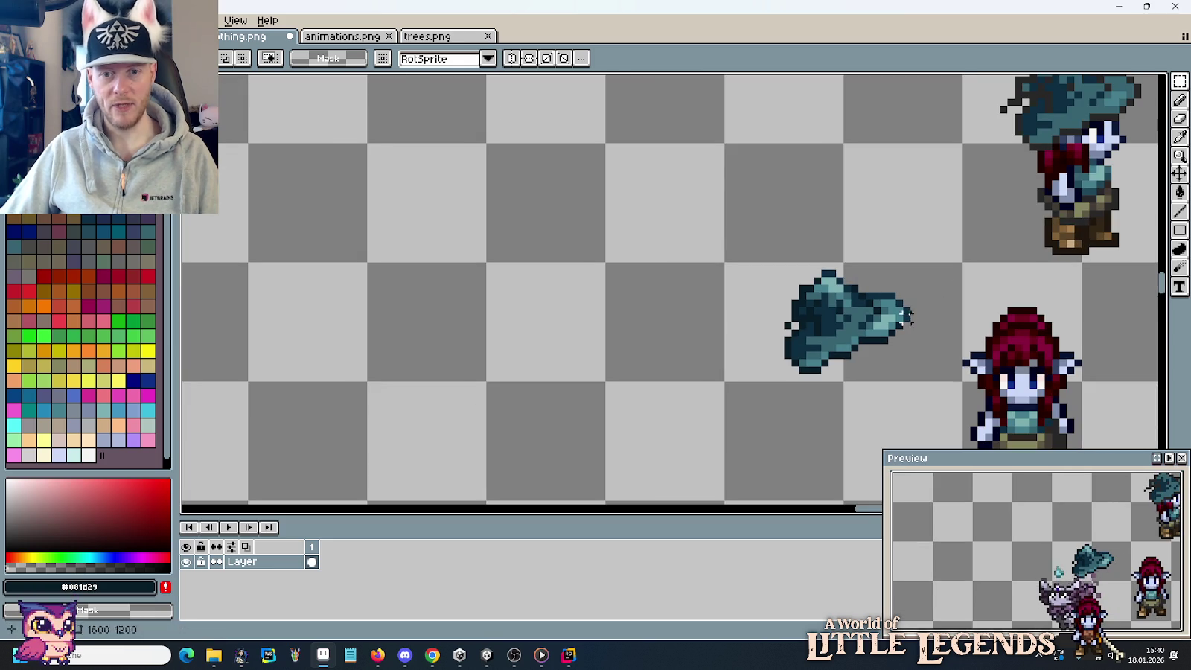
# Duplicate the selected loose teal hat into the neighbouring cell and zoom in.
pyautogui.click(834, 335)
pyautogui.moveTo(834, 335)
pyautogui.mouseDown()
pyautogui.moveTo(833, 216)
pyautogui.moveTo(837, 338)
pyautogui.mouseUp()
pyautogui.hotkey('ctrl', 'd')
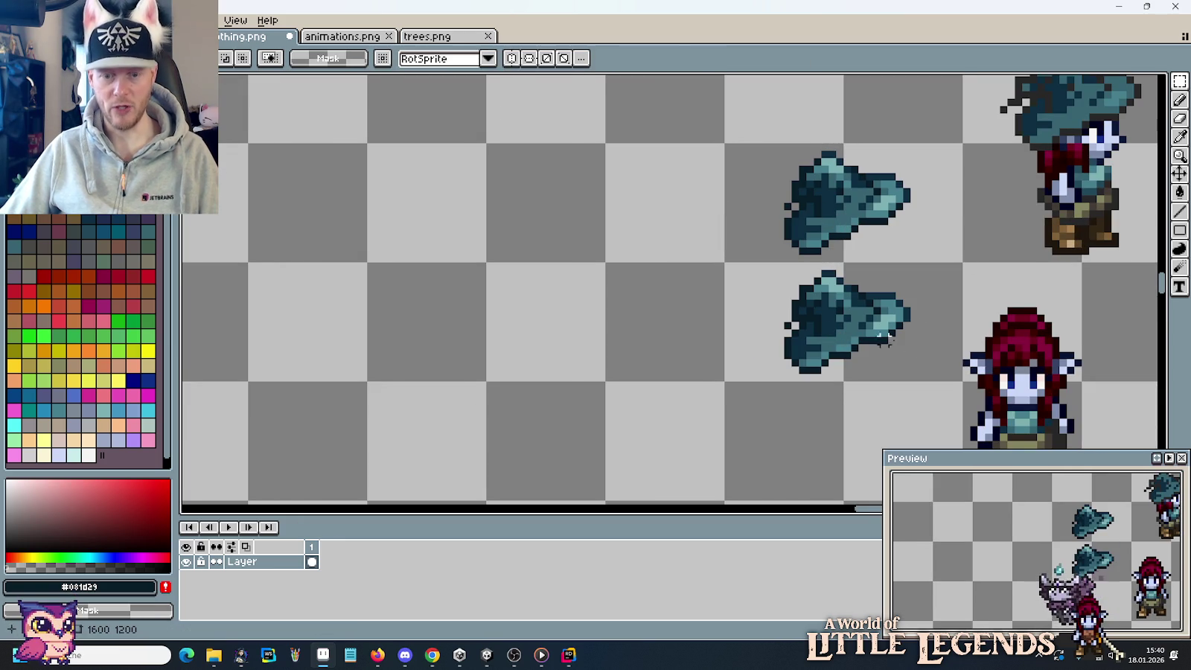
pyautogui.scroll(1, 920, 346)
pyautogui.scroll(1, 920, 346)
pyautogui.scroll(1, 794, 350)
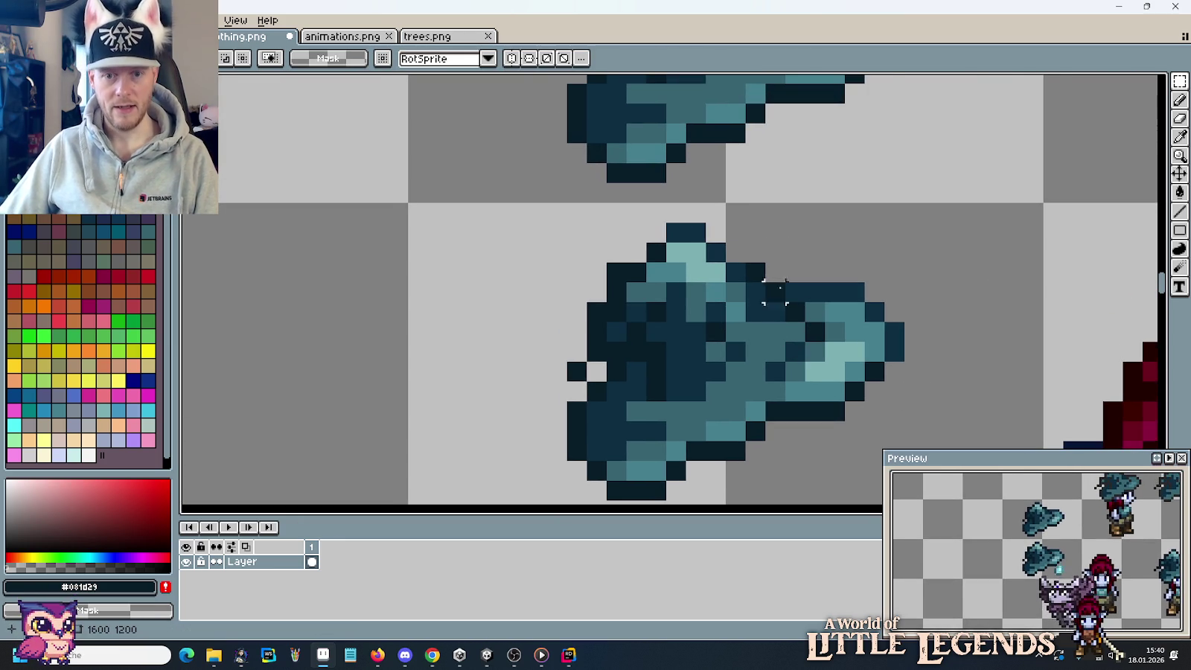
# Add a dark blue outline pixel at the duplicate hat's top edge.
pyautogui.press('i')
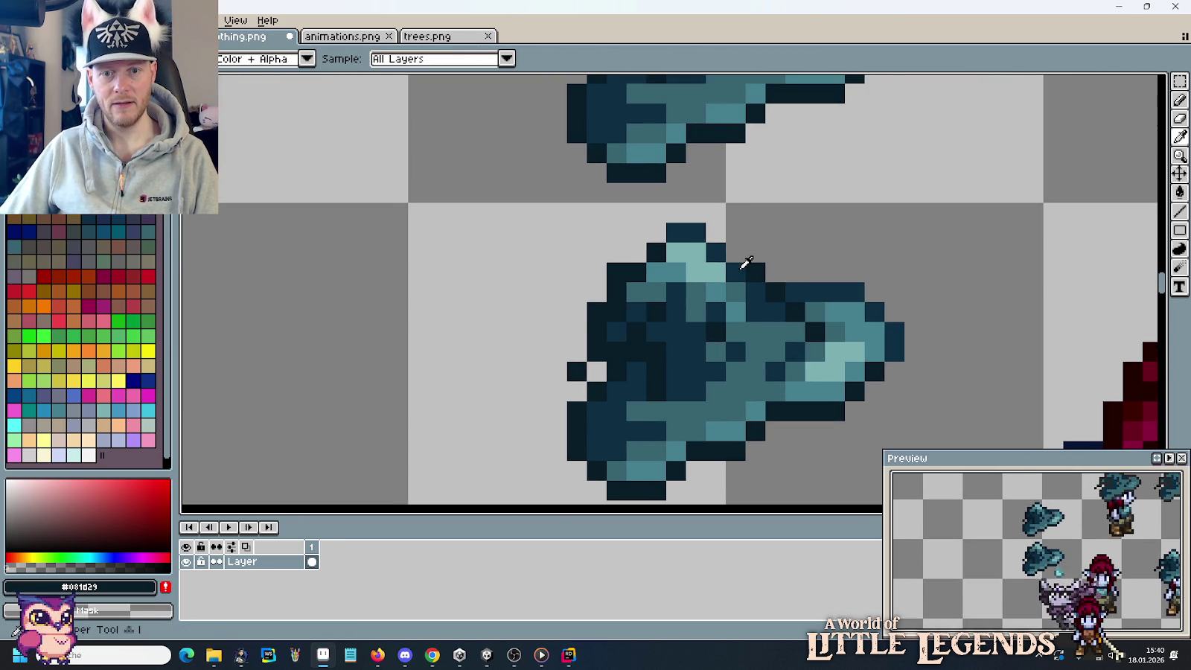
pyautogui.click(753, 266)
pyautogui.press('b')
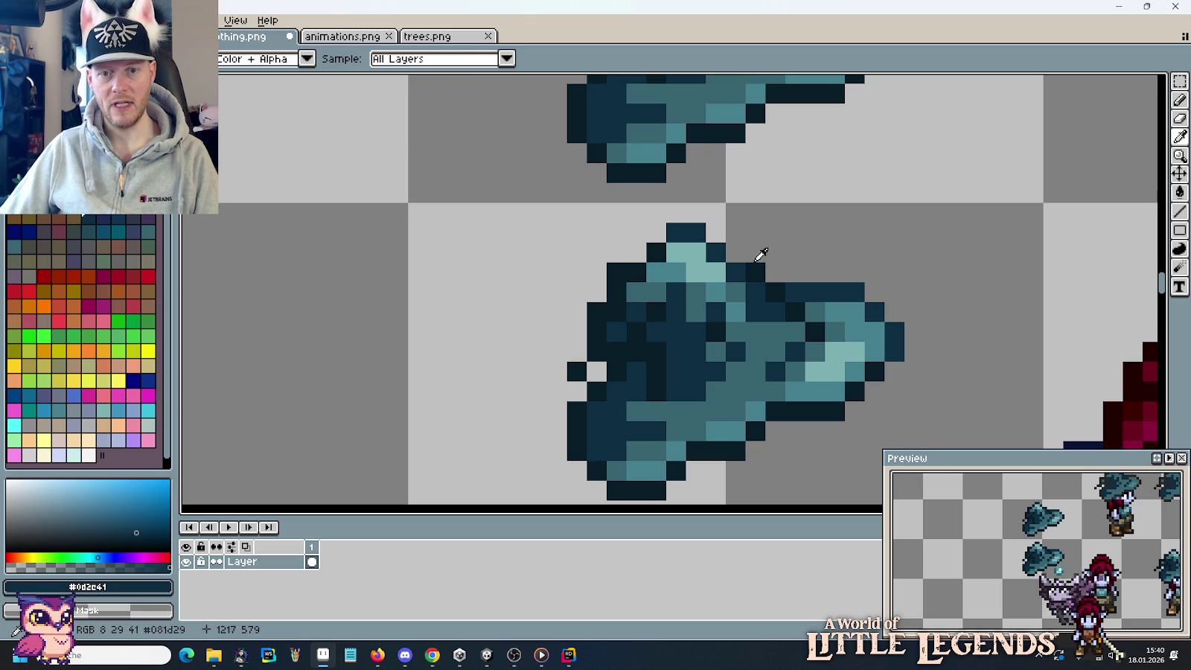
pyautogui.click(759, 254)
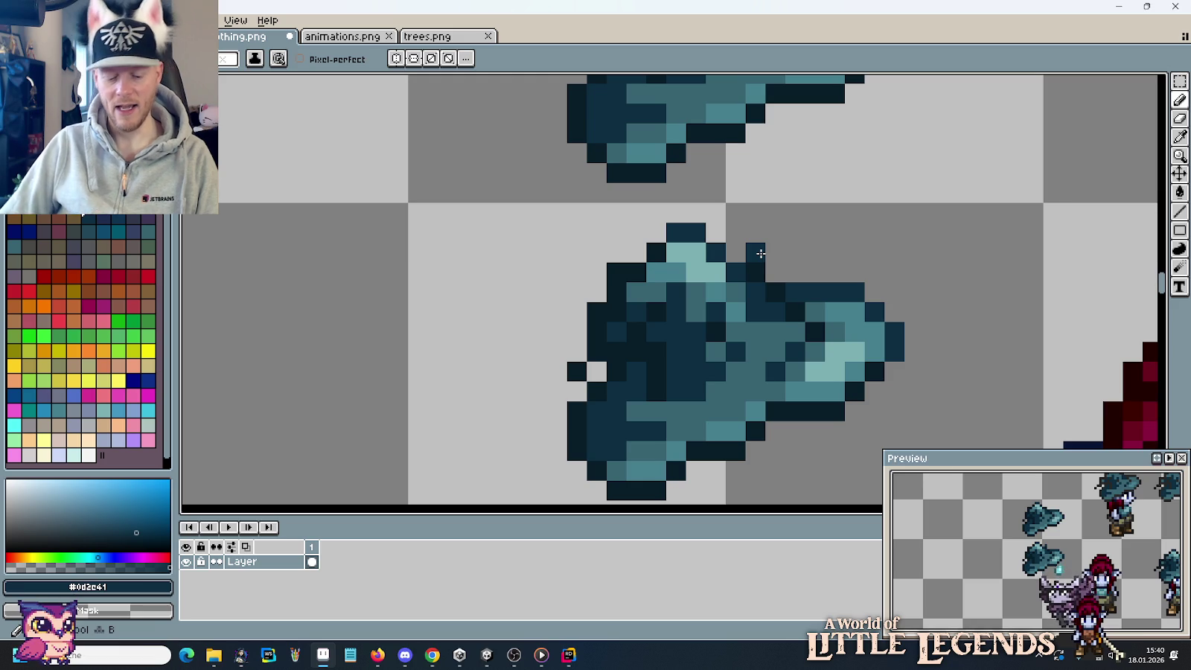
# Shift the hat's crown tip one pixel up and to the right.
pyautogui.press('m')
pyautogui.moveTo(595, 230)
pyautogui.mouseDown()
pyautogui.moveTo(715, 350)
pyautogui.moveTo(747, 363)
pyautogui.mouseUp()
pyautogui.click(736, 212)
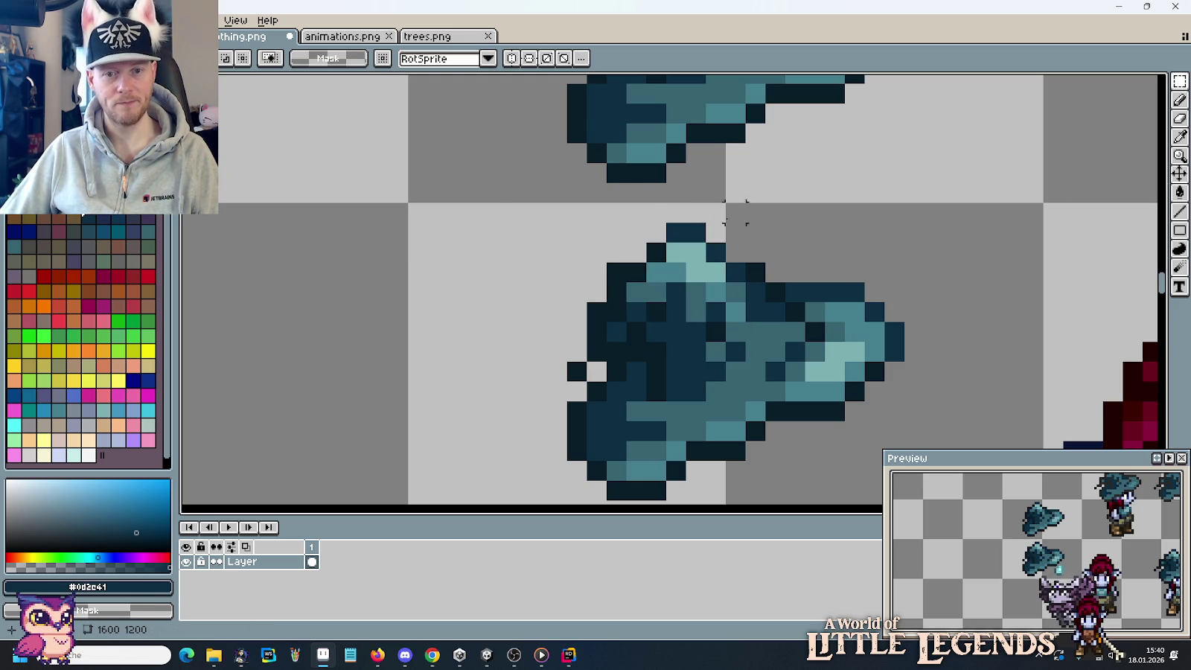
pyautogui.moveTo(736, 272); pyautogui.dragTo(555, 205)
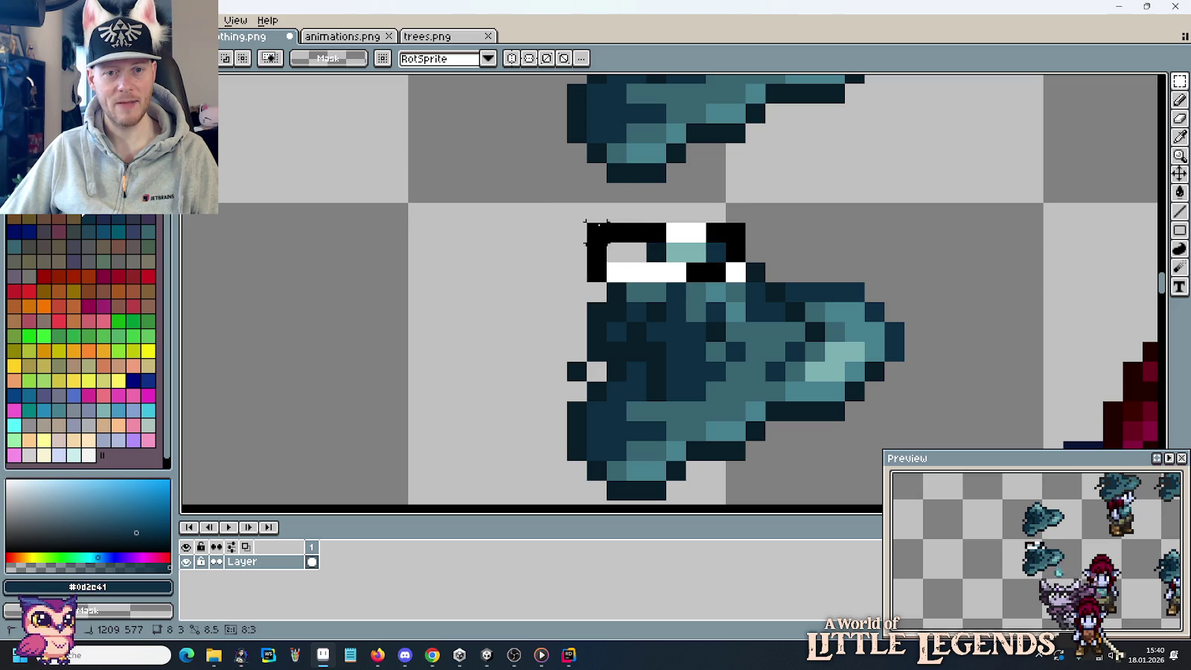
pyautogui.moveTo(601, 252); pyautogui.dragTo(622, 237)
pyautogui.click(566, 313)
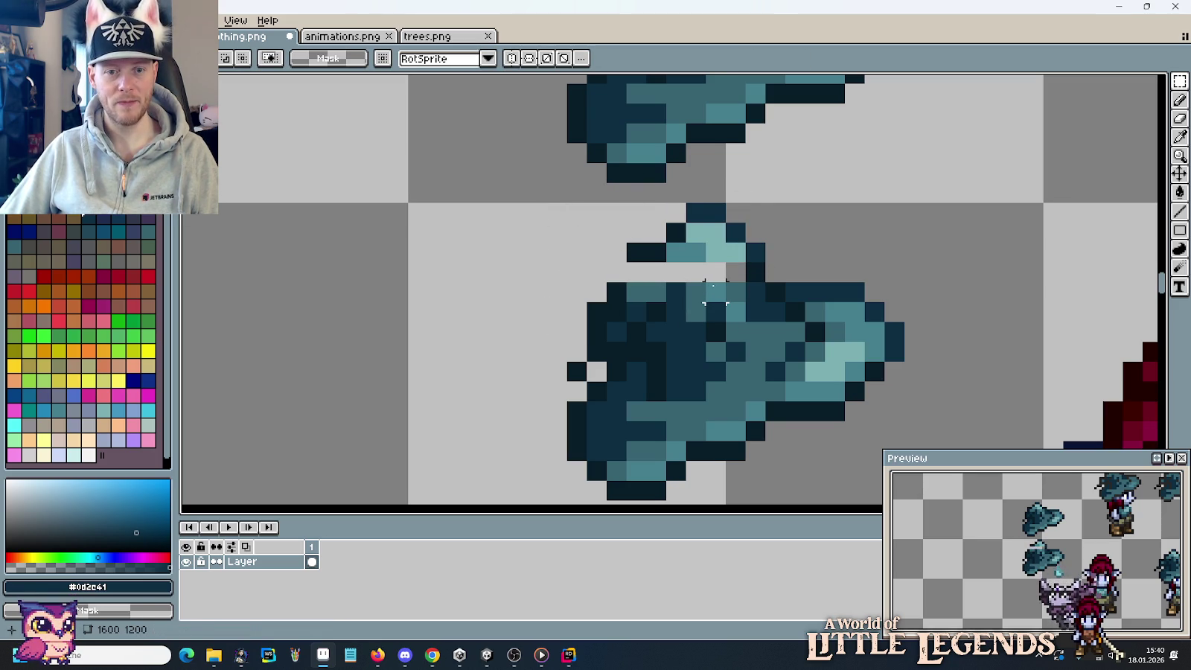
# Move the crown's middle up-right and raise the small dark pixels left of it.
pyautogui.moveTo(729, 278); pyautogui.dragTo(563, 345)
pyautogui.moveTo(655, 313)
pyautogui.mouseDown()
pyautogui.moveTo(657, 292)
pyautogui.moveTo(675, 293)
pyautogui.mouseUp()
pyautogui.click(854, 331)
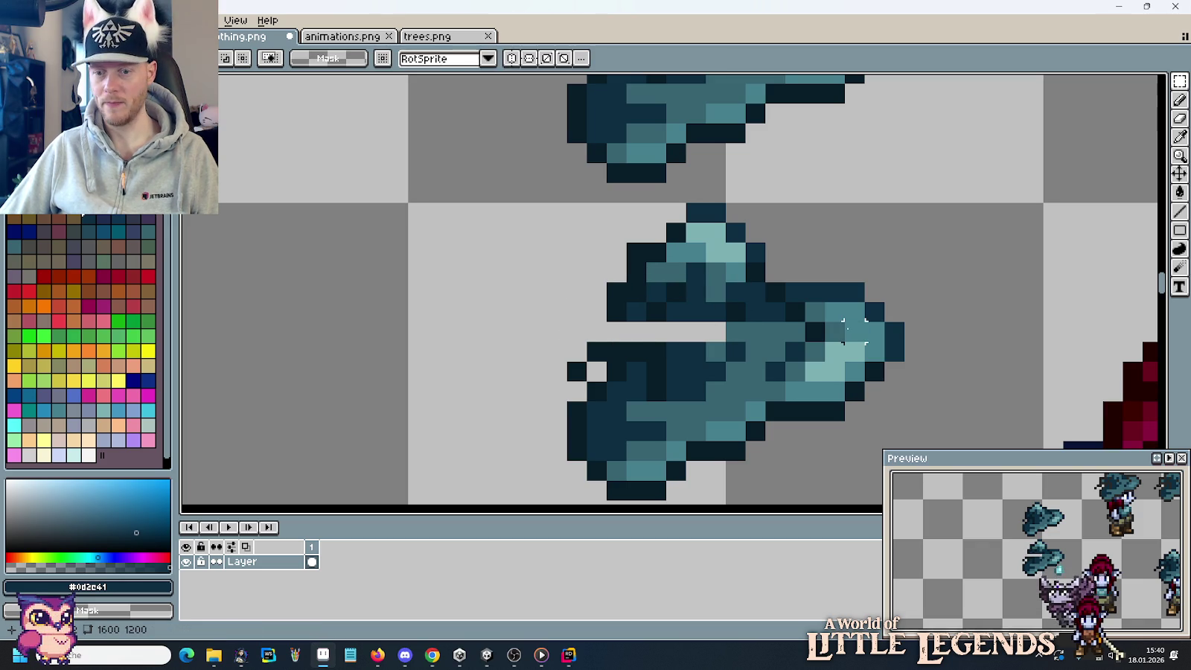
pyautogui.moveTo(607, 356); pyautogui.dragTo(524, 387)
pyautogui.moveTo(604, 381)
pyautogui.mouseDown()
pyautogui.moveTo(605, 358)
pyautogui.moveTo(624, 356)
pyautogui.mouseUp()
pyautogui.click(707, 346)
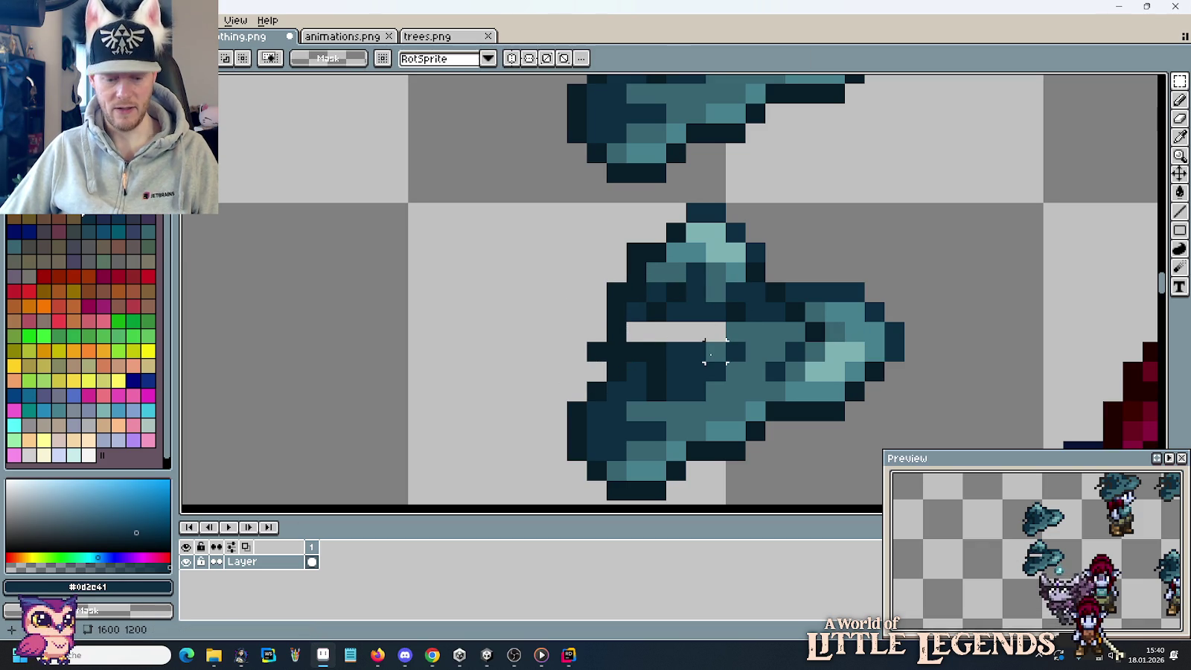
# Clear a stray pixel and fill the hat's gaps with dark blues #081d29 and #0d2c41.
pyautogui.press('e')
pyautogui.click(616, 352)
pyautogui.press('i')
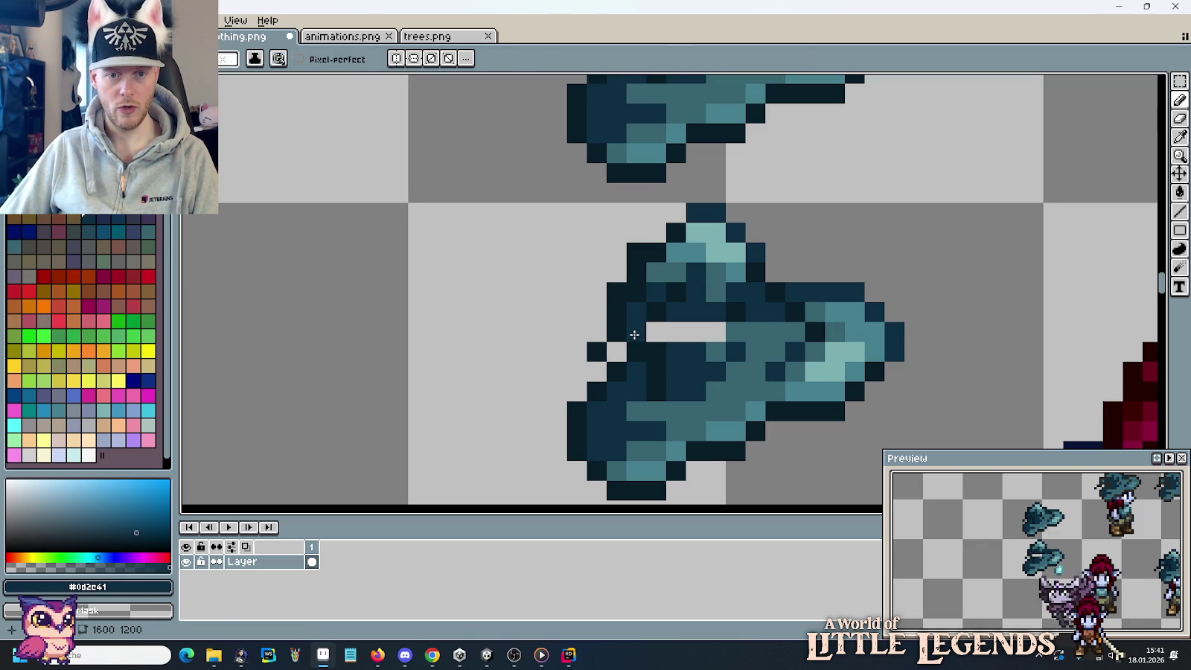
pyautogui.click(638, 343)
pyautogui.press('b')
pyautogui.moveTo(638, 332); pyautogui.dragTo(685, 334)
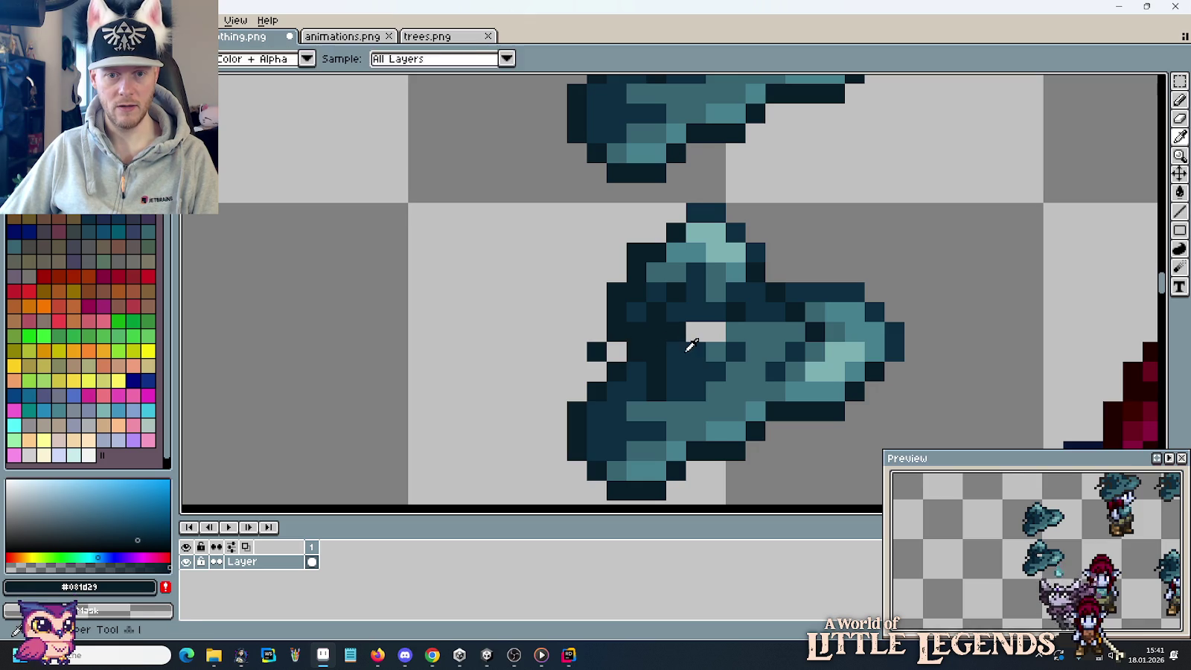
pyautogui.keyDown('alt'); pyautogui.click(702, 334); pyautogui.keyUp('alt')
pyautogui.click(713, 331)
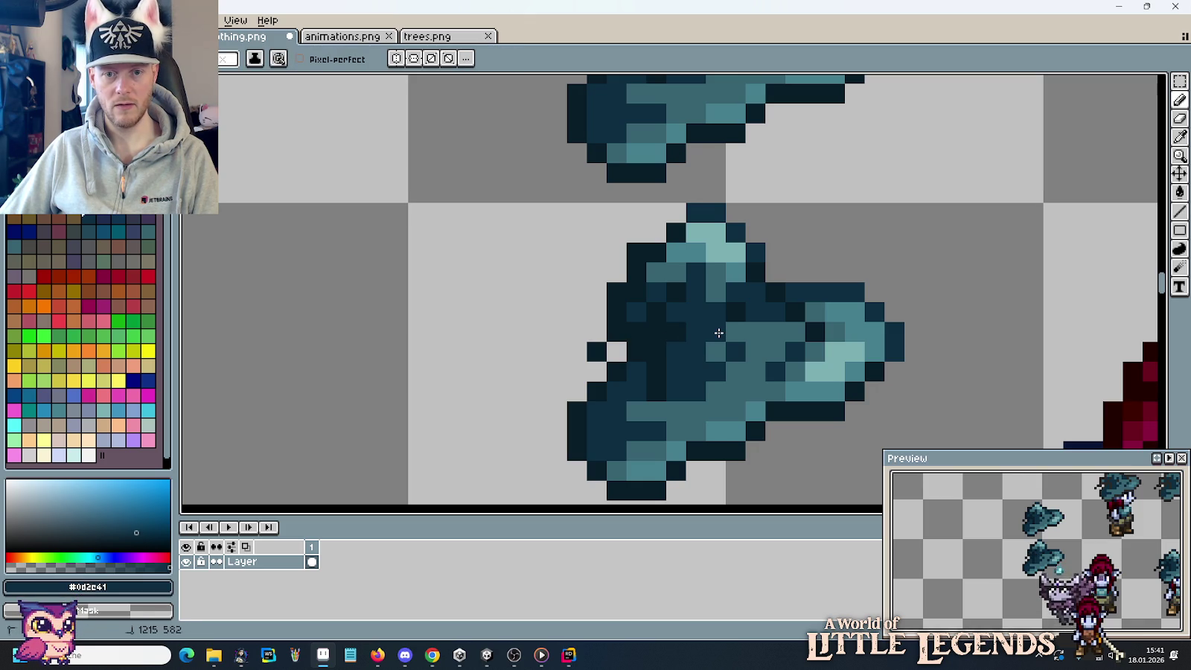
pyautogui.press('i')
pyautogui.scroll(-2, 746, 325)
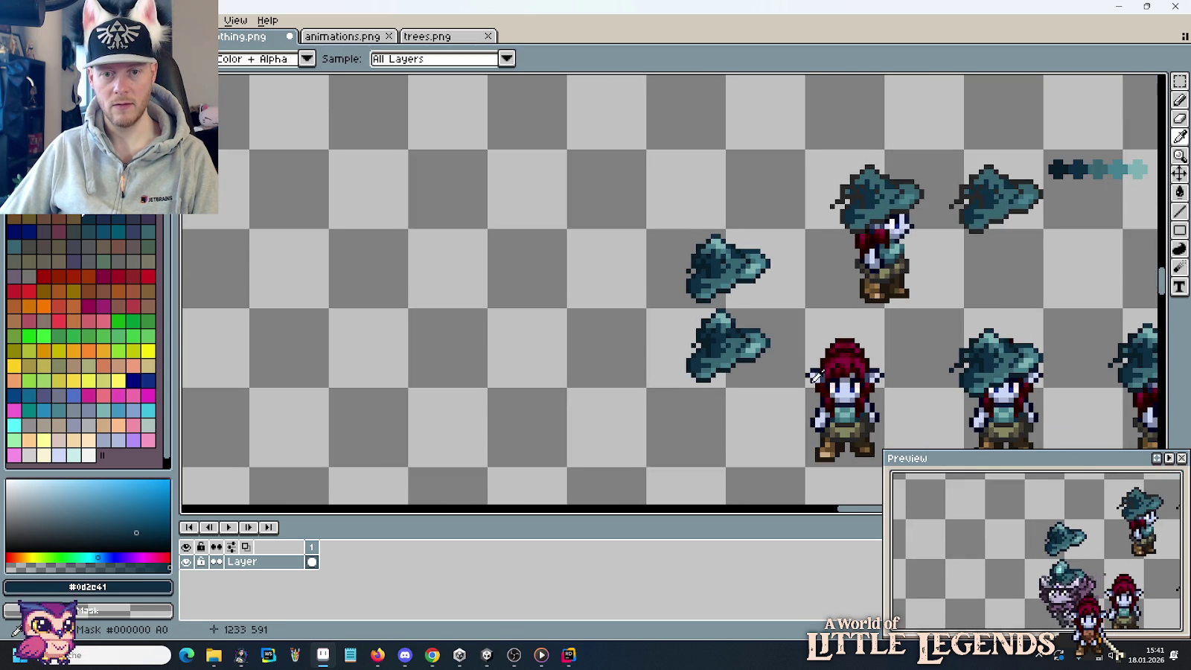
# Copy the reshaped teal hat onto the bare front-view elf's head.
pyautogui.moveTo(815, 376); pyautogui.dragTo(705, 367)
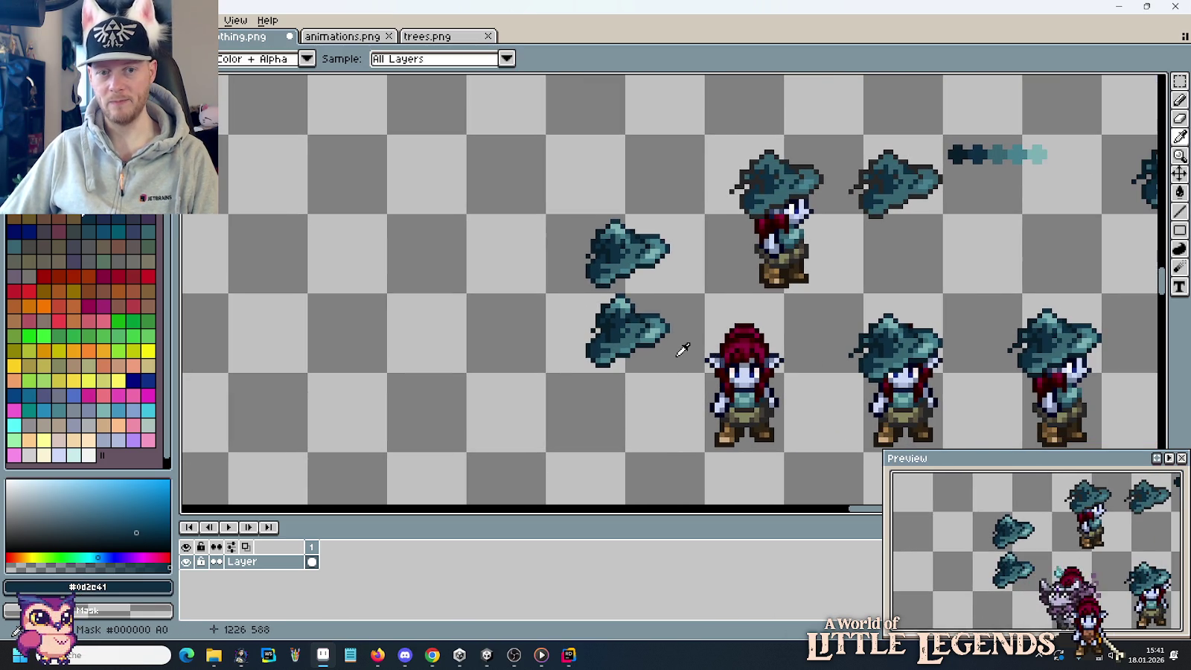
pyautogui.press('m')
pyautogui.moveTo(670, 345)
pyautogui.mouseDown()
pyautogui.moveTo(566, 329)
pyautogui.moveTo(602, 261)
pyautogui.mouseUp()
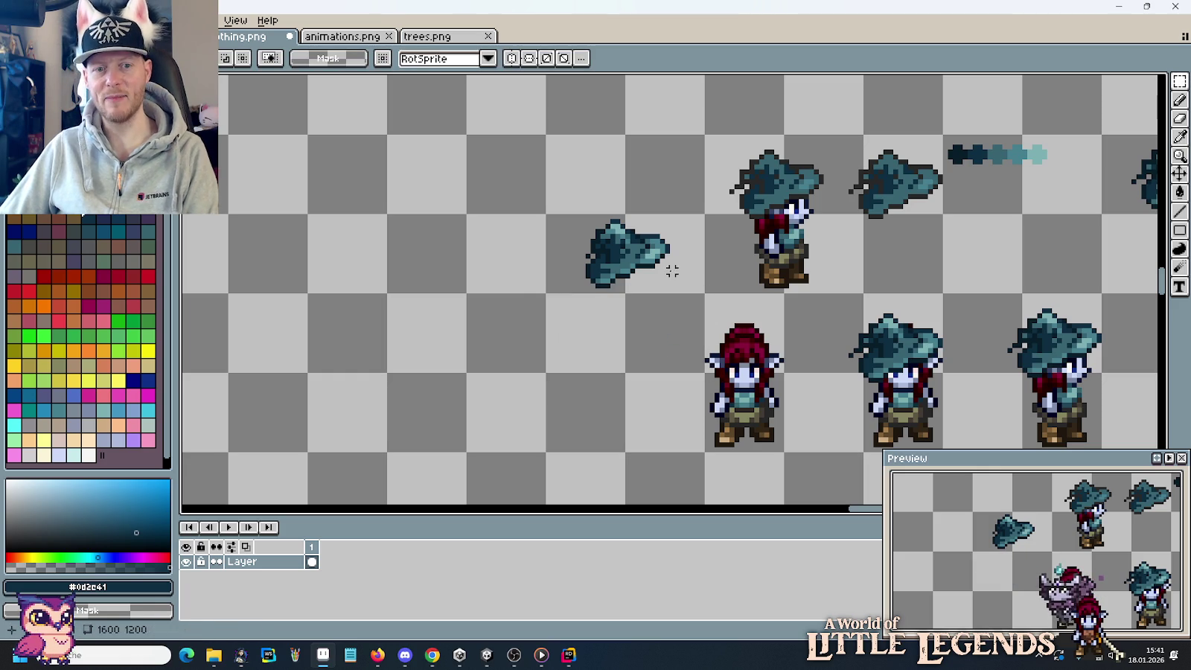
pyautogui.moveTo(677, 265); pyautogui.dragTo(798, 356)
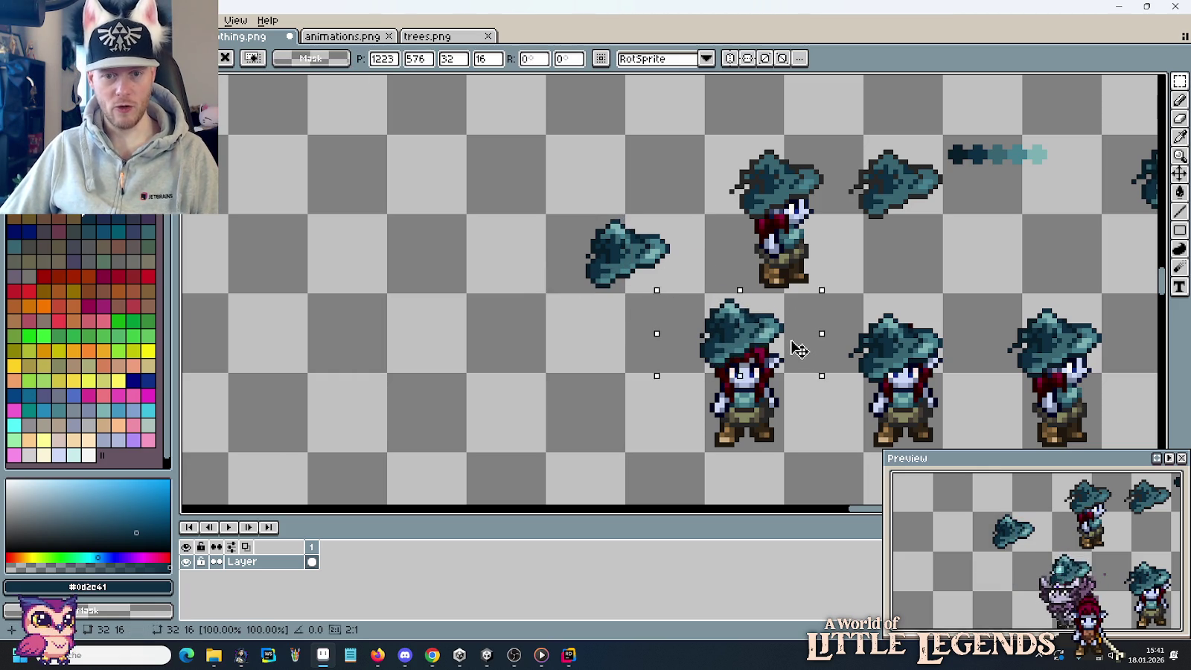
pyautogui.press('Down')
pyautogui.press('Down')
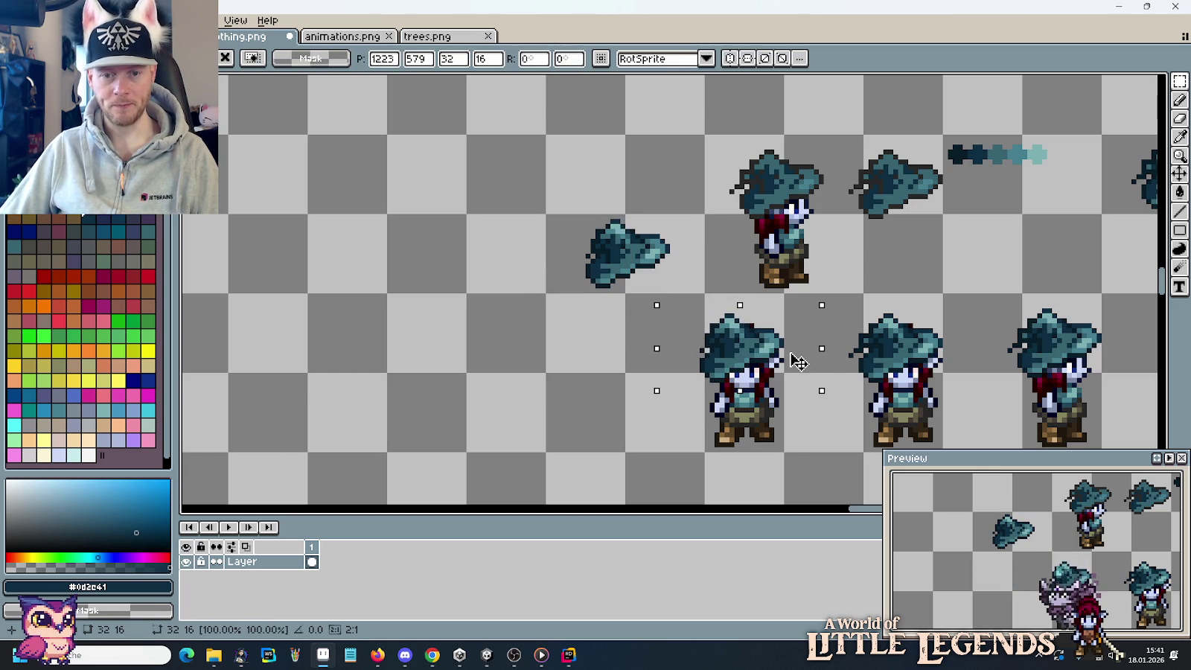
pyautogui.press('Return')
pyautogui.click(891, 369)
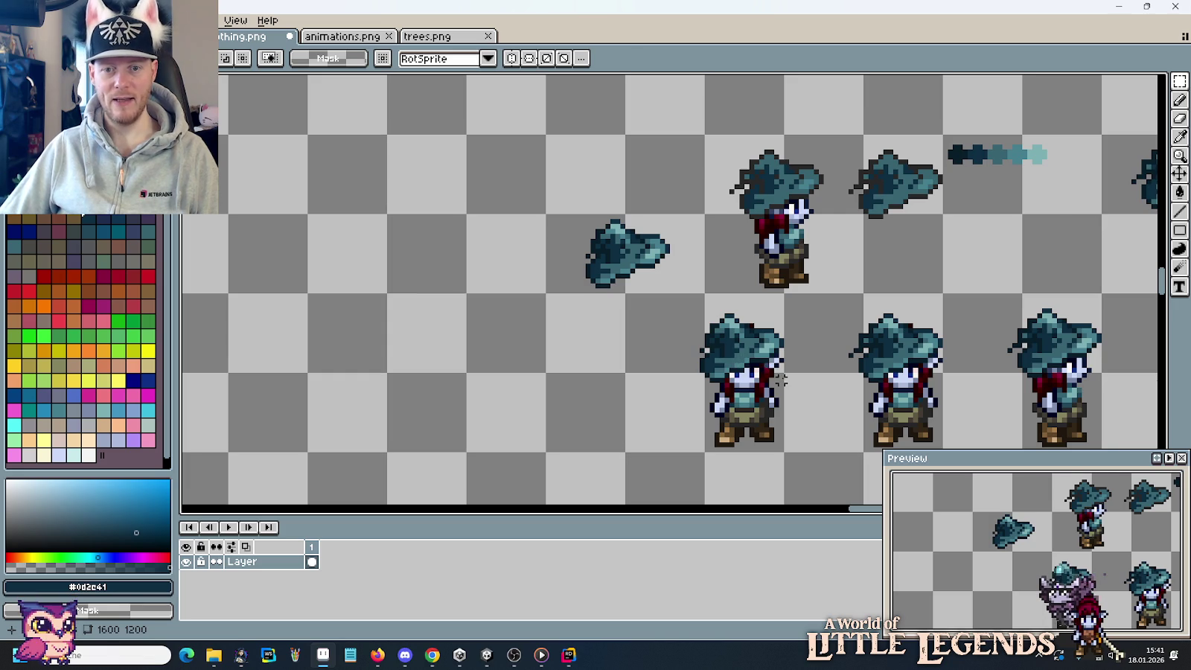
# Delete the old hatted front frame and move the new one two cells right.
pyautogui.moveTo(780, 380); pyautogui.dragTo(580, 365)
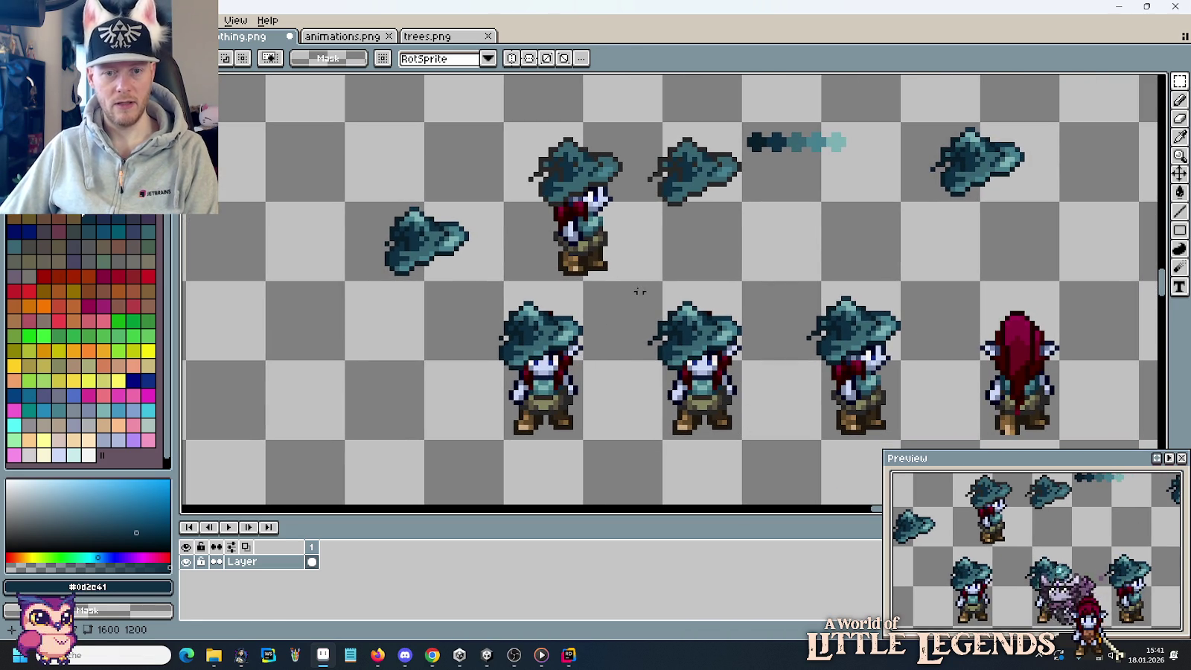
pyautogui.moveTo(639, 291); pyautogui.dragTo(753, 461)
pyautogui.press('Delete')
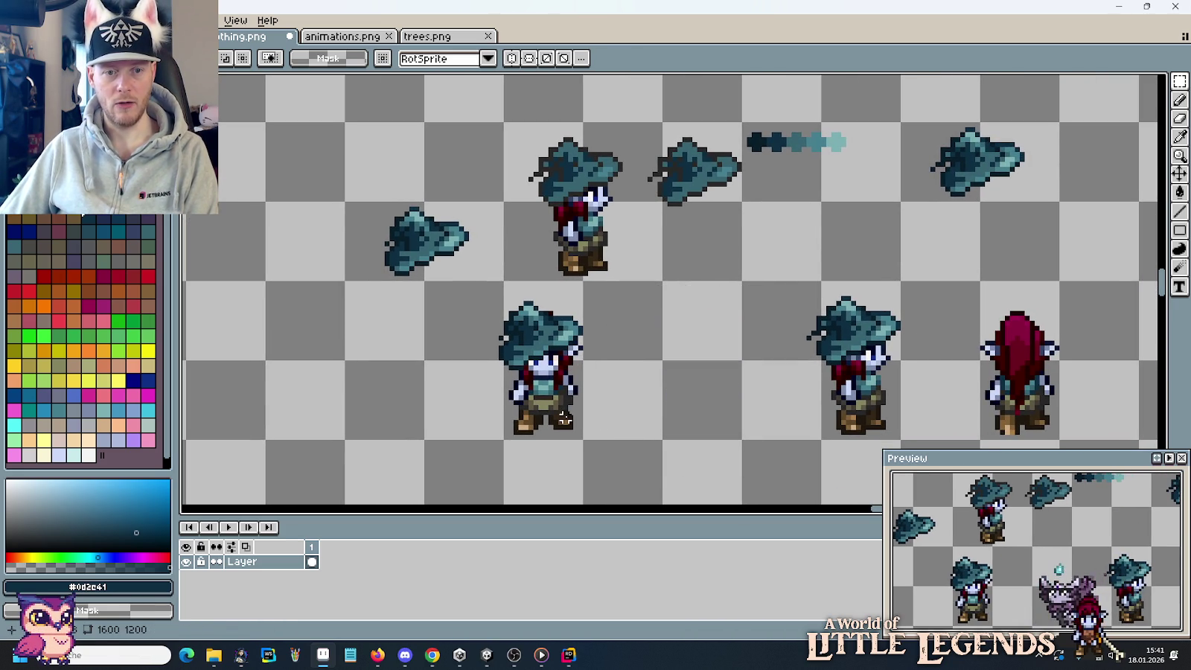
pyautogui.moveTo(564, 419); pyautogui.dragTo(498, 318)
pyautogui.moveTo(521, 357); pyautogui.dragTo(681, 359)
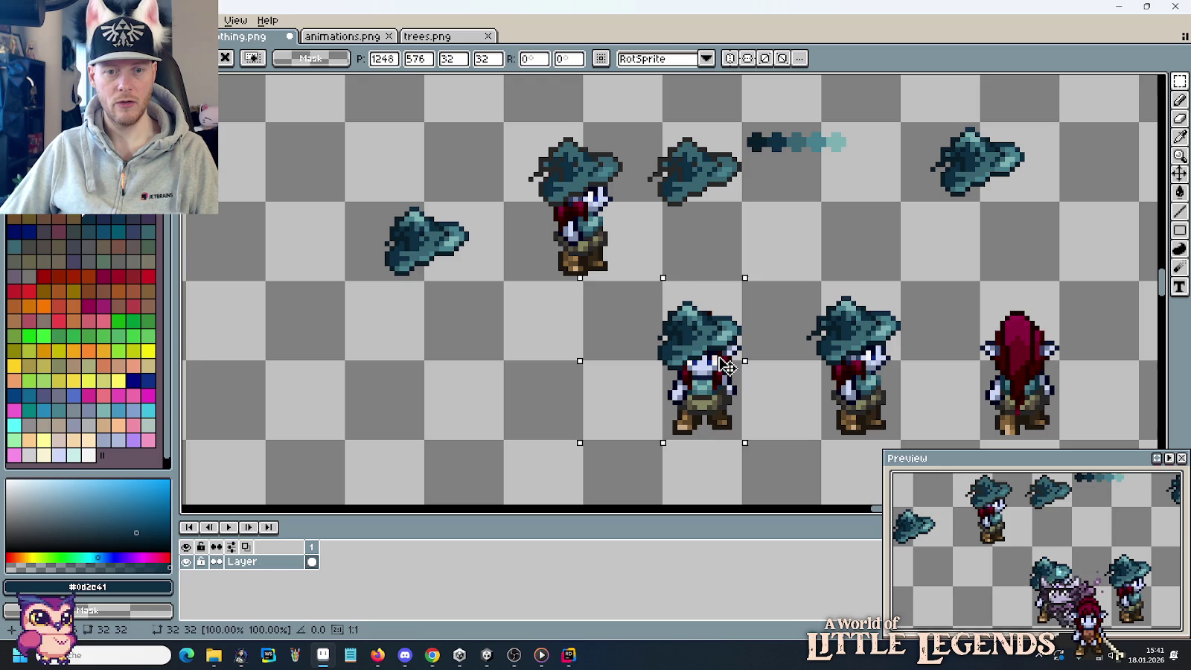
pyautogui.click(872, 381)
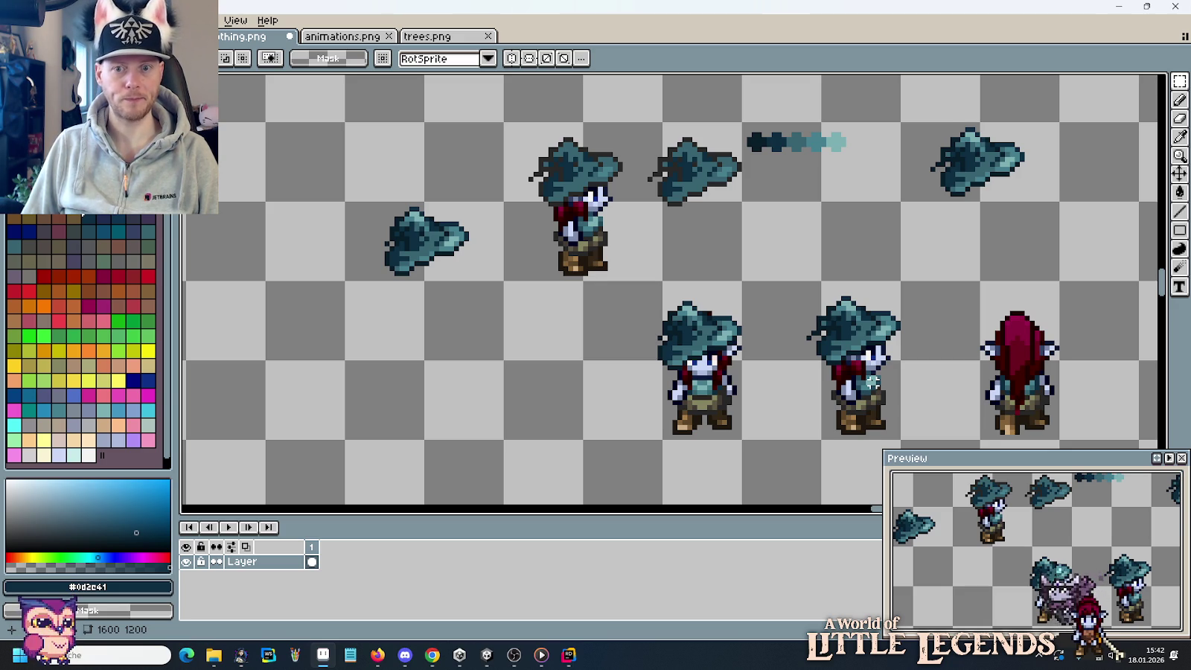
# Move the standalone teal hat down below the character row.
pyautogui.moveTo(852, 342); pyautogui.dragTo(843, 341)
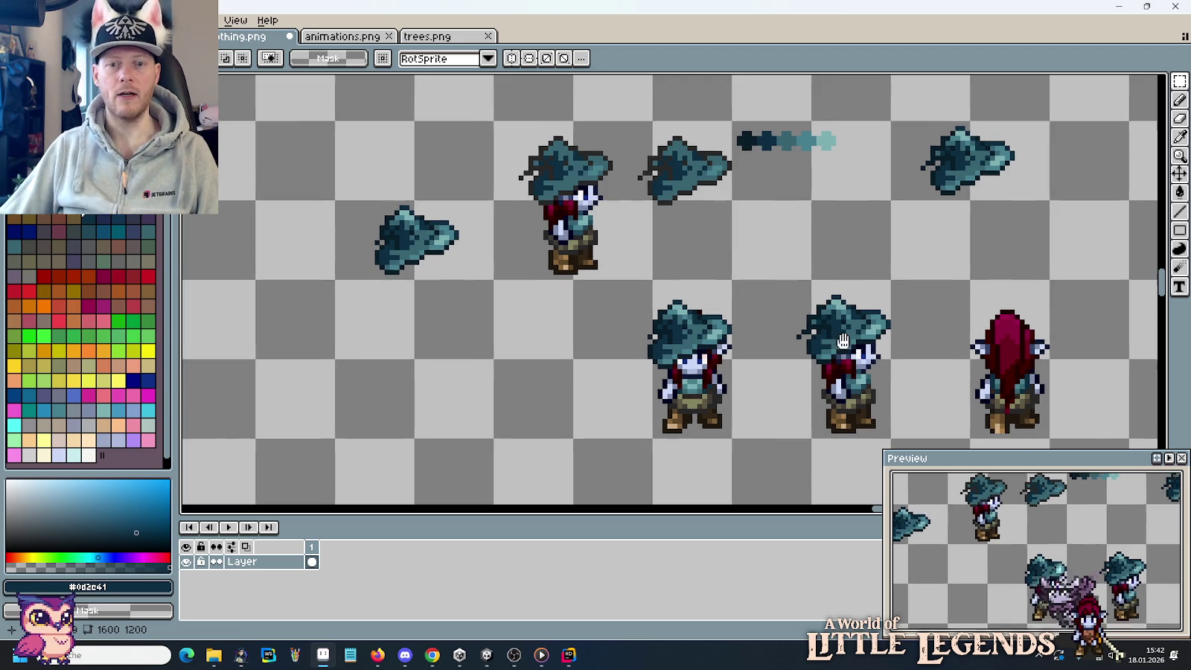
pyautogui.scroll(-1, 843, 341)
pyautogui.scroll(-2, 819, 312)
pyautogui.moveTo(776, 185); pyautogui.dragTo(760, 244)
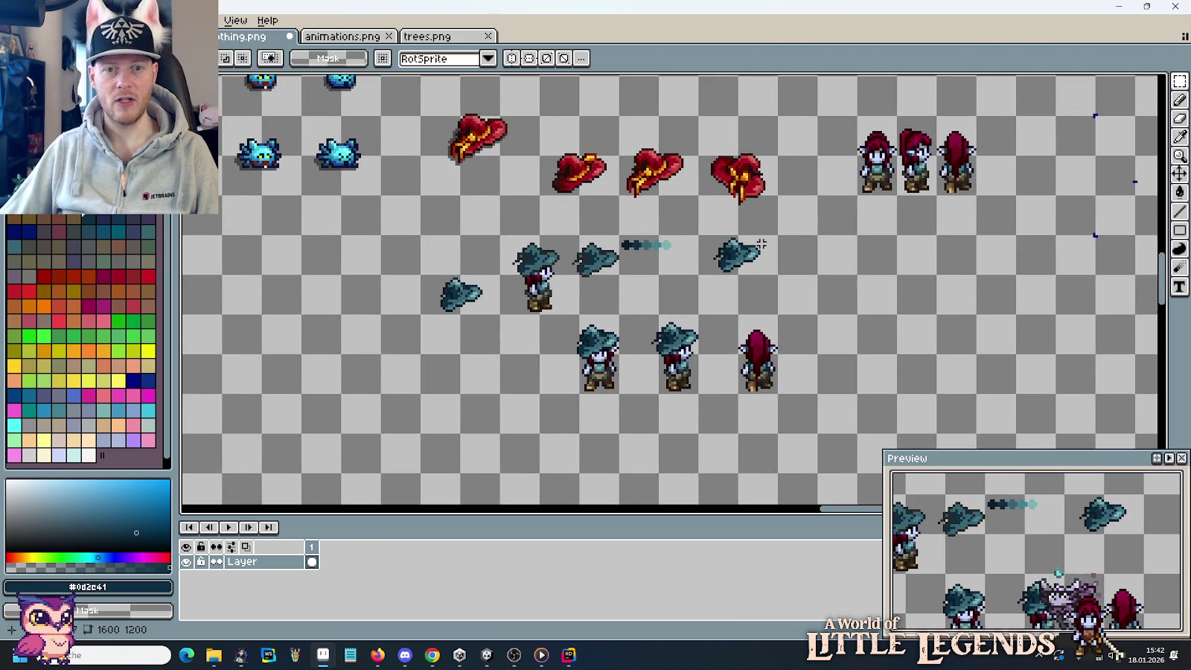
pyautogui.scroll(1, 760, 244)
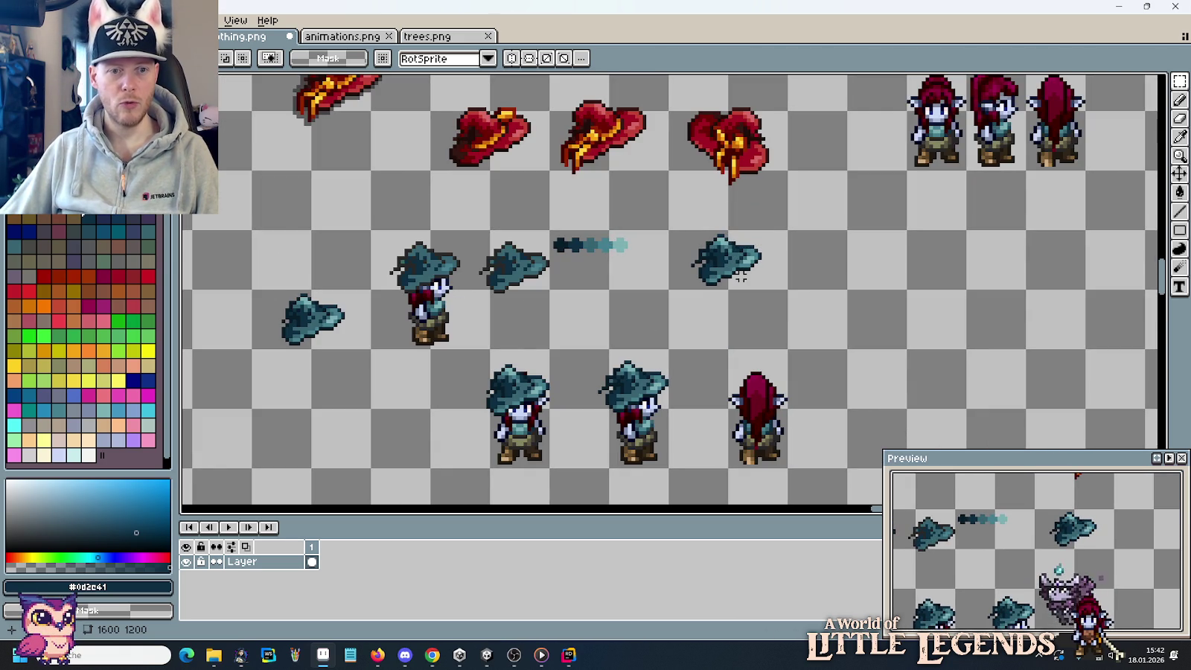
pyautogui.moveTo(786, 231); pyautogui.dragTo(667, 286)
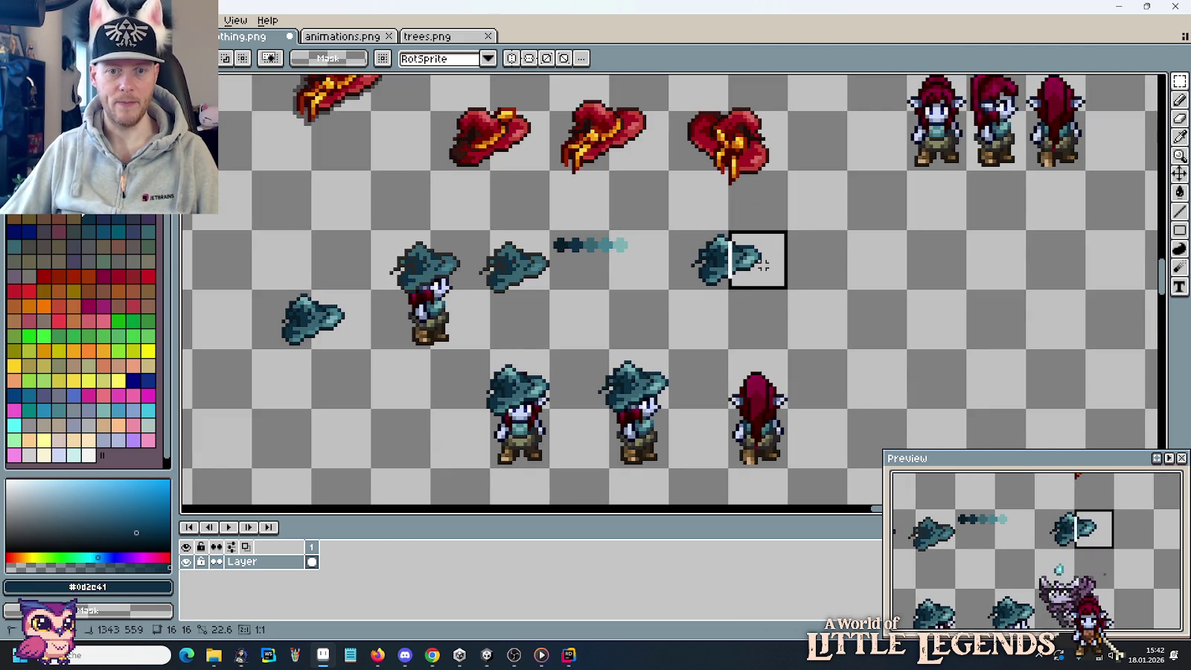
pyautogui.scroll(-2, 741, 219)
pyautogui.moveTo(741, 220); pyautogui.dragTo(647, 460)
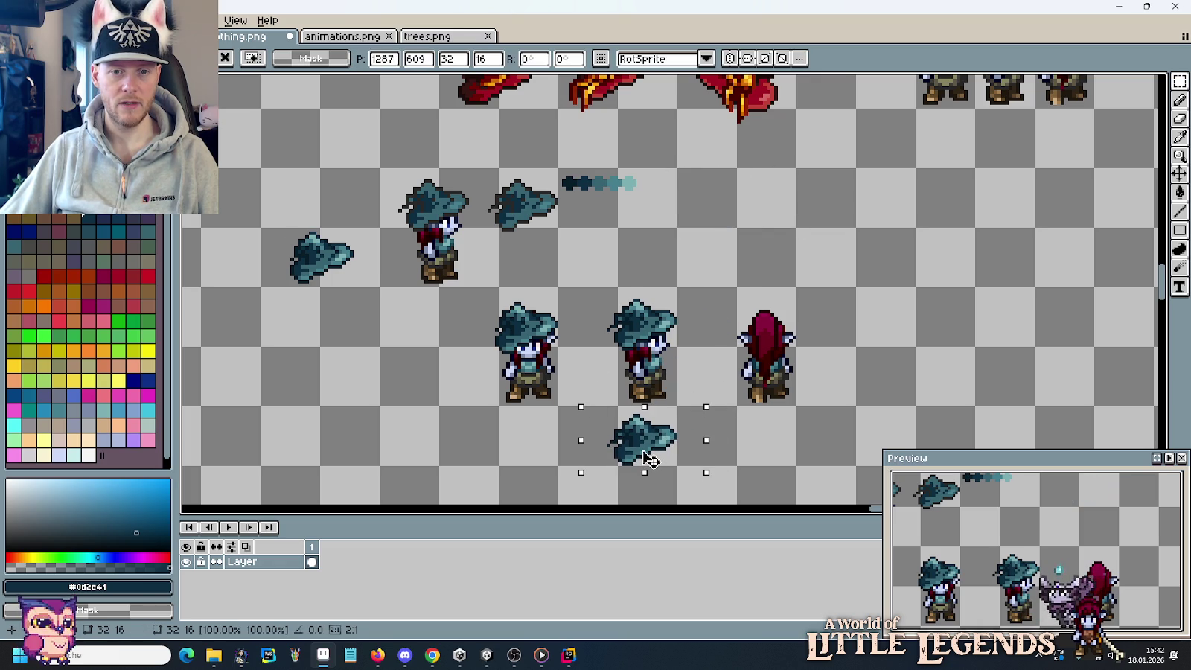
pyautogui.moveTo(649, 460); pyautogui.dragTo(682, 457)
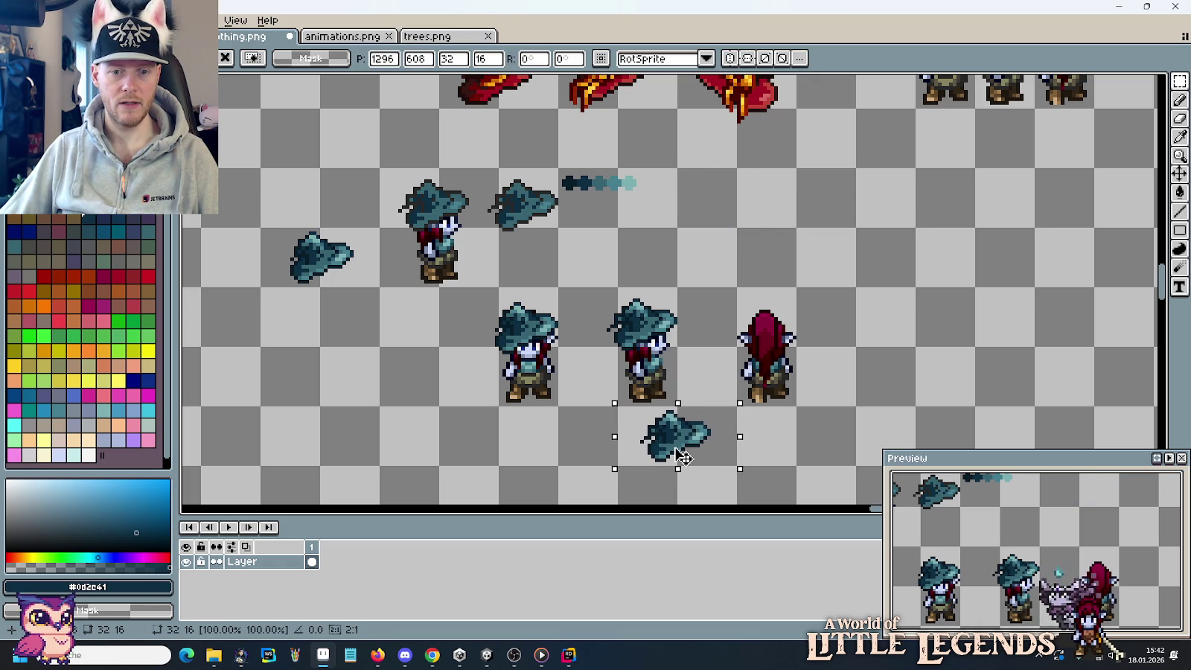
# Bring the left hat down too, then shift both hats up beside the front elf.
pyautogui.moveTo(380, 287)
pyautogui.mouseDown()
pyautogui.moveTo(328, 228)
pyautogui.moveTo(258, 226)
pyautogui.mouseUp()
pyautogui.moveTo(326, 262)
pyautogui.mouseDown()
pyautogui.moveTo(547, 449)
pyautogui.moveTo(560, 439)
pyautogui.mouseUp()
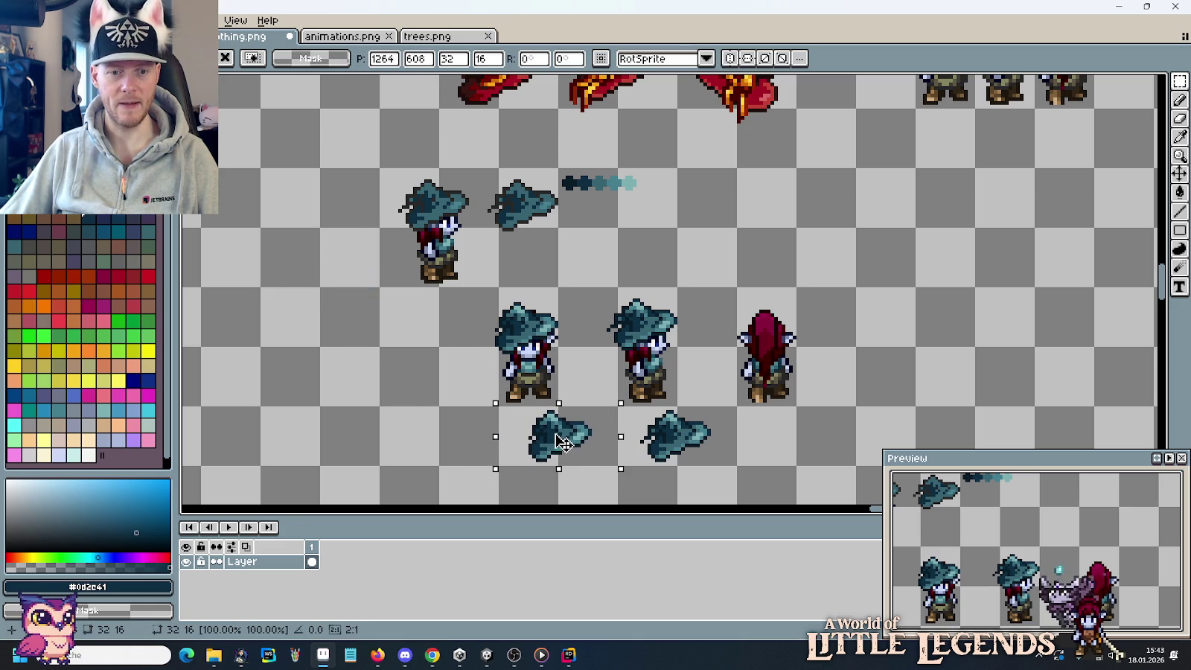
pyautogui.click(707, 430)
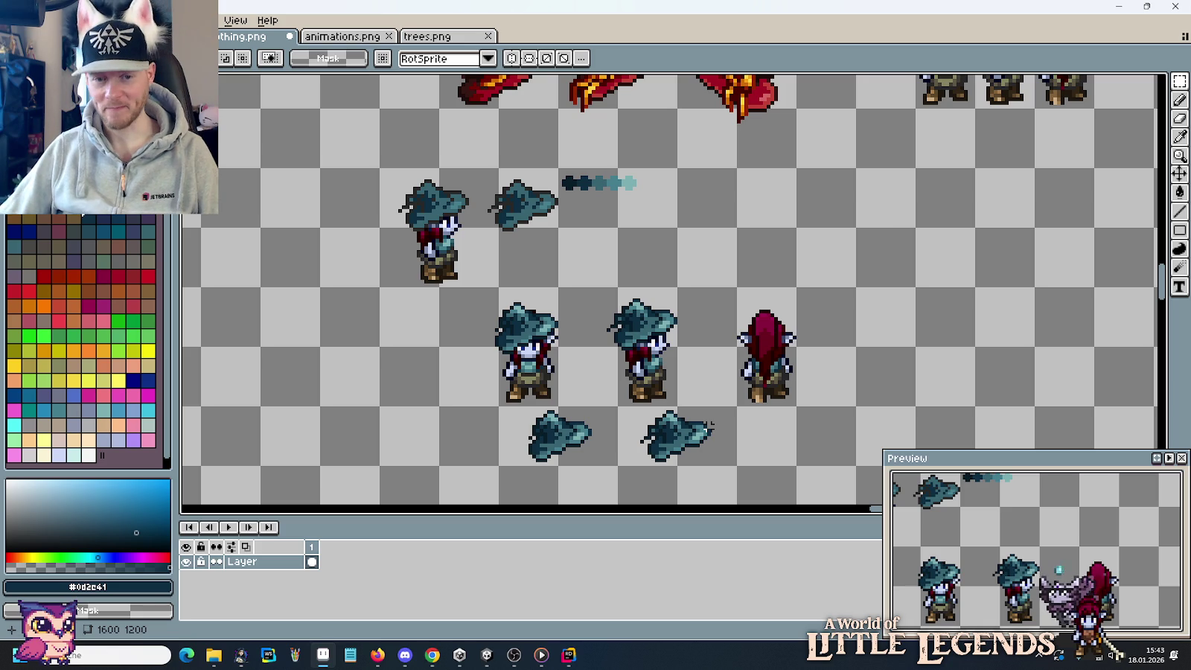
pyautogui.moveTo(736, 467); pyautogui.dragTo(497, 406)
pyautogui.moveTo(577, 437)
pyautogui.mouseDown()
pyautogui.moveTo(338, 377)
pyautogui.moveTo(283, 377)
pyautogui.moveTo(339, 378)
pyautogui.mouseUp()
pyautogui.hotkey('ctrl', 'd')
# Copy a hat above the back-view elf and delete the top of its red hair.
pyautogui.moveTo(499, 345); pyautogui.dragTo(381, 409)
pyautogui.moveTo(444, 387)
pyautogui.mouseDown()
pyautogui.moveTo(785, 268)
pyautogui.moveTo(777, 338)
pyautogui.mouseUp()
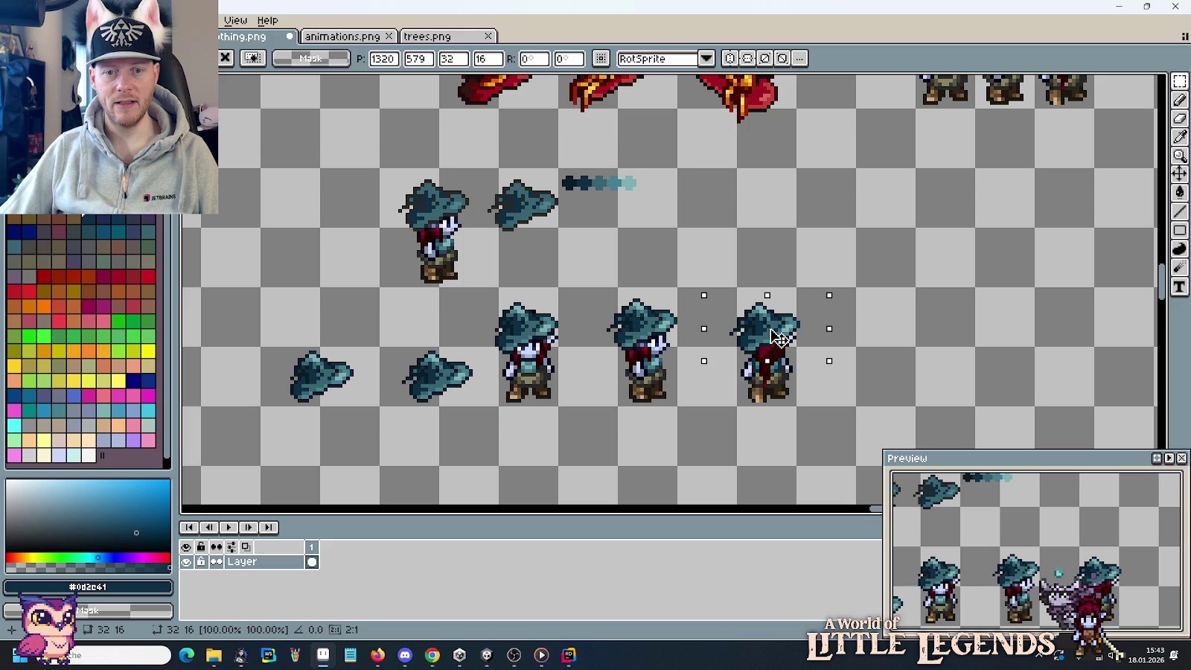
pyautogui.moveTo(776, 339); pyautogui.dragTo(812, 258)
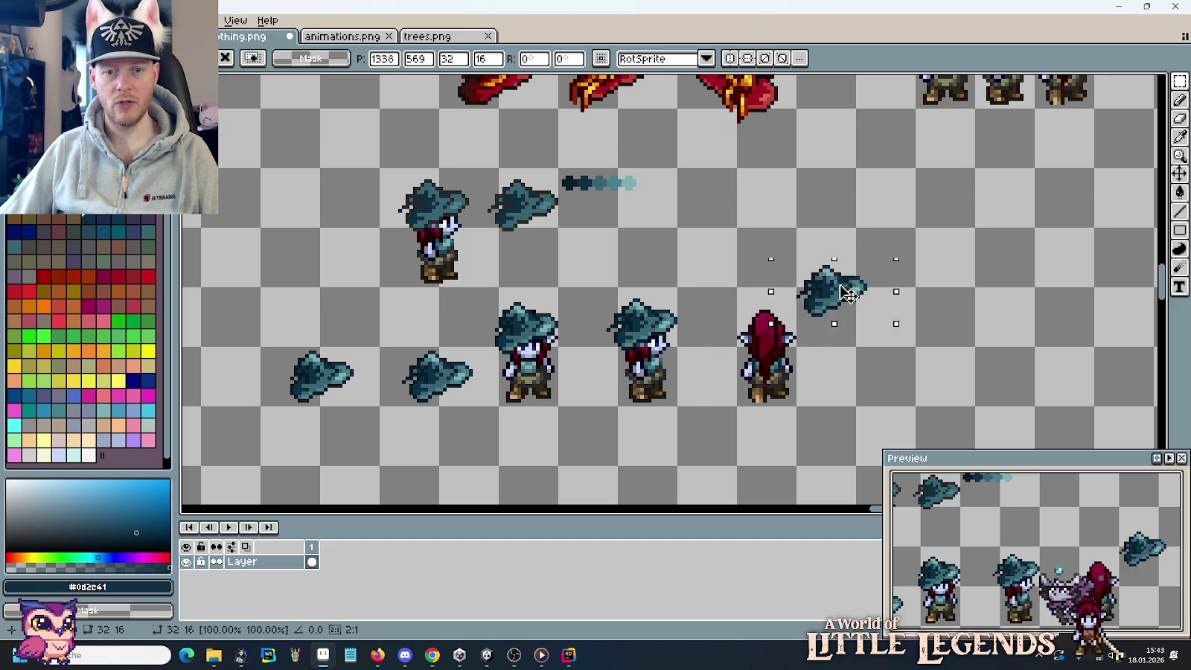
pyautogui.click(731, 300)
pyautogui.moveTo(723, 299); pyautogui.dragTo(830, 331)
pyautogui.press('Delete')
# Lower the hat copy toward the back elf's head and reselect it.
pyautogui.moveTo(726, 193); pyautogui.dragTo(848, 298)
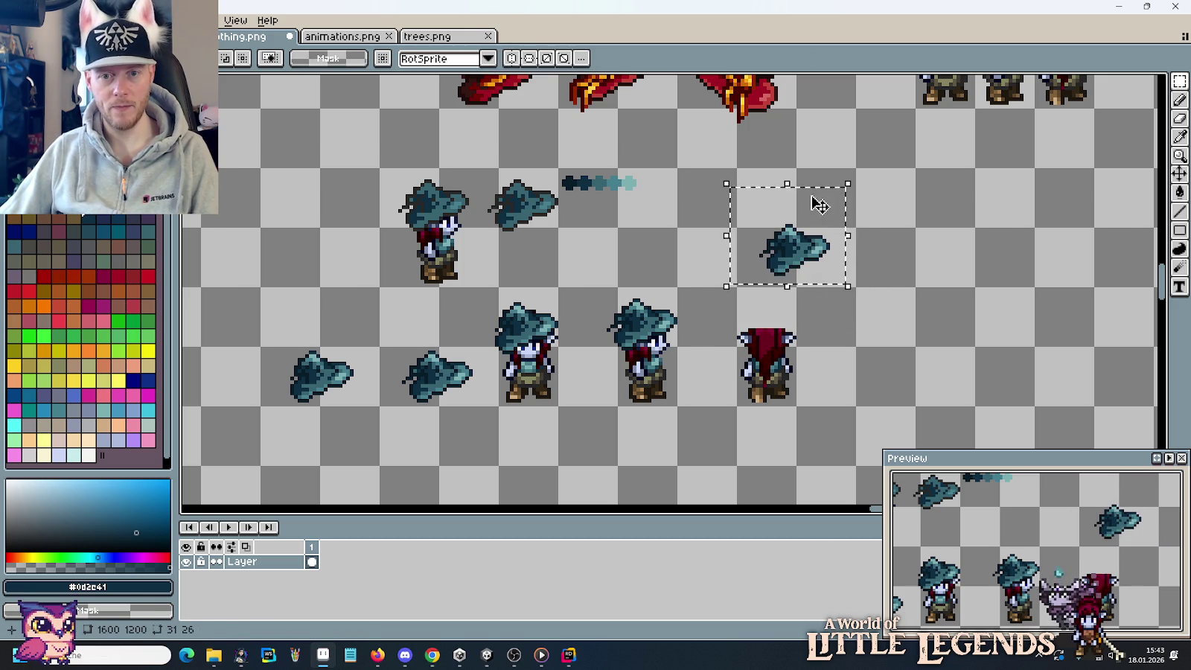
pyautogui.click(822, 246)
pyautogui.moveTo(823, 244); pyautogui.dragTo(816, 273)
pyautogui.scroll(2, 877, 242)
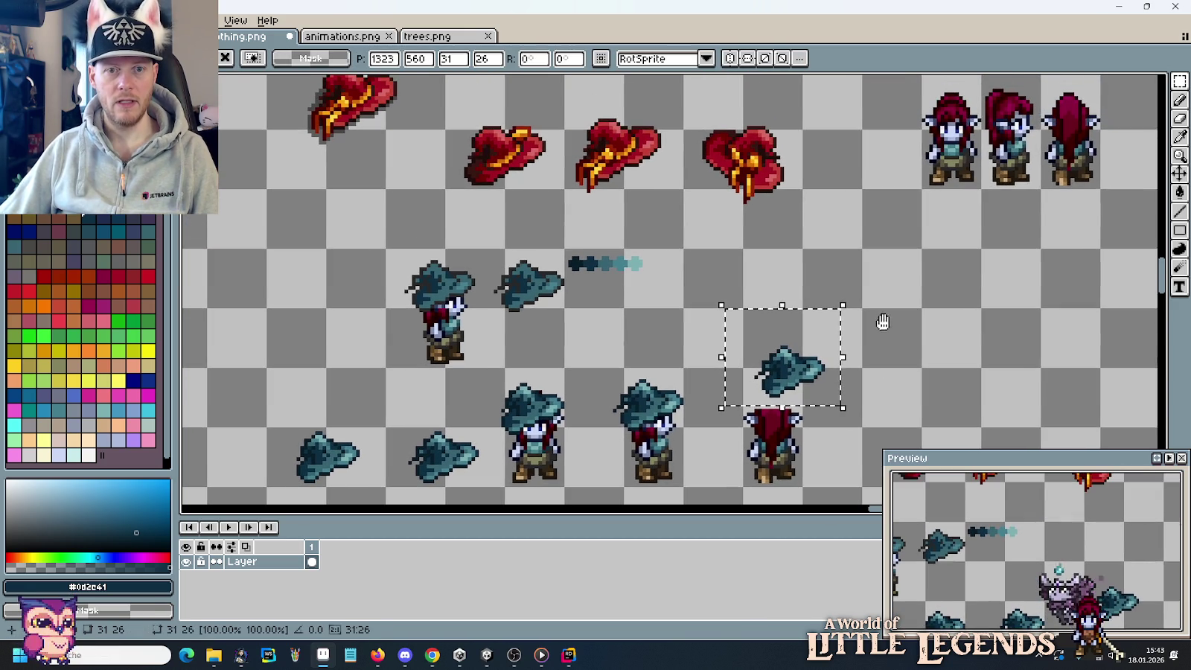
pyautogui.click(708, 137)
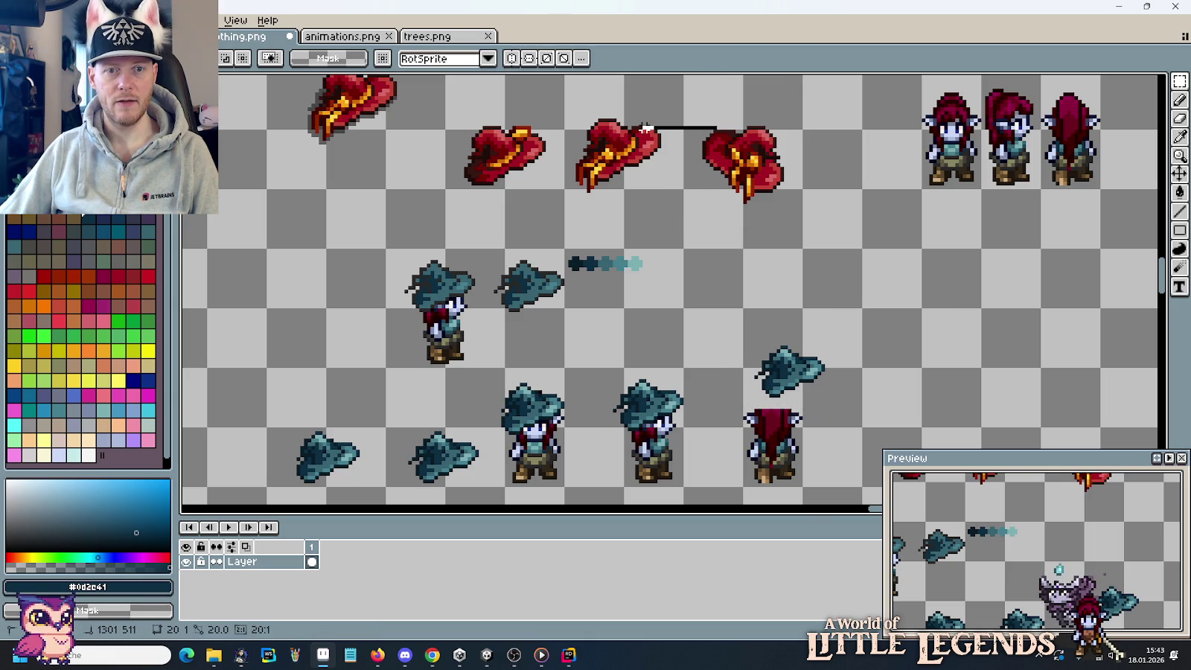
pyautogui.moveTo(610, 121); pyautogui.dragTo(785, 122)
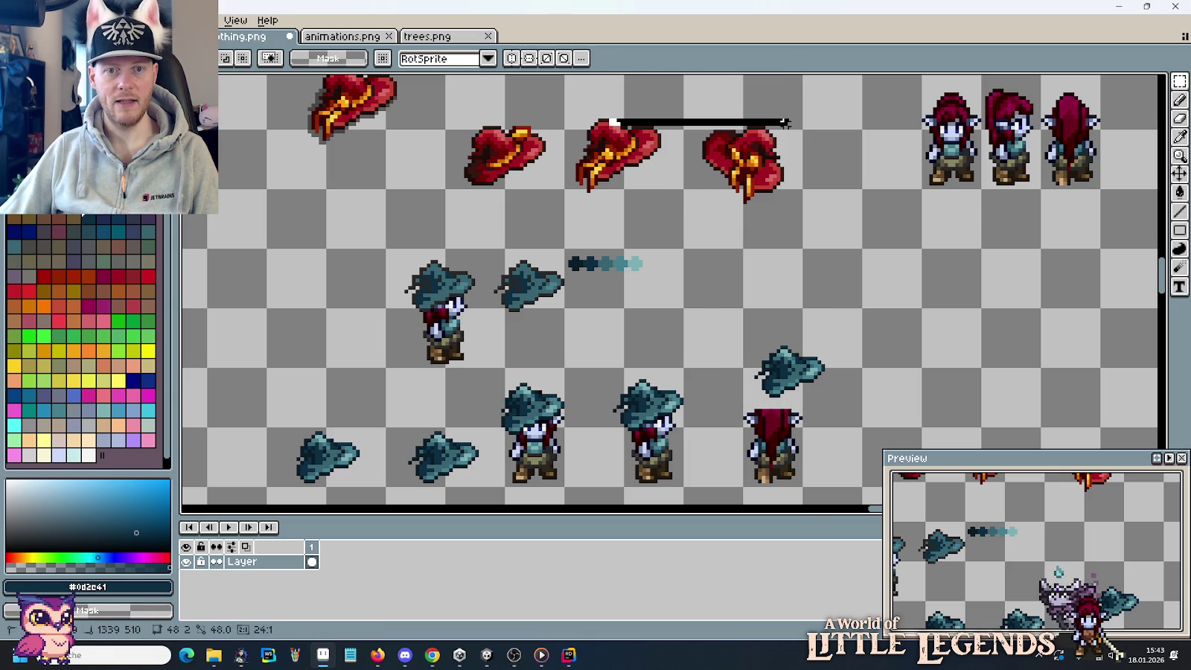
pyautogui.moveTo(577, 102)
pyautogui.mouseDown()
pyautogui.moveTo(801, 124)
pyautogui.moveTo(472, 123)
pyautogui.mouseUp()
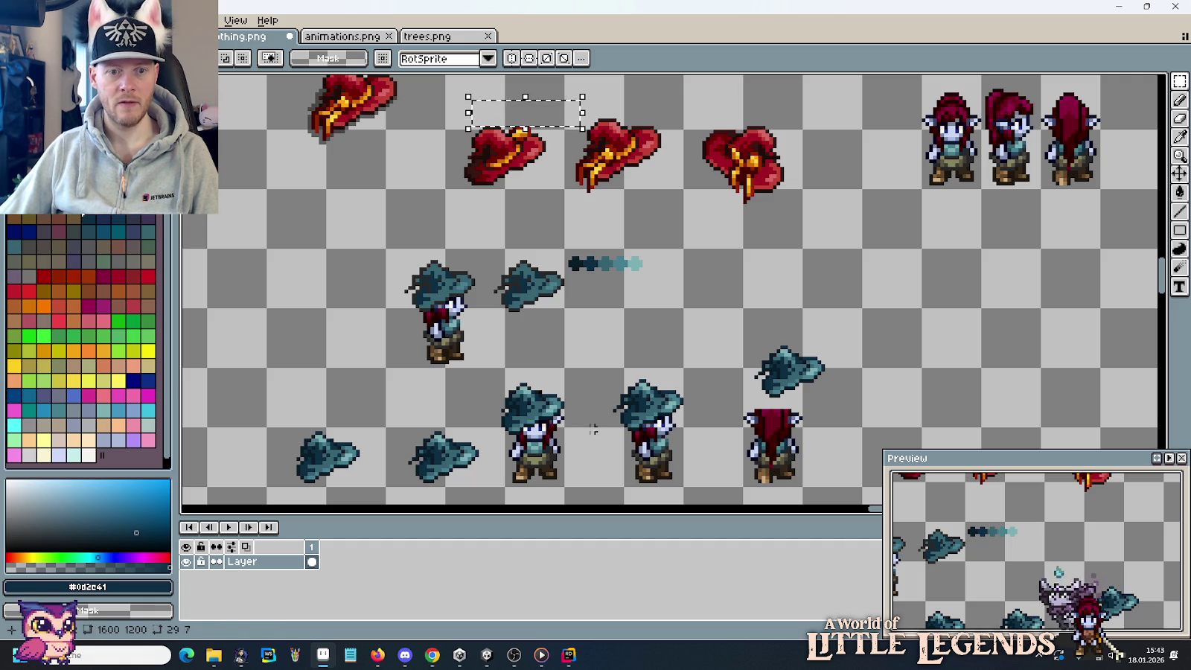
pyautogui.moveTo(518, 380); pyautogui.dragTo(689, 366)
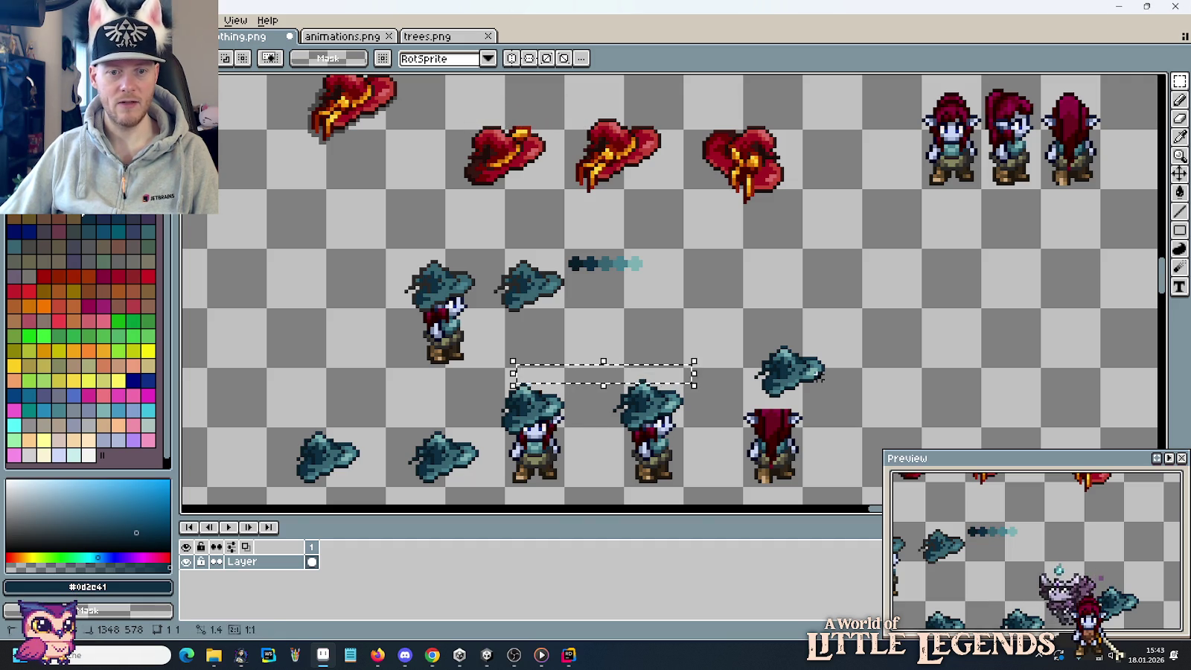
pyautogui.scroll(2, 838, 380)
pyautogui.moveTo(838, 380); pyautogui.dragTo(895, 270)
pyautogui.moveTo(691, 168); pyautogui.dragTo(913, 297)
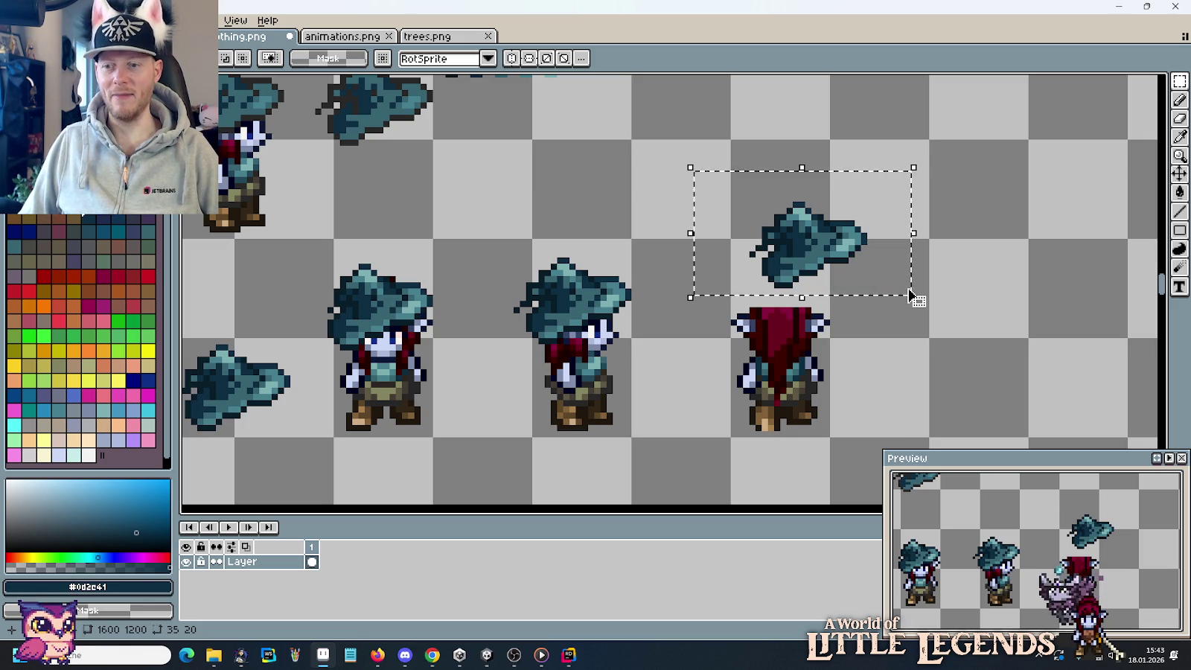
# Position a copy of the teal hat just above the back-view elf.
pyautogui.moveTo(840, 235)
pyautogui.mouseDown()
pyautogui.moveTo(629, 245)
pyautogui.moveTo(609, 295)
pyautogui.mouseUp()
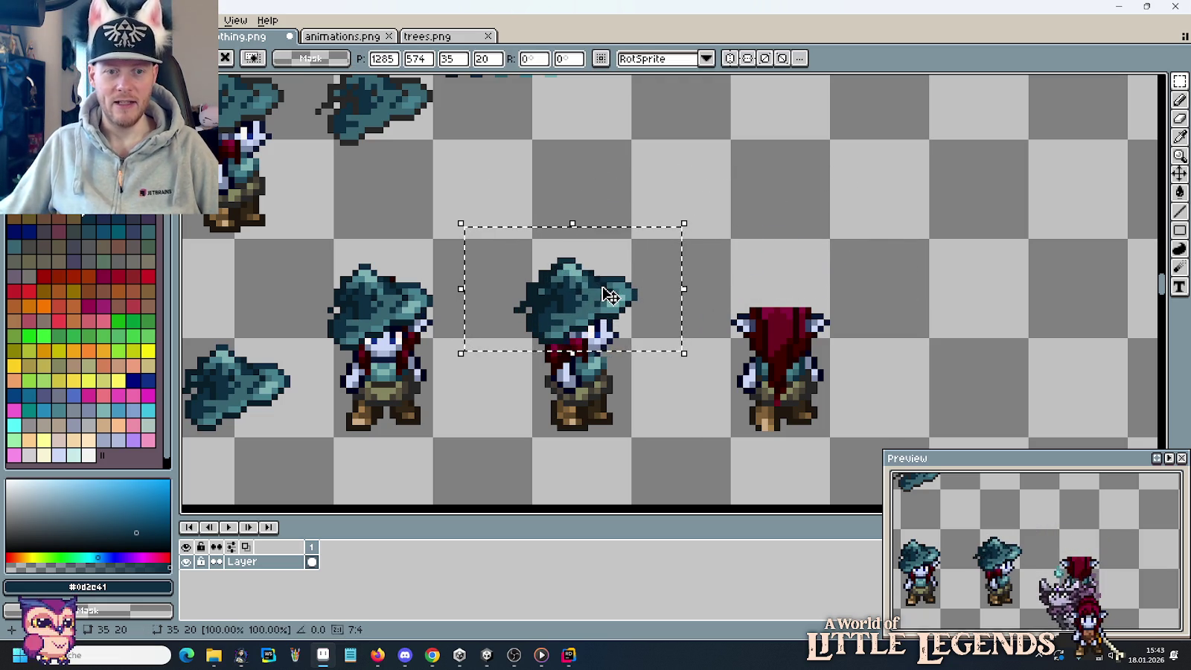
pyautogui.press('Right')
pyautogui.press('Right')
pyautogui.press('Right')
pyautogui.press('Down')
pyautogui.press('Right')
pyautogui.press('Right')
pyautogui.press('Right')
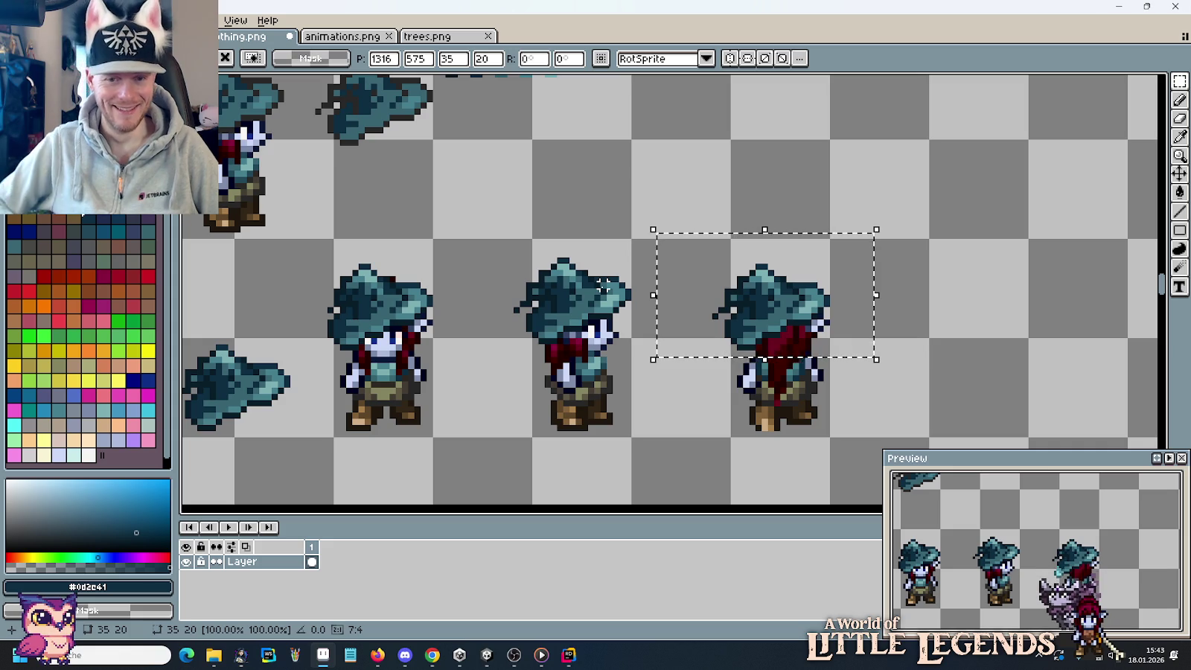
pyautogui.moveTo(784, 302); pyautogui.dragTo(790, 202)
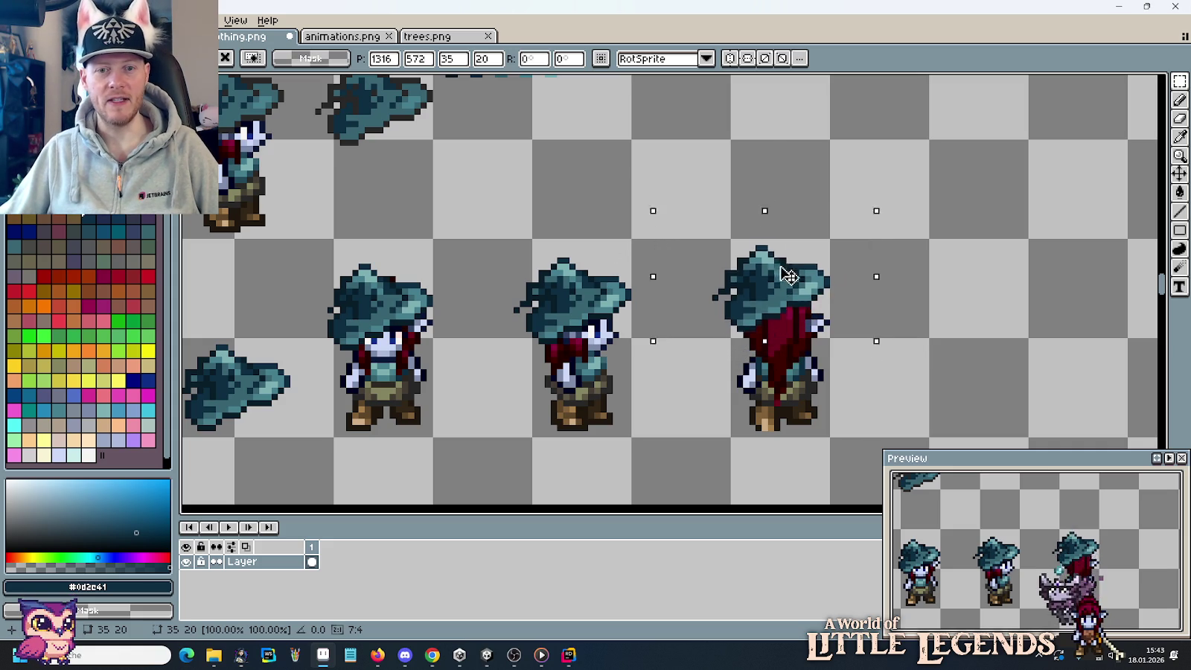
# Flip the hat copy horizontally and set it on the back elf's head.
pyautogui.click(37, 20)
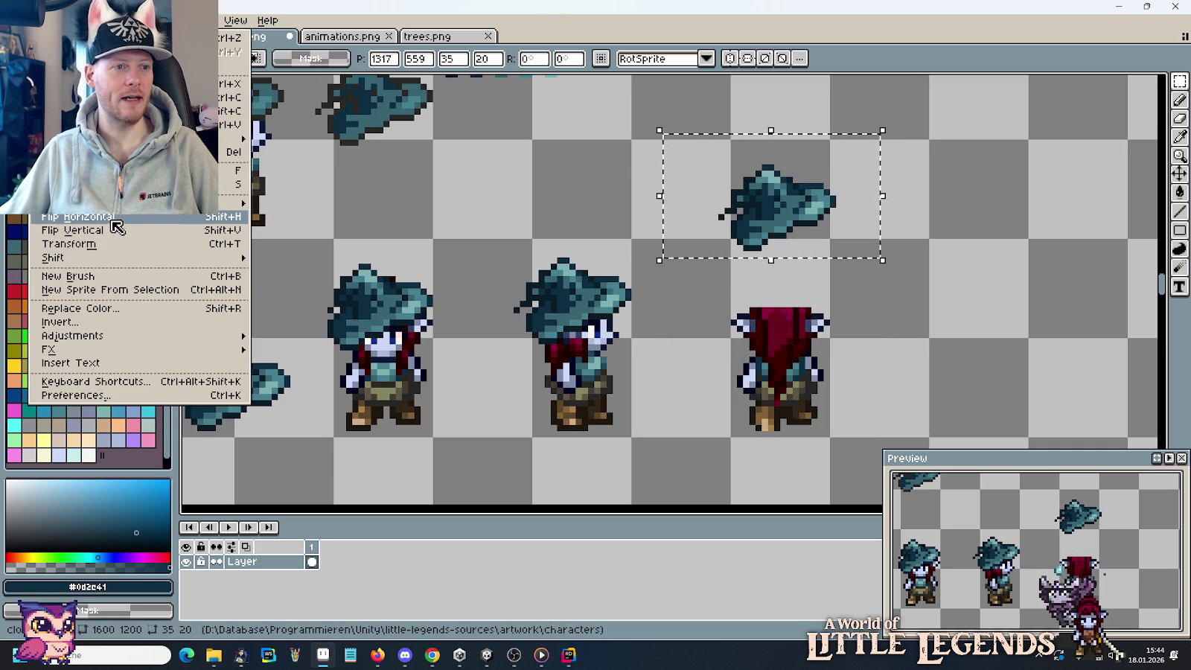
pyautogui.click(135, 226)
pyautogui.click(658, 156)
pyautogui.moveTo(661, 131); pyautogui.dragTo(888, 265)
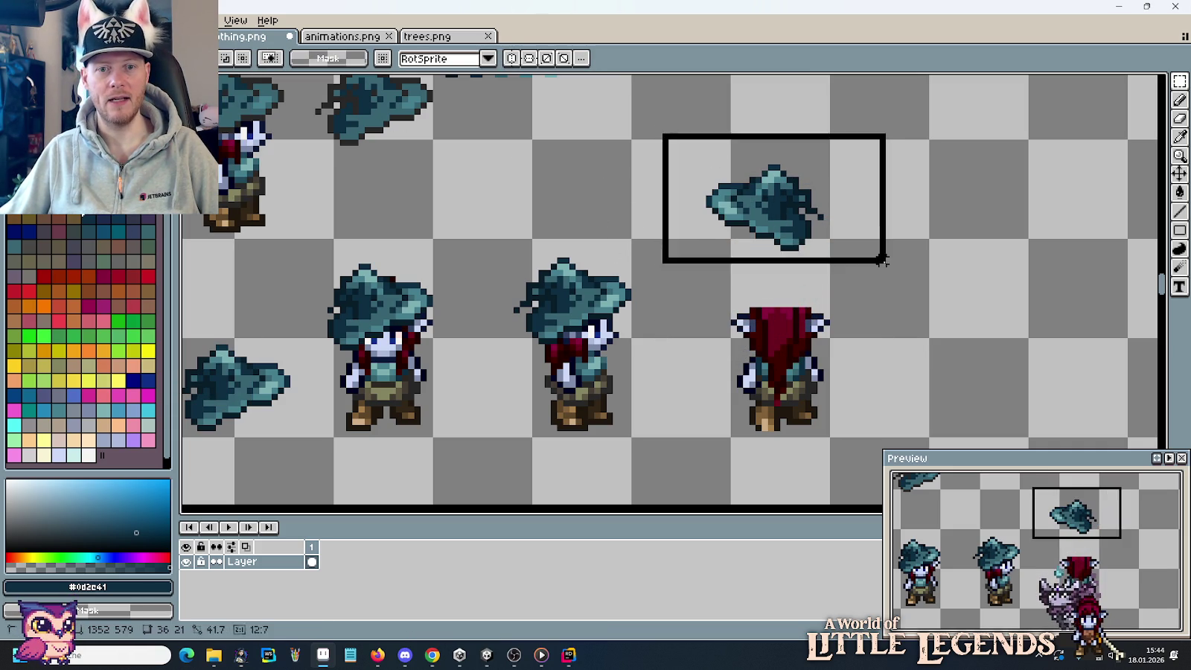
pyautogui.moveTo(812, 199)
pyautogui.mouseDown()
pyautogui.moveTo(646, 293)
pyautogui.moveTo(621, 293)
pyautogui.moveTo(844, 298)
pyautogui.mouseUp()
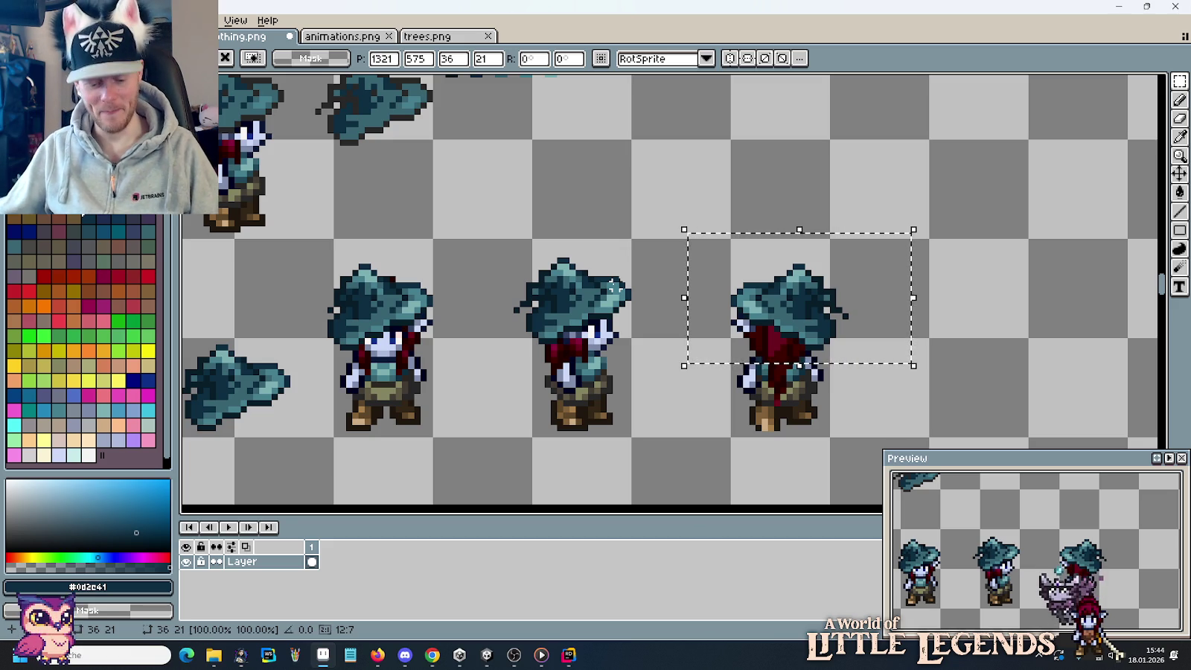
pyautogui.click(627, 254)
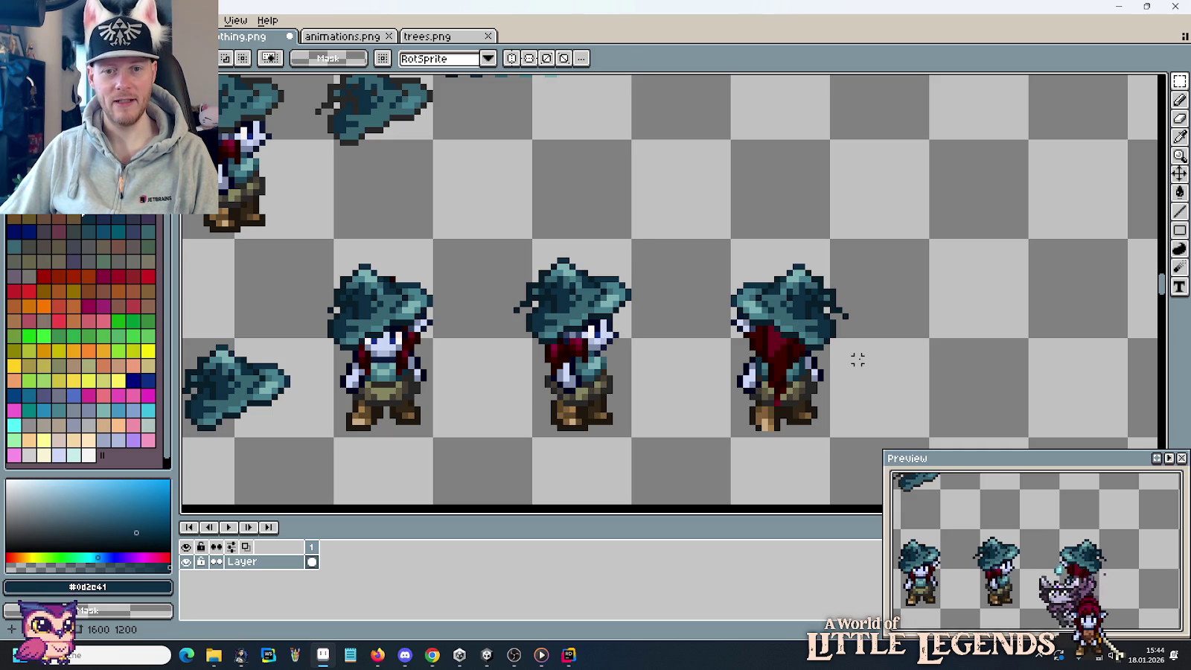
# Select a standalone teal hat and drop it beside the back-view elf.
pyautogui.scroll(1, 888, 314)
pyautogui.scroll(1, 829, 313)
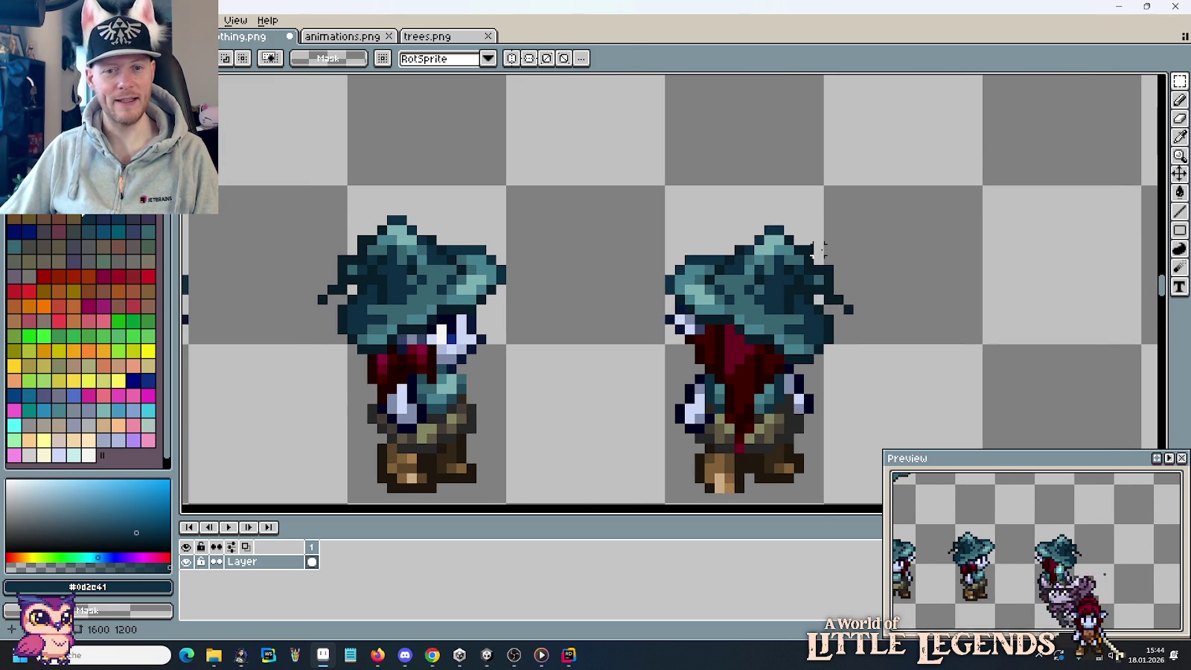
pyautogui.scroll(3, 819, 251)
pyautogui.scroll(-3, 751, 249)
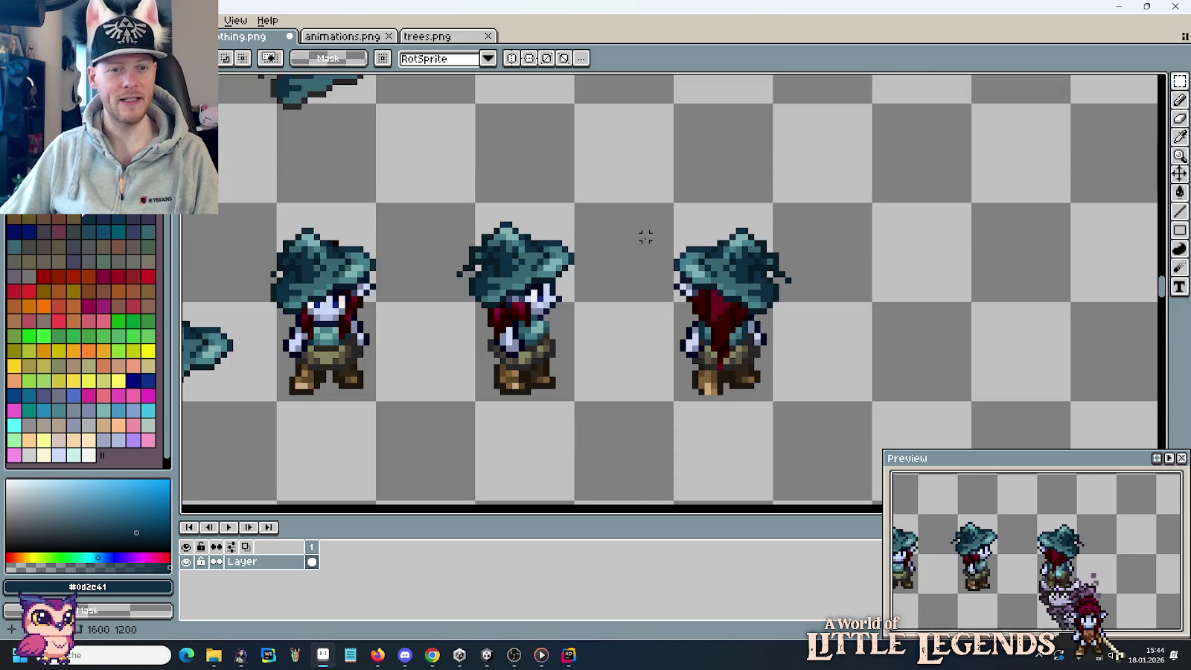
pyautogui.moveTo(645, 237); pyautogui.dragTo(731, 367)
pyautogui.moveTo(646, 294); pyautogui.dragTo(789, 229)
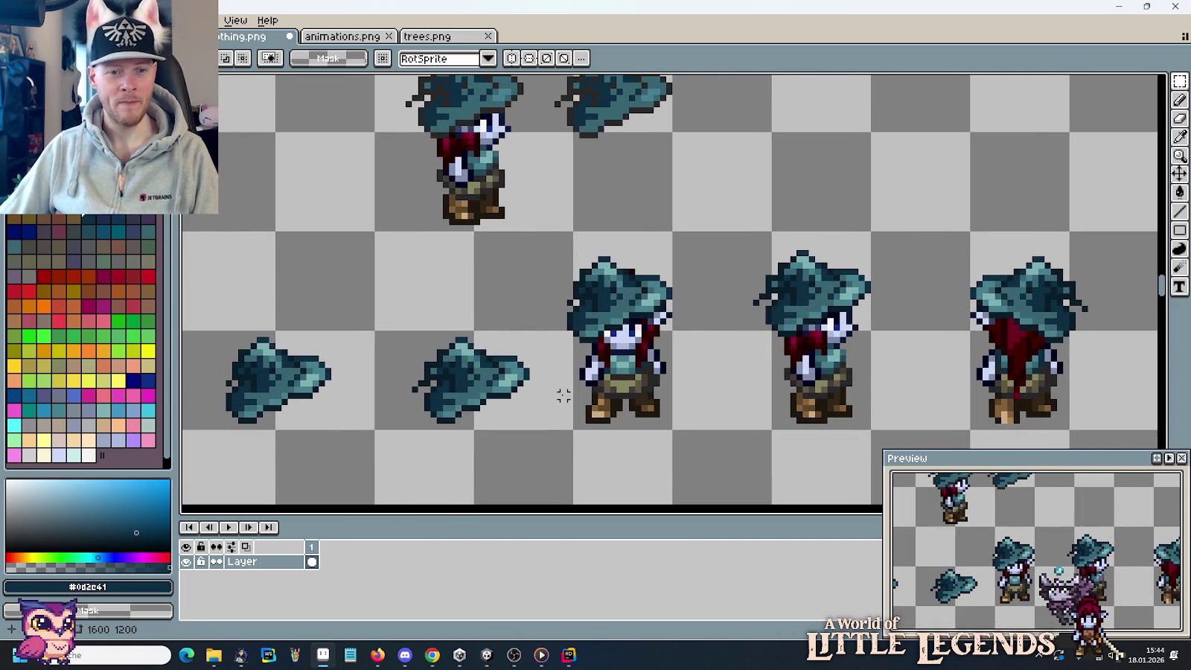
pyautogui.moveTo(563, 395)
pyautogui.mouseDown()
pyautogui.moveTo(455, 393)
pyautogui.moveTo(888, 374)
pyautogui.mouseUp()
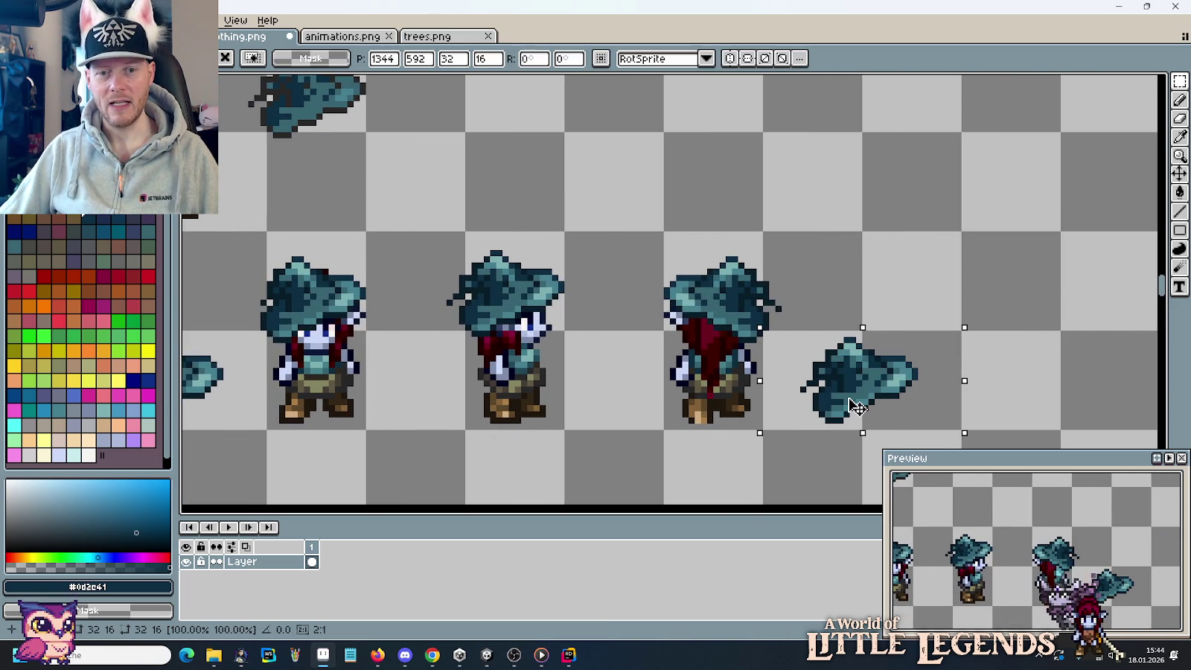
pyautogui.click(819, 276)
# Reselect the moved hat and nudge it left, right next to the back-view elf.
pyautogui.moveTo(781, 324)
pyautogui.mouseDown()
pyautogui.moveTo(990, 415)
pyautogui.moveTo(953, 402)
pyautogui.mouseUp()
pyautogui.click(834, 283)
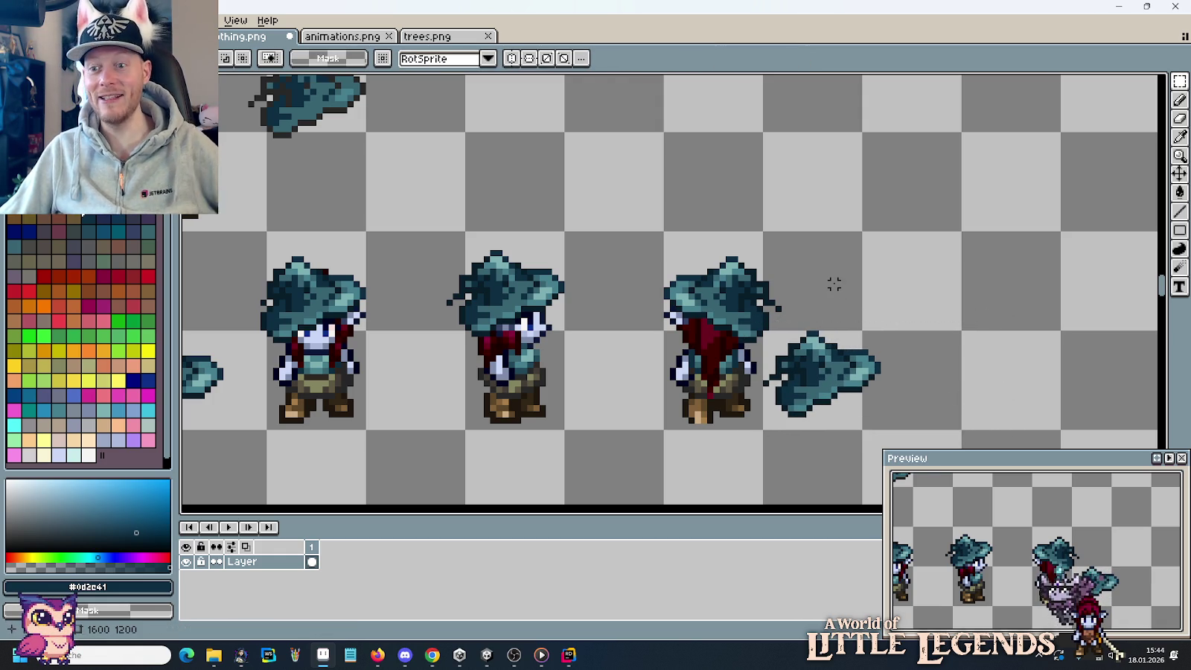
pyautogui.scroll(4, 774, 318)
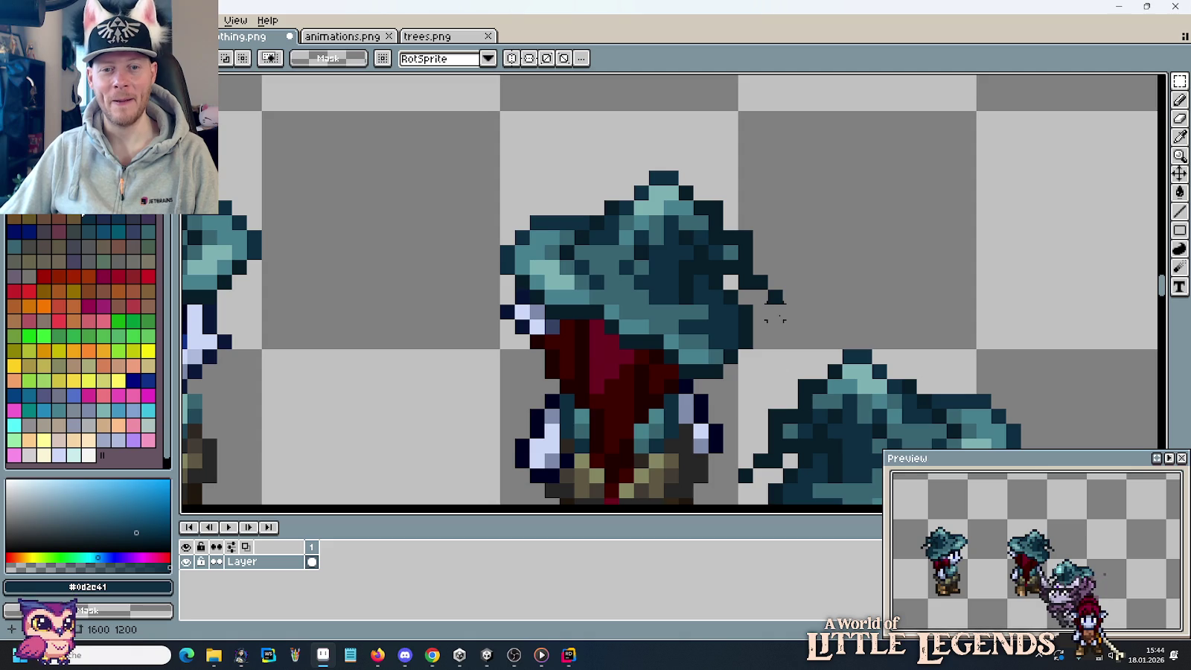
# Sample the light and darker teal shades from the hat, then return to the pencil.
pyautogui.press('i')
pyautogui.click(673, 207)
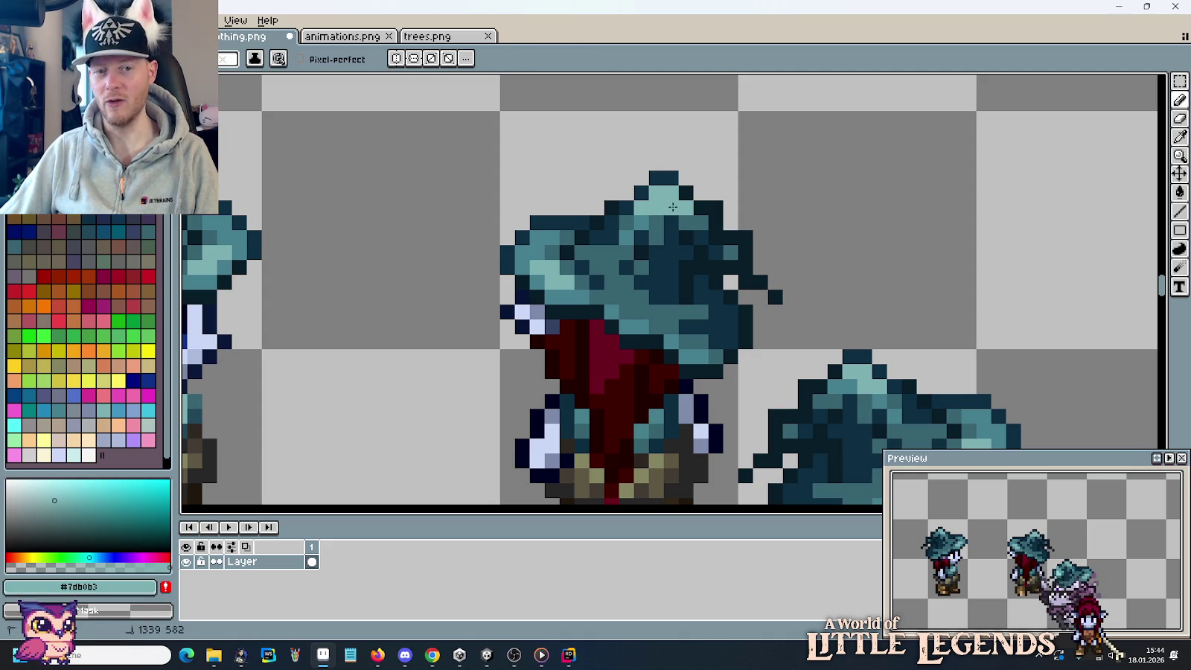
pyautogui.click(859, 376)
pyautogui.press('b')
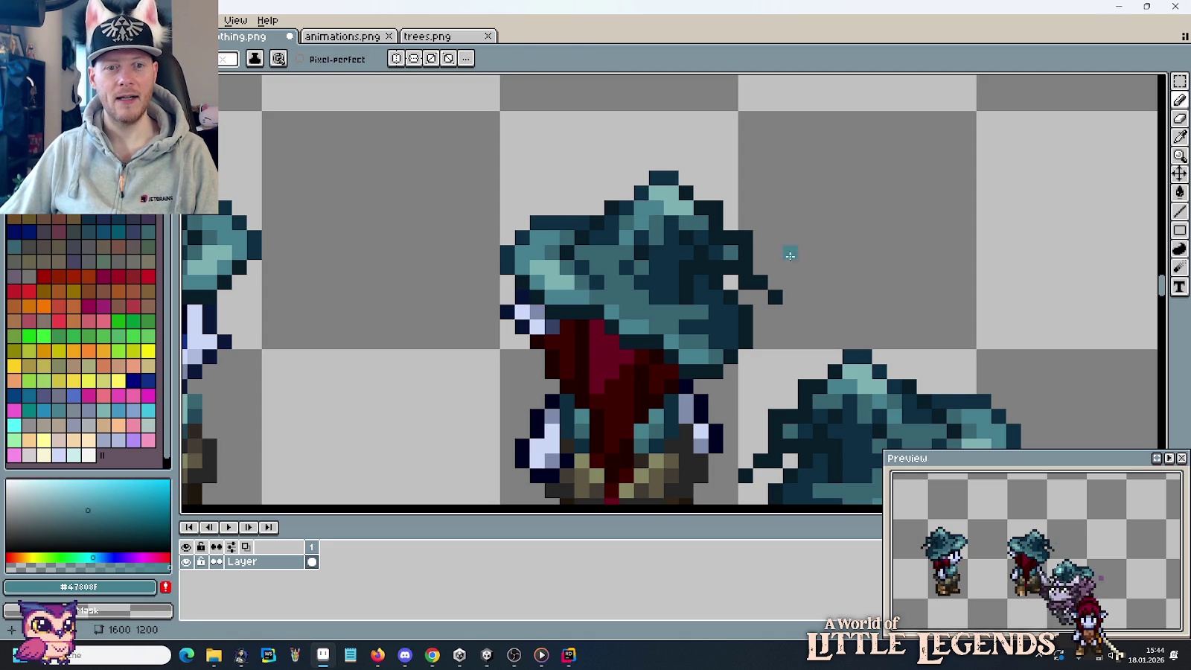
pyautogui.scroll(-2, 847, 277)
pyautogui.scroll(1, 847, 278)
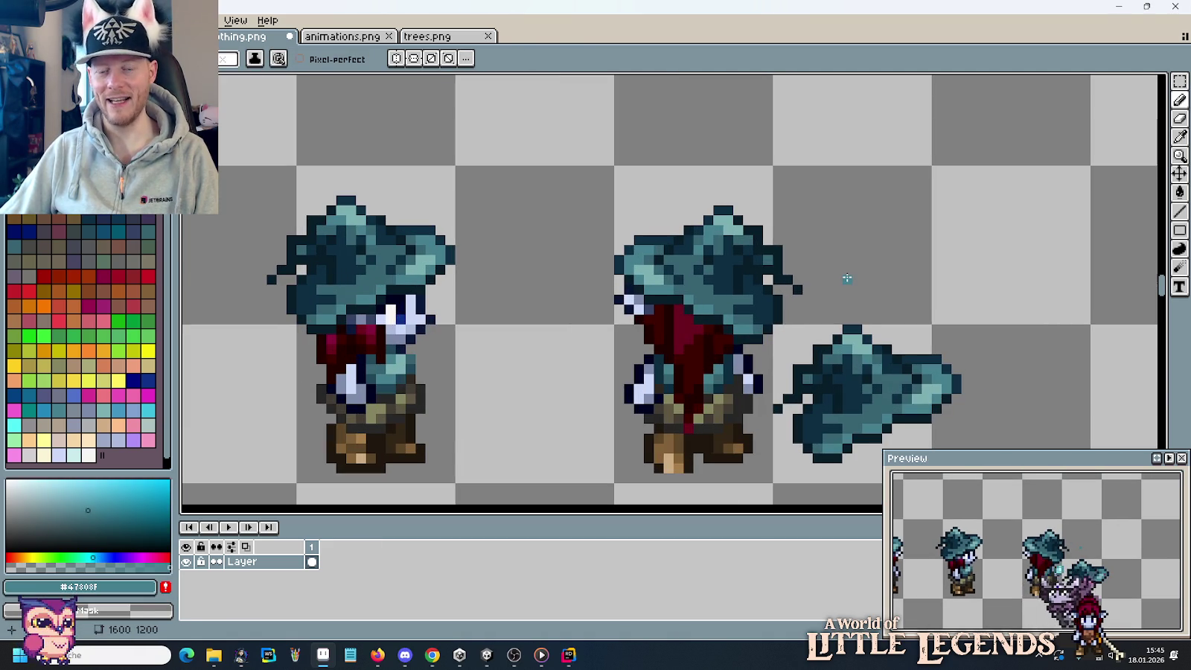
pyautogui.scroll(1, 847, 278)
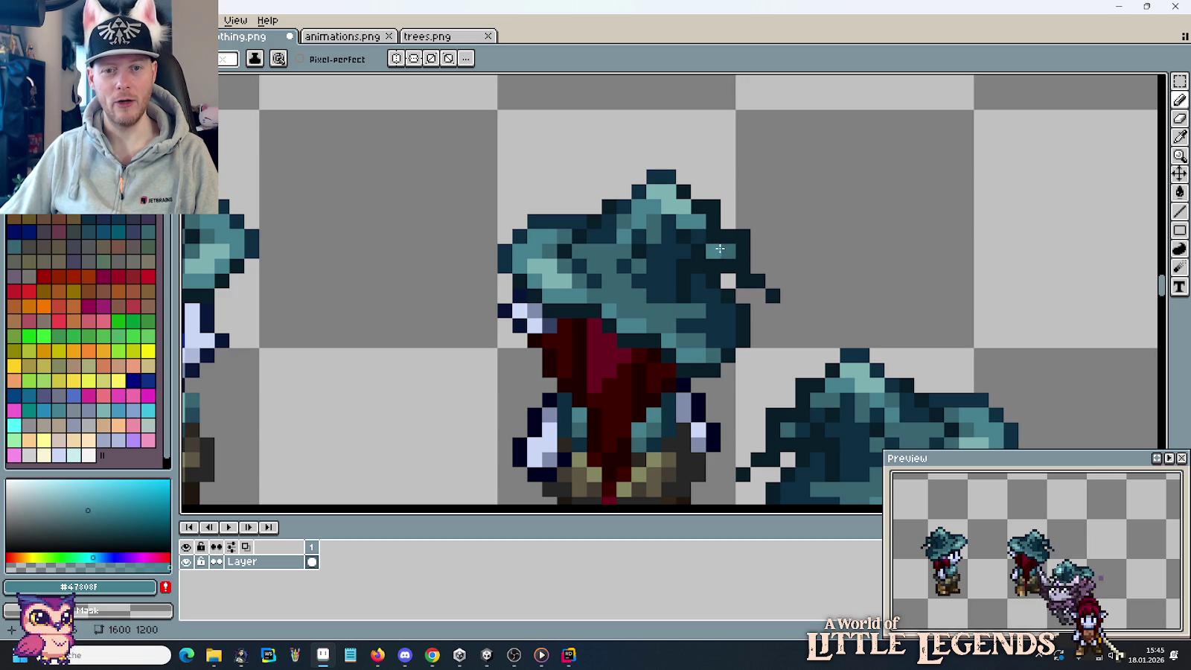
# Paint one darker teal #386471 pixel on the back-view hat brim, then resample light teal #7db0b3.
pyautogui.keyDown('alt'); pyautogui.click(721, 249); pyautogui.keyUp('alt')
pyautogui.click(862, 295)
pyautogui.scroll(-2, 867, 291)
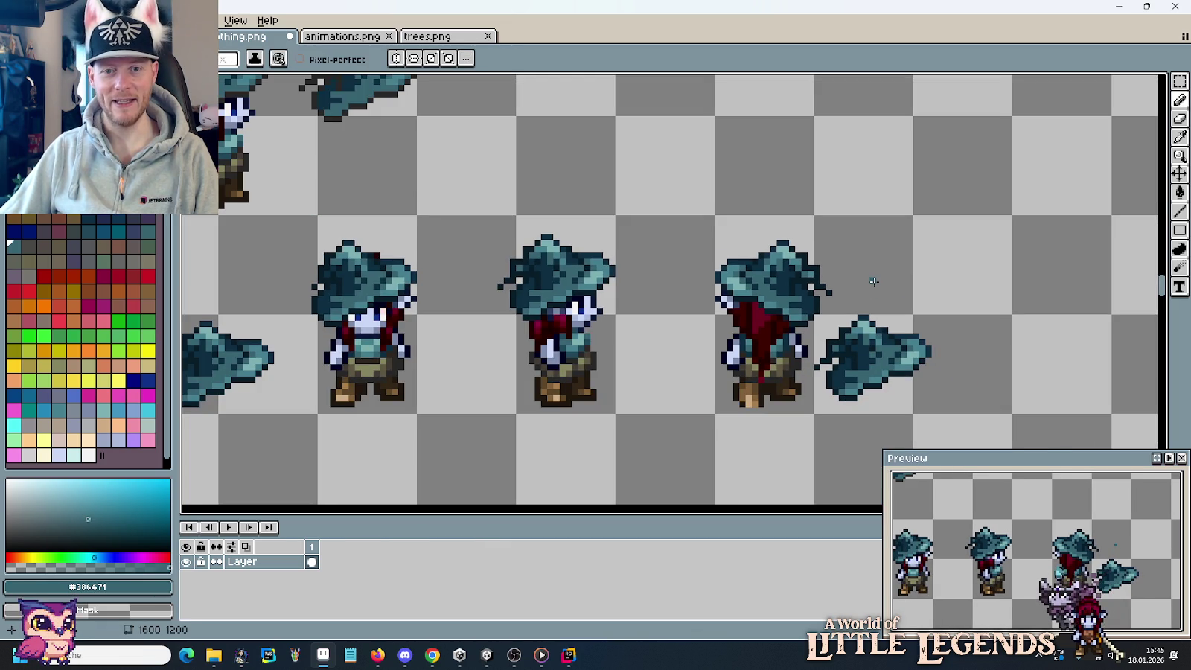
pyautogui.scroll(1, 873, 282)
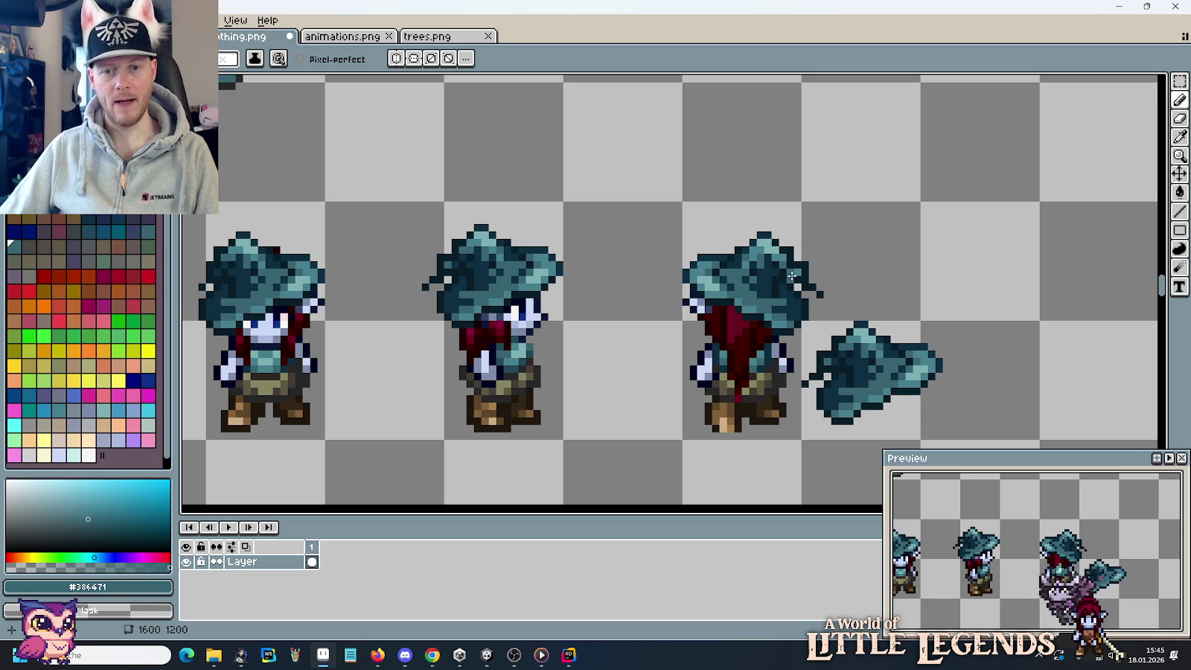
pyautogui.keyDown('alt'); pyautogui.click(900, 367); pyautogui.keyUp('alt')
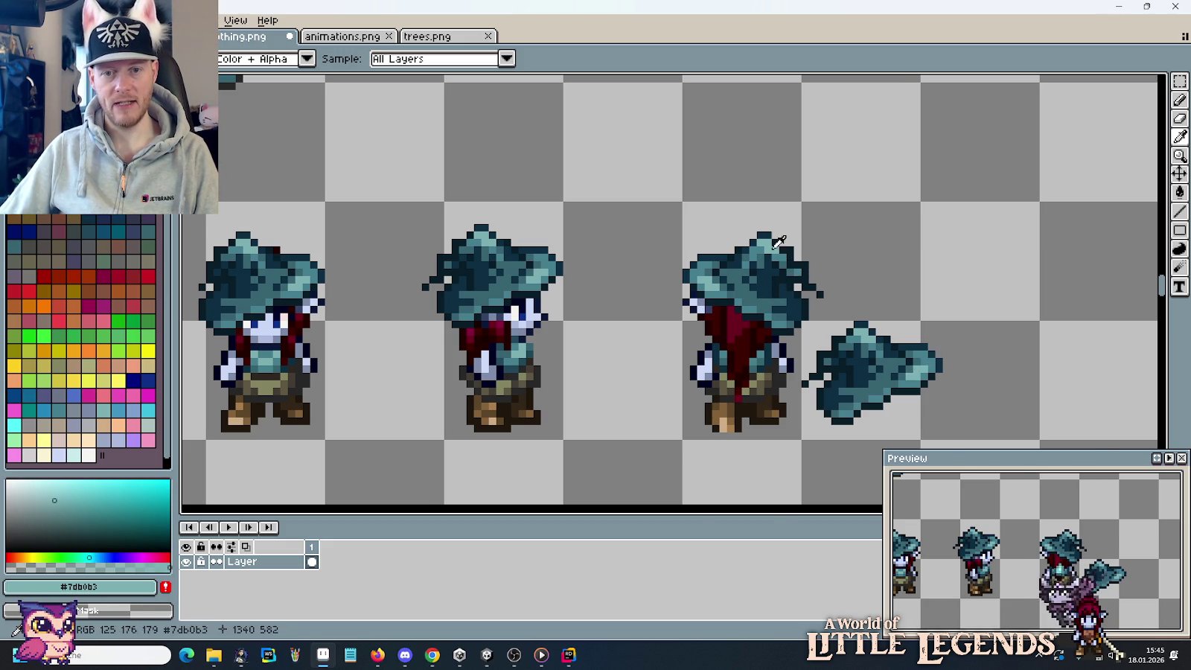
pyautogui.scroll(4, 774, 252)
pyautogui.scroll(-3, 836, 302)
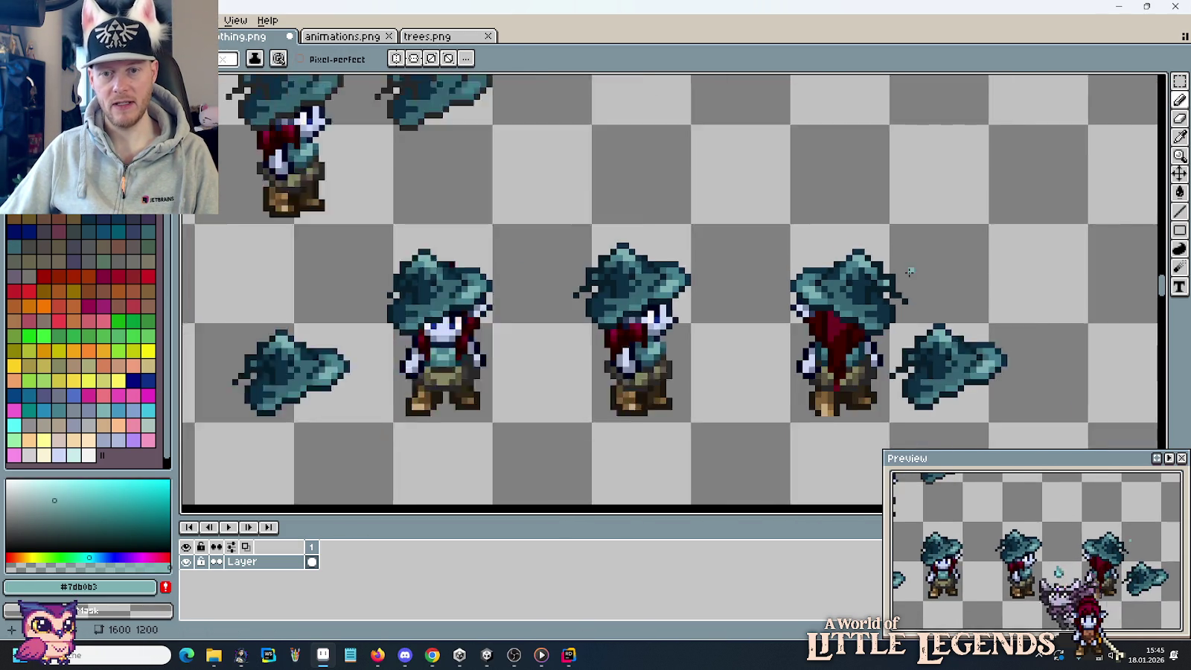
pyautogui.scroll(1, 859, 264)
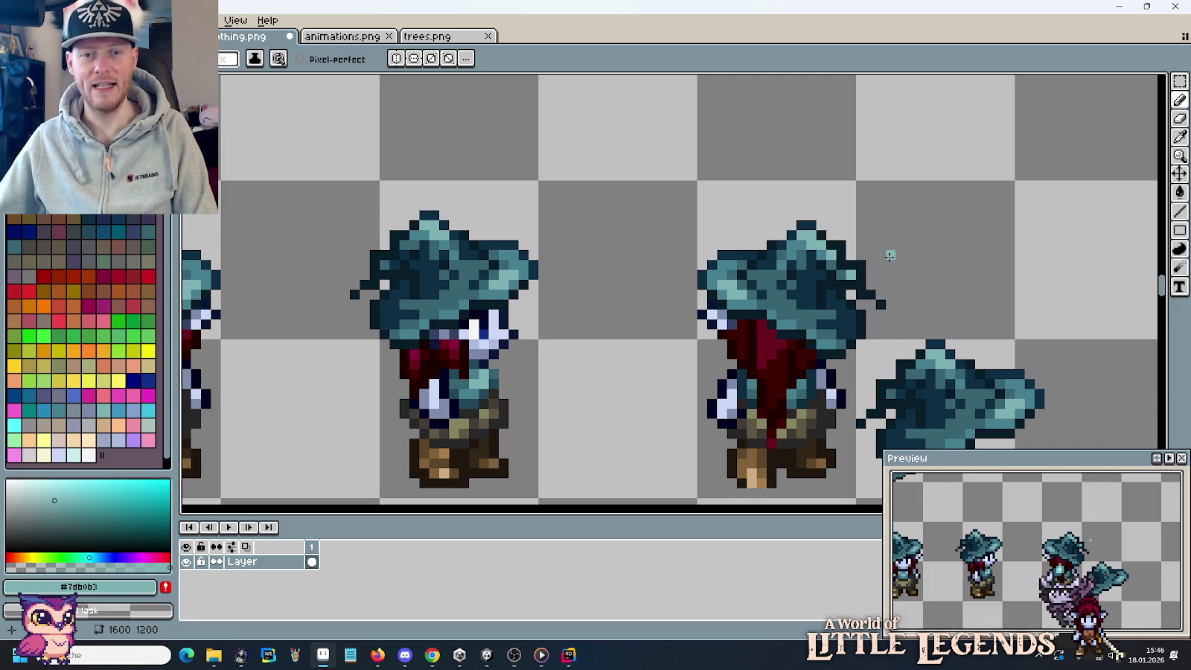
# Reshape the back-view hat tip, erasing stray dark pixels and repainting tip pixels navy.
pyautogui.scroll(5, 889, 255)
pyautogui.keyDown('alt'); pyautogui.click(567, 209); pyautogui.keyUp('alt')
pyautogui.rightClick(567, 209)
pyautogui.moveTo(568, 230); pyautogui.dragTo(597, 200)
pyautogui.keyDown('alt'); pyautogui.click(657, 259); pyautogui.keyUp('alt')
pyautogui.click(707, 201)
pyautogui.rightClick(702, 205)
pyautogui.moveTo(777, 290); pyautogui.dragTo(799, 292)
pyautogui.click(806, 318)
# Pan around the sprite sheet to review the hat row and the elf frames.
pyautogui.scroll(-1, 897, 292)
pyautogui.scroll(-2, 899, 295)
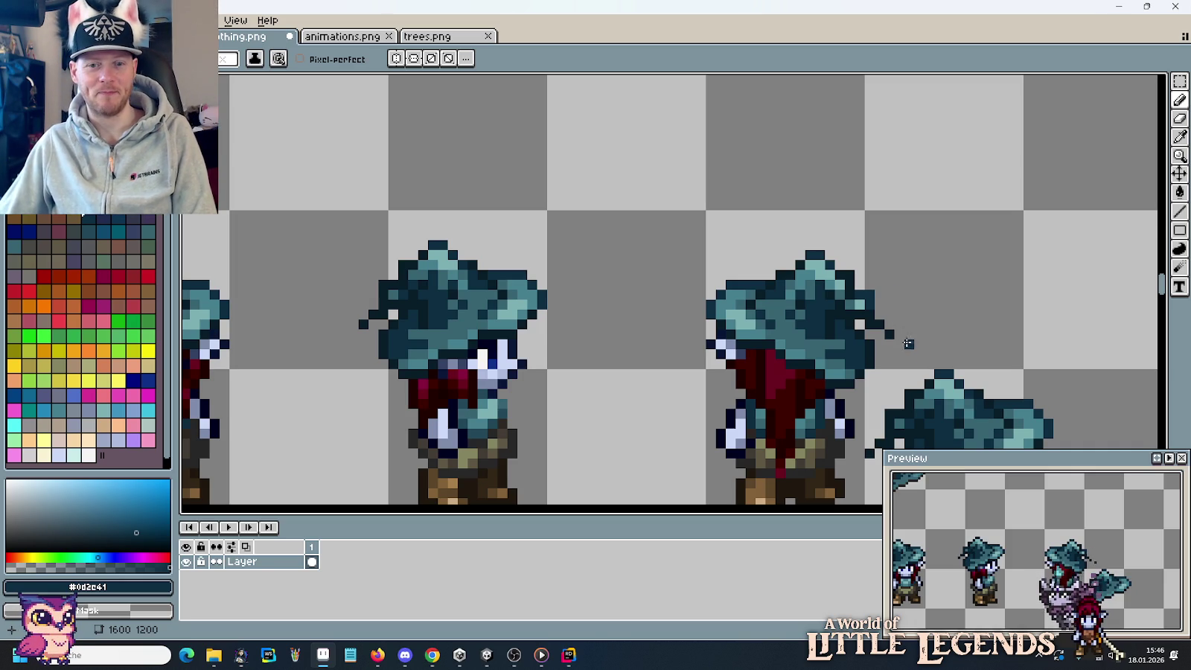
pyautogui.scroll(-2, 903, 348)
pyautogui.scroll(-1, 871, 247)
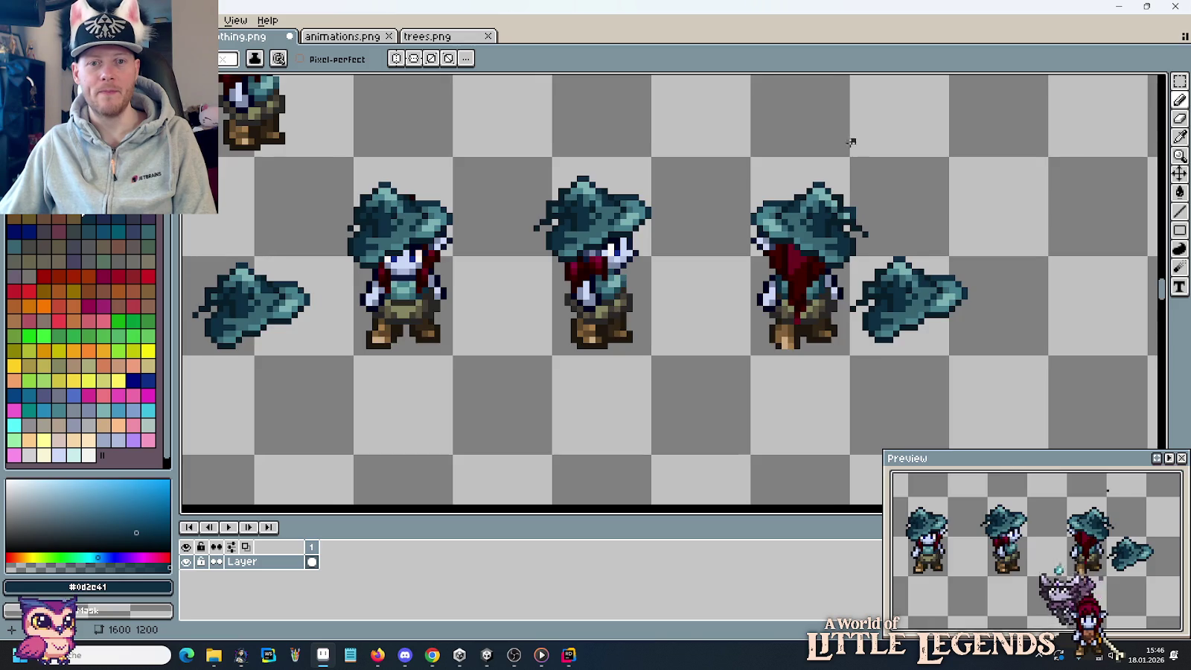
pyautogui.scroll(2, 850, 141)
pyautogui.scroll(2, 856, 345)
pyautogui.scroll(1, 856, 411)
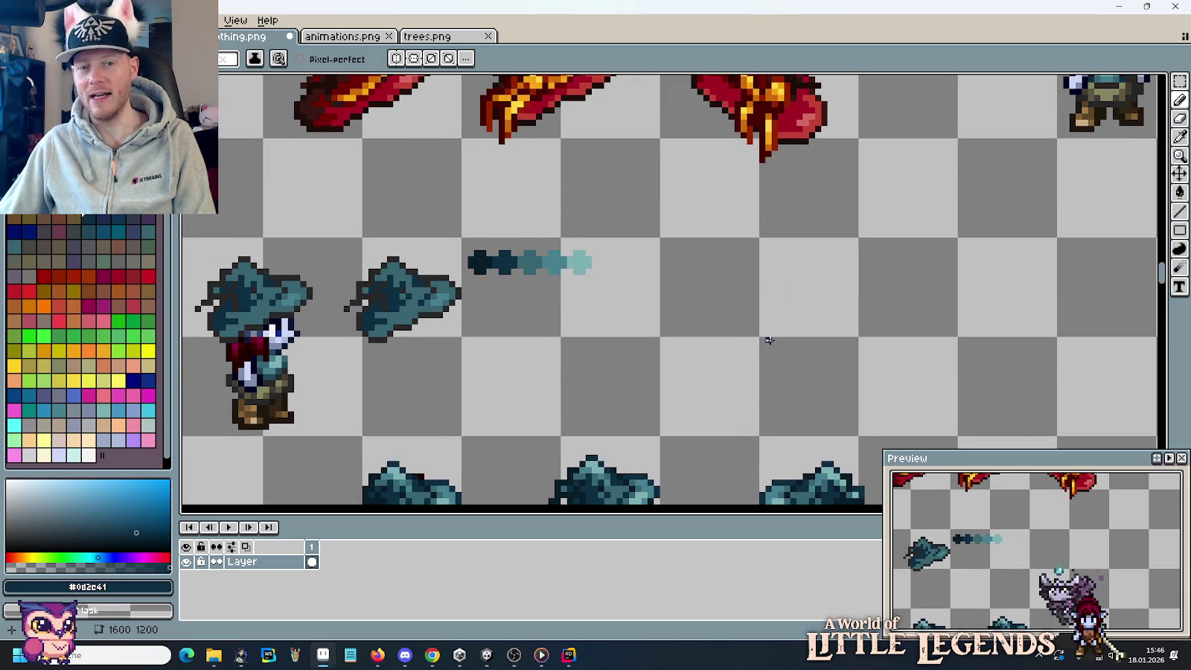
pyautogui.moveTo(767, 346); pyautogui.dragTo(722, 200)
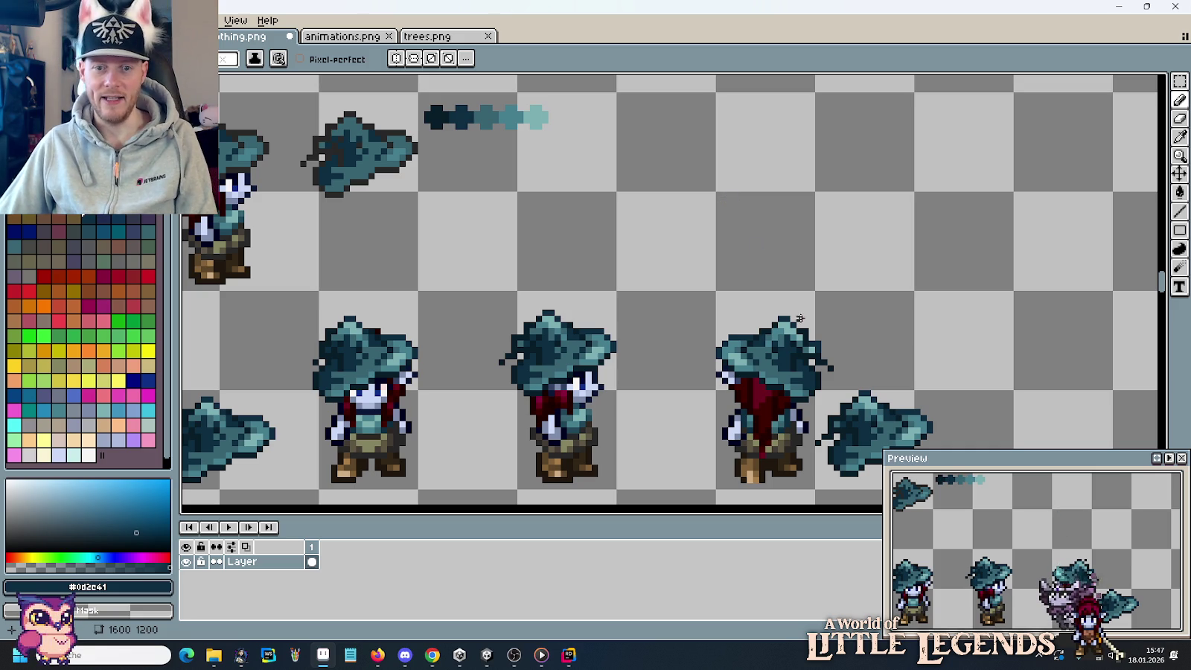
pyautogui.moveTo(764, 191)
pyautogui.mouseDown()
pyautogui.moveTo(787, 322)
pyautogui.moveTo(787, 428)
pyautogui.moveTo(763, 349)
pyautogui.moveTo(761, 205)
pyautogui.mouseUp()
pyautogui.scroll(5, 789, 349)
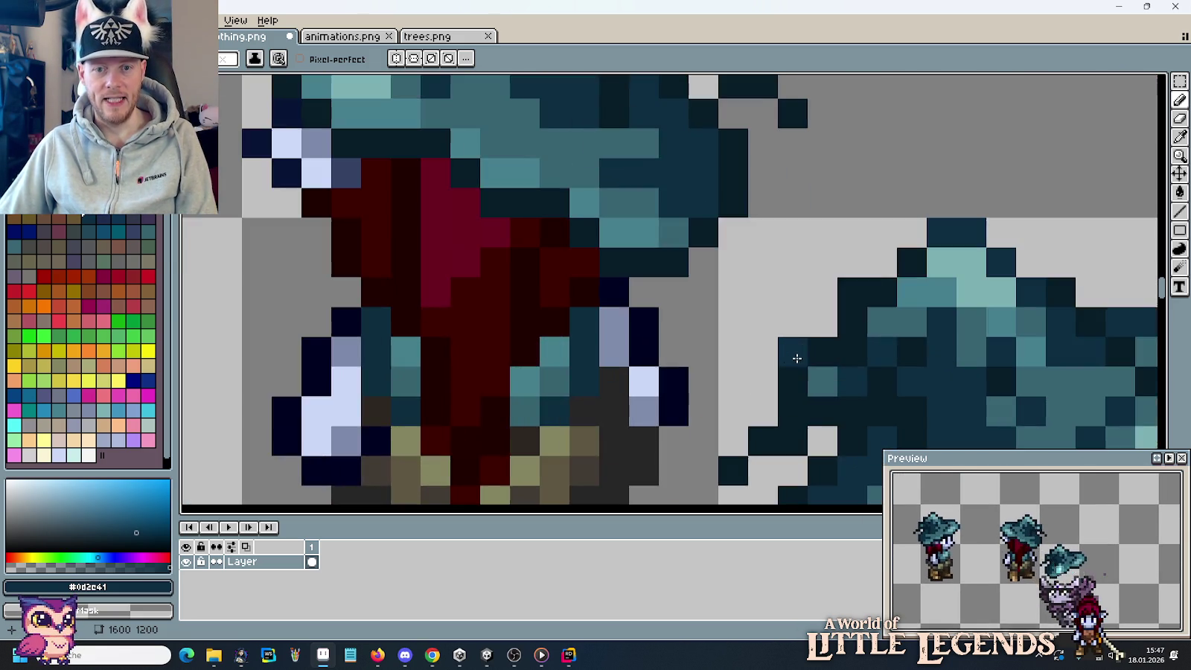
# Add two light teal highlight pixels on the hat brim.
pyautogui.scroll(-5, 803, 344)
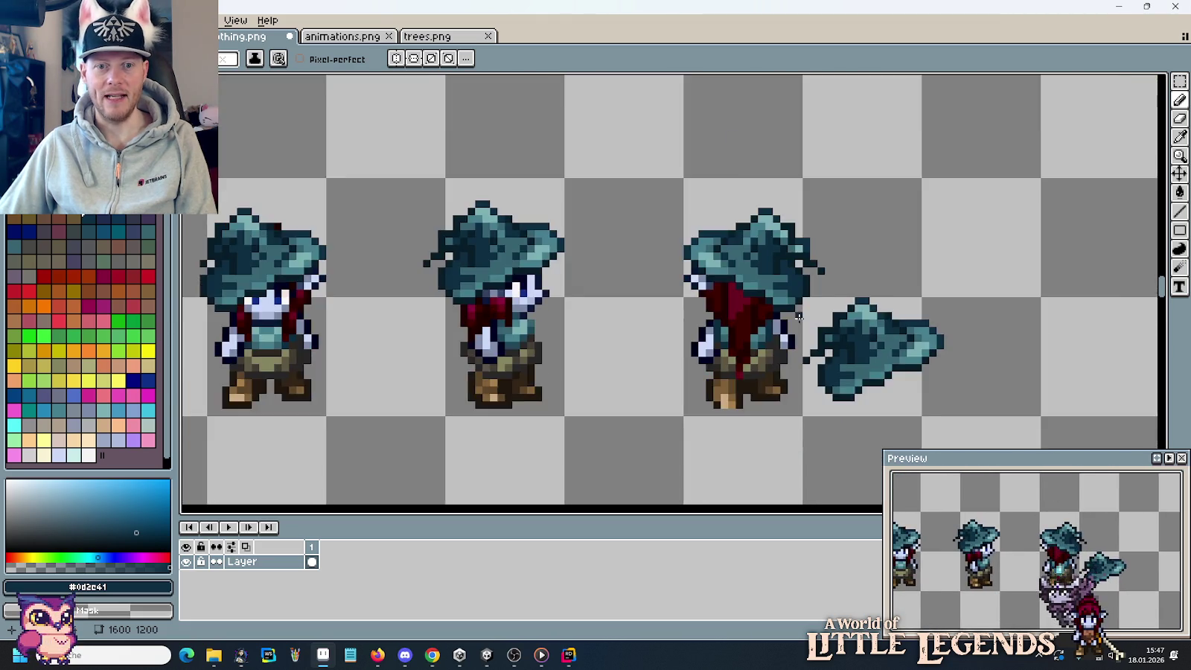
pyautogui.scroll(3, 799, 317)
pyautogui.keyDown('alt'); pyautogui.click(797, 231); pyautogui.keyUp('alt')
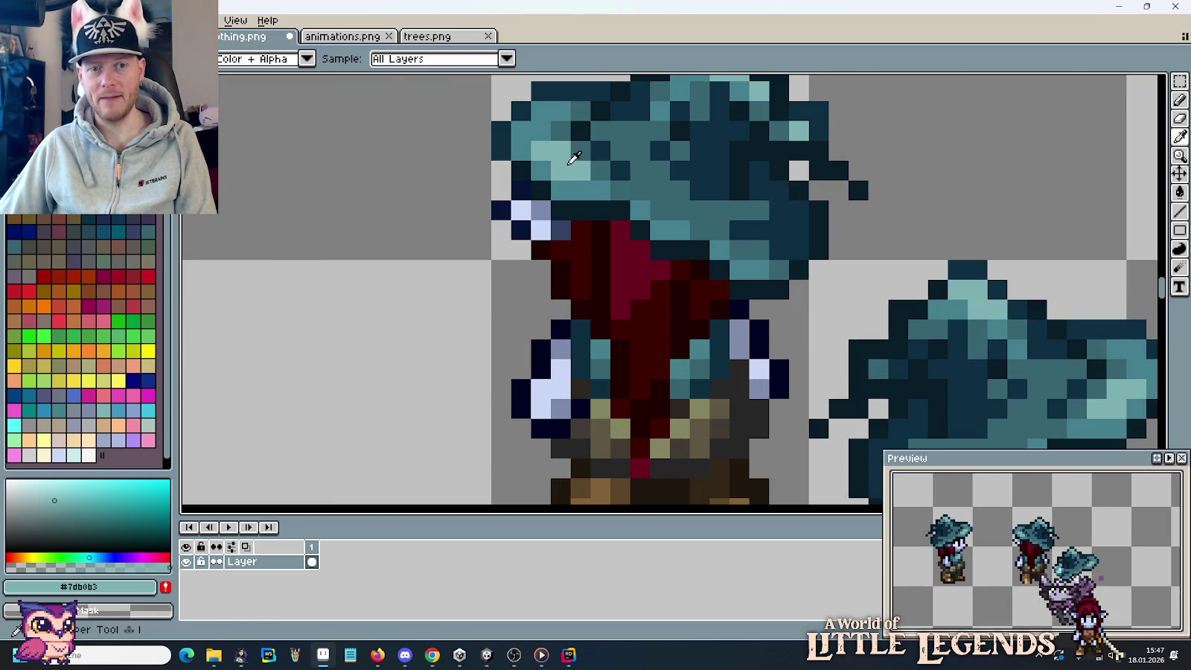
pyautogui.scroll(1, 752, 229)
pyautogui.click(765, 227)
pyautogui.click(765, 257)
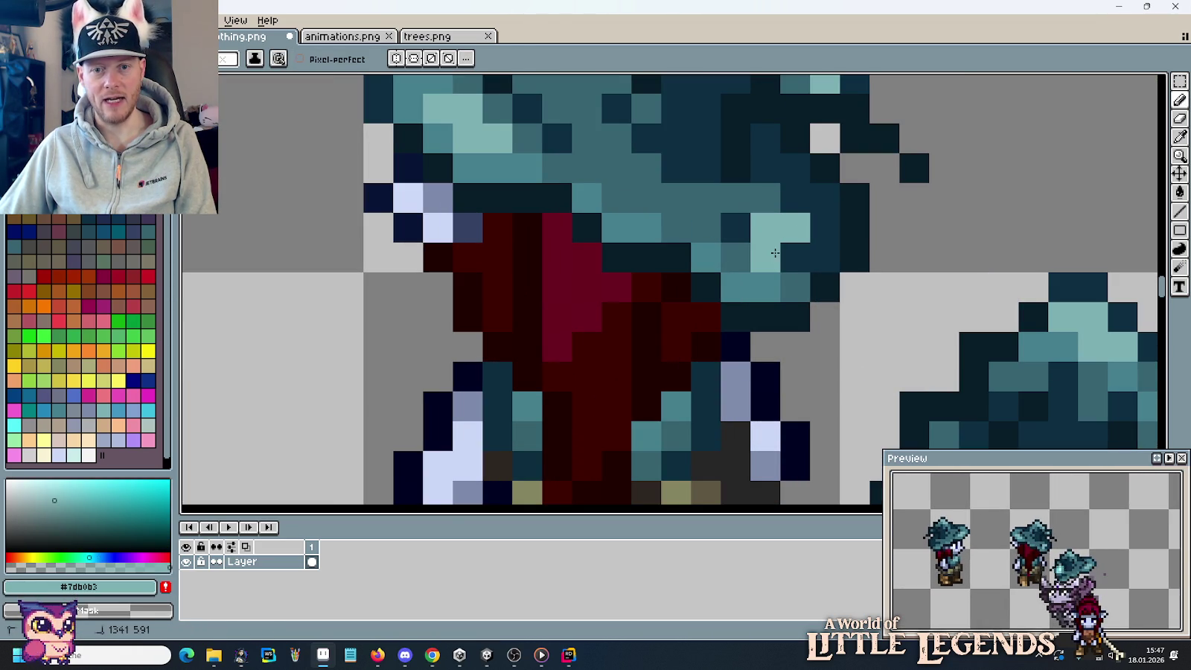
# Repaint several hat brim pixels in mid teal, undoing one misplaced pixel.
pyautogui.click(825, 227)
pyautogui.click(795, 257)
pyautogui.click(736, 257)
pyautogui.keyDown('alt'); pyautogui.click(484, 149); pyautogui.keyUp('alt')
pyautogui.click(736, 261)
pyautogui.hotkey('ctrl', 'z')
pyautogui.click(795, 286)
pyautogui.click(825, 257)
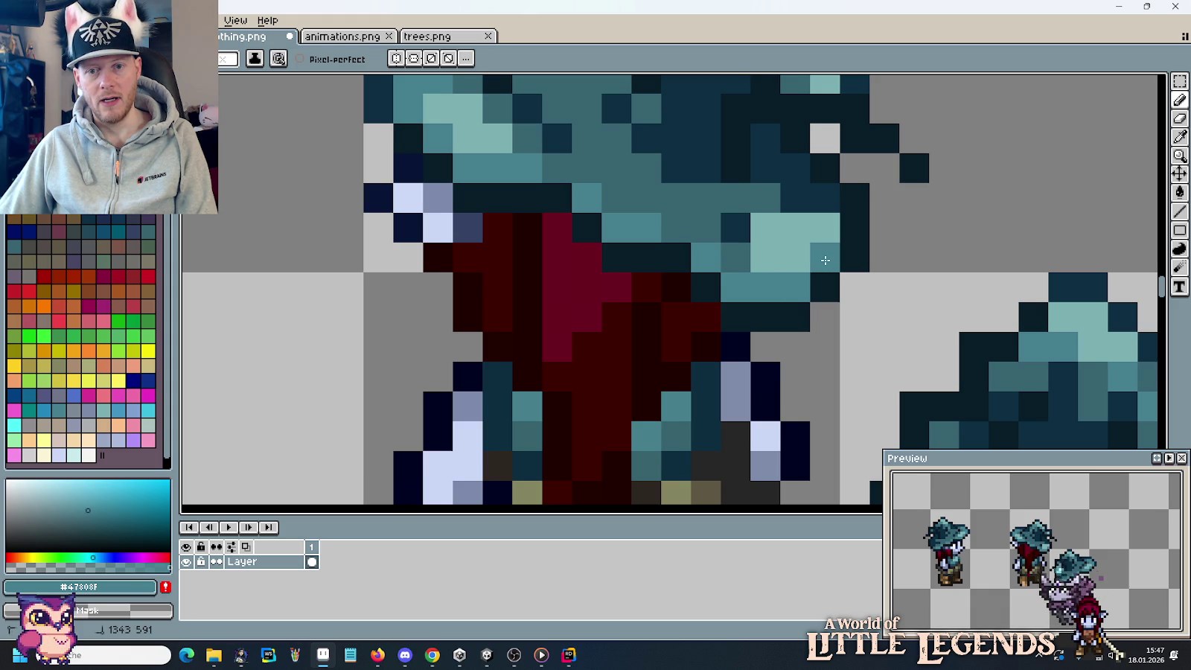
# Shade two hat pixels in the darker teal.
pyautogui.keyDown('alt'); pyautogui.click(684, 199); pyautogui.keyUp('alt')
pyautogui.click(757, 229)
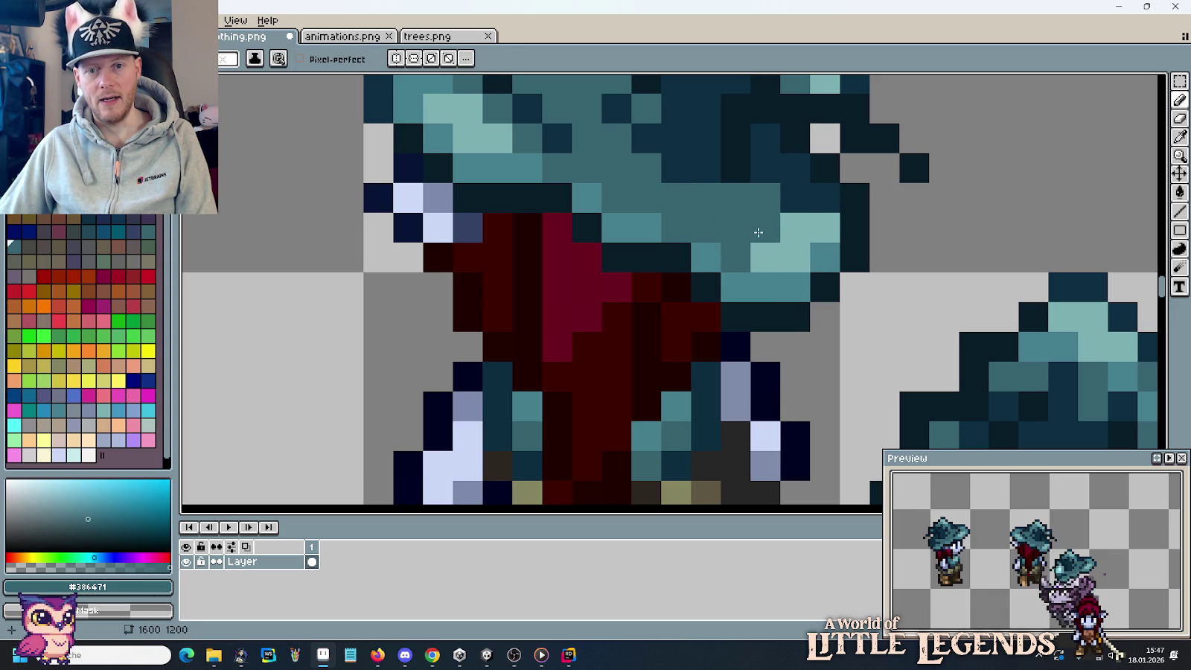
pyautogui.click(816, 198)
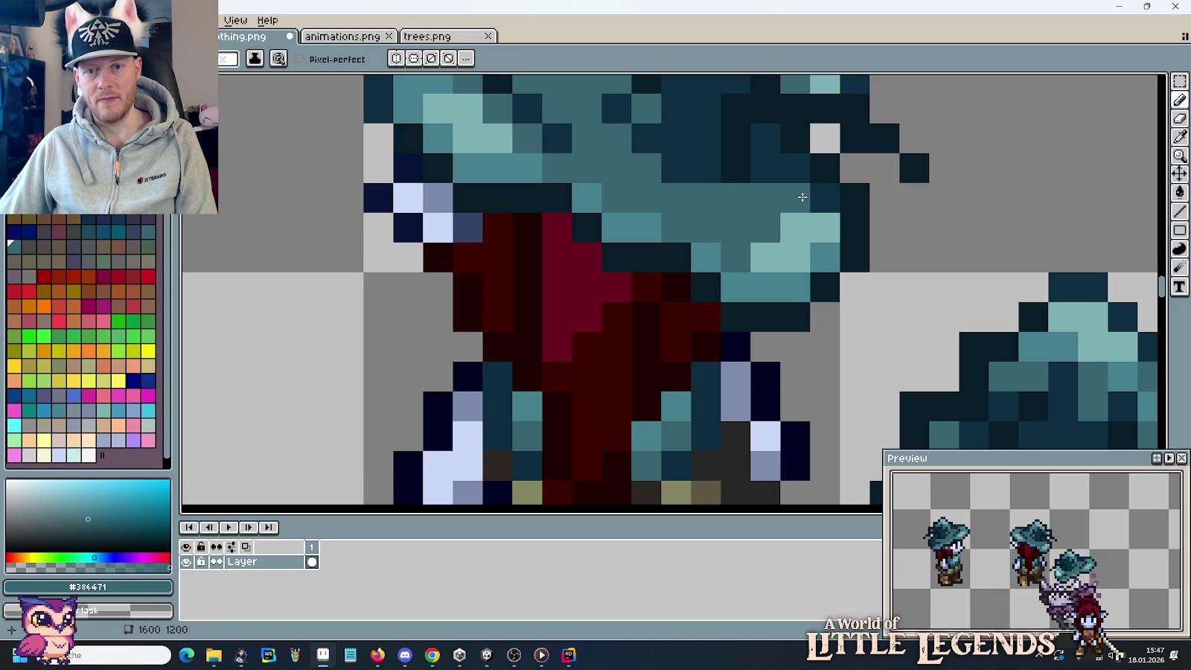
pyautogui.scroll(-5, 893, 235)
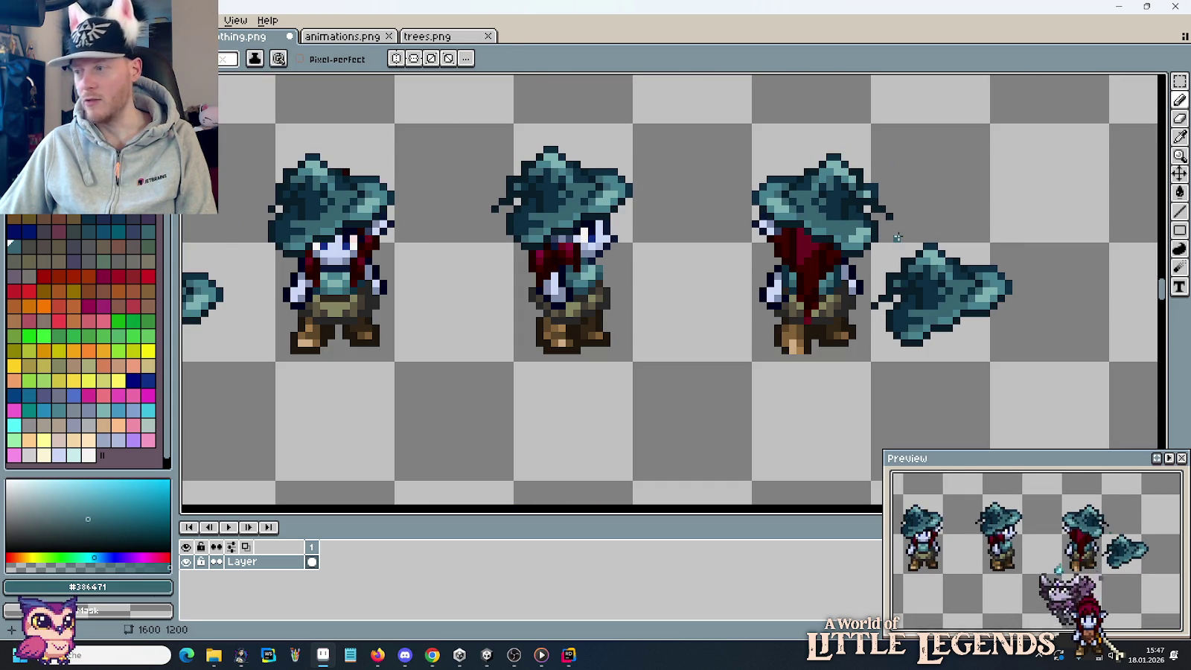
pyautogui.scroll(1, 896, 236)
pyautogui.scroll(2, 867, 181)
# Extend the hat tip with dark navy pixels, undoing two misplaced ones.
pyautogui.keyDown('alt'); pyautogui.click(864, 165); pyautogui.keyUp('alt')
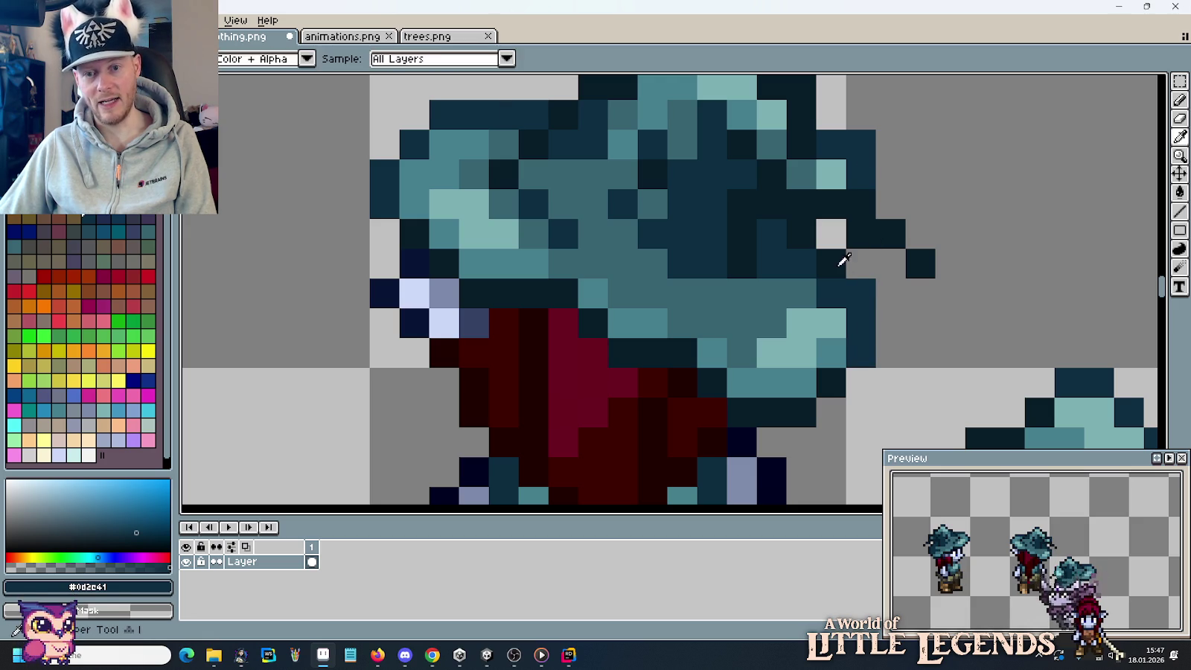
pyautogui.keyDown('alt'); pyautogui.click(840, 260); pyautogui.keyUp('alt')
pyautogui.click(856, 287)
pyautogui.click(858, 316)
pyautogui.click(897, 317)
pyautogui.hotkey('ctrl', 'z')
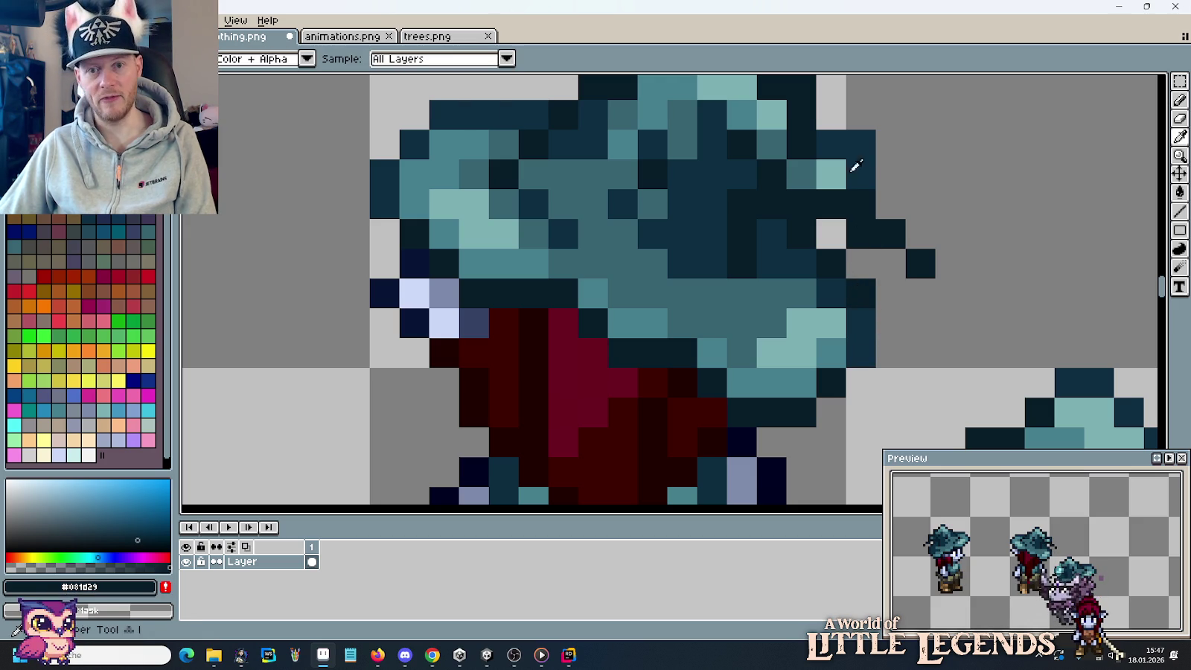
pyautogui.keyDown('alt'); pyautogui.click(856, 167); pyautogui.keyUp('alt')
pyautogui.click(774, 410)
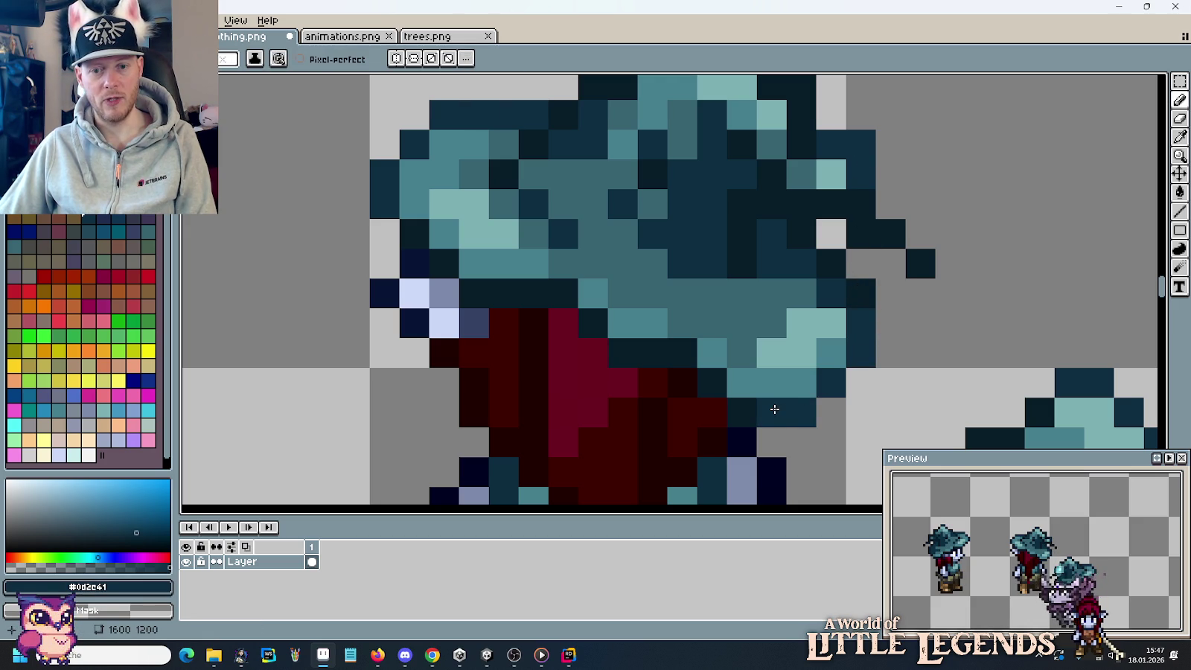
pyautogui.hotkey('ctrl', 'z')
pyautogui.keyDown('alt'); pyautogui.click(790, 414); pyautogui.keyUp('alt')
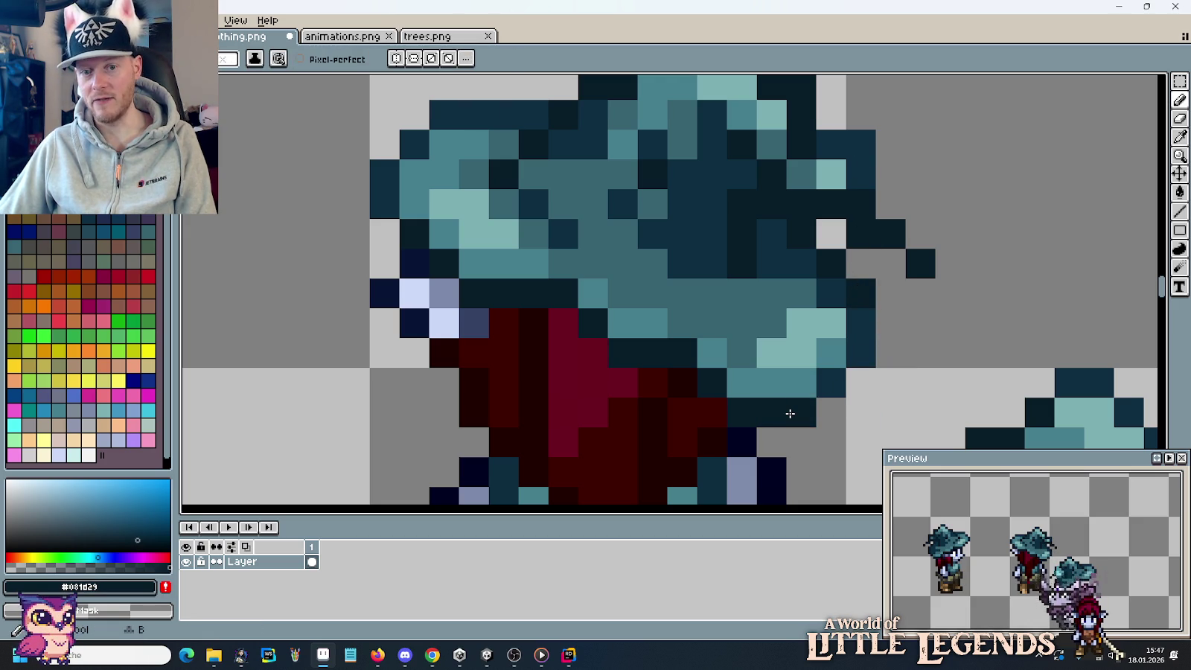
pyautogui.click(917, 318)
# Pan down the sheet to the fire sprites and back to the elf frames.
pyautogui.scroll(-1, 917, 318)
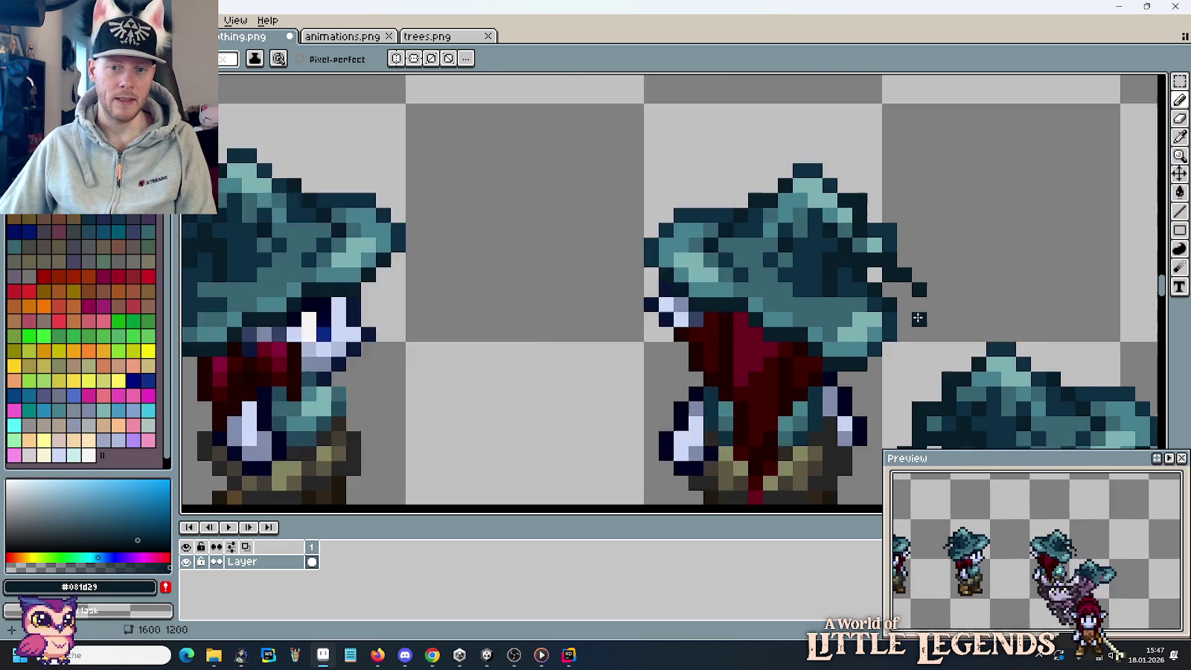
pyautogui.scroll(-1, 912, 317)
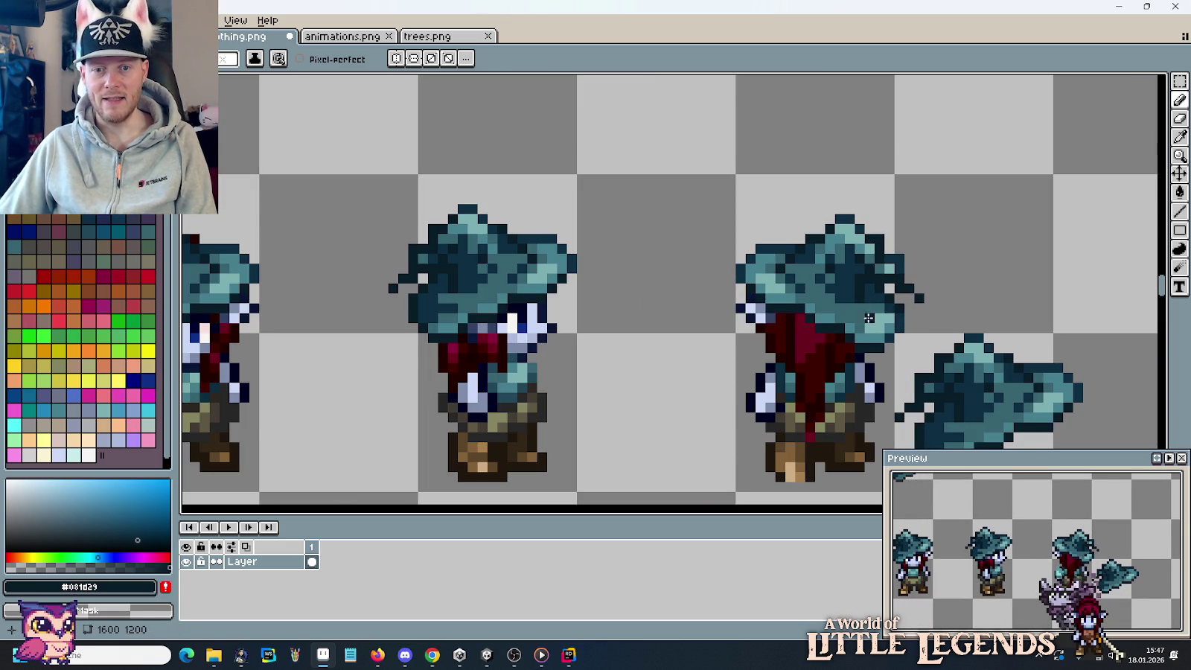
pyautogui.moveTo(797, 262); pyautogui.dragTo(800, 397)
pyautogui.scroll(-1, 787, 248)
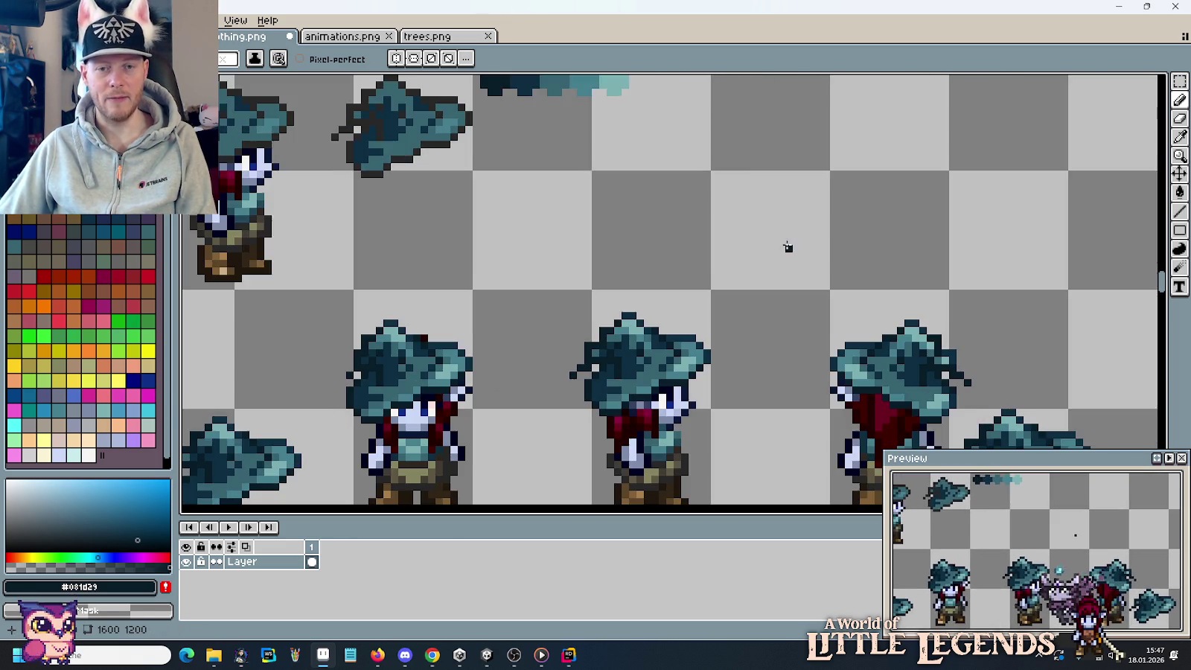
pyautogui.moveTo(760, 181); pyautogui.dragTo(846, 380)
pyautogui.scroll(-1, 744, 276)
pyautogui.moveTo(810, 214)
pyautogui.mouseDown()
pyautogui.moveTo(811, 297)
pyautogui.moveTo(713, 234)
pyautogui.moveTo(657, 144)
pyautogui.mouseUp()
# Draw a dark diagonal outline along the back-view hat's left edge.
pyautogui.scroll(1, 756, 296)
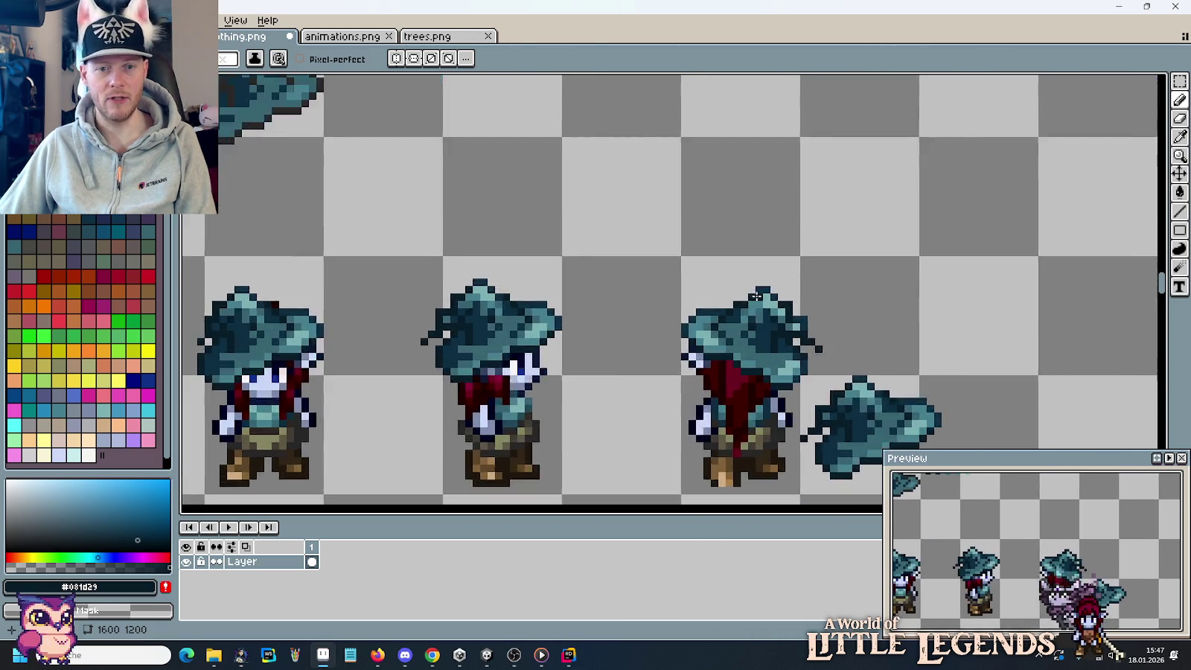
pyautogui.scroll(2, 757, 296)
pyautogui.moveTo(756, 296); pyautogui.dragTo(823, 313)
pyautogui.scroll(1, 733, 342)
pyautogui.press('i')
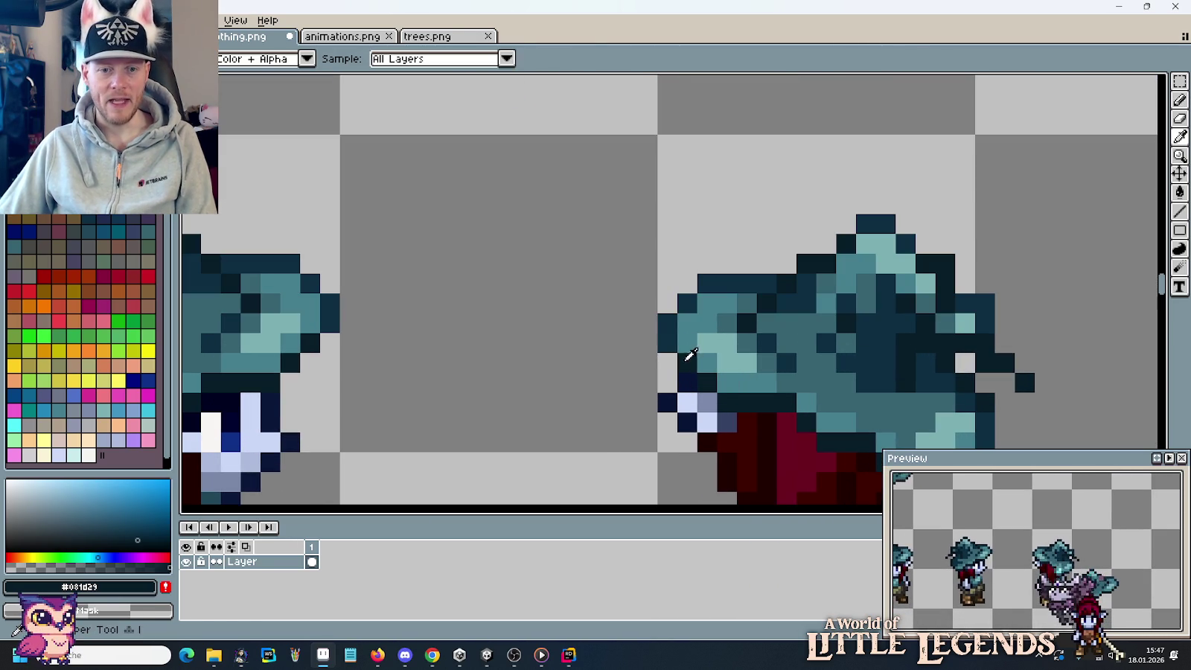
pyautogui.scroll(1, 690, 355)
pyautogui.press('b')
pyautogui.moveTo(632, 316)
pyautogui.mouseDown()
pyautogui.moveTo(673, 244)
pyautogui.moveTo(710, 213)
pyautogui.mouseUp()
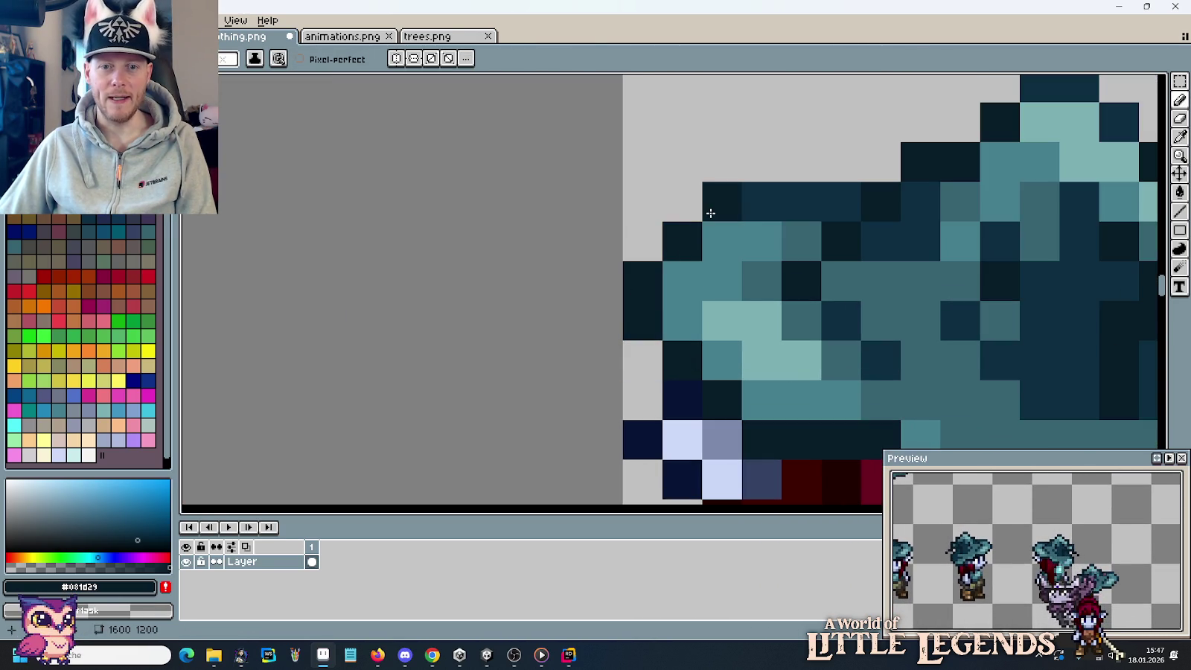
# Shade several light teal hat pixels in the darker teal.
pyautogui.keyDown('alt'); pyautogui.click(803, 239); pyautogui.keyUp('alt')
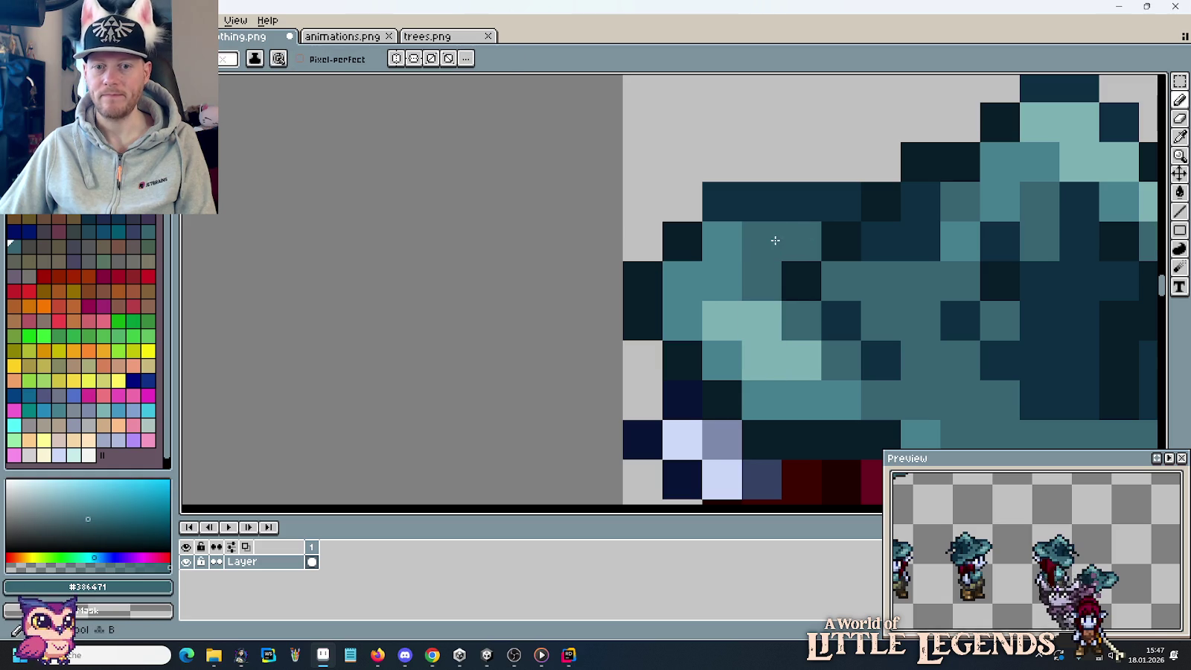
pyautogui.click(722, 240)
pyautogui.click(722, 280)
pyautogui.moveTo(741, 316)
pyautogui.mouseDown()
pyautogui.moveTo(758, 349)
pyautogui.moveTo(806, 354)
pyautogui.mouseUp()
pyautogui.scroll(-5, 819, 354)
pyautogui.scroll(-1, 856, 355)
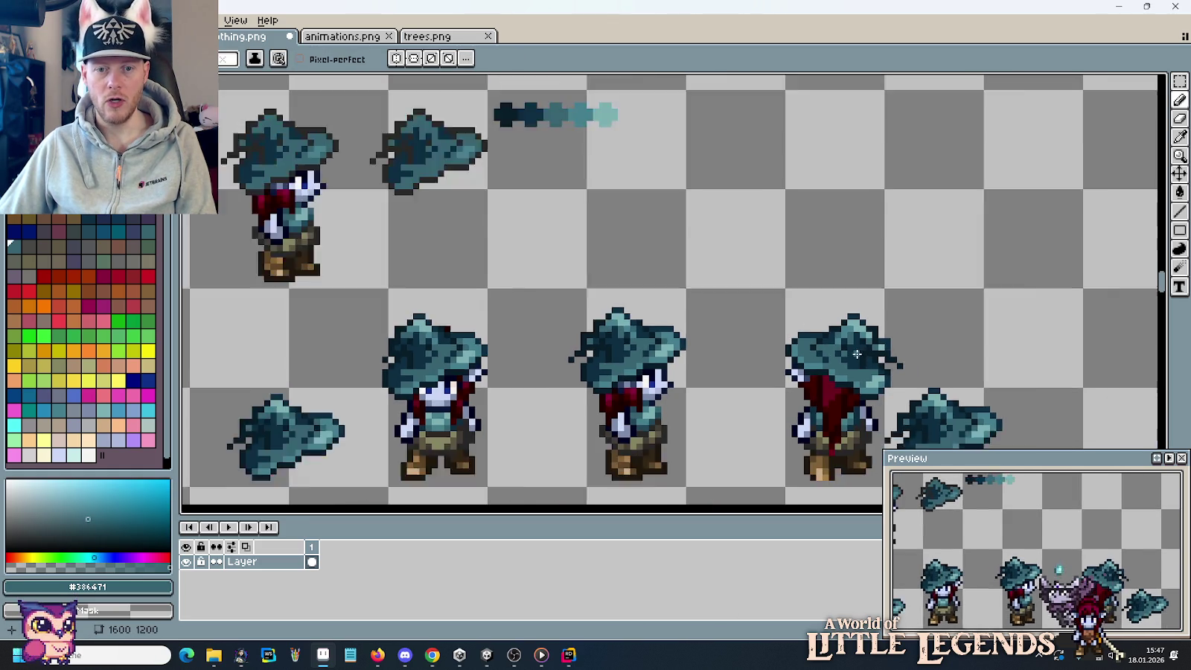
pyautogui.scroll(-1, 819, 297)
# Pick the dark navy from the hat and bring the red hat sprites into view.
pyautogui.moveTo(753, 189)
pyautogui.mouseDown()
pyautogui.moveTo(781, 411)
pyautogui.moveTo(747, 256)
pyautogui.mouseUp()
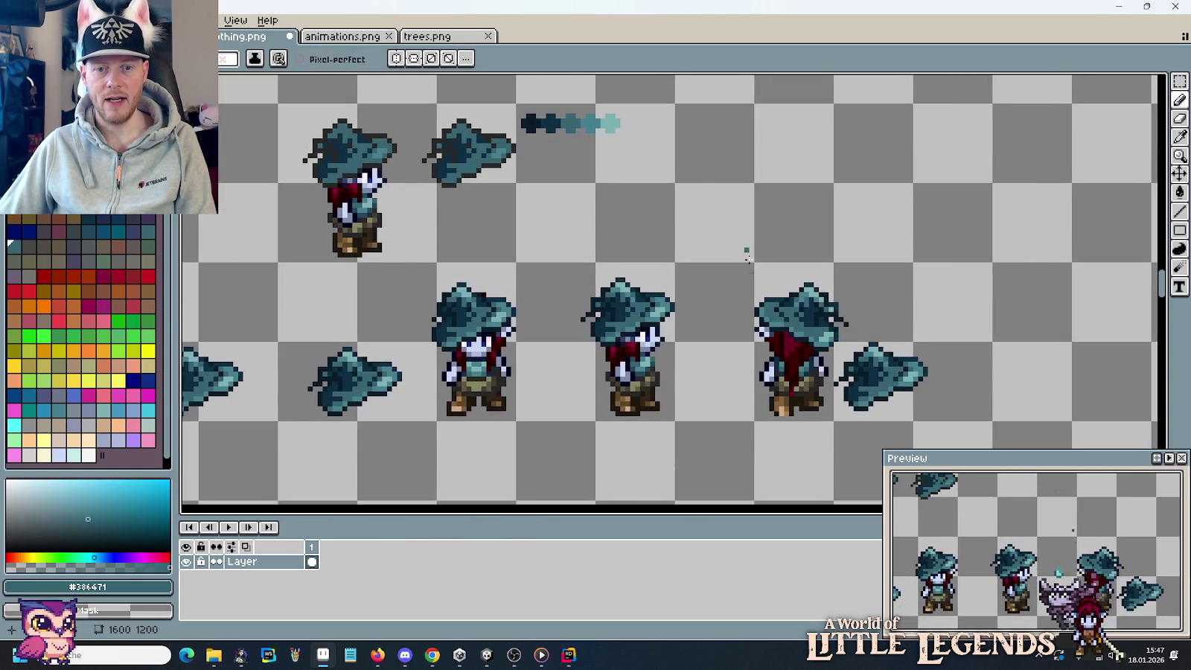
pyautogui.scroll(2, 747, 257)
pyautogui.scroll(2, 746, 256)
pyautogui.keyDown('alt'); pyautogui.click(853, 274); pyautogui.keyUp('alt')
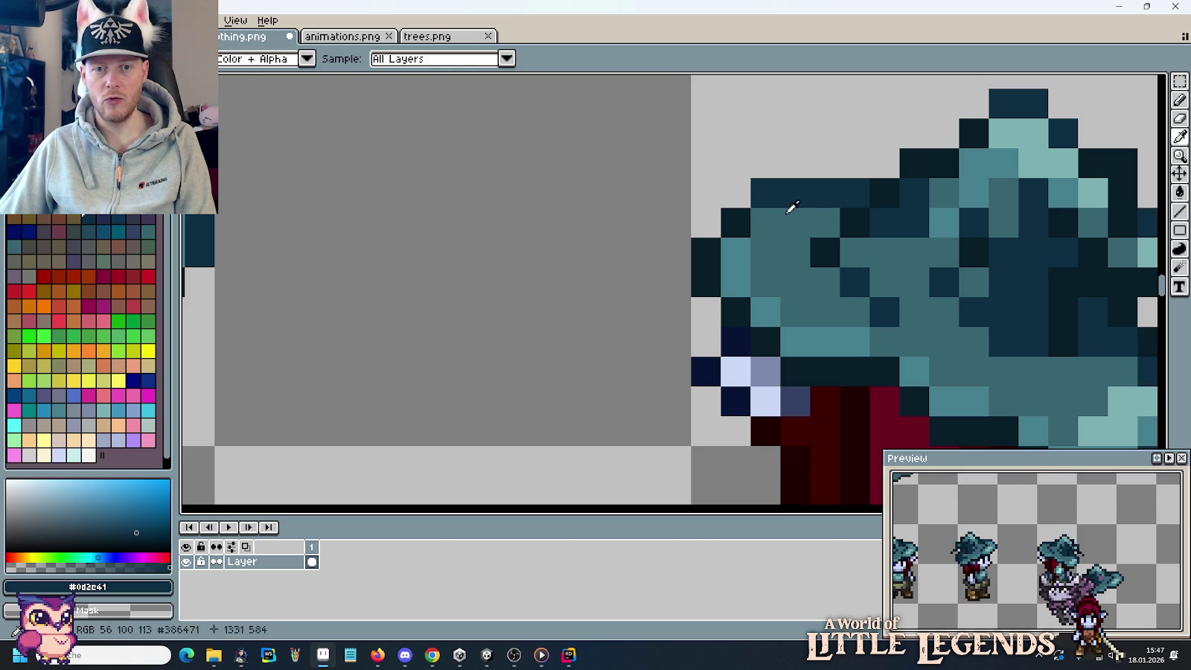
pyautogui.scroll(-3, 792, 208)
pyautogui.moveTo(709, 101); pyautogui.dragTo(728, 457)
pyautogui.scroll(2, 751, 196)
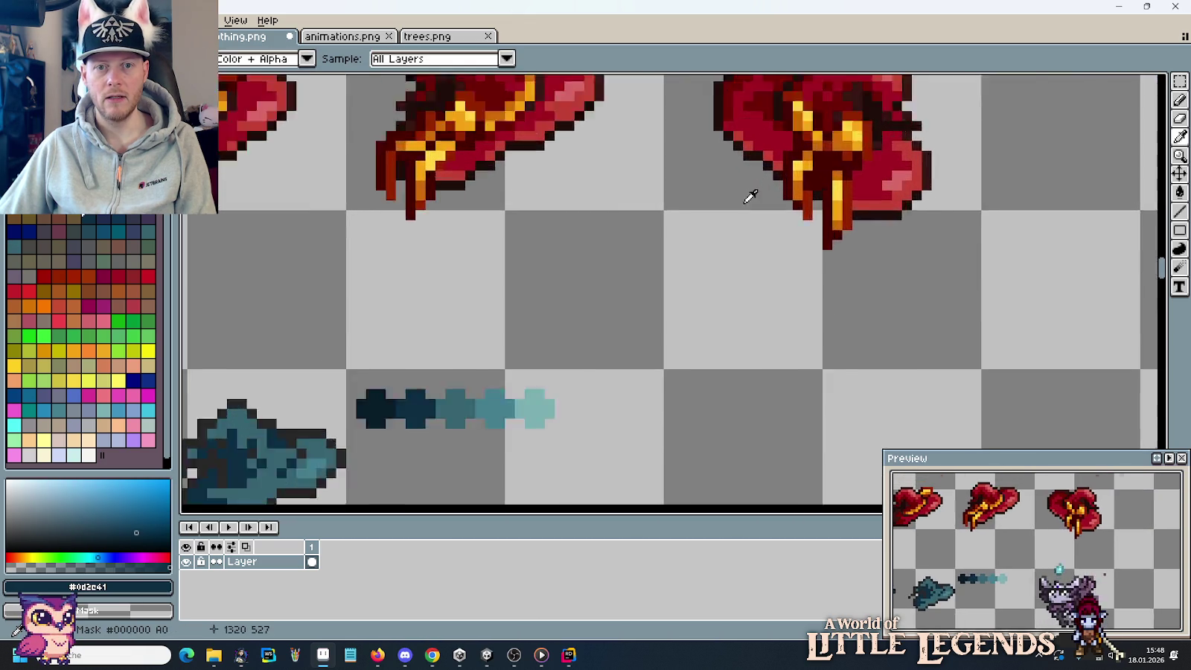
pyautogui.scroll(1, 750, 196)
pyautogui.moveTo(750, 196); pyautogui.dragTo(752, 430)
# Repaint the hat brim pixels navy and darken the neighbouring pixels in darkest navy.
pyautogui.scroll(-2, 771, 292)
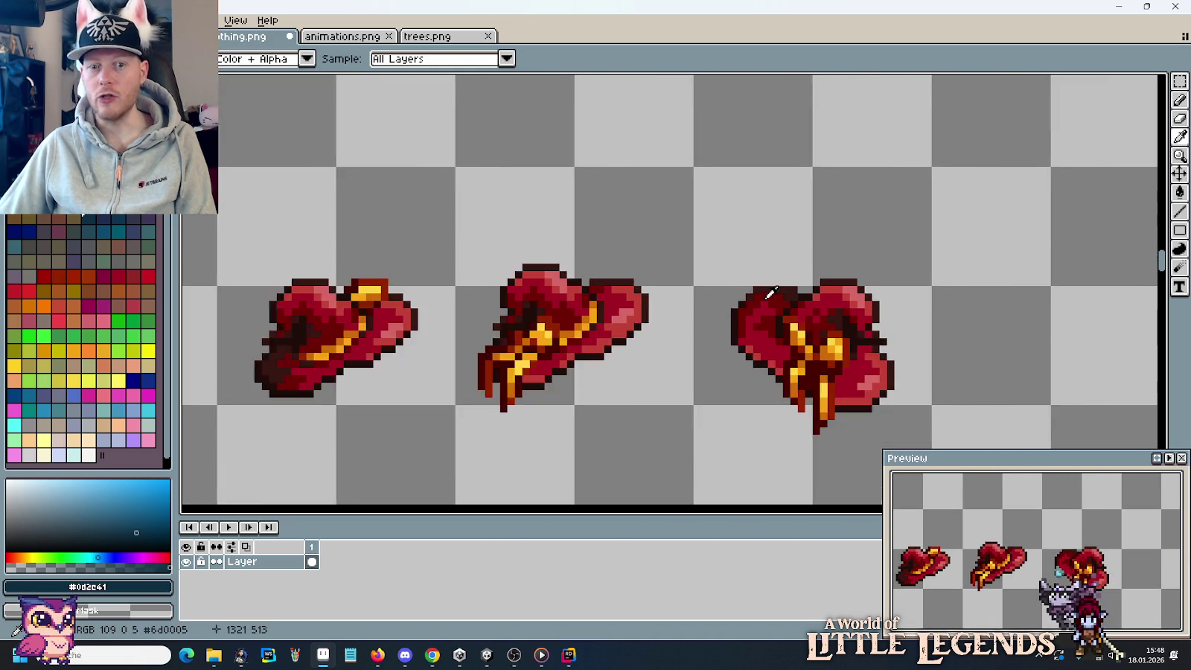
pyautogui.scroll(-1, 771, 293)
pyautogui.scroll(-3, 739, 348)
pyautogui.scroll(1, 649, 242)
pyautogui.scroll(2, 703, 323)
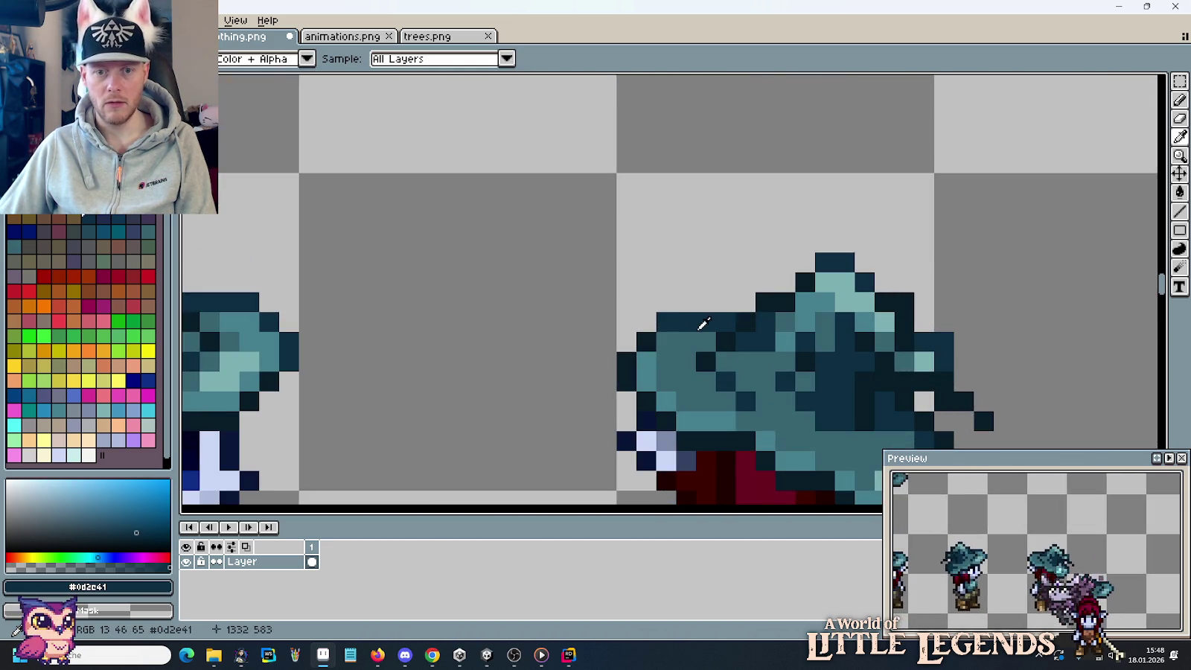
pyautogui.scroll(1, 717, 245)
pyautogui.scroll(2, 731, 233)
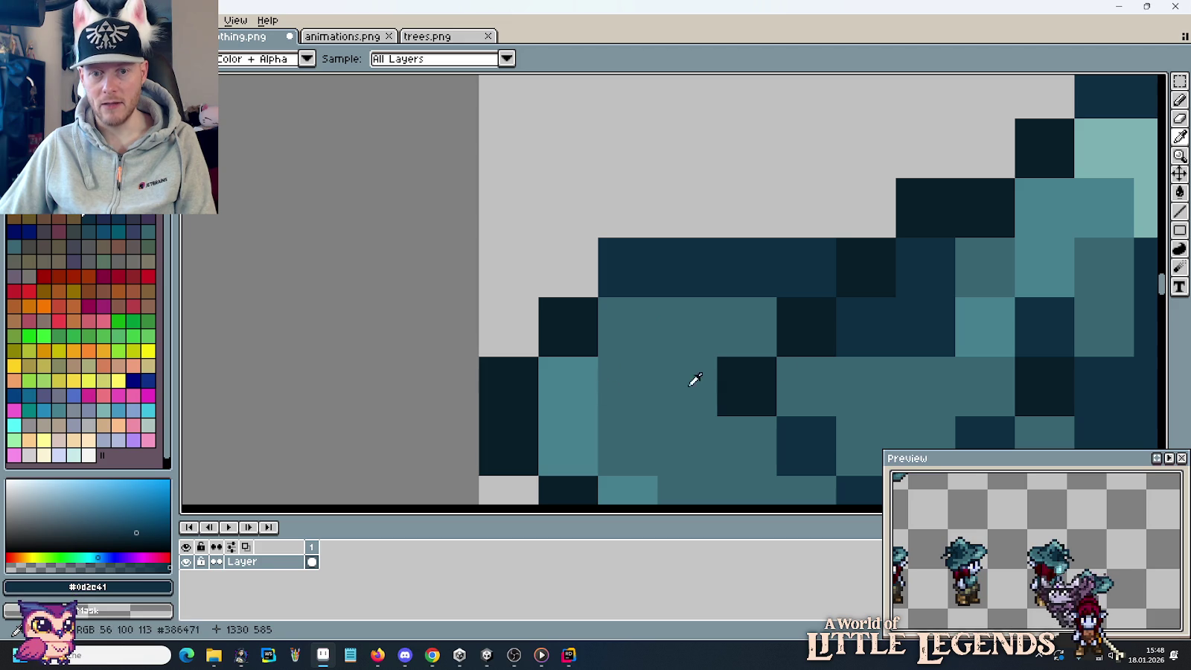
pyautogui.press('b')
pyautogui.click(573, 424)
pyautogui.moveTo(573, 420); pyautogui.dragTo(595, 320)
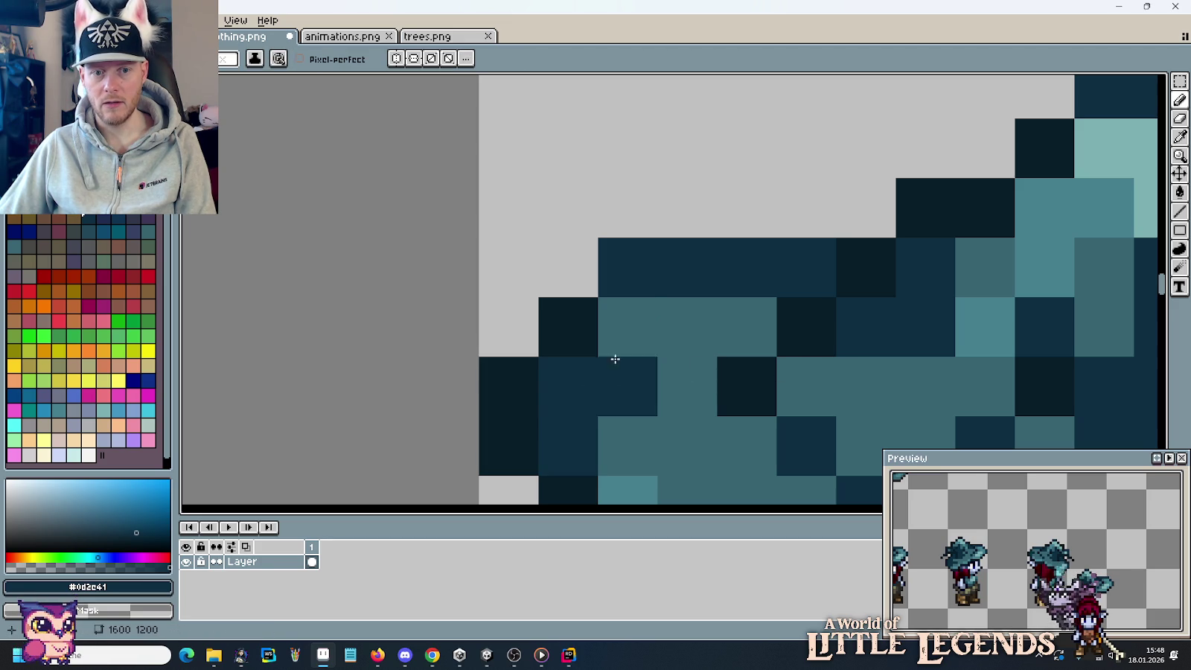
pyautogui.keyDown('alt'); pyautogui.click(592, 320); pyautogui.keyUp('alt')
pyautogui.moveTo(624, 279); pyautogui.dragTo(708, 361)
# Repaint two hat pixels as lighter teal highlights.
pyautogui.scroll(-1, 707, 361)
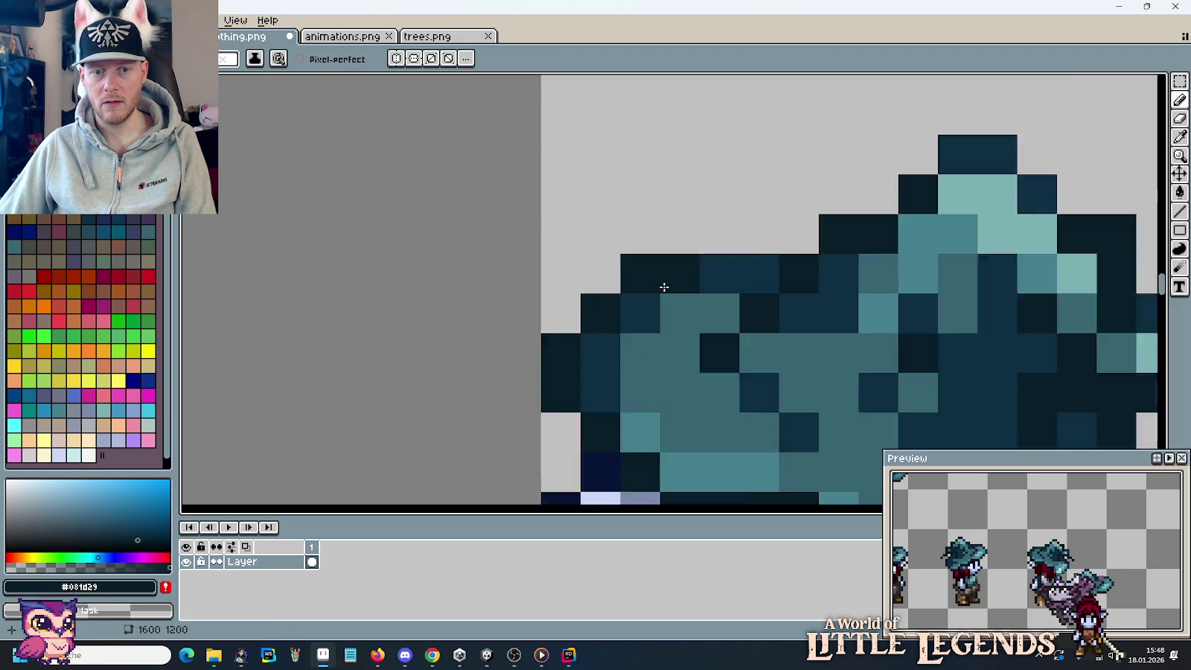
pyautogui.scroll(-2, 655, 342)
pyautogui.scroll(2, 611, 327)
pyautogui.keyDown('alt'); pyautogui.click(603, 323); pyautogui.keyUp('alt')
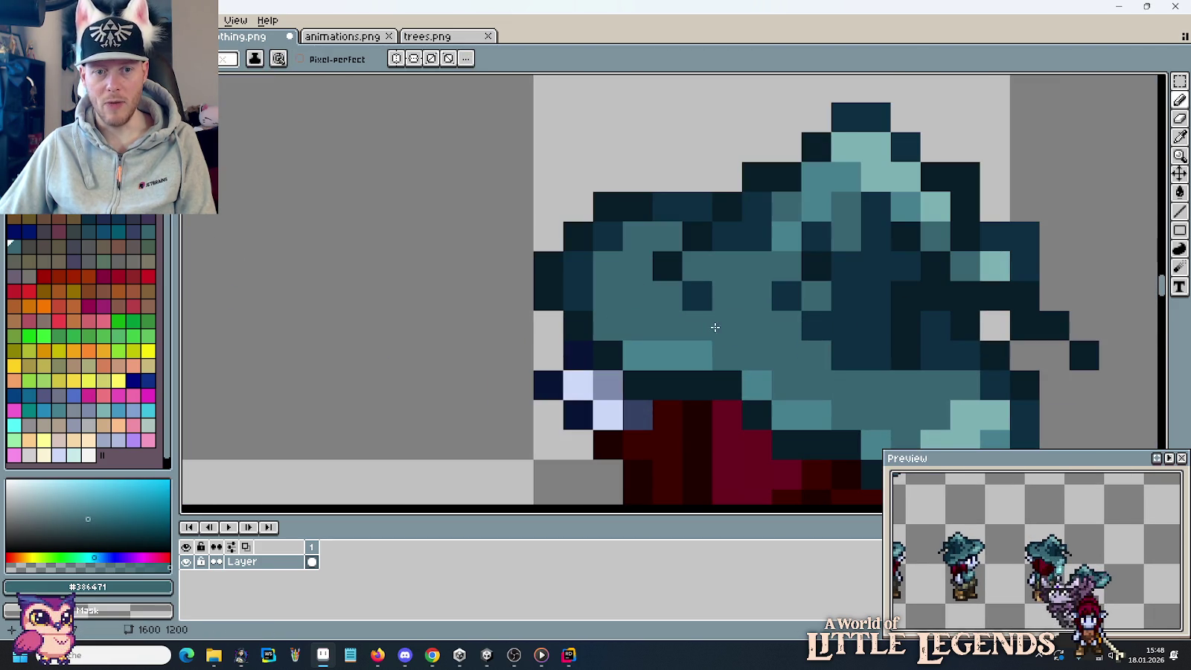
pyautogui.scroll(-2, 729, 326)
pyautogui.scroll(-2, 735, 327)
pyautogui.scroll(3, 647, 295)
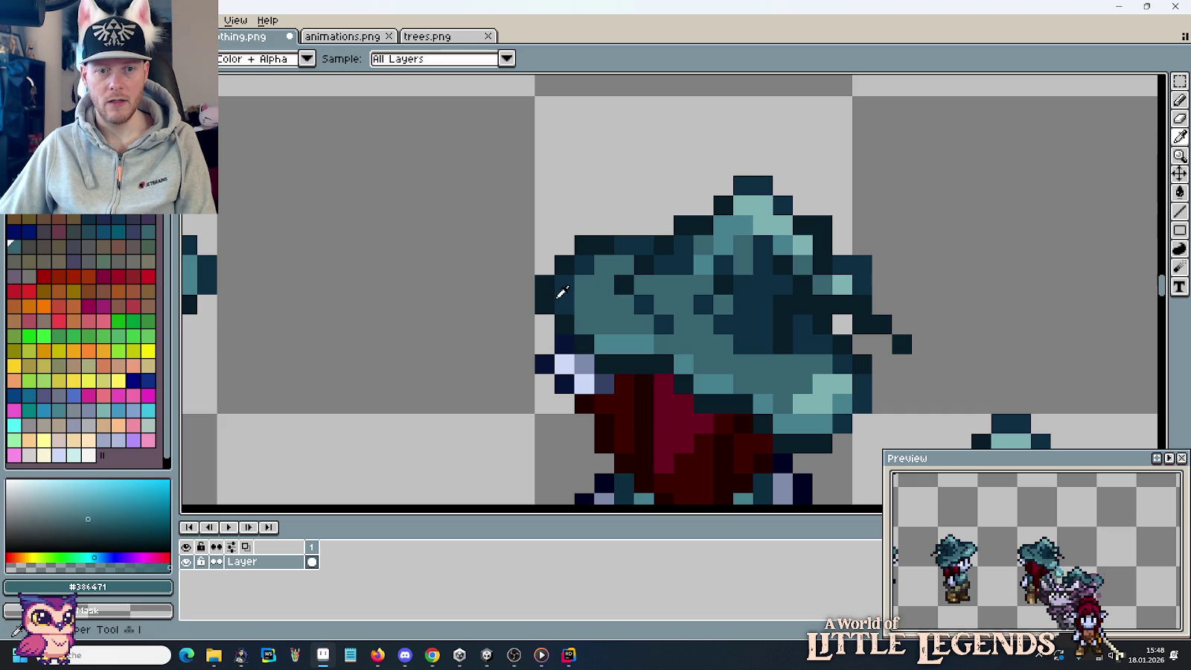
pyautogui.keyDown('alt'); pyautogui.click(563, 284); pyautogui.keyUp('alt')
pyautogui.keyDown('alt'); pyautogui.click(601, 333); pyautogui.keyUp('alt')
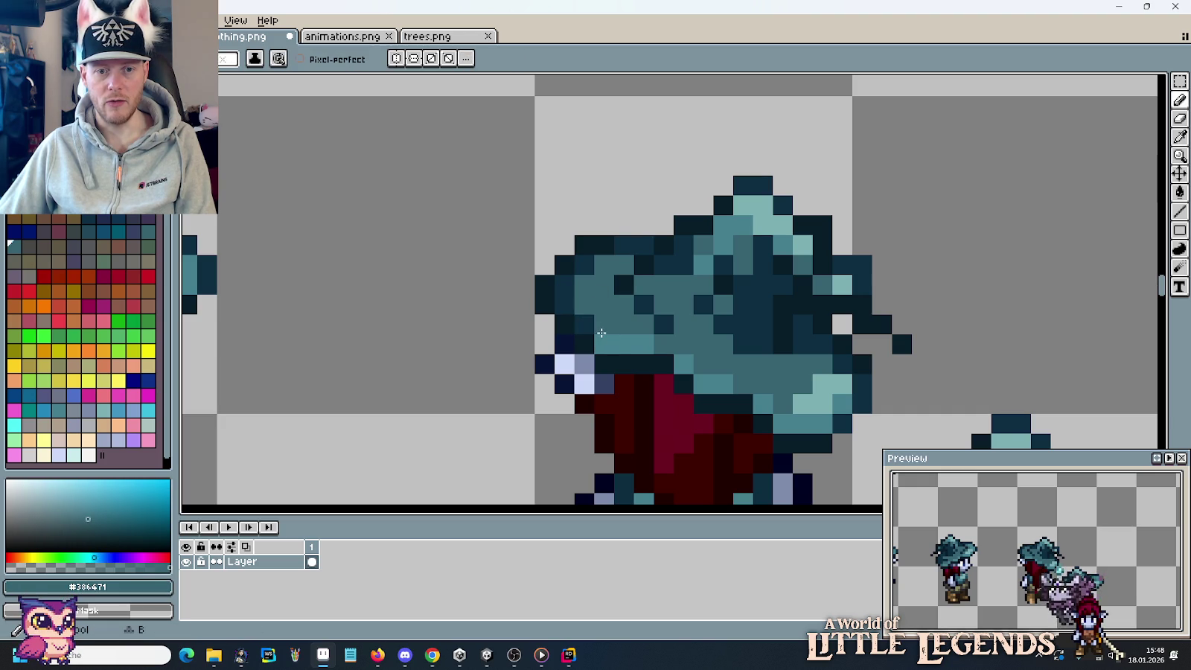
pyautogui.keyDown('alt'); pyautogui.click(638, 339); pyautogui.keyUp('alt')
pyautogui.moveTo(683, 343); pyautogui.dragTo(719, 364)
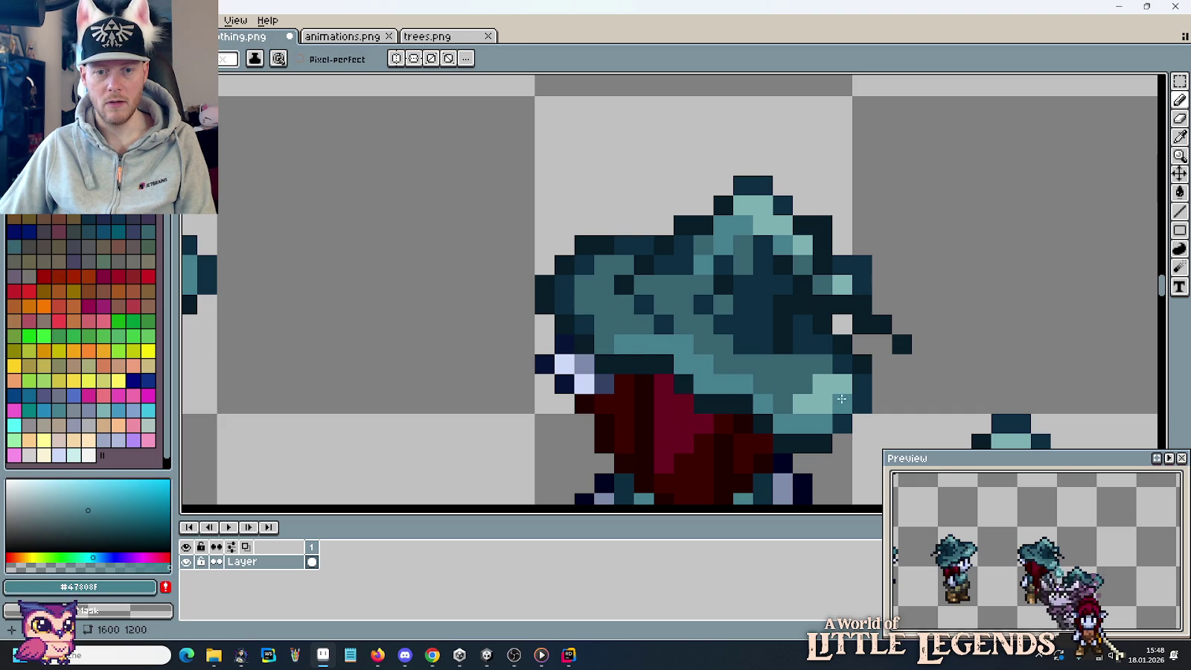
pyautogui.scroll(-2, 774, 313)
pyautogui.scroll(-1, 787, 303)
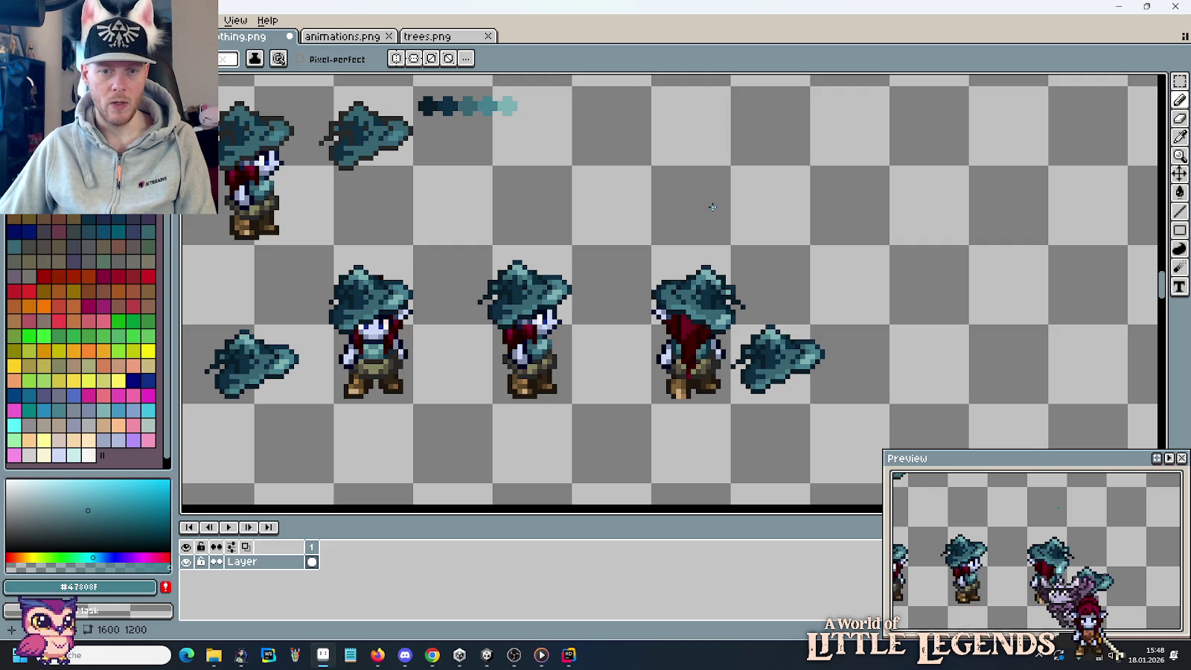
# Look over the hat sprites and sample the hat's lighter teal #47808f.
pyautogui.moveTo(664, 146)
pyautogui.mouseDown()
pyautogui.moveTo(686, 399)
pyautogui.moveTo(674, 136)
pyautogui.mouseUp()
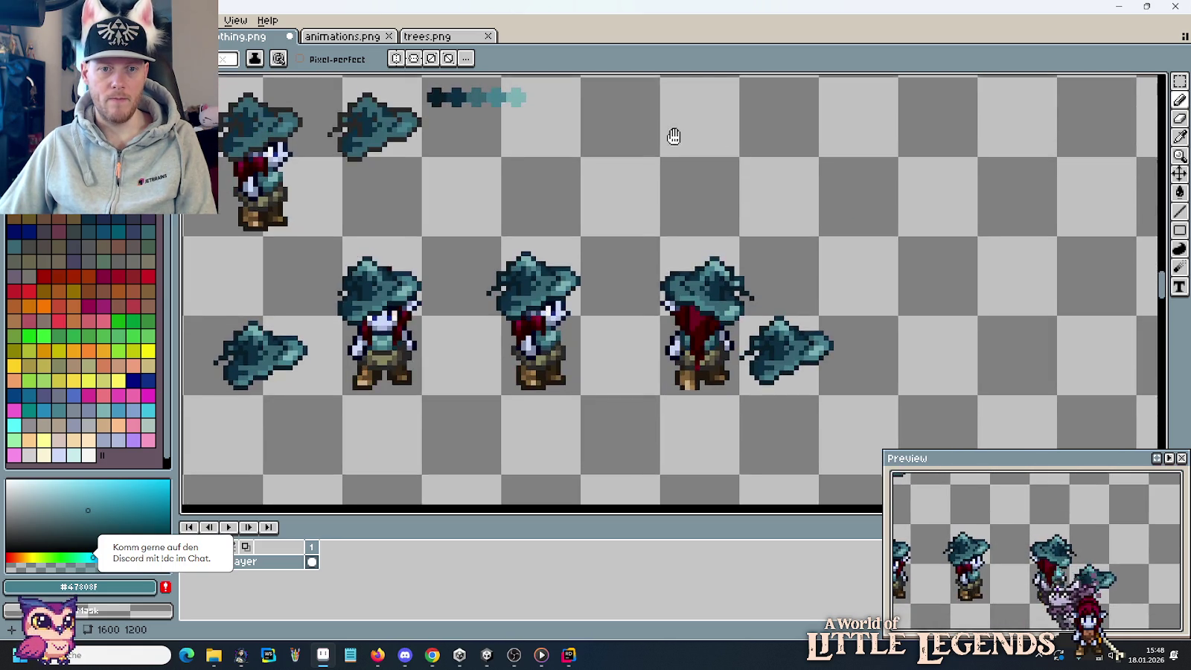
pyautogui.scroll(3, 691, 286)
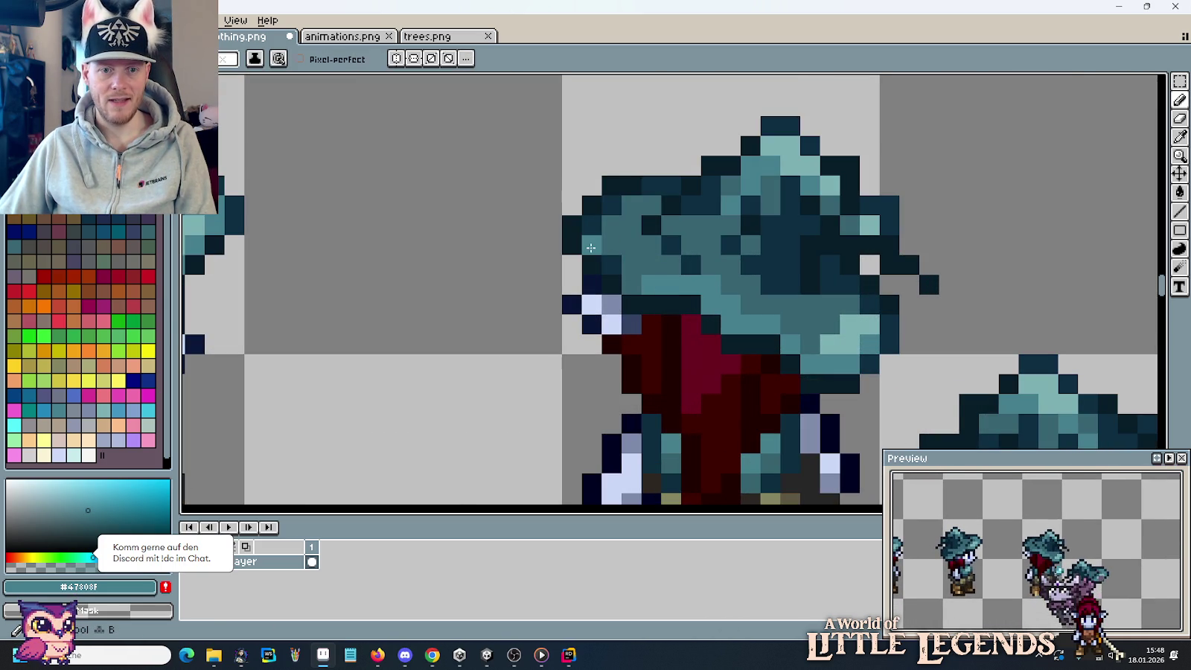
pyautogui.keyDown('alt'); pyautogui.click(599, 246); pyautogui.keyUp('alt')
pyautogui.press('alt')
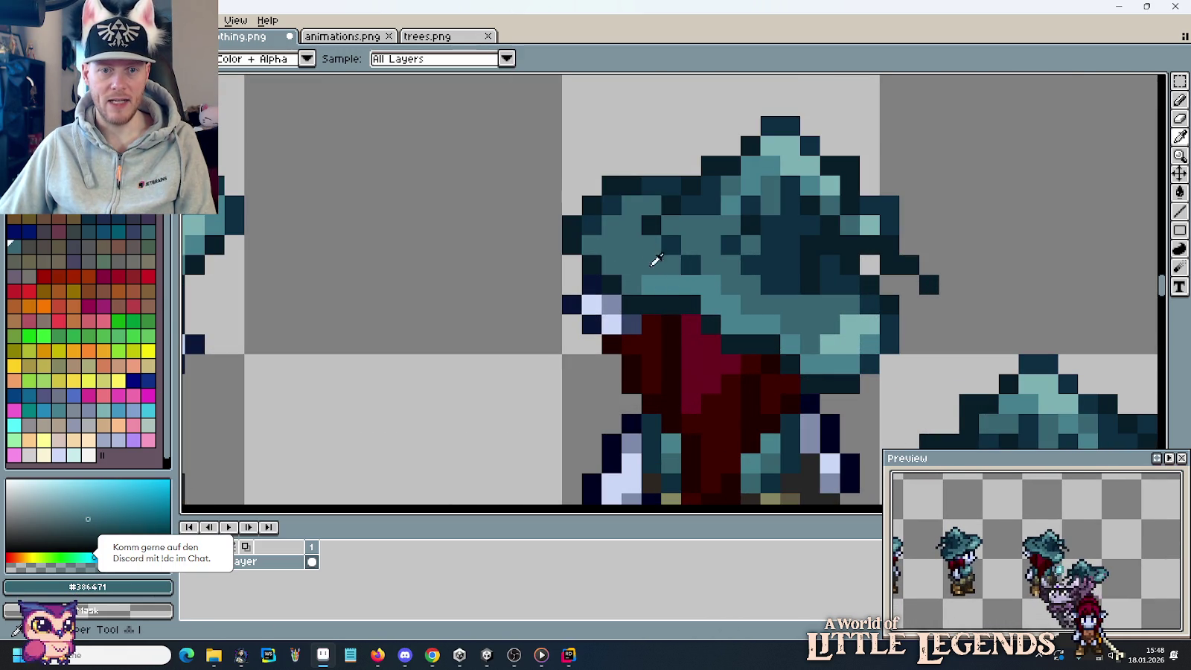
pyautogui.scroll(-3, 629, 245)
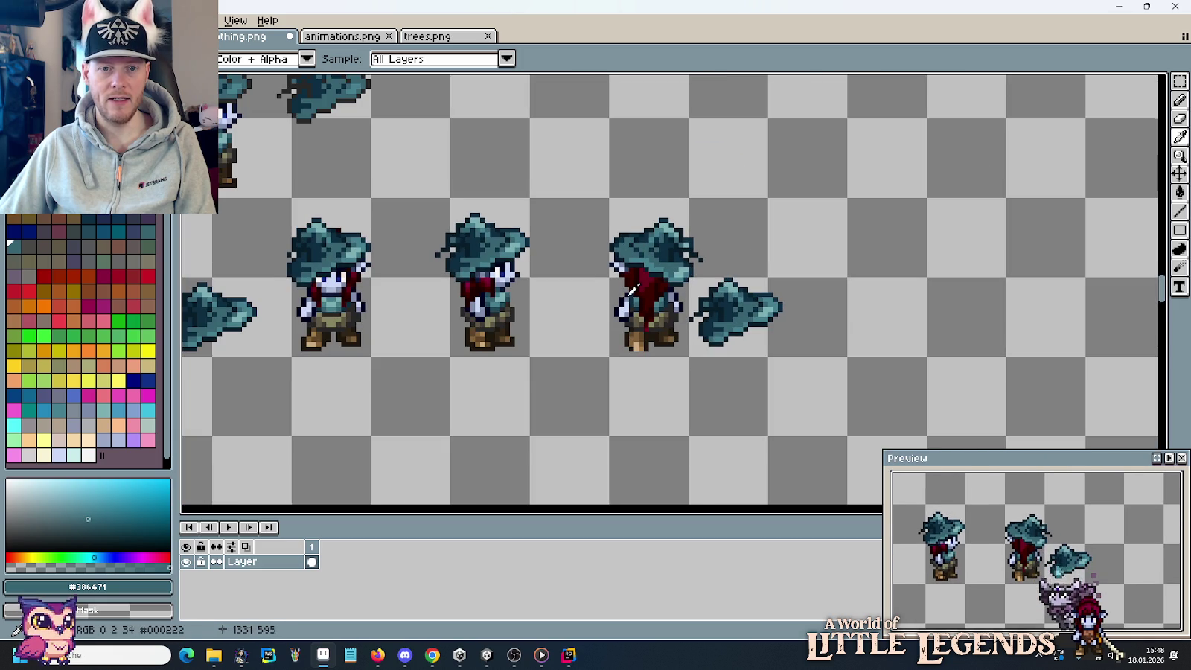
pyautogui.scroll(2, 625, 283)
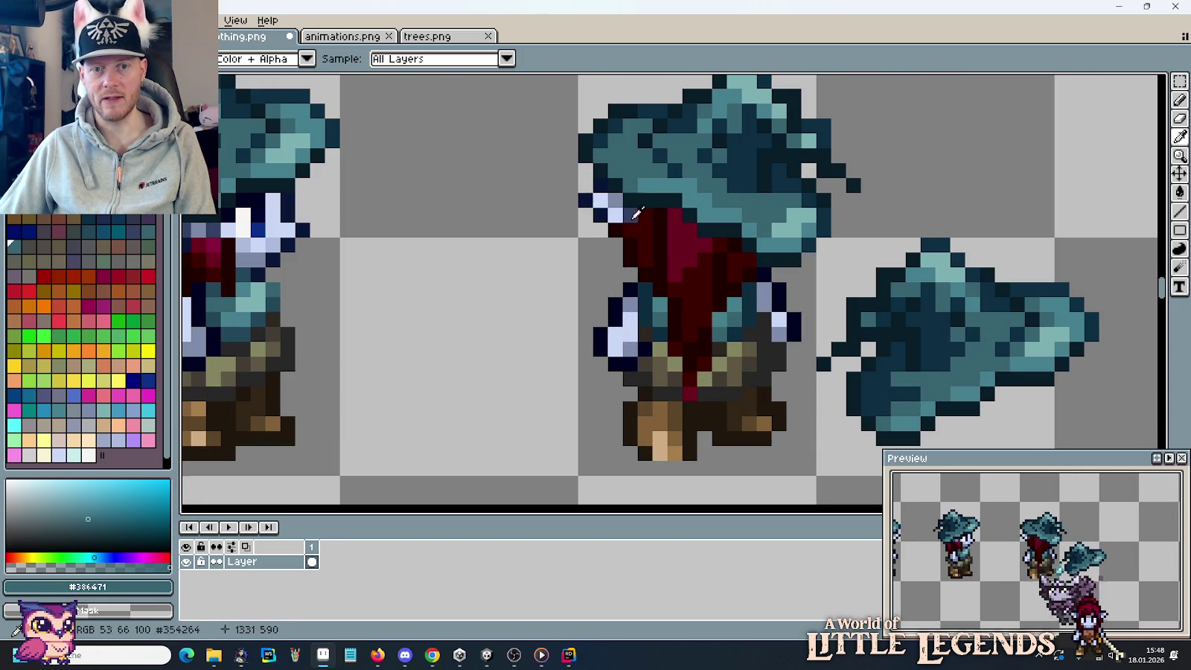
pyautogui.scroll(-2, 601, 182)
pyautogui.moveTo(672, 125)
pyautogui.mouseDown()
pyautogui.moveTo(721, 406)
pyautogui.moveTo(702, 207)
pyautogui.mouseUp()
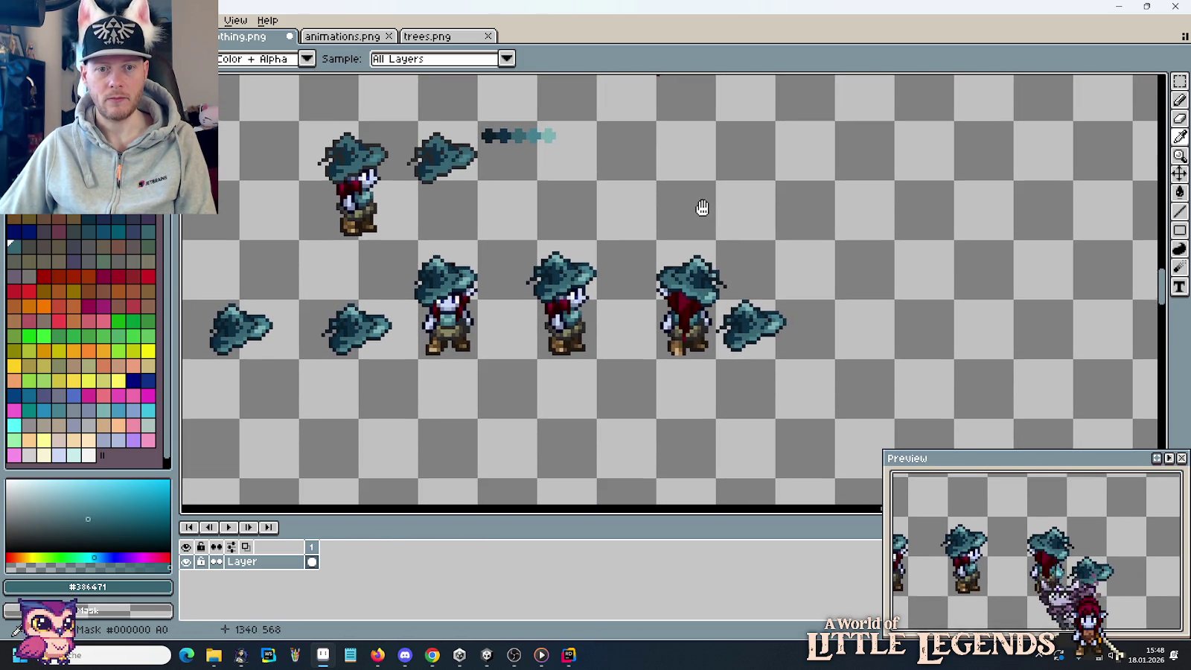
pyautogui.scroll(1, 701, 280)
pyautogui.scroll(3, 692, 268)
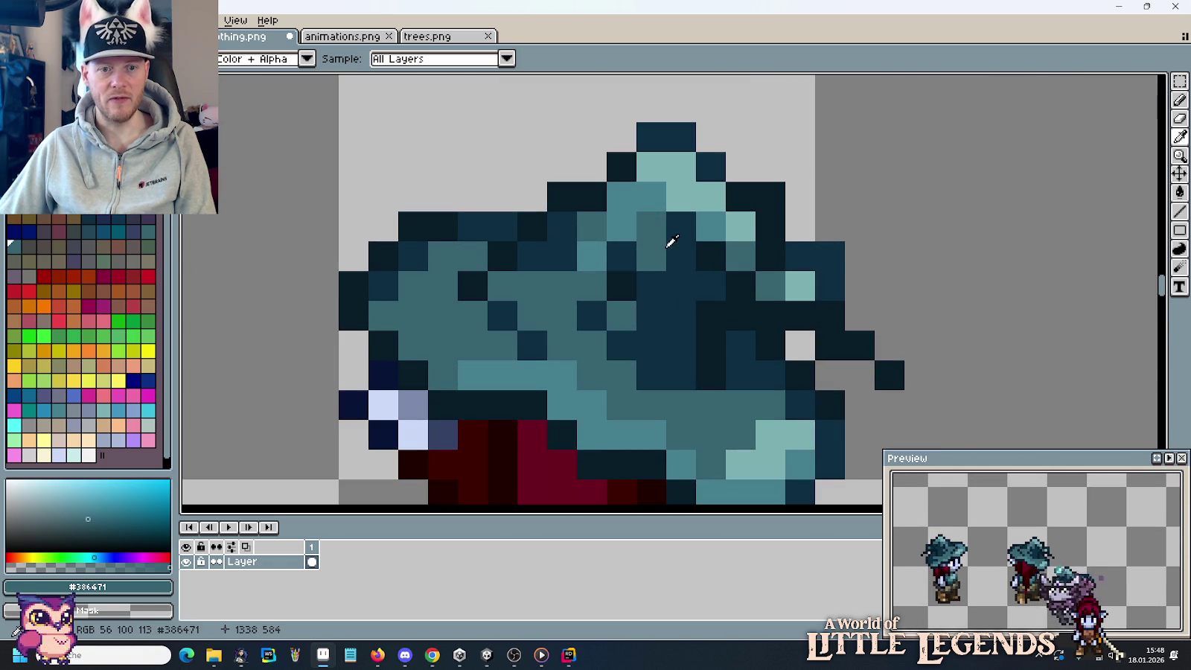
pyautogui.keyDown('alt'); pyautogui.click(621, 211); pyautogui.keyUp('alt')
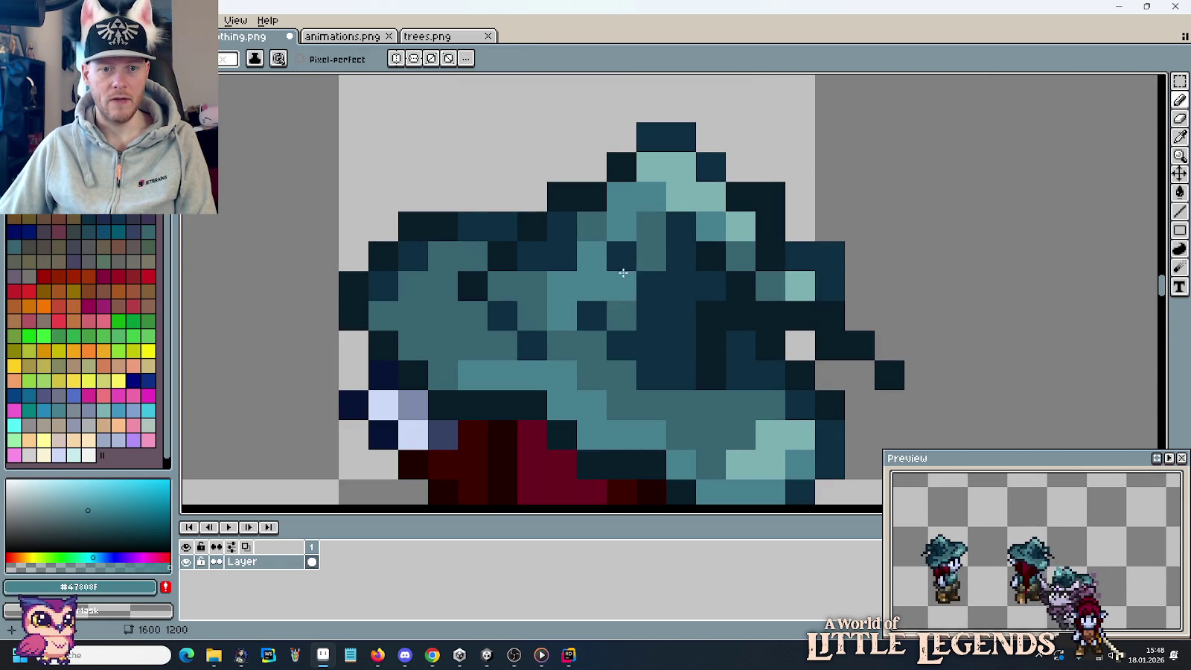
# Sample the mid teal #386471 and the dark navy, then darken one lower-brim pixel.
pyautogui.scroll(-3, 711, 285)
pyautogui.scroll(-1, 730, 290)
pyautogui.scroll(3, 680, 266)
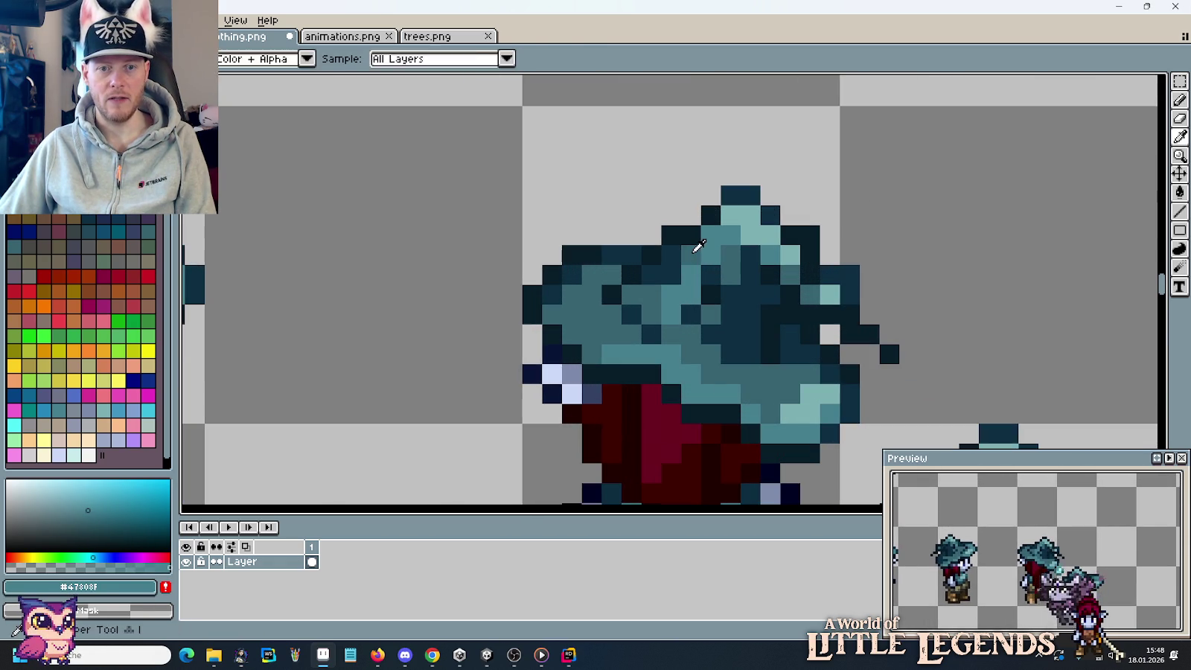
pyautogui.keyDown('alt'); pyautogui.click(703, 232); pyautogui.keyUp('alt')
pyautogui.scroll(-4, 752, 246)
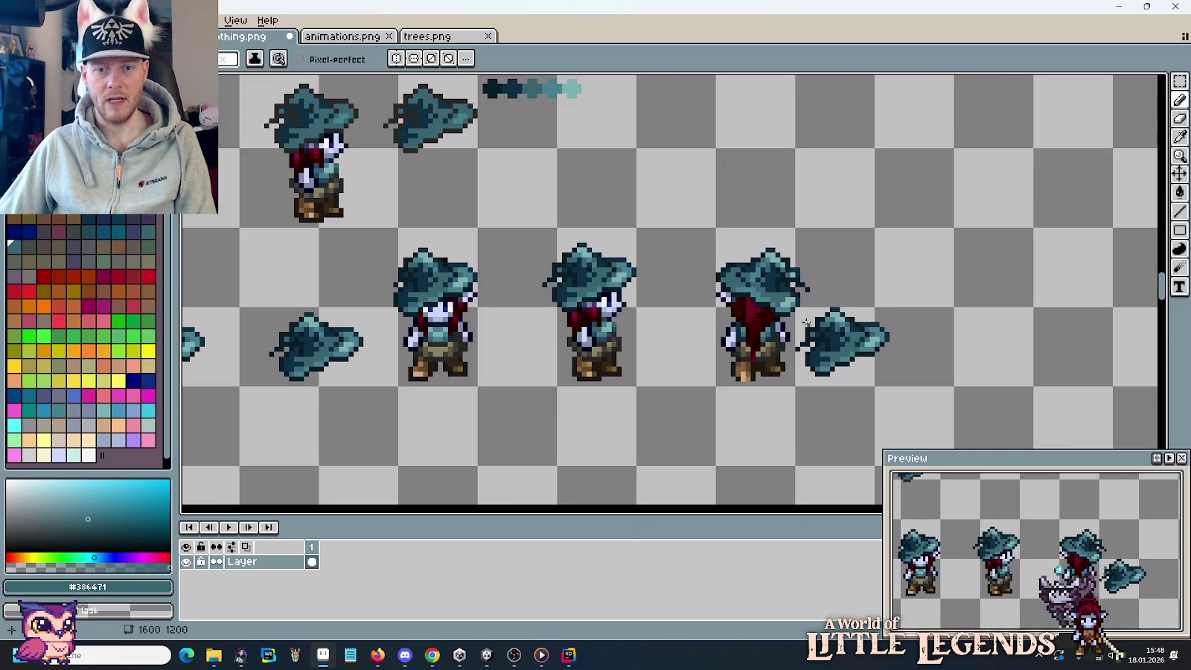
pyautogui.scroll(3, 792, 290)
pyautogui.press('alt')
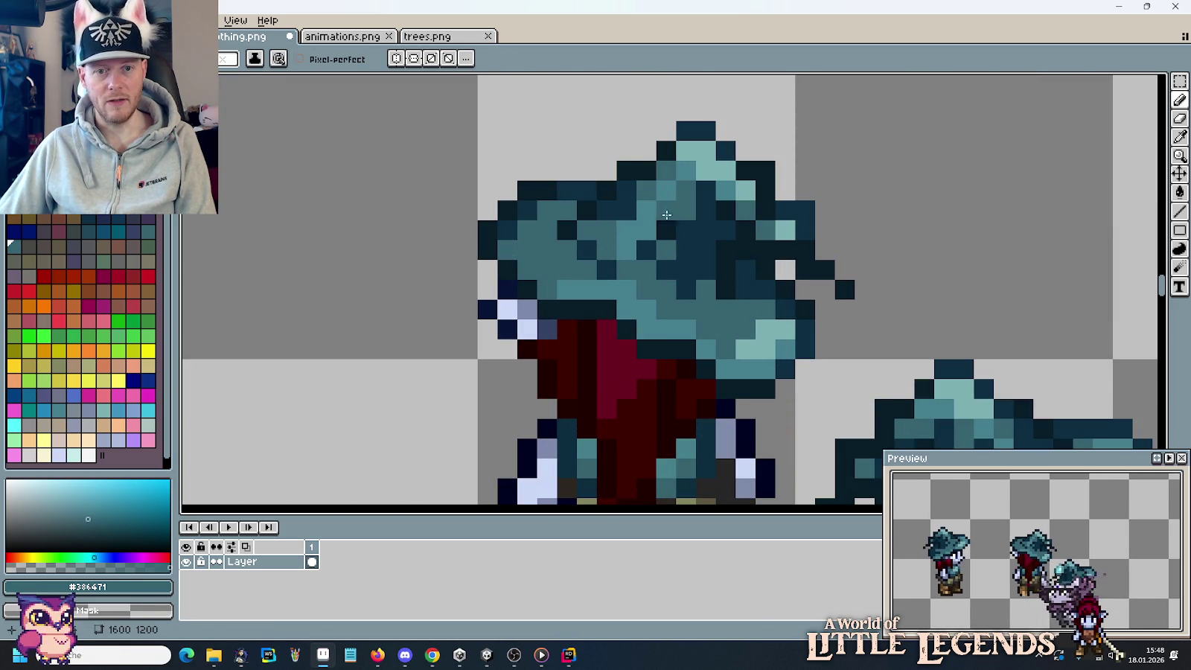
pyautogui.keyDown('alt'); pyautogui.click(654, 246); pyautogui.keyUp('alt')
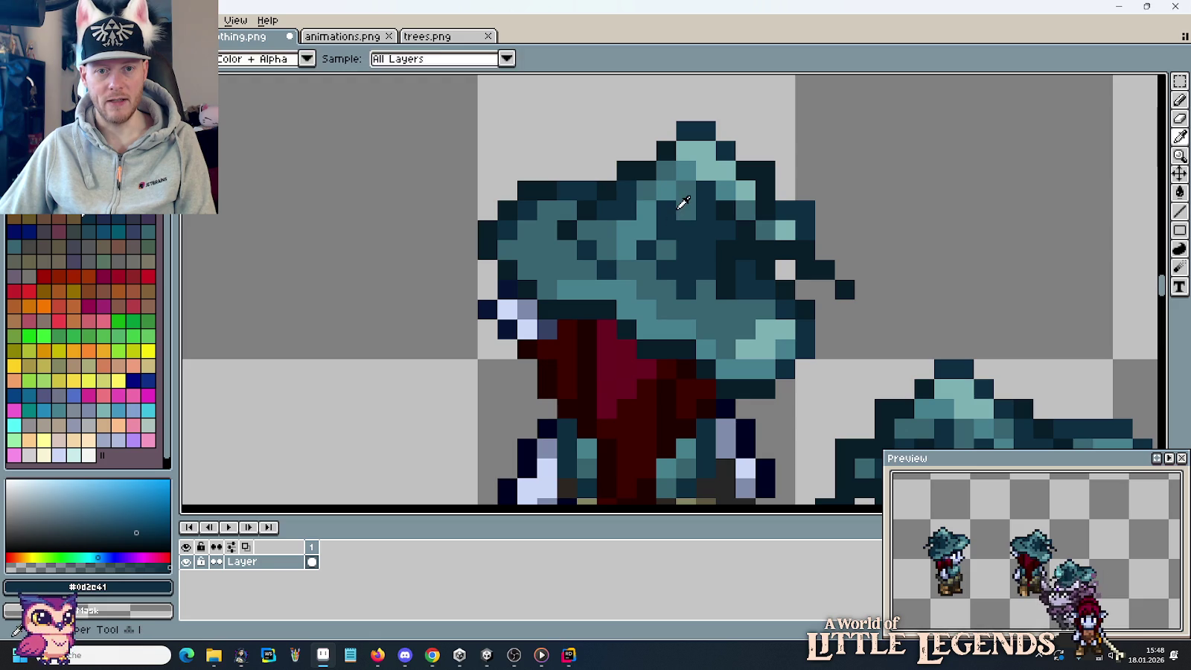
pyautogui.keyDown('alt'); pyautogui.click(673, 209); pyautogui.keyUp('alt')
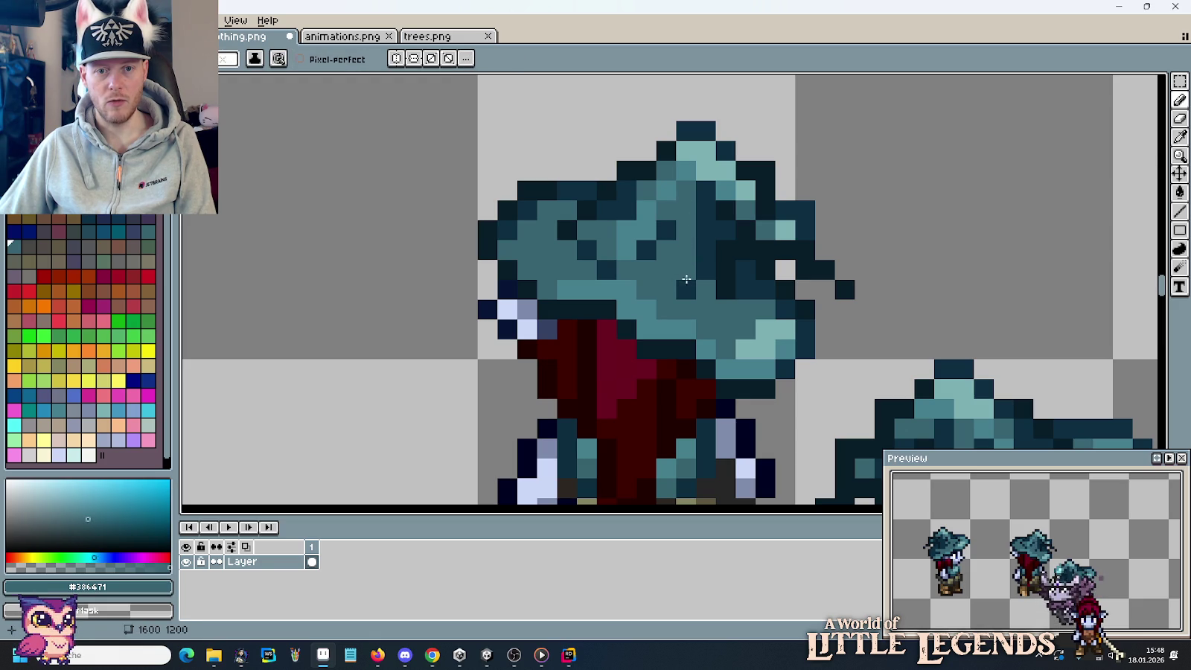
pyautogui.keyDown('alt'); pyautogui.click(692, 254); pyautogui.keyUp('alt')
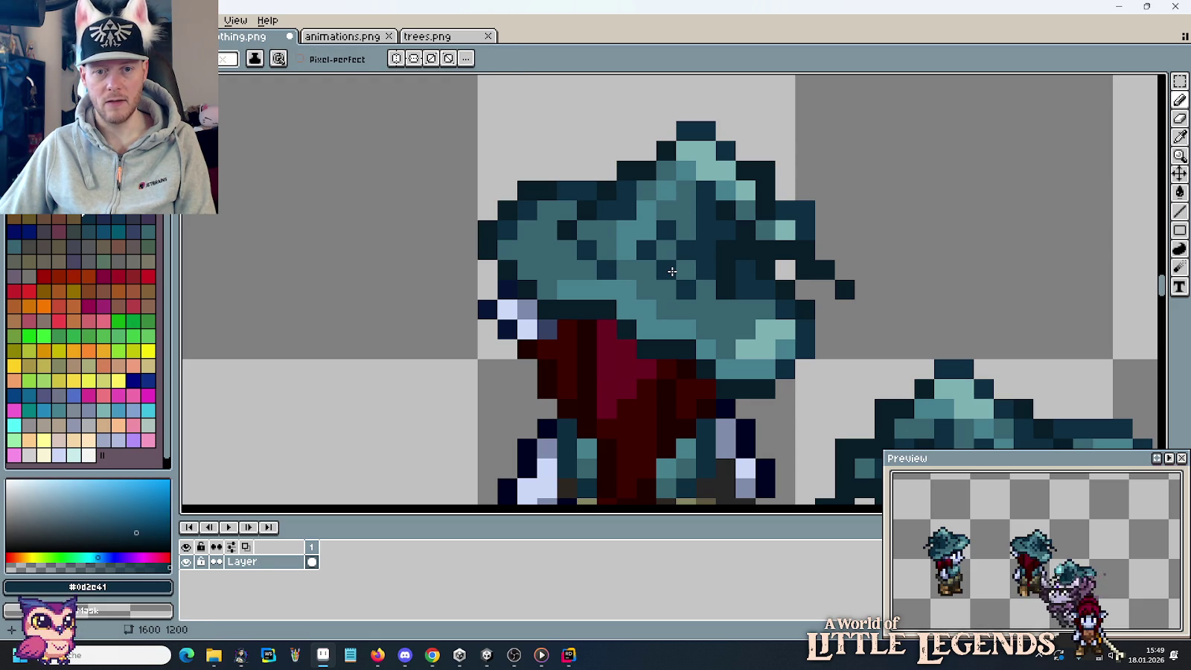
pyautogui.click(725, 349)
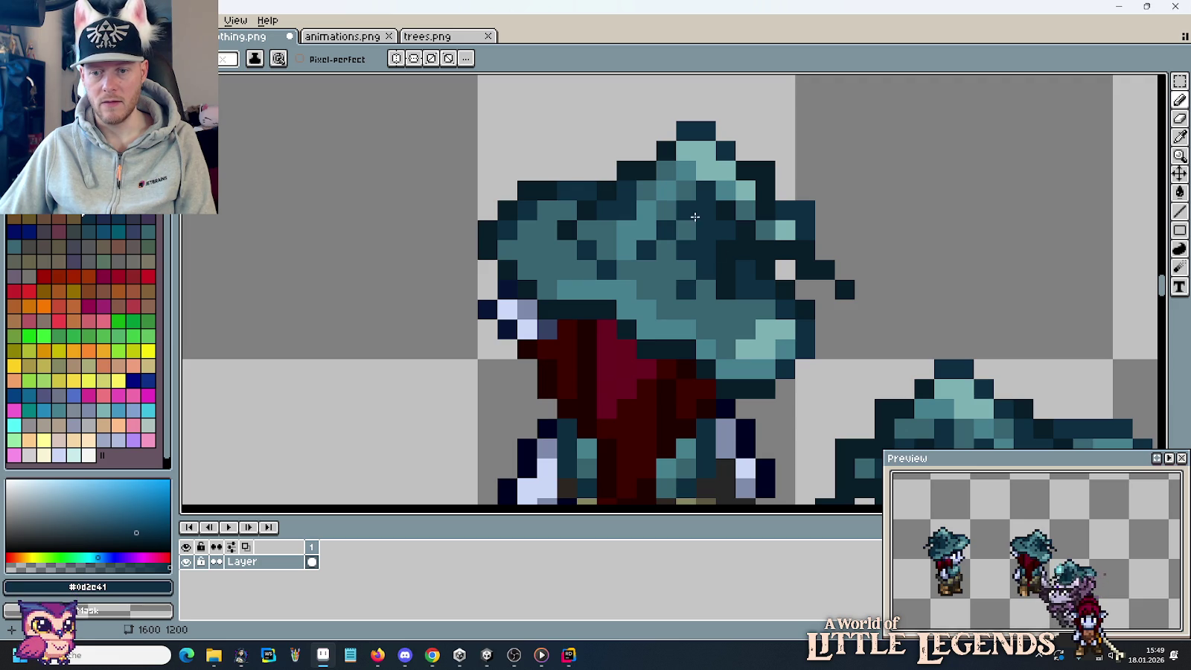
pyautogui.scroll(-5, 813, 258)
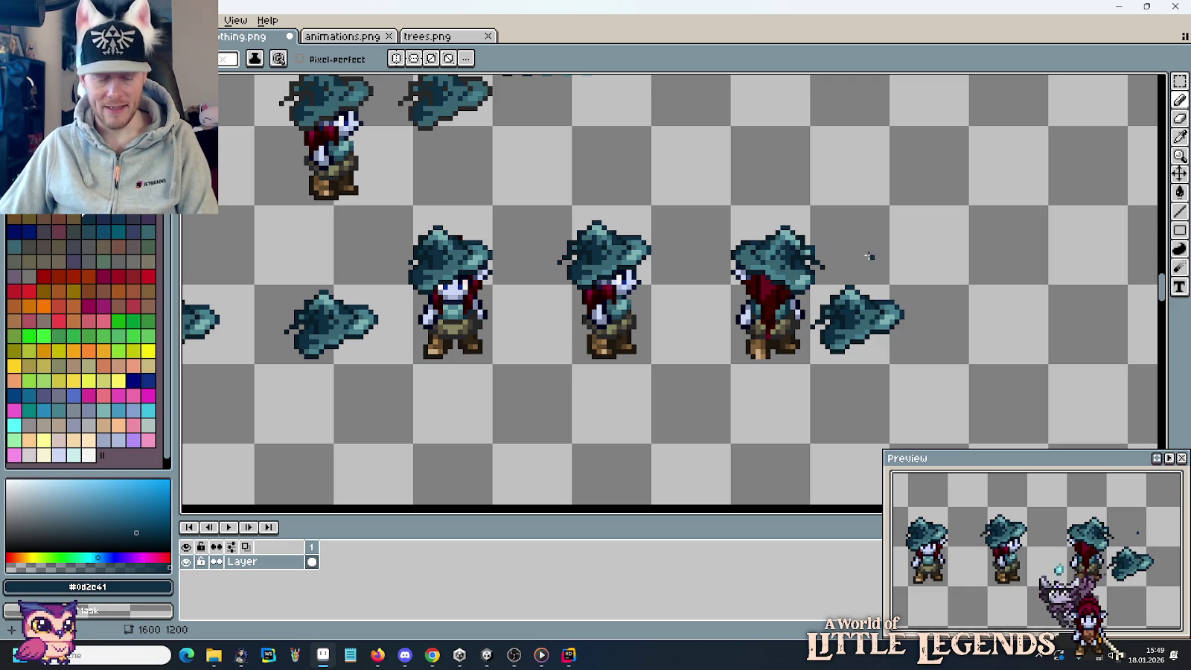
# Repaint several back-view hat pixels, alternating dark navy and mid teal shading.
pyautogui.scroll(2, 870, 258)
pyautogui.scroll(2, 794, 291)
pyautogui.click(785, 338)
pyautogui.click(745, 338)
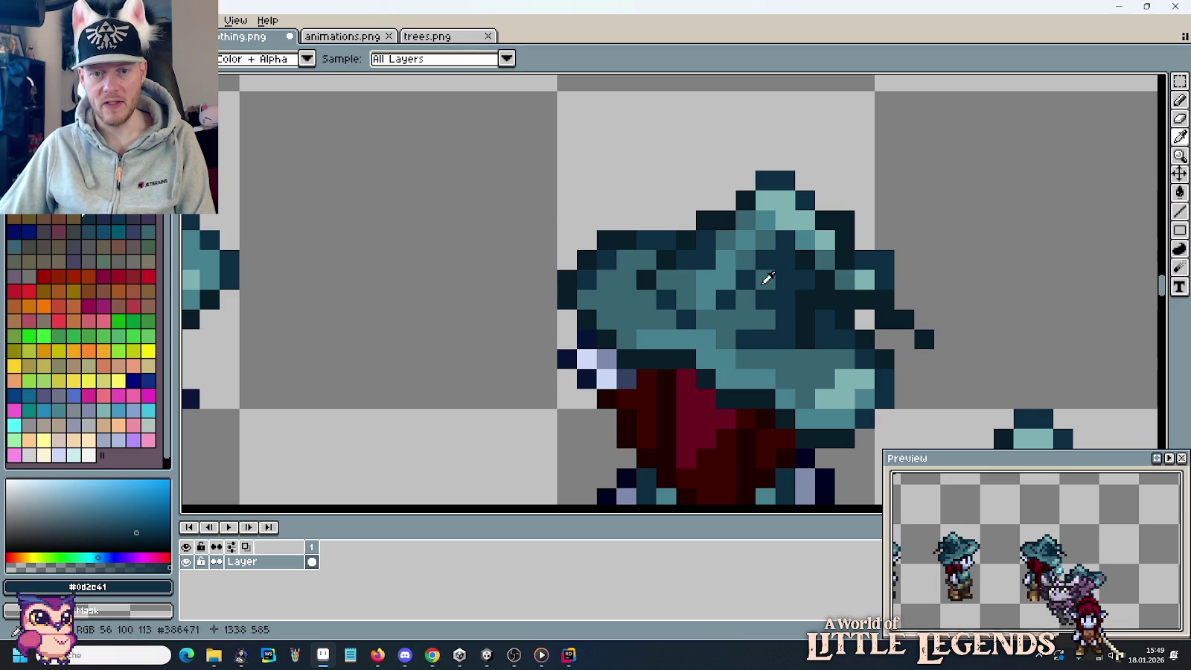
pyautogui.keyDown('alt'); pyautogui.click(764, 257); pyautogui.keyUp('alt')
pyautogui.click(726, 299)
pyautogui.keyDown('alt'); pyautogui.click(765, 298); pyautogui.keyUp('alt')
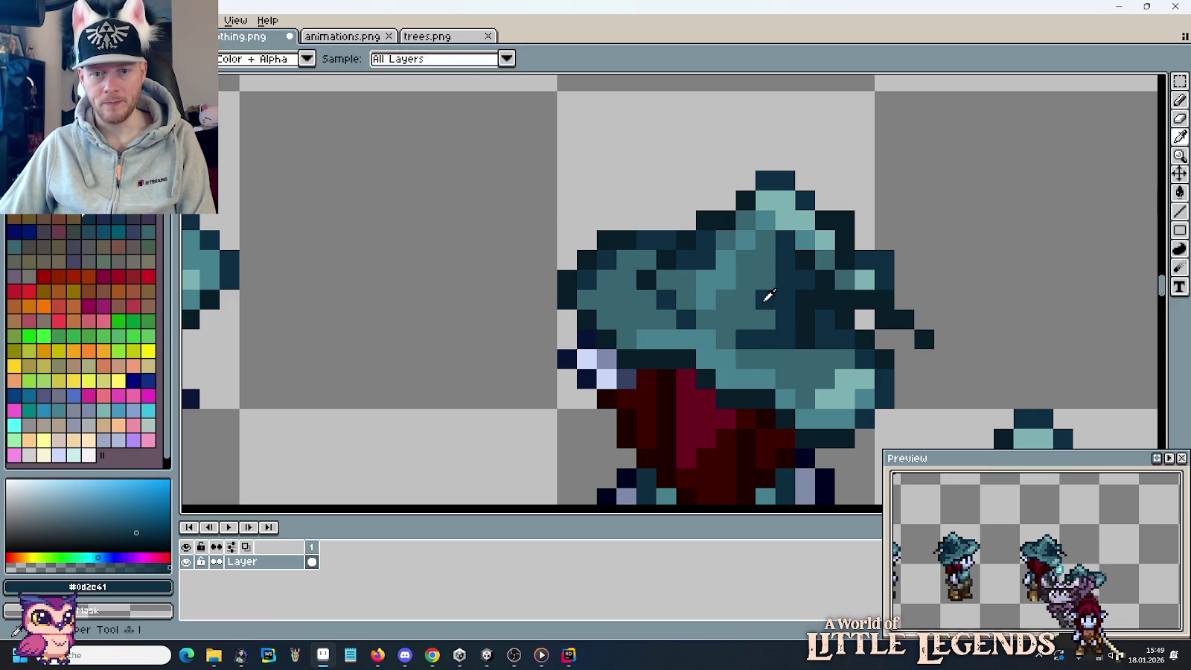
pyautogui.moveTo(745, 299); pyautogui.dragTo(765, 279)
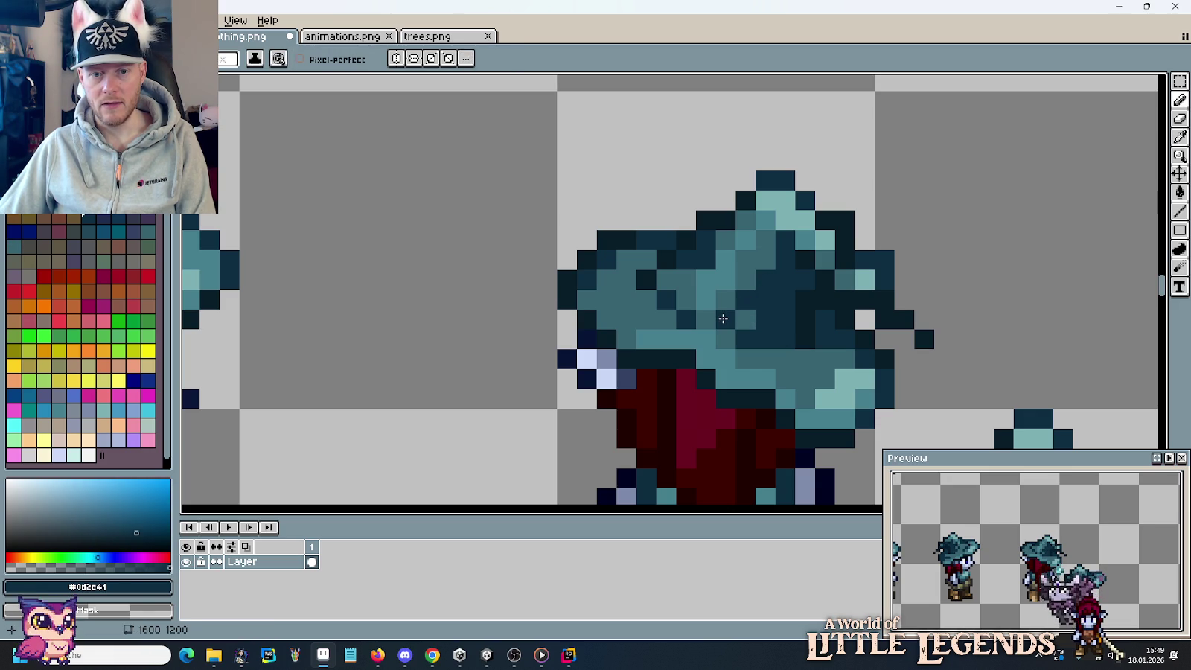
pyautogui.keyDown('alt'); pyautogui.click(750, 313); pyautogui.keyUp('alt')
pyautogui.click(765, 279)
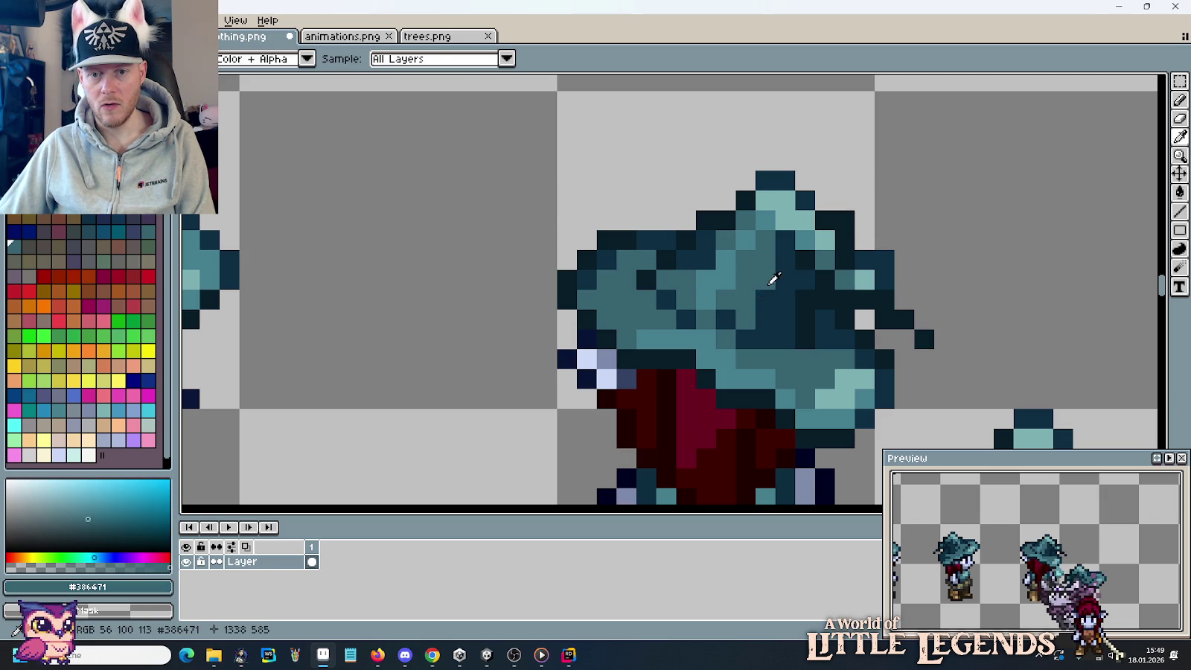
pyautogui.click(780, 278)
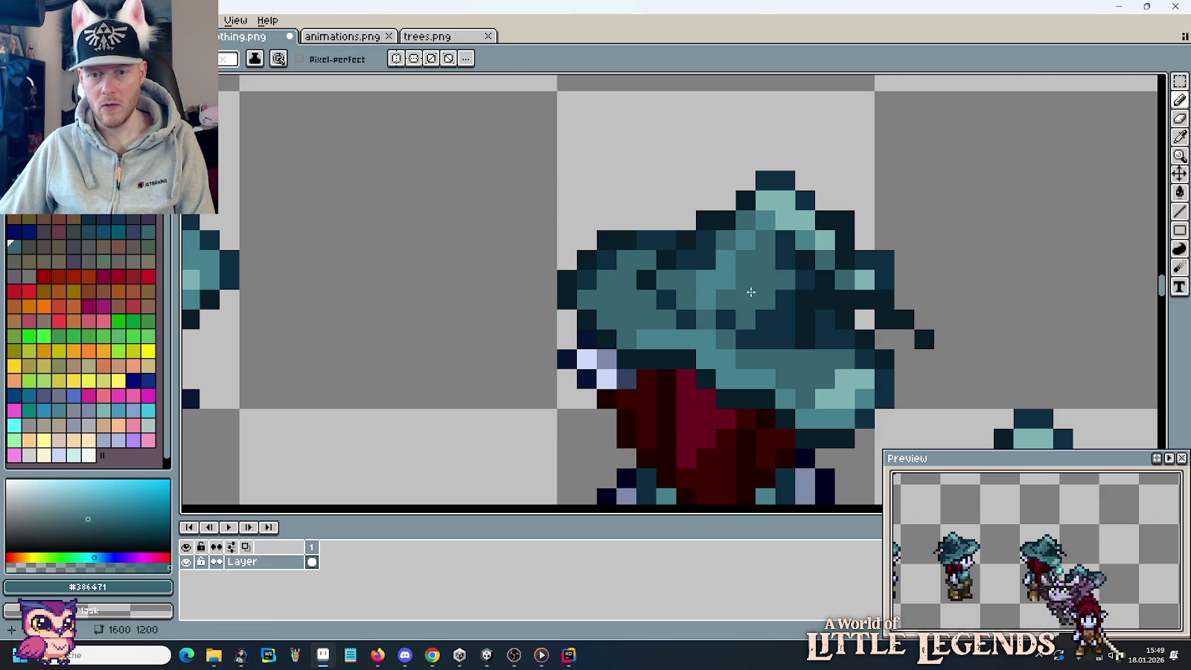
# Undo two stray hat strokes and darken a light teal pixel with the darker teal.
pyautogui.scroll(-4, 706, 336)
pyautogui.scroll(3, 705, 336)
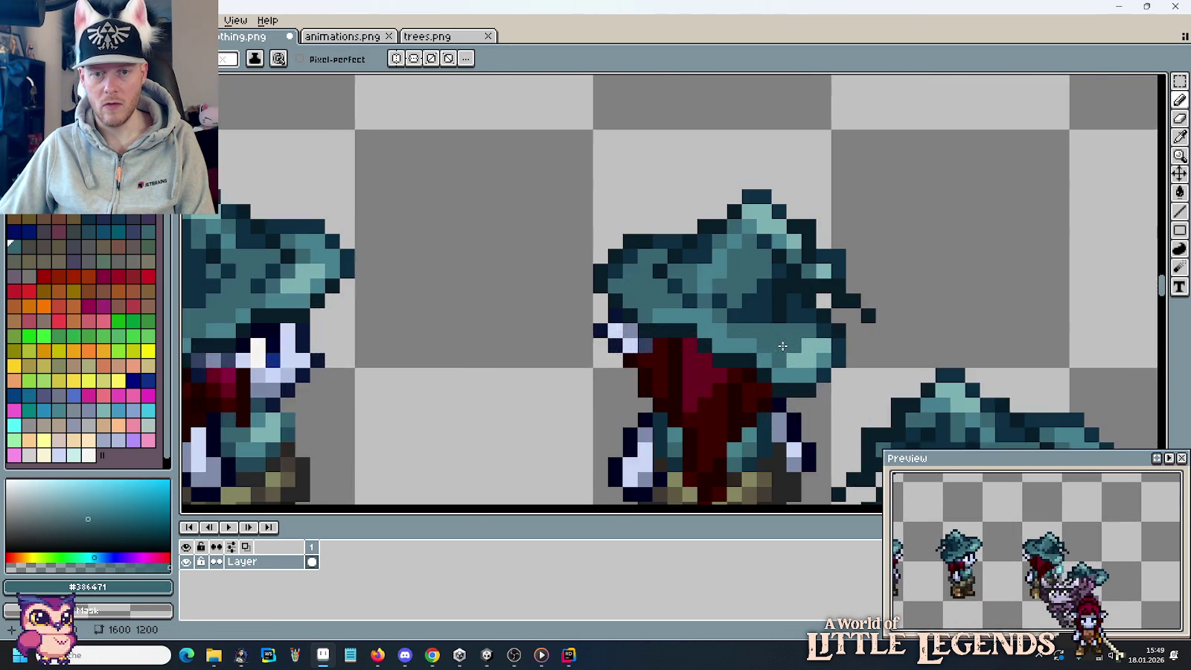
pyautogui.scroll(1, 716, 253)
pyautogui.press('i')
pyautogui.keyDown('alt'); pyautogui.click(715, 253); pyautogui.keyUp('alt')
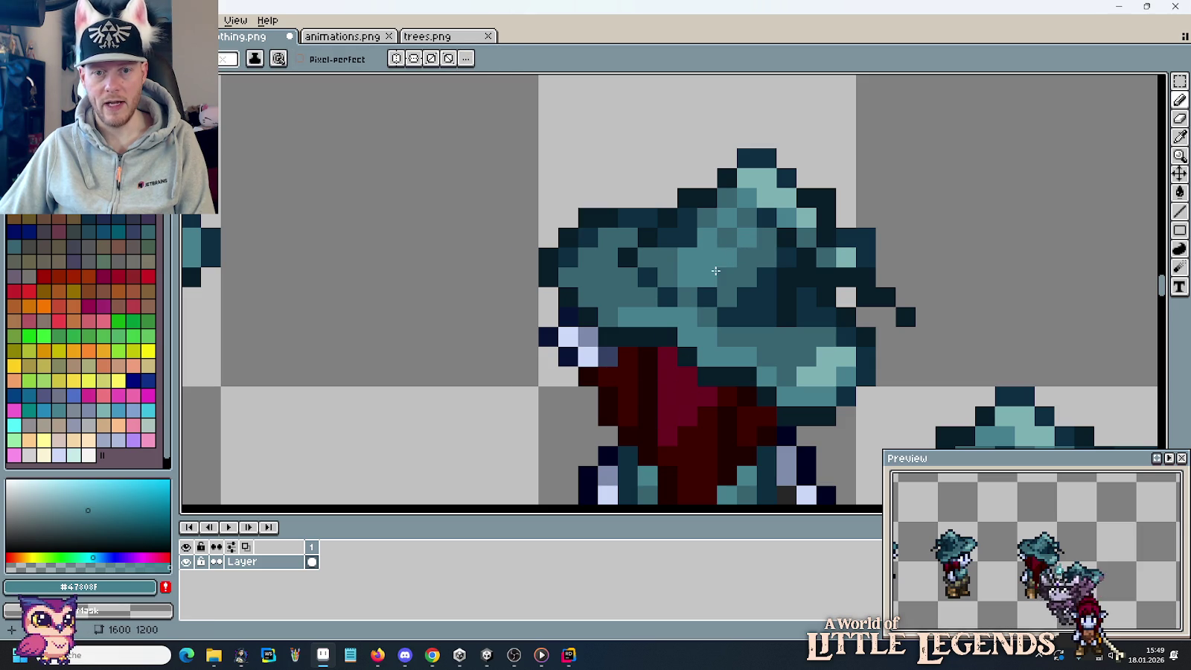
pyautogui.scroll(-4, 692, 343)
pyautogui.scroll(-1, 692, 344)
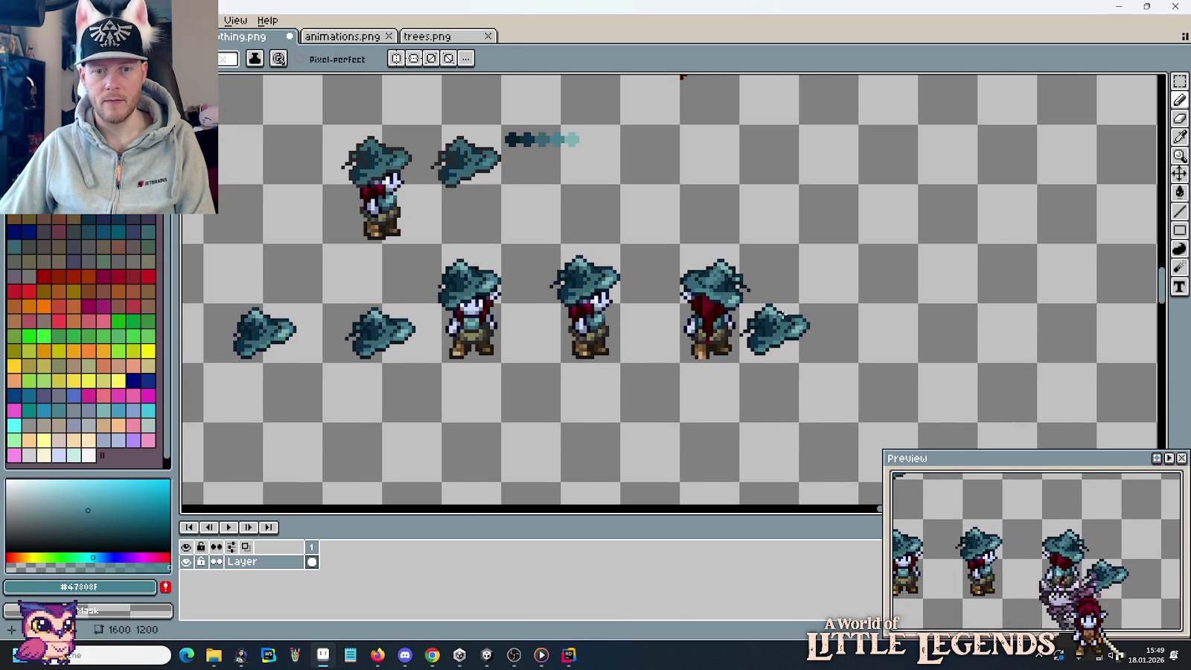
pyautogui.scroll(3, 740, 278)
pyautogui.scroll(2, 740, 279)
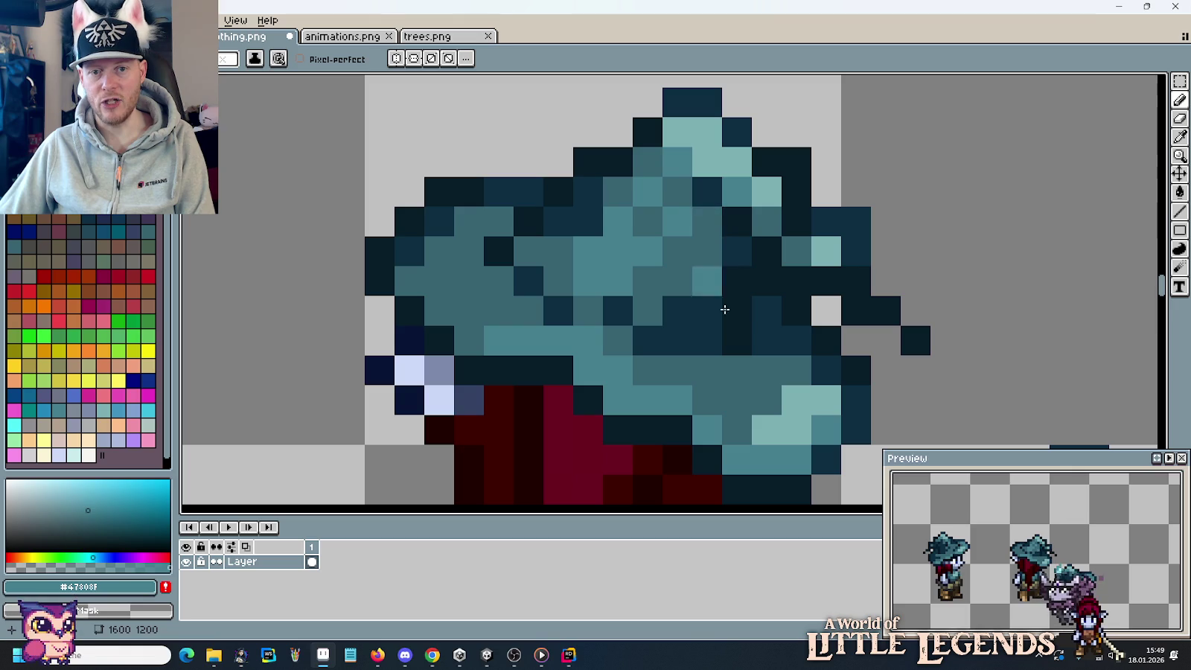
pyautogui.hotkey('ctrl', 'z')
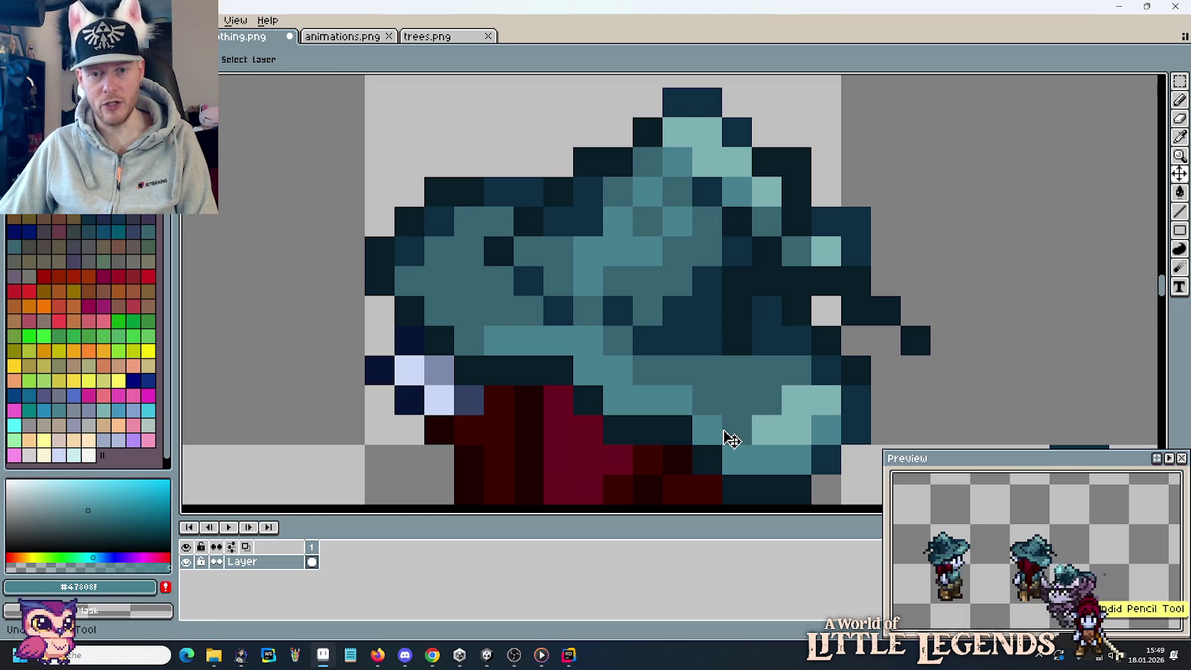
pyautogui.hotkey('ctrl', 'z')
pyautogui.hotkey('ctrl', 'z')
pyautogui.hotkey('ctrl', 'z')
pyautogui.hotkey('ctrl', 'z')
pyautogui.hotkey('ctrl', 'z')
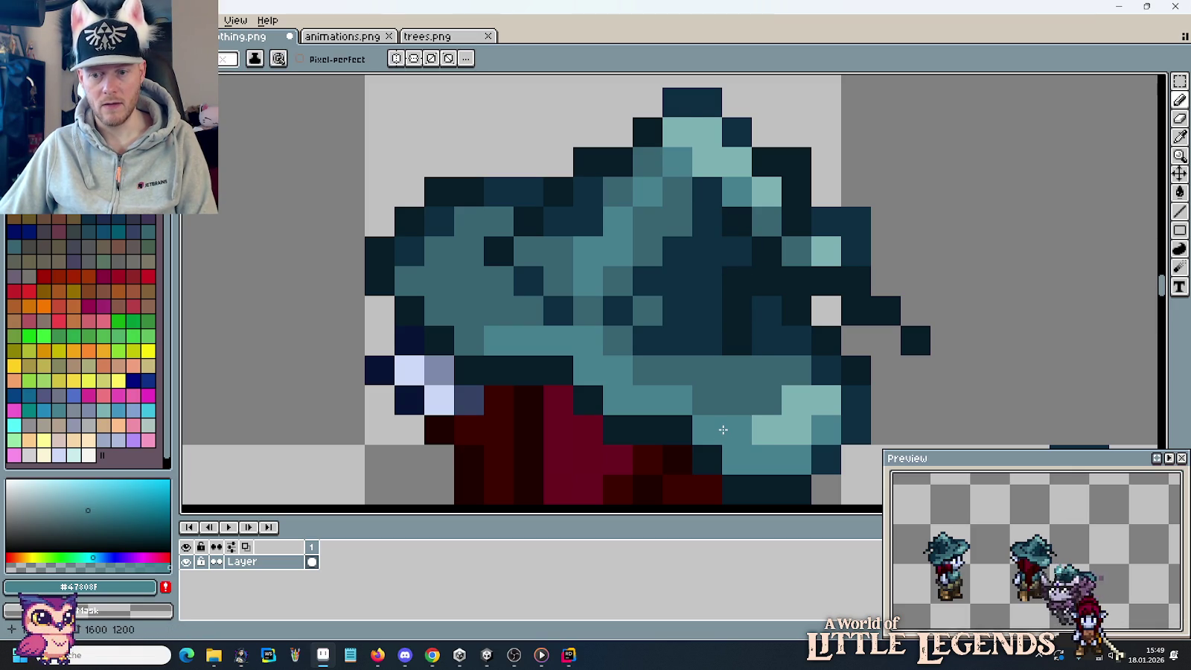
pyautogui.press('ctrl')
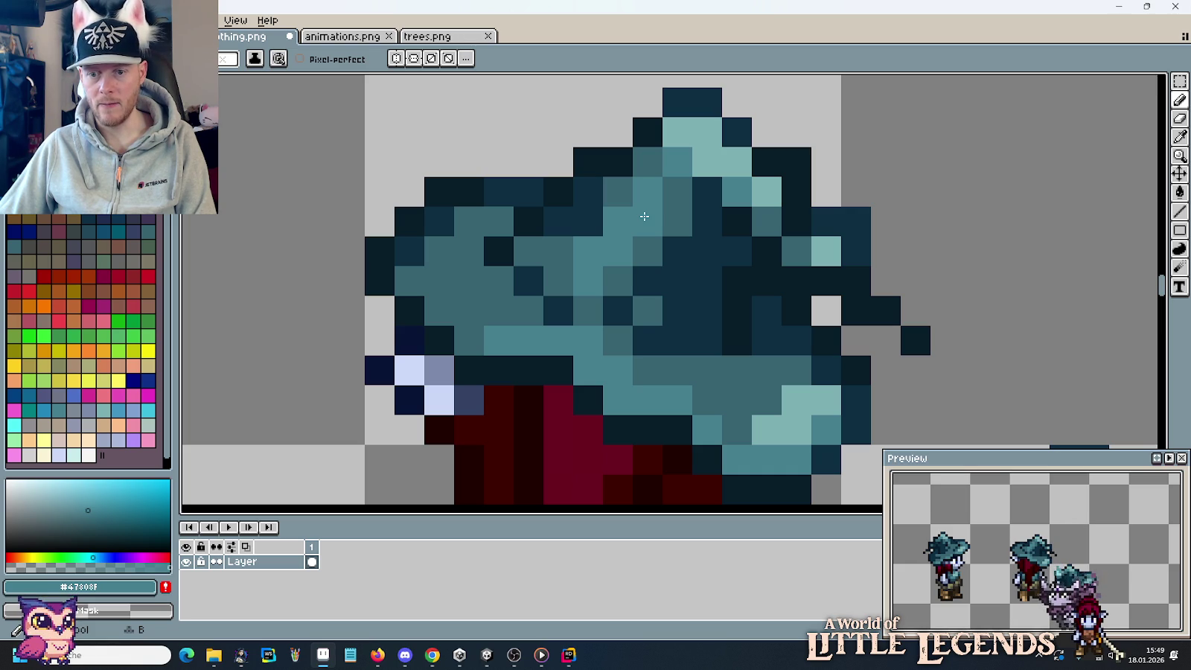
pyautogui.keyDown('alt'); pyautogui.click(627, 250); pyautogui.keyUp('alt')
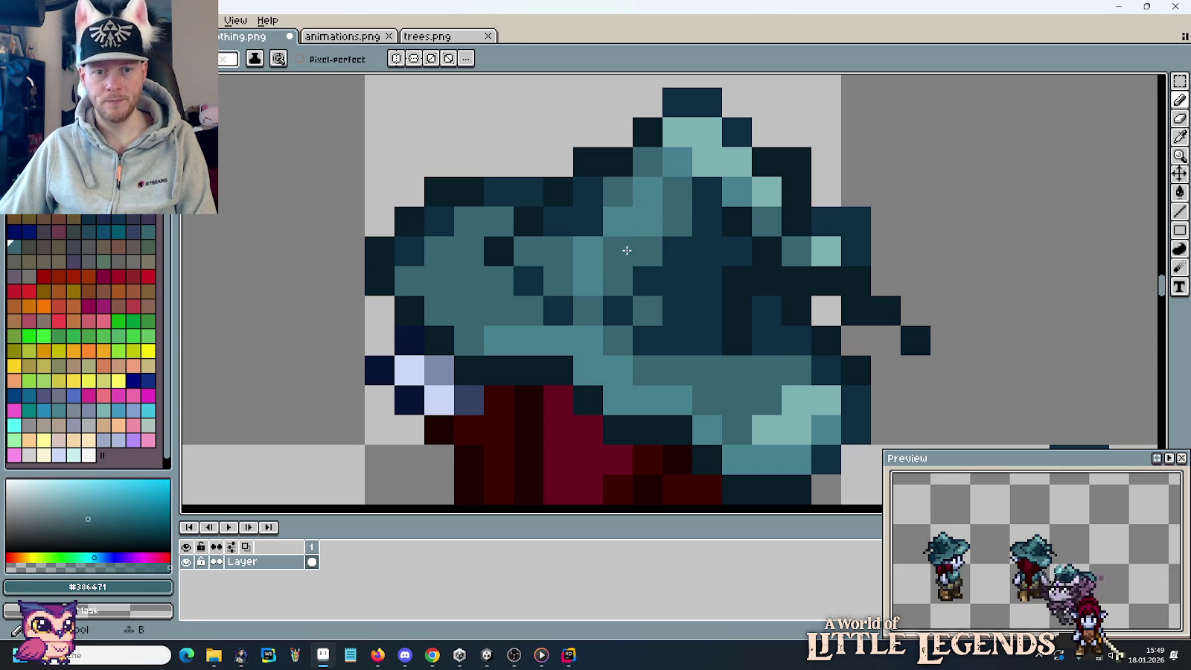
pyautogui.click(599, 250)
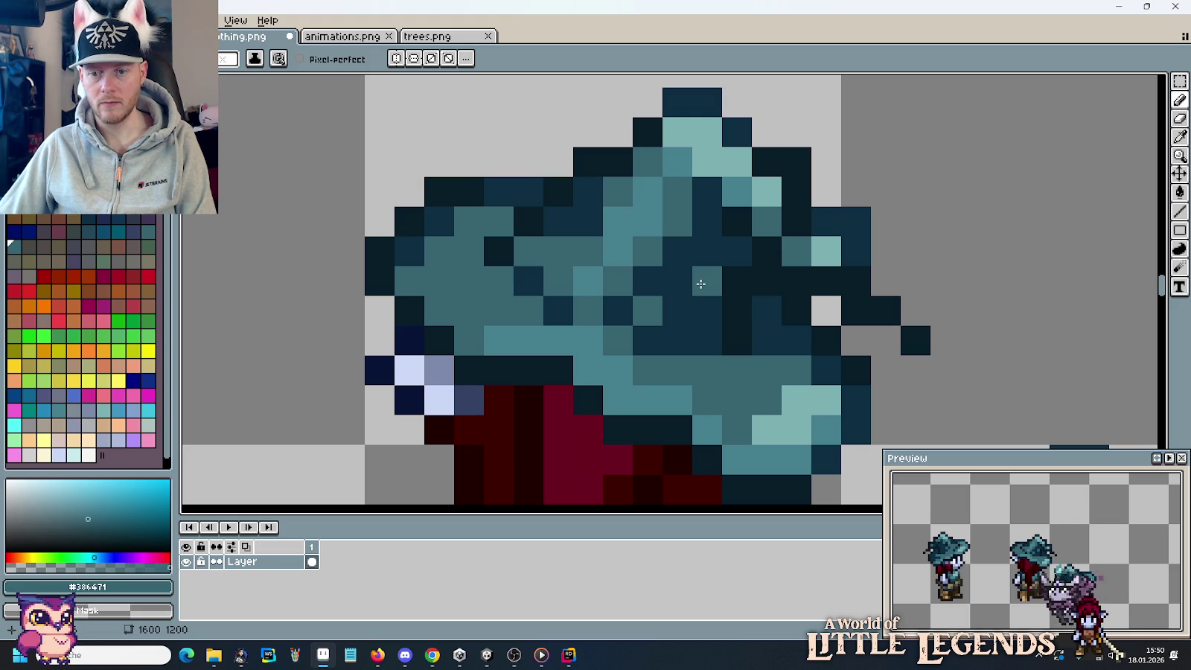
# Lighten a few pixels near the hat's top with the lighter teal.
pyautogui.scroll(-3, 700, 283)
pyautogui.scroll(-2, 700, 283)
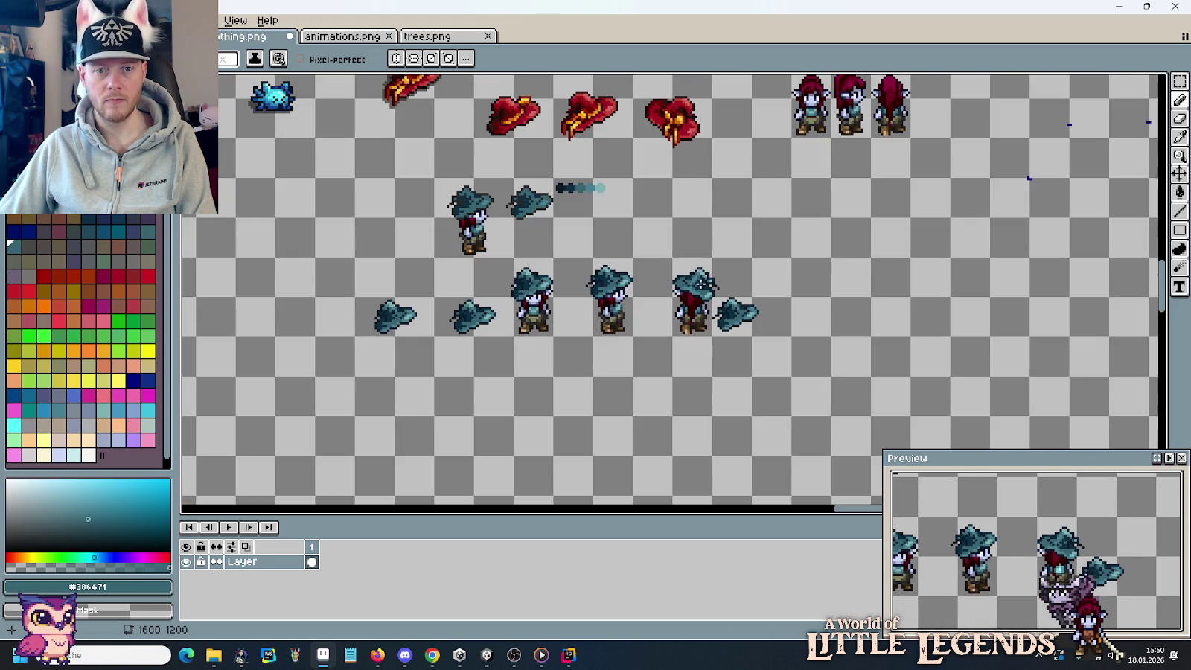
pyautogui.scroll(1, 743, 324)
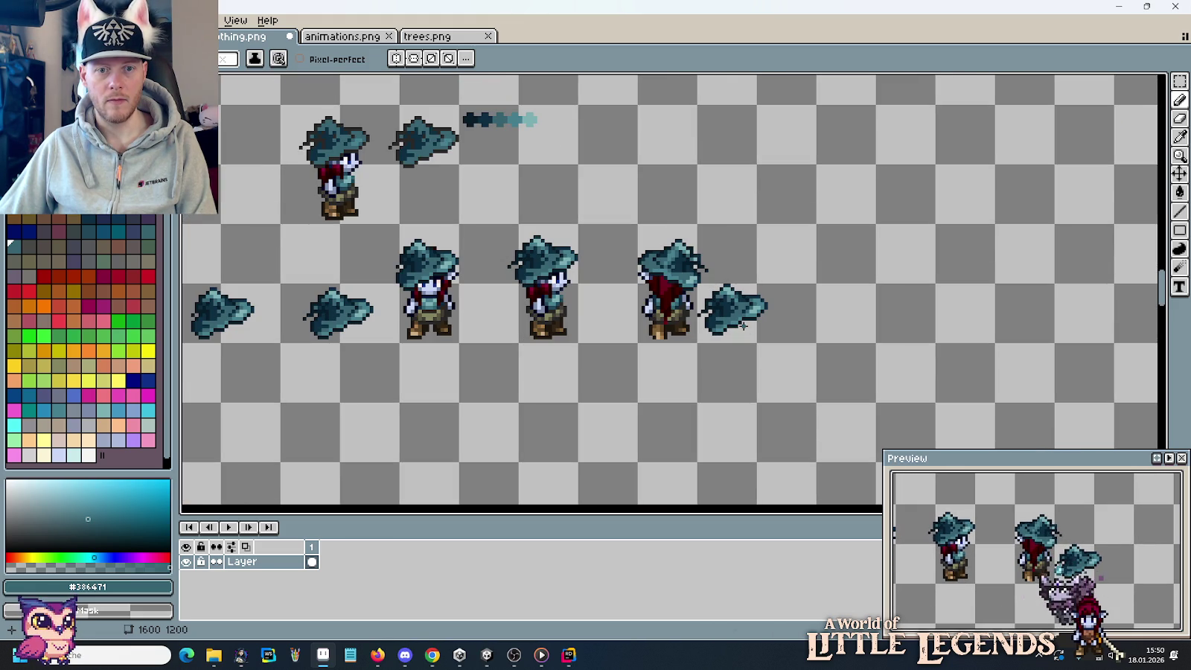
pyautogui.scroll(1, 737, 320)
pyautogui.scroll(3, 633, 268)
pyautogui.press('i')
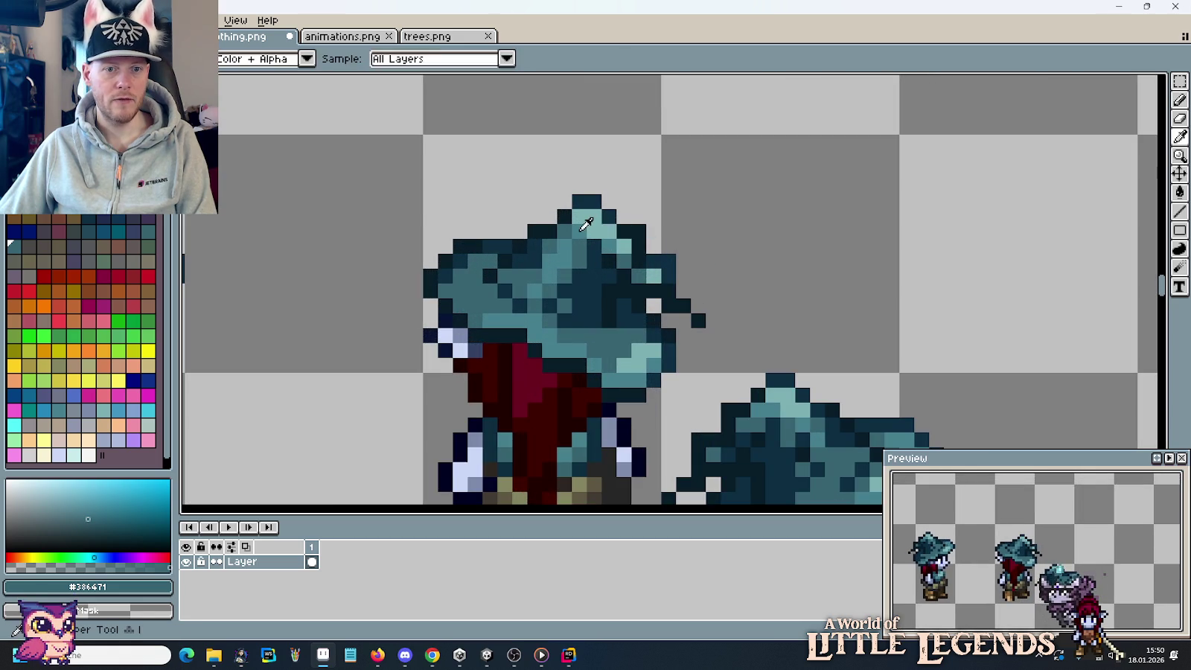
pyautogui.click(586, 224)
pyautogui.press('b')
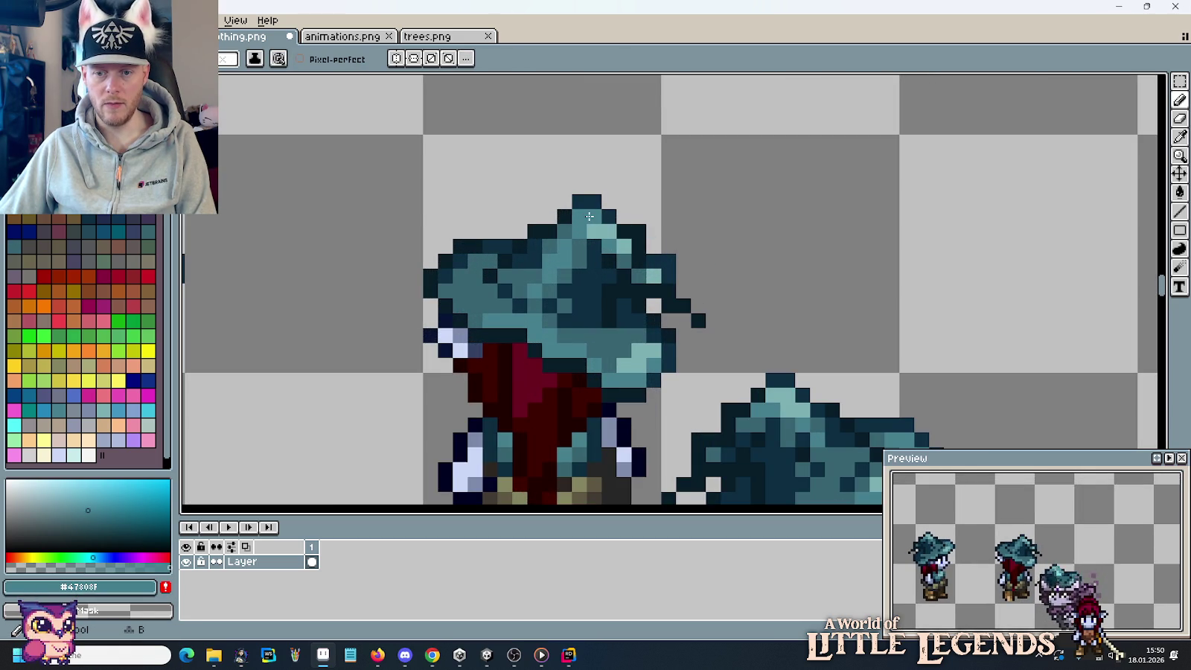
pyautogui.moveTo(579, 216); pyautogui.dragTo(594, 216)
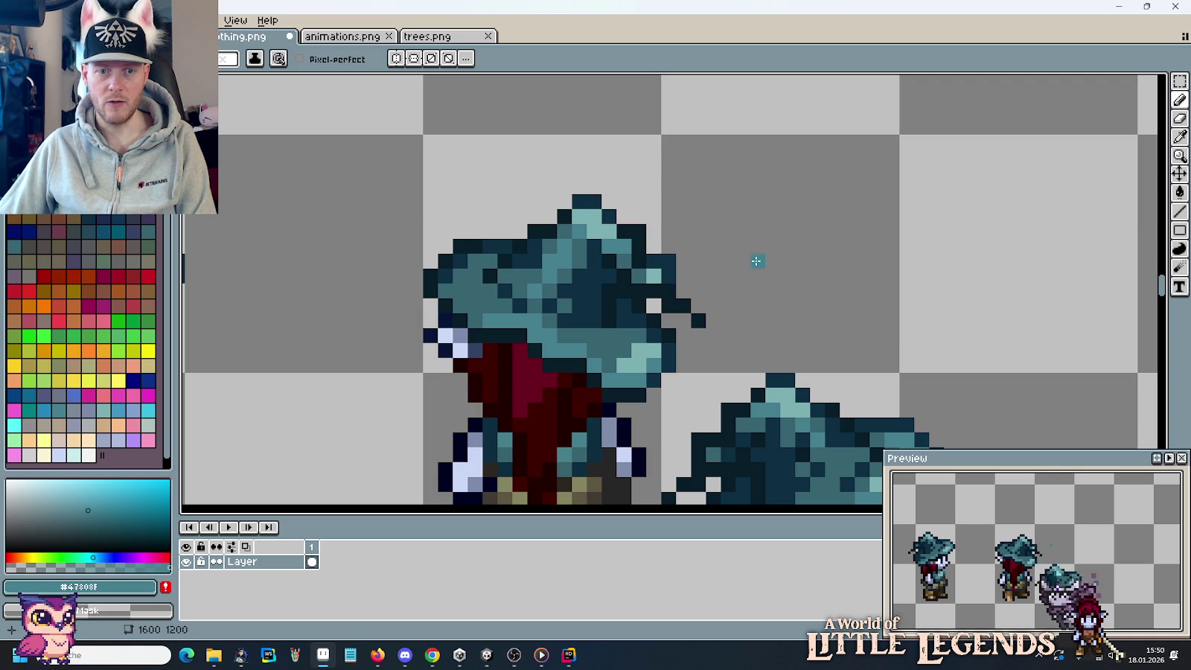
# Delete the standalone hat beside the back-view elf and select the two lower-left hats.
pyautogui.scroll(-2, 756, 261)
pyautogui.scroll(-1, 756, 260)
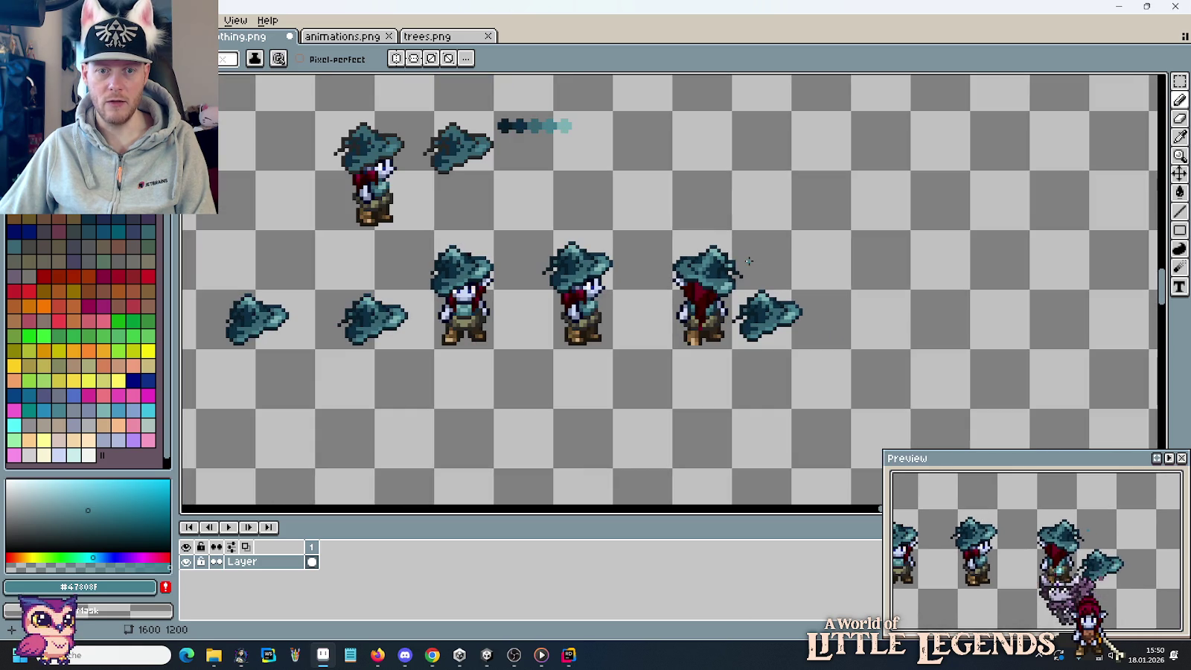
pyautogui.moveTo(795, 258); pyautogui.dragTo(879, 256)
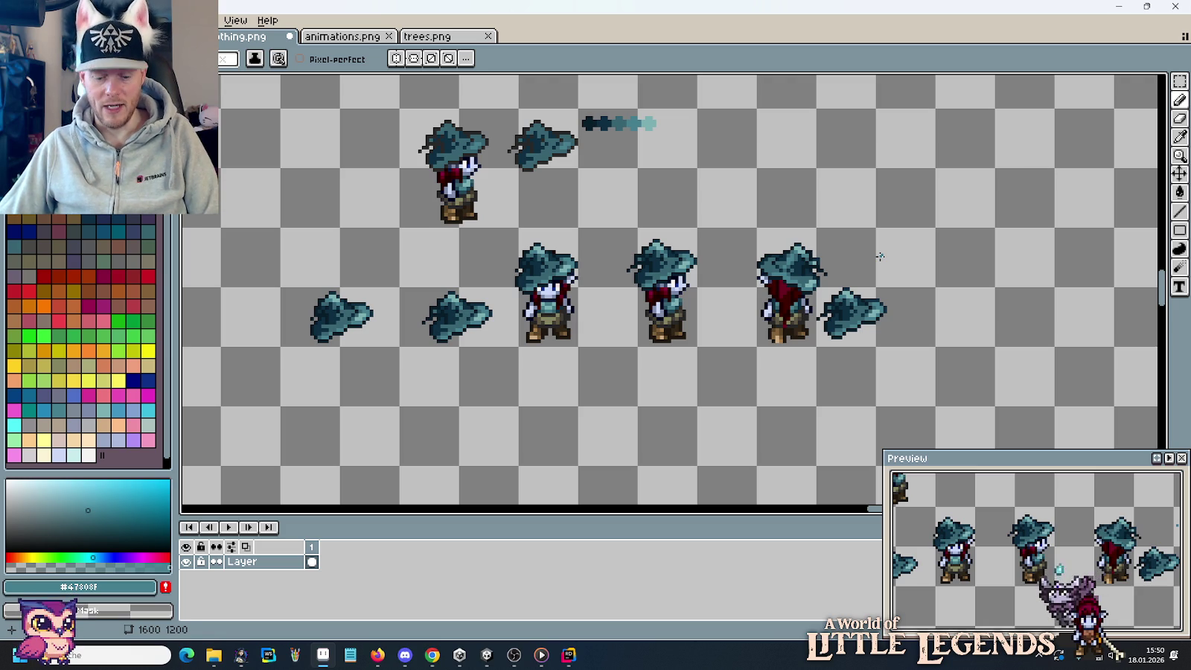
pyautogui.press('m')
pyautogui.moveTo(820, 290); pyautogui.dragTo(863, 297)
pyautogui.press('Delete')
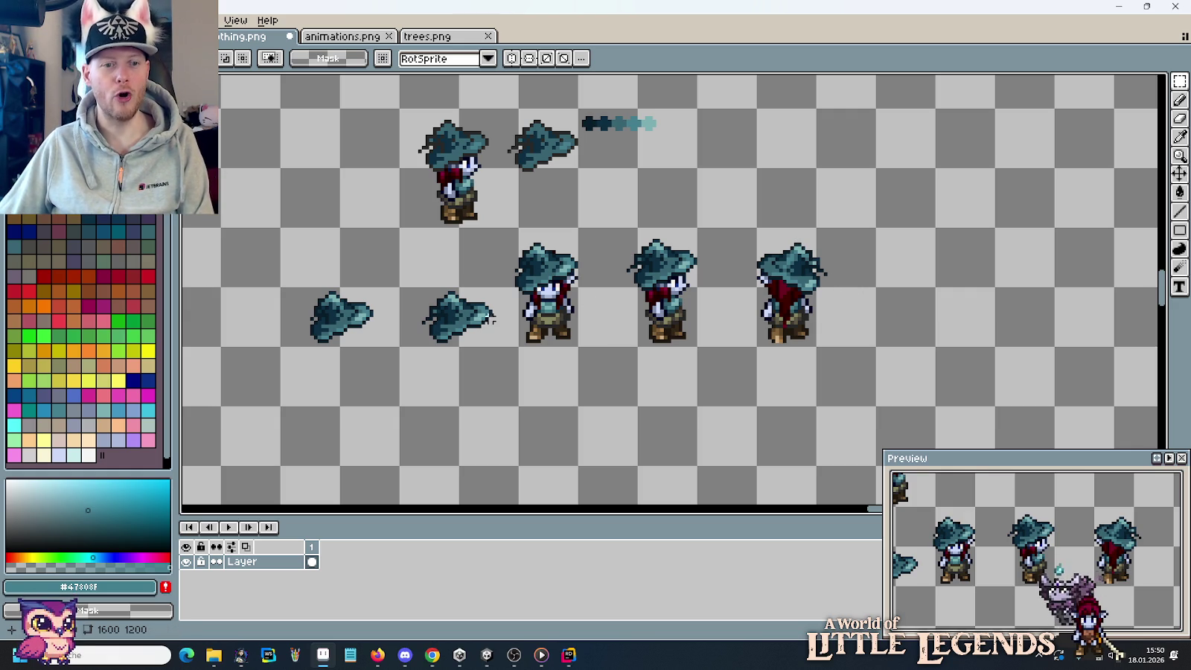
pyautogui.moveTo(518, 345); pyautogui.dragTo(279, 286)
# Move the two hats below the elves and place a copy of the back-view elf in the hat row.
pyautogui.moveTo(393, 332); pyautogui.dragTo(608, 393)
pyautogui.press('Left')
pyautogui.press('Left')
pyautogui.press('Left')
pyautogui.press('Left')
pyautogui.press('Left')
pyautogui.press('Left')
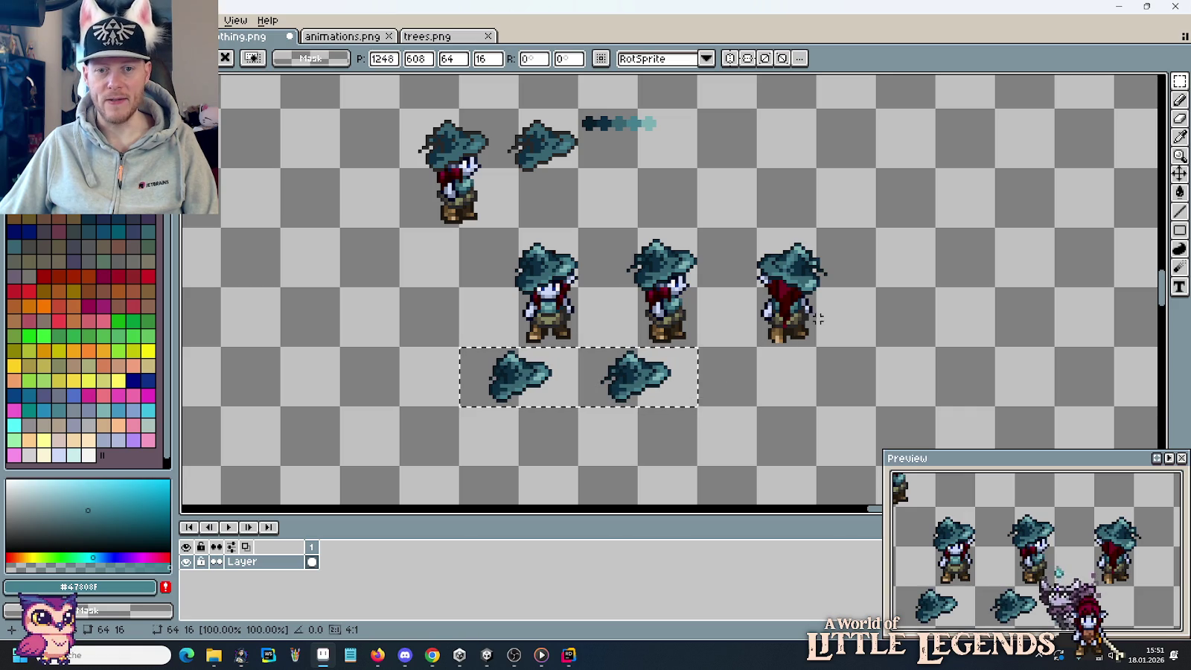
pyautogui.moveTo(703, 235)
pyautogui.mouseDown()
pyautogui.moveTo(859, 296)
pyautogui.moveTo(845, 381)
pyautogui.moveTo(818, 394)
pyautogui.mouseUp()
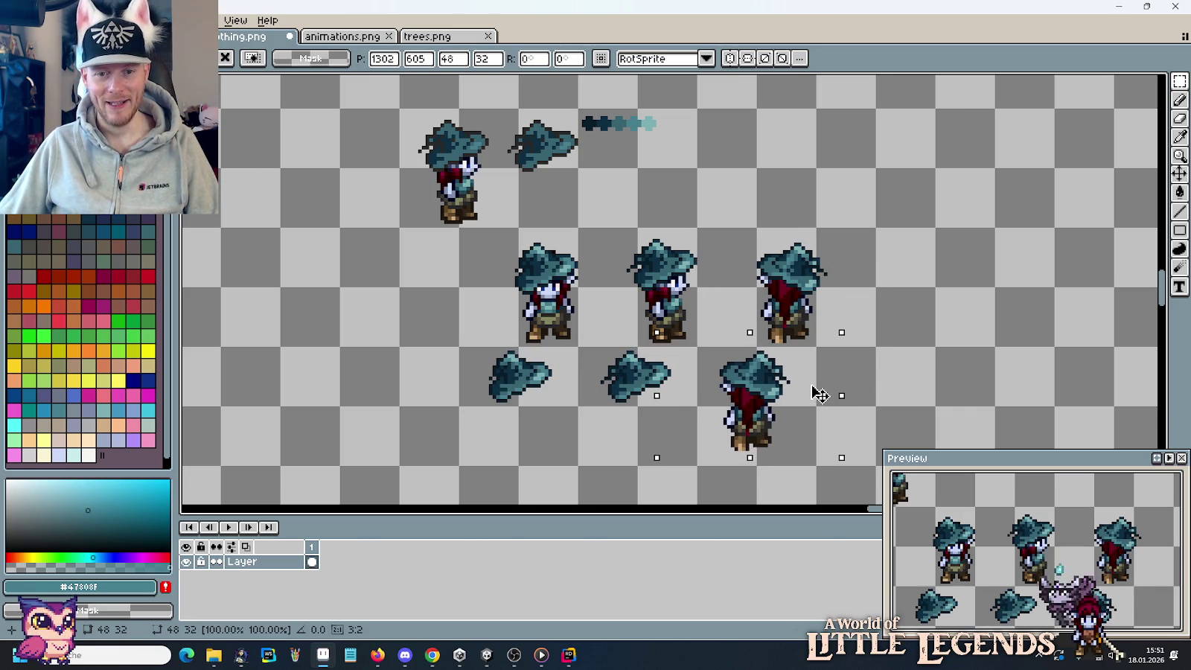
pyautogui.press('Return')
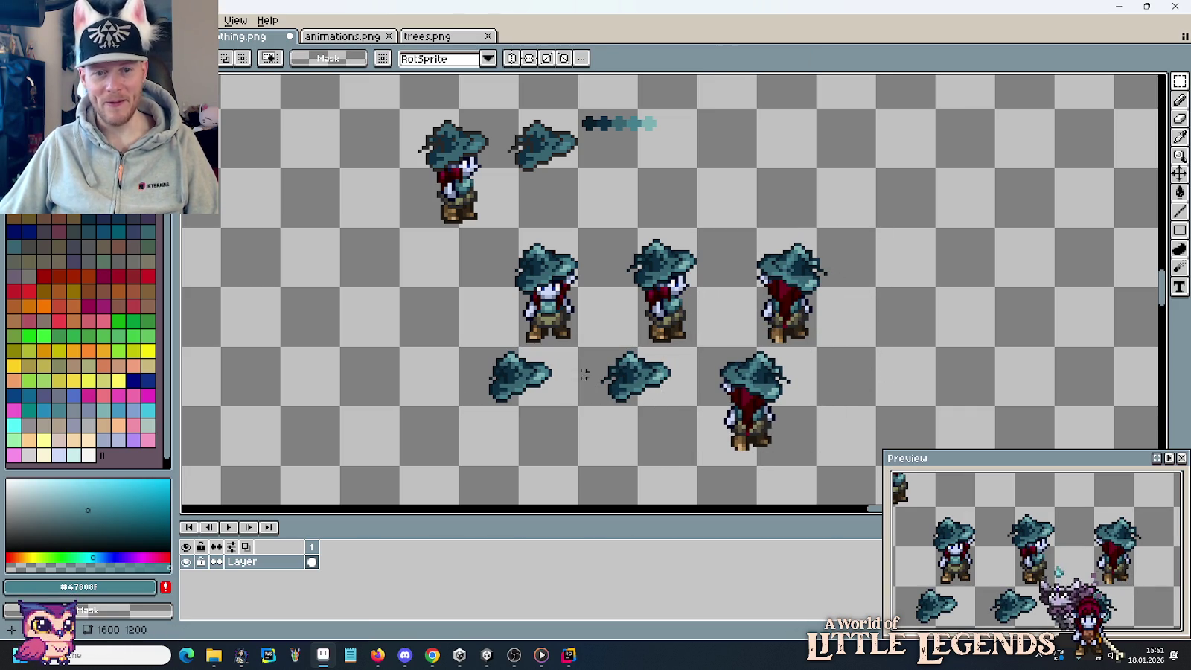
# Strip the copied elf down to just its teal hat, erasing leftover hair and face pixels.
pyautogui.moveTo(465, 354); pyautogui.dragTo(544, 382)
pyautogui.moveTo(755, 389)
pyautogui.mouseDown()
pyautogui.moveTo(784, 428)
pyautogui.moveTo(595, 290)
pyautogui.mouseUp()
pyautogui.hotkey('ctrl', 'd')
pyautogui.scroll(3, 871, 402)
pyautogui.scroll(-3, 820, 402)
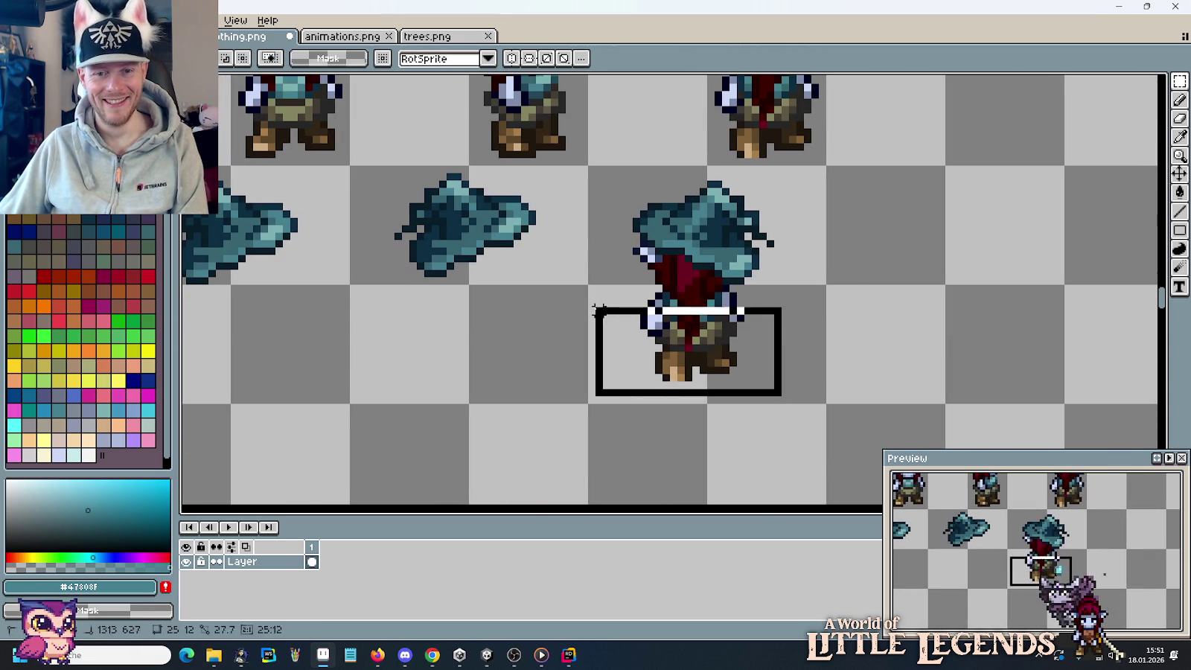
pyautogui.press('Delete')
pyautogui.scroll(5, 681, 268)
pyautogui.press('b')
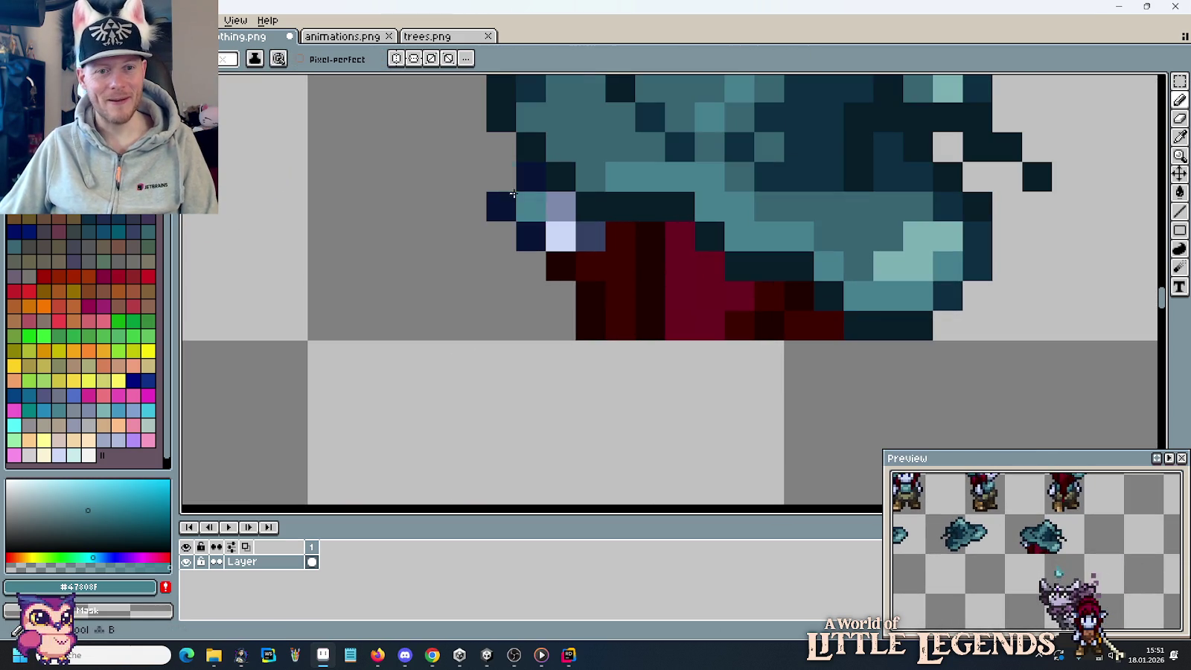
pyautogui.moveTo(561, 206)
pyautogui.mouseDown()
pyautogui.moveTo(752, 307)
pyautogui.moveTo(791, 325)
pyautogui.moveTo(797, 312)
pyautogui.moveTo(654, 318)
pyautogui.moveTo(677, 302)
pyautogui.moveTo(619, 294)
pyautogui.mouseUp()
pyautogui.click(640, 275)
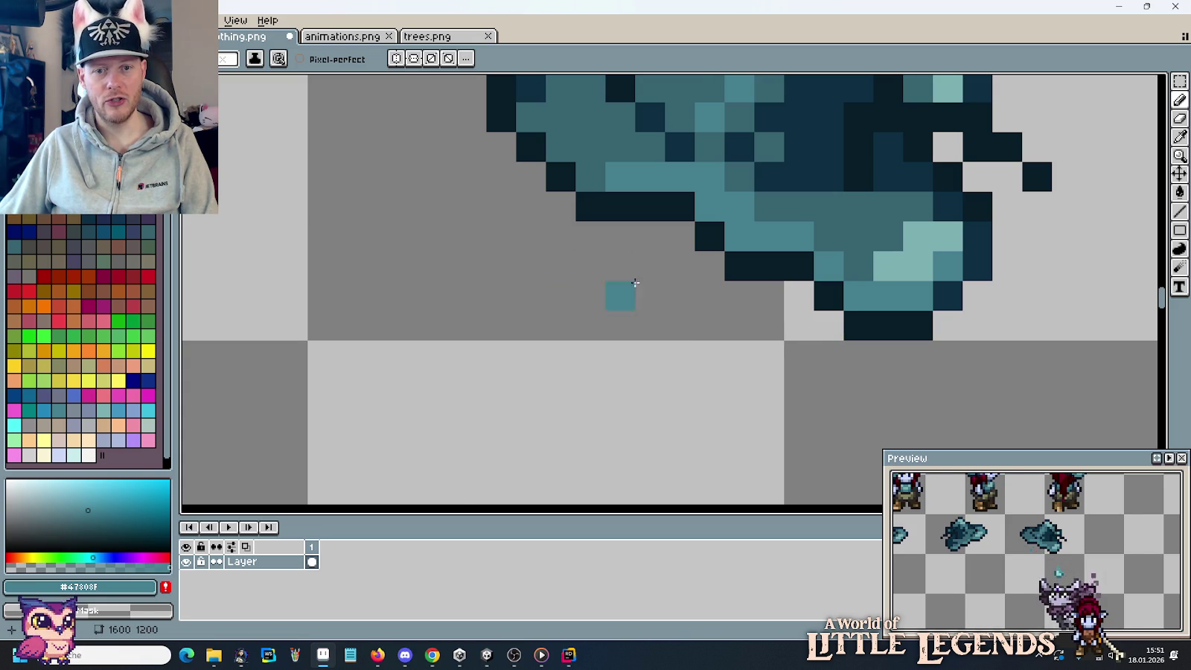
# Select the whole row of standalone hats and nudge it to the right.
pyautogui.scroll(-7, 625, 294)
pyautogui.scroll(-2, 637, 290)
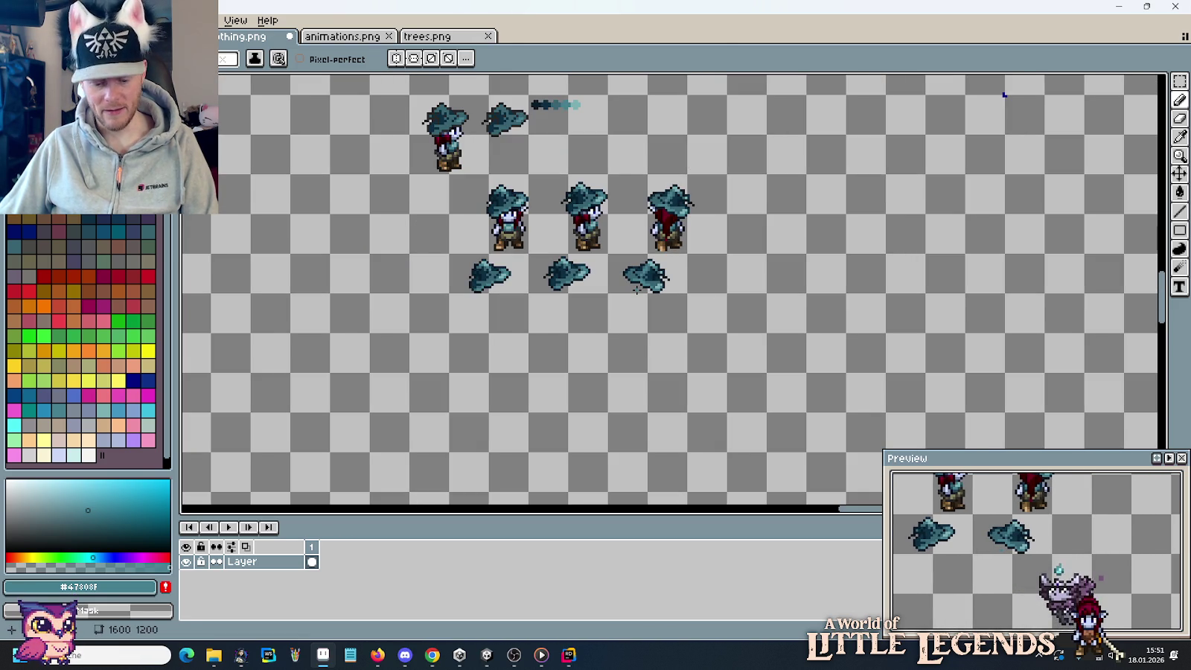
pyautogui.press('m')
pyautogui.scroll(2, 640, 276)
pyautogui.scroll(1, 669, 269)
pyautogui.moveTo(672, 269); pyautogui.dragTo(679, 293)
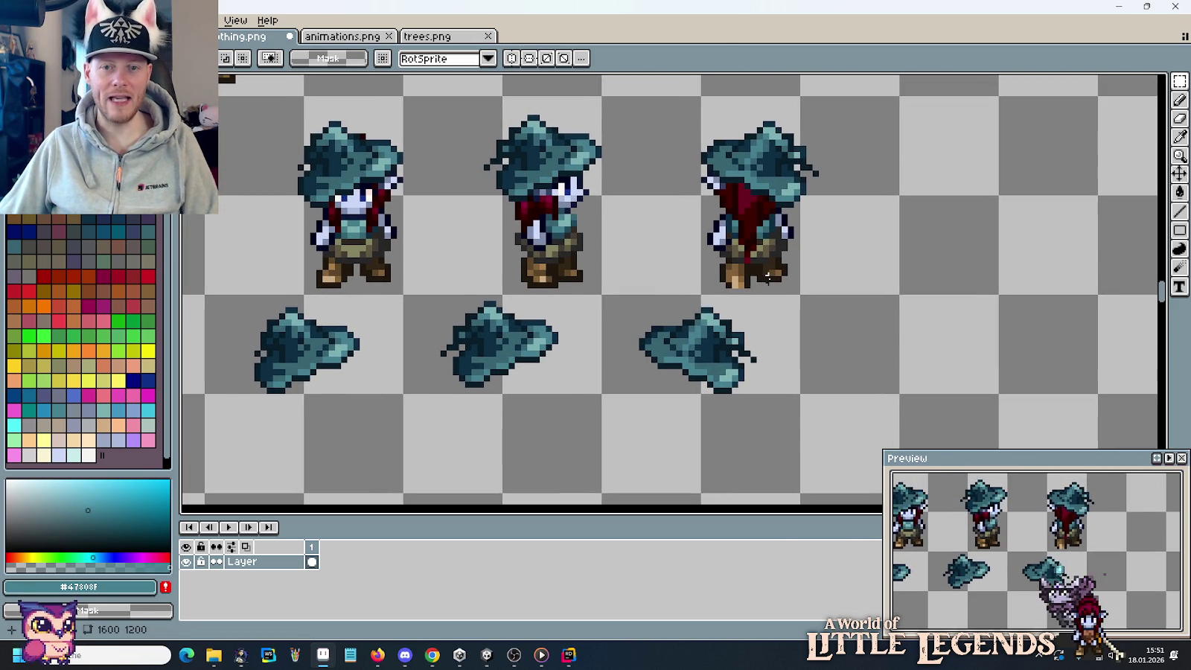
pyautogui.moveTo(815, 347); pyautogui.dragTo(294, 349)
pyautogui.press('Right')
pyautogui.press('Right')
pyautogui.press('Right')
pyautogui.press('Right')
pyautogui.press('Right')
pyautogui.press('Right')
pyautogui.press('Right')
pyautogui.press('Right')
pyautogui.press('Right')
pyautogui.press('Right')
pyautogui.hotkey('ctrl', 'd')
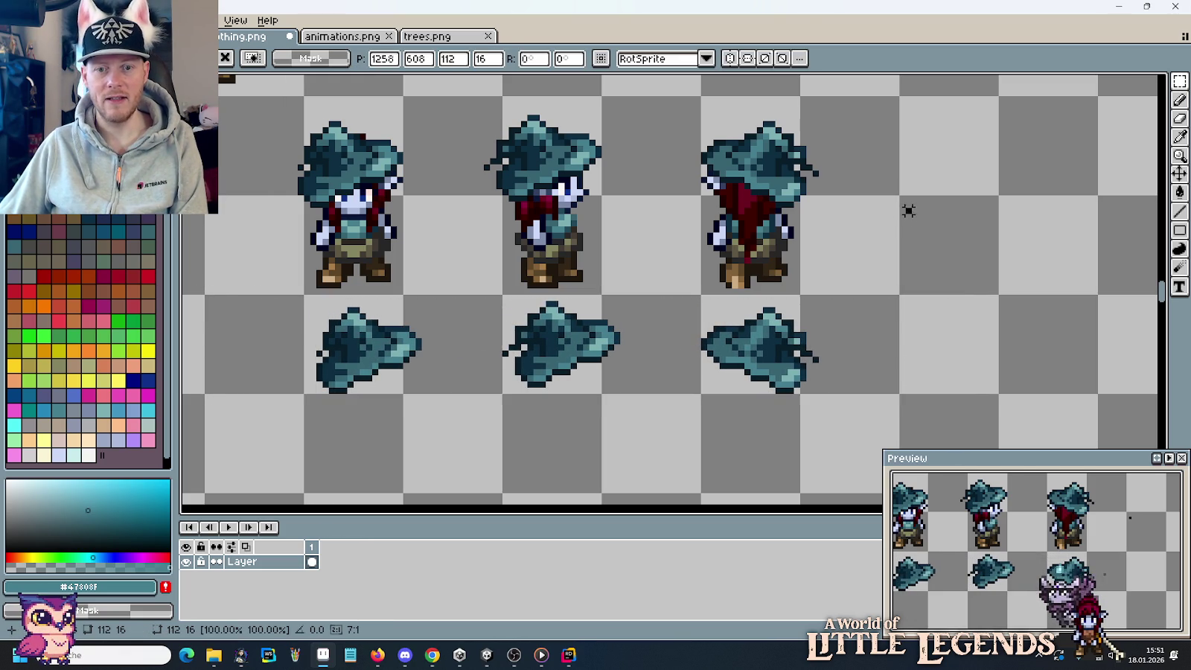
pyautogui.press('u')
pyautogui.moveTo(897, 123); pyautogui.dragTo(820, 422)
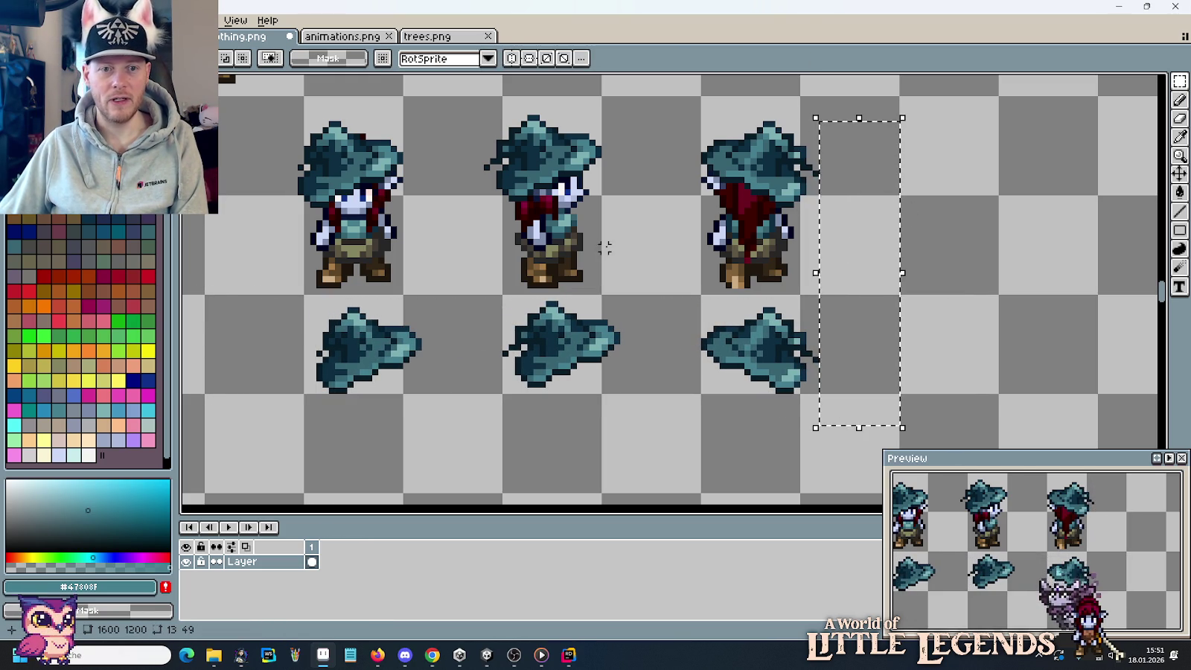
# Nudge the middle and left standalone hats a few pixels left into alignment.
pyautogui.hscroll(-2, 655, 298)
pyautogui.moveTo(737, 317); pyautogui.dragTo(558, 417)
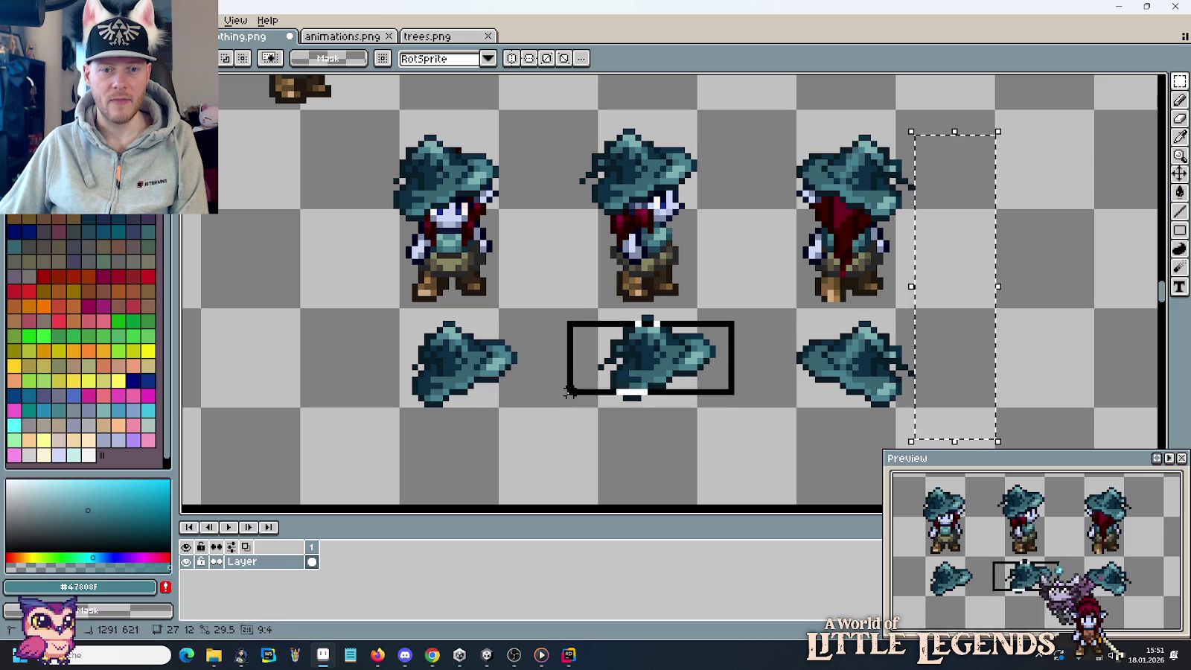
pyautogui.moveTo(733, 313); pyautogui.dragTo(555, 419)
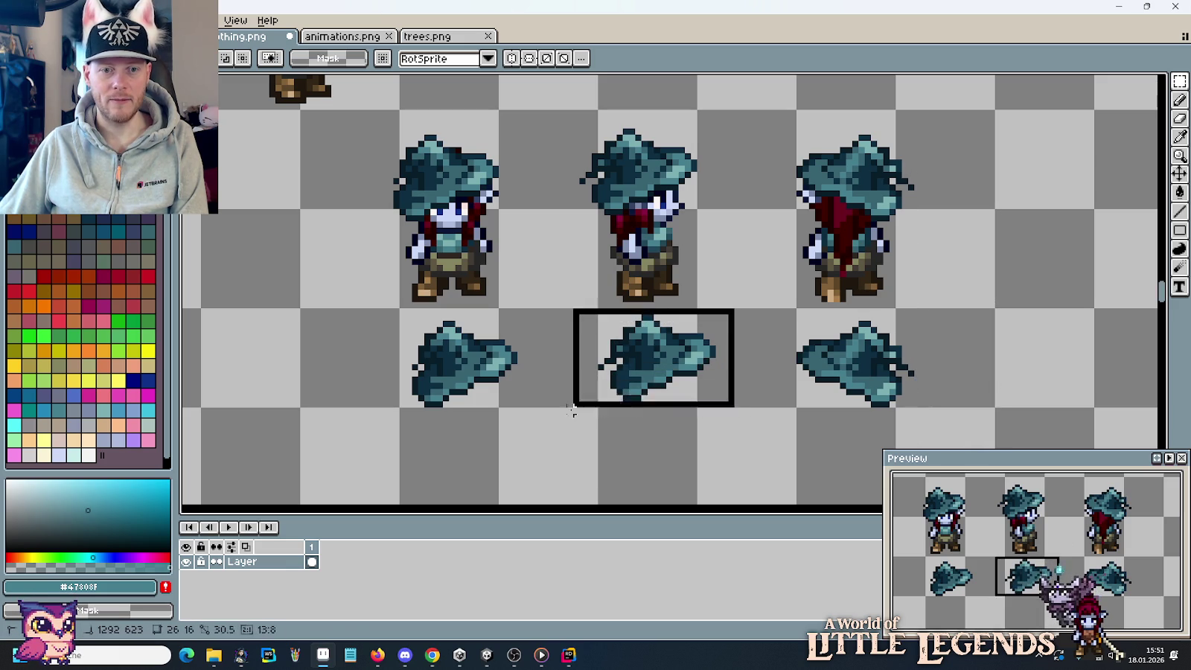
pyautogui.press('Left')
pyautogui.press('Left')
pyautogui.press('Left')
pyautogui.press('Return')
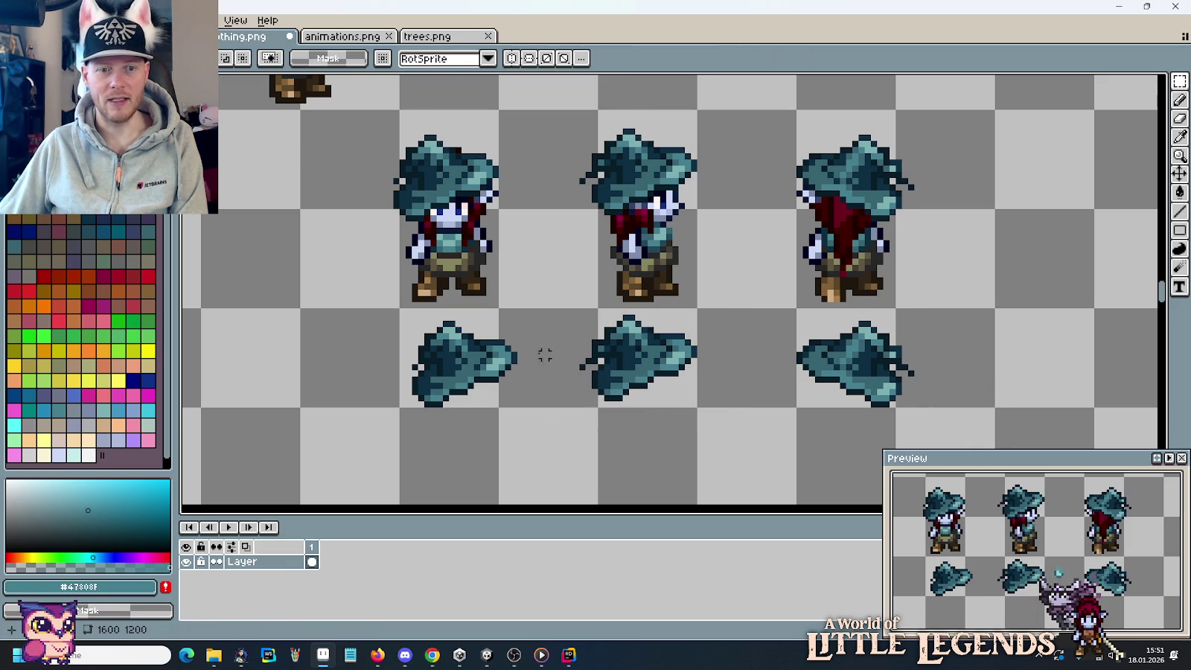
pyautogui.moveTo(541, 317); pyautogui.dragTo(383, 429)
pyautogui.press('Left')
pyautogui.press('Left')
pyautogui.press('Left')
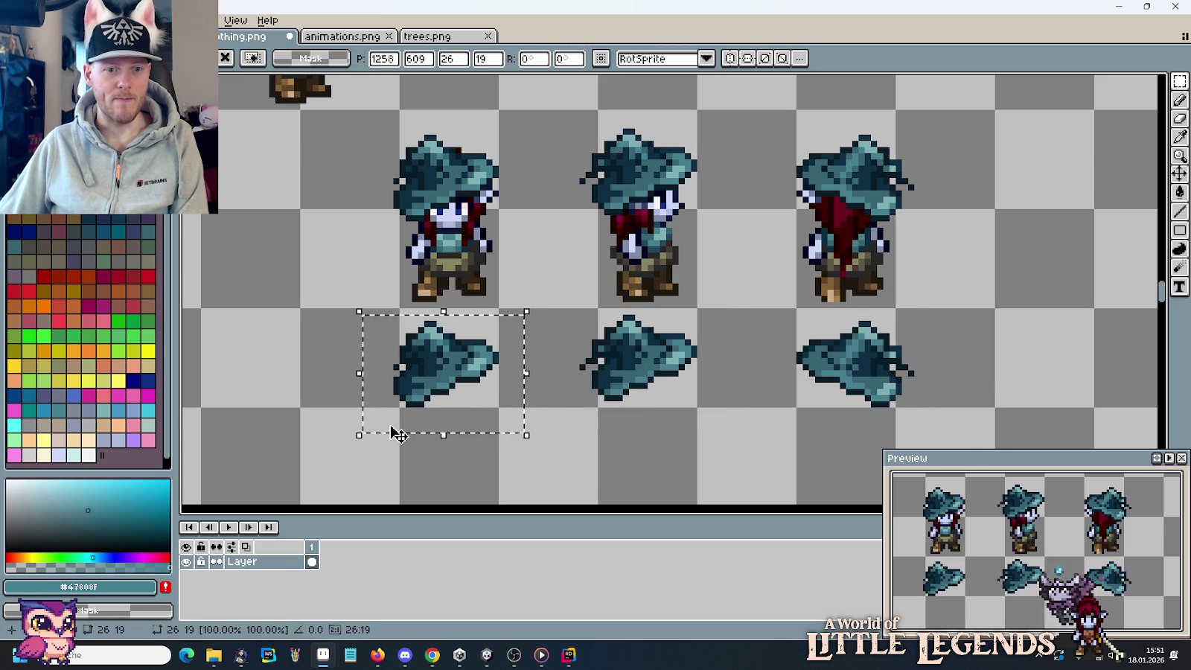
pyautogui.press('Return')
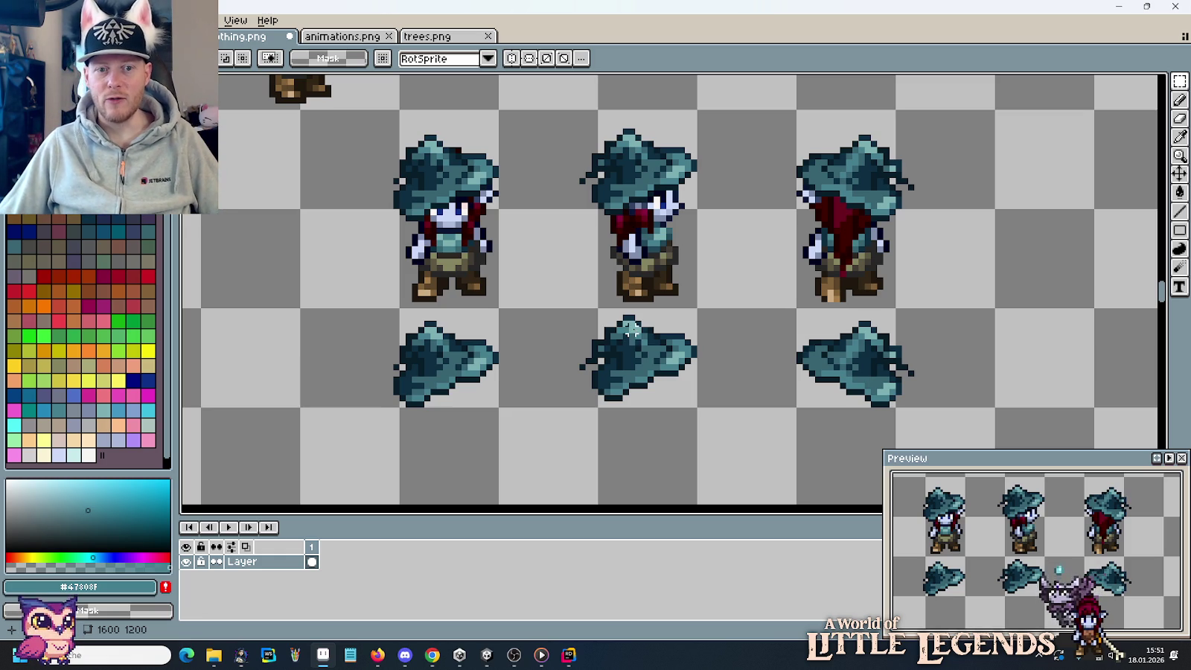
# Draw a trial Line-tool guide across the hats to check alignment, then cancel it.
pyautogui.moveTo(408, 312); pyautogui.dragTo(926, 314)
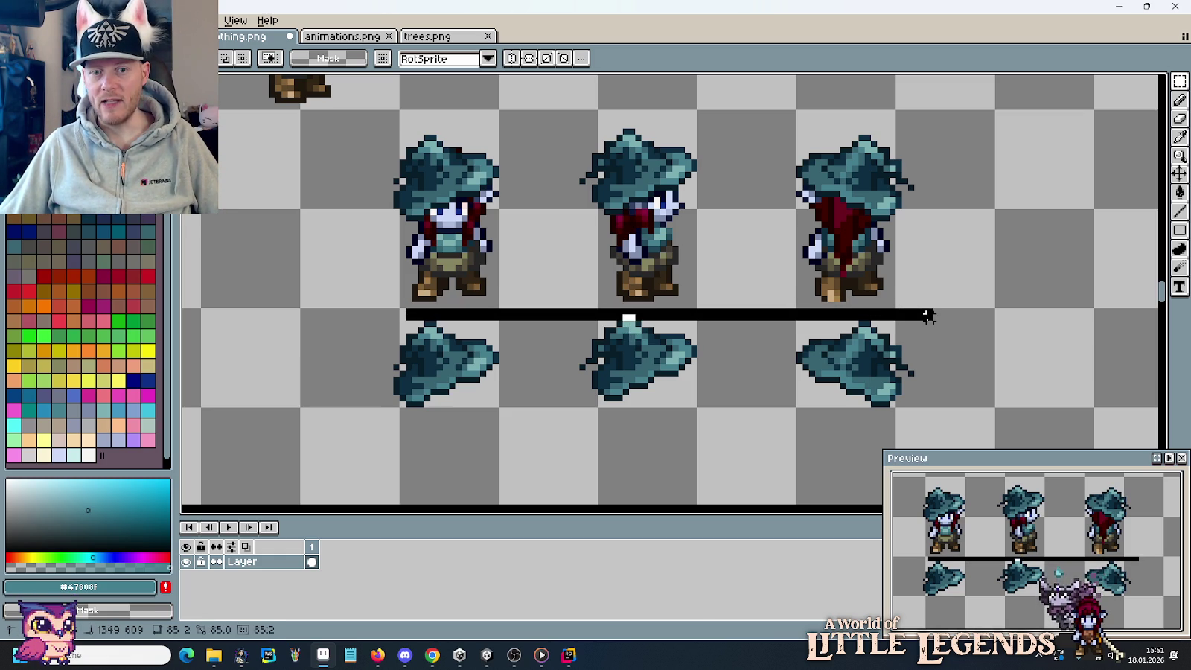
pyautogui.moveTo(887, 320); pyautogui.dragTo(436, 321)
pyautogui.press('Escape')
pyautogui.moveTo(619, 306); pyautogui.dragTo(665, 373)
pyautogui.scroll(-2, 666, 373)
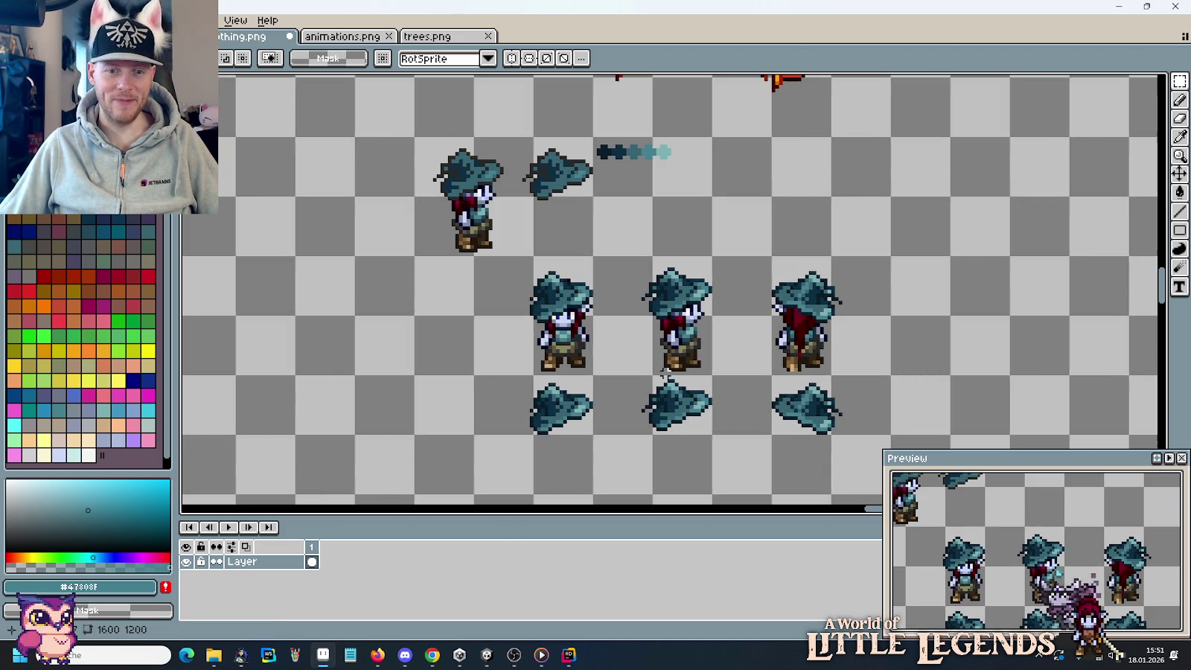
# Delete the leftover elf and hat sprites above the frames.
pyautogui.moveTo(698, 228); pyautogui.dragTo(705, 406)
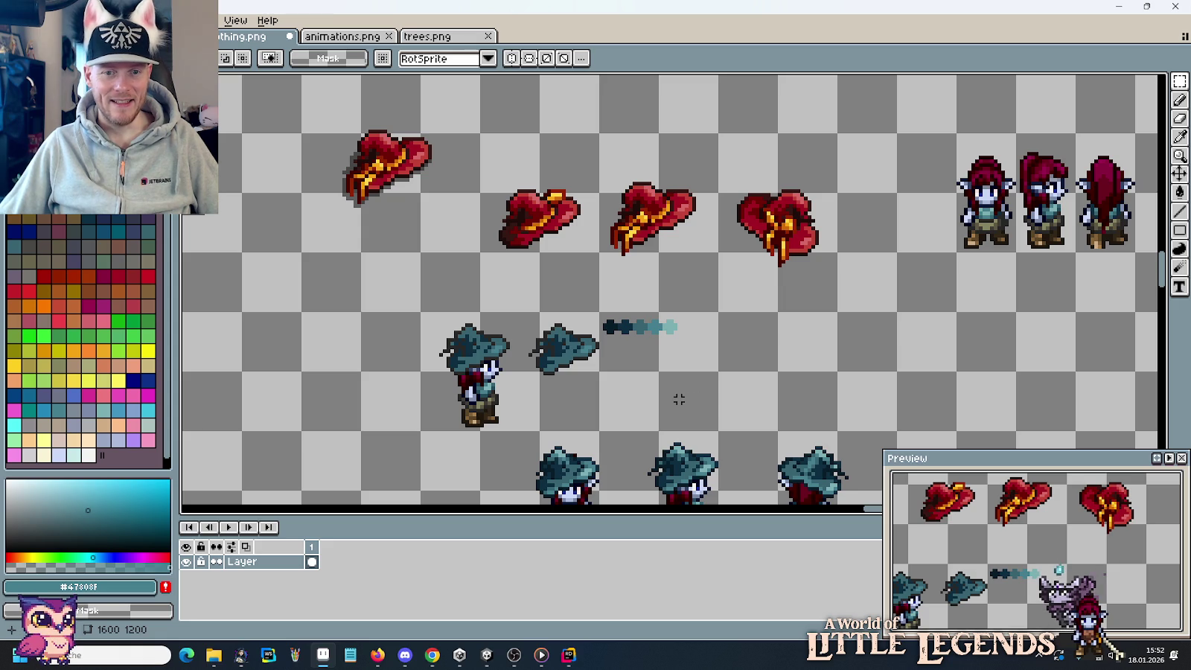
pyautogui.moveTo(690, 406); pyautogui.dragTo(399, 340)
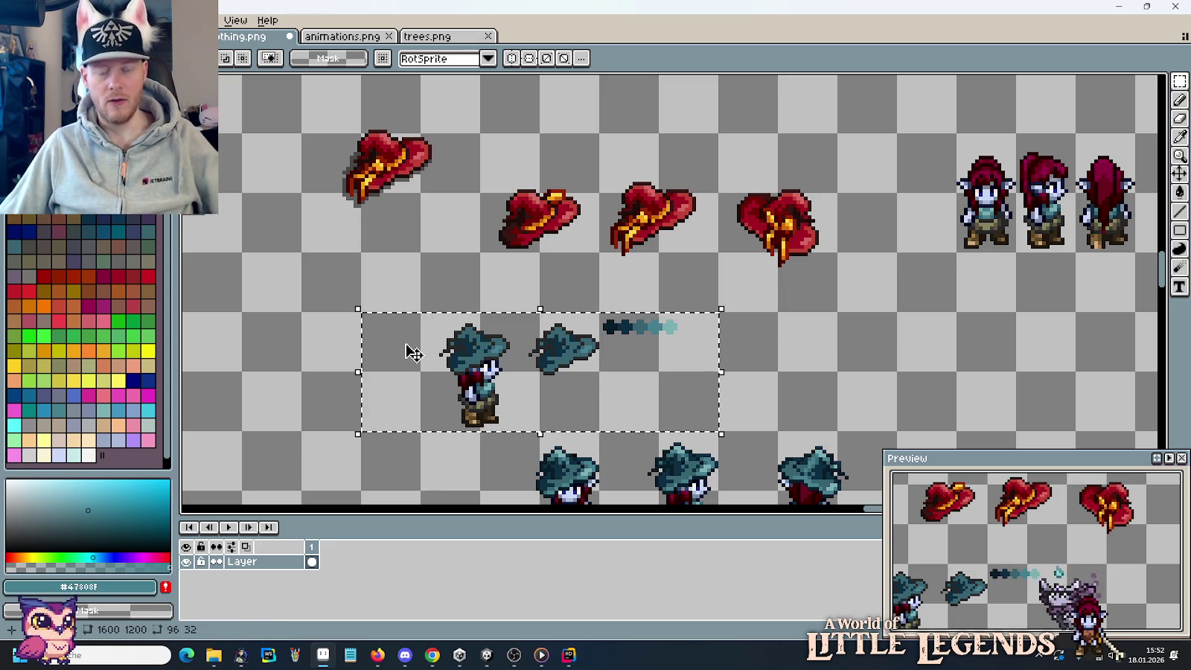
pyautogui.press('Delete')
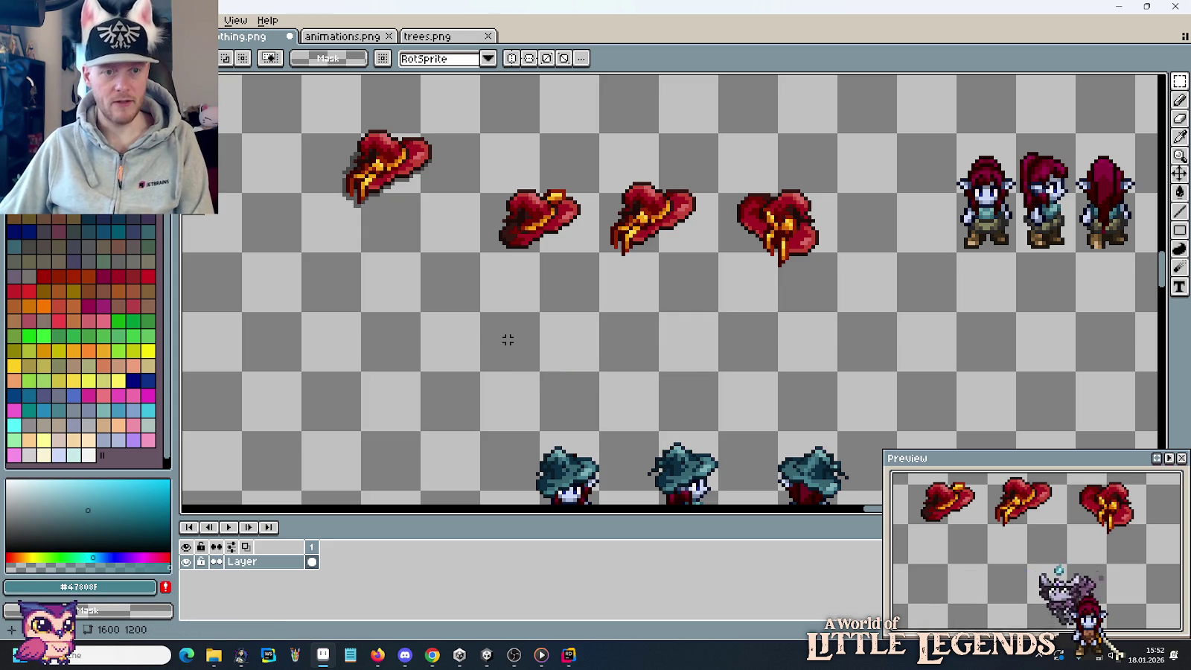
# Move one lower teal hat up beside the elf row, left of the front-facing elf.
pyautogui.moveTo(511, 351)
pyautogui.mouseDown()
pyautogui.moveTo(606, 293)
pyautogui.moveTo(638, 239)
pyautogui.mouseUp()
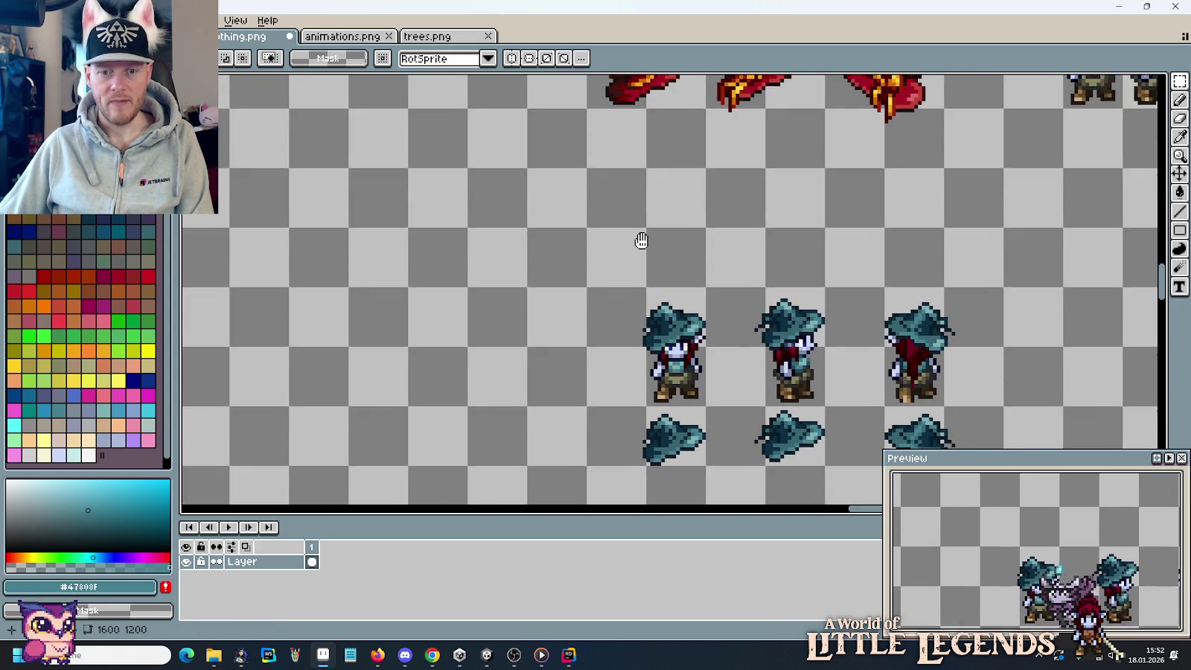
pyautogui.scroll(-1, 707, 349)
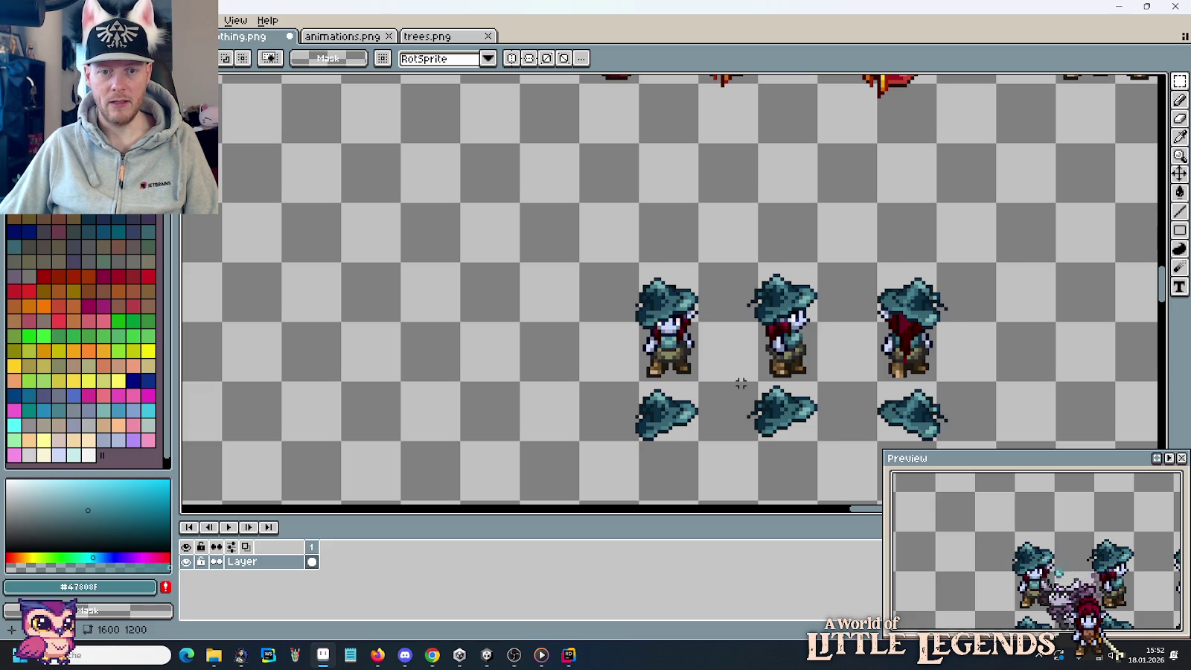
pyautogui.moveTo(740, 382); pyautogui.dragTo(846, 457)
pyautogui.moveTo(815, 419)
pyautogui.mouseDown()
pyautogui.moveTo(631, 226)
pyautogui.moveTo(672, 405)
pyautogui.moveTo(712, 300)
pyautogui.moveTo(625, 372)
pyautogui.mouseUp()
pyautogui.scroll(-1, 662, 393)
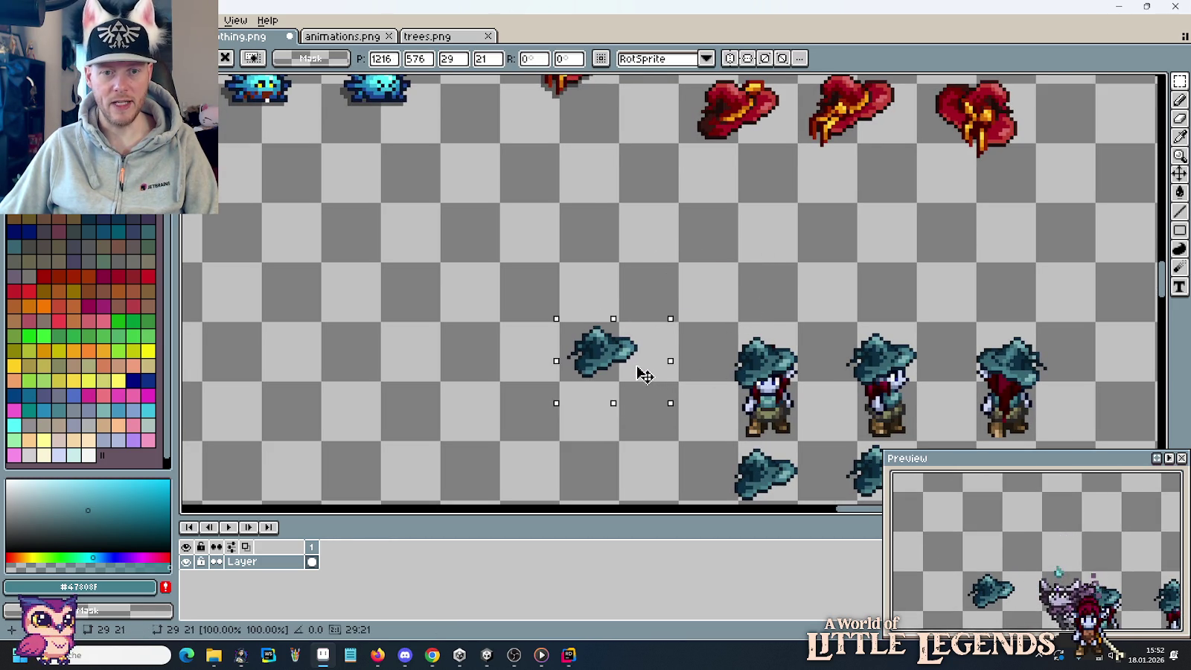
pyautogui.click(609, 253)
pyautogui.moveTo(608, 253); pyautogui.dragTo(647, 345)
# Pick dark grey #282828, then select the lone teal hat and shift it left.
pyautogui.press('i')
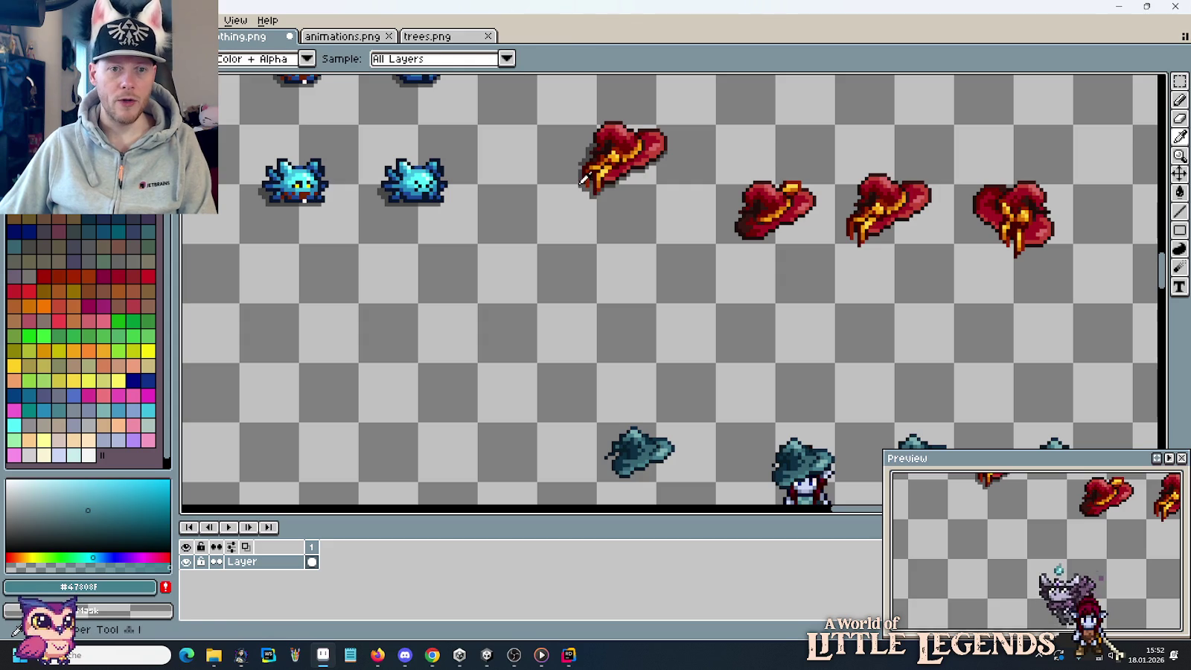
pyautogui.click(585, 179)
pyautogui.scroll(2, 630, 405)
pyautogui.moveTo(629, 405); pyautogui.dragTo(661, 271)
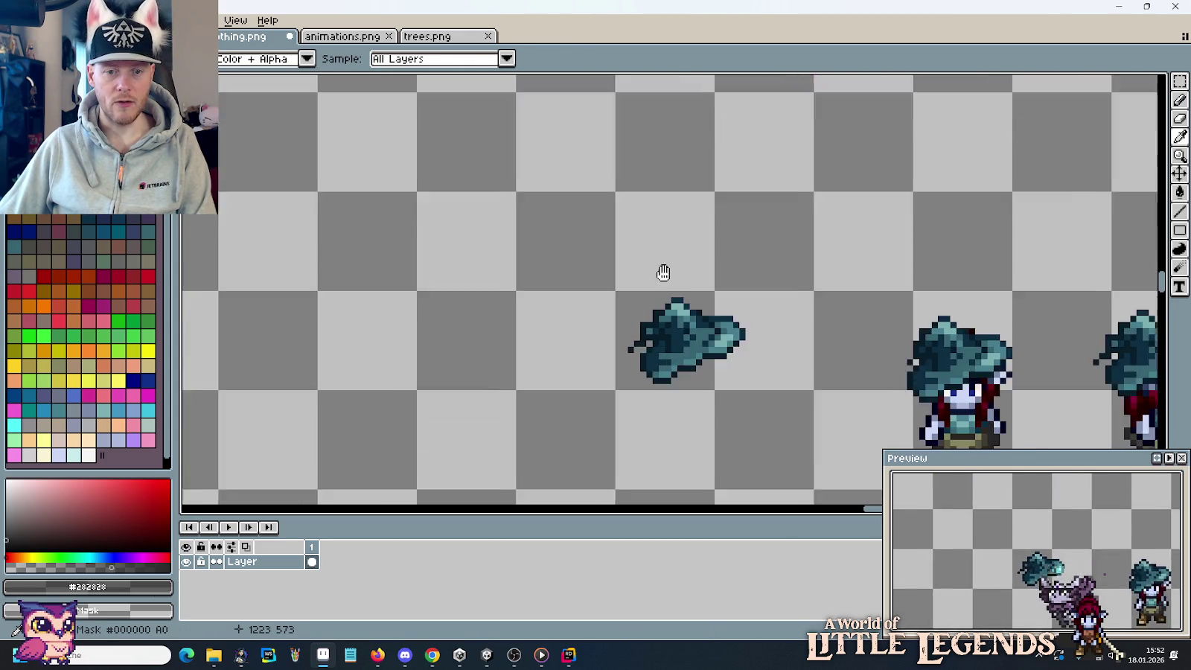
pyautogui.scroll(1, 664, 350)
pyautogui.scroll(1, 664, 350)
pyautogui.scroll(-2, 629, 263)
pyautogui.moveTo(614, 204)
pyautogui.mouseDown()
pyautogui.moveTo(620, 355)
pyautogui.moveTo(617, 146)
pyautogui.mouseUp()
pyautogui.moveTo(685, 429); pyautogui.dragTo(698, 234)
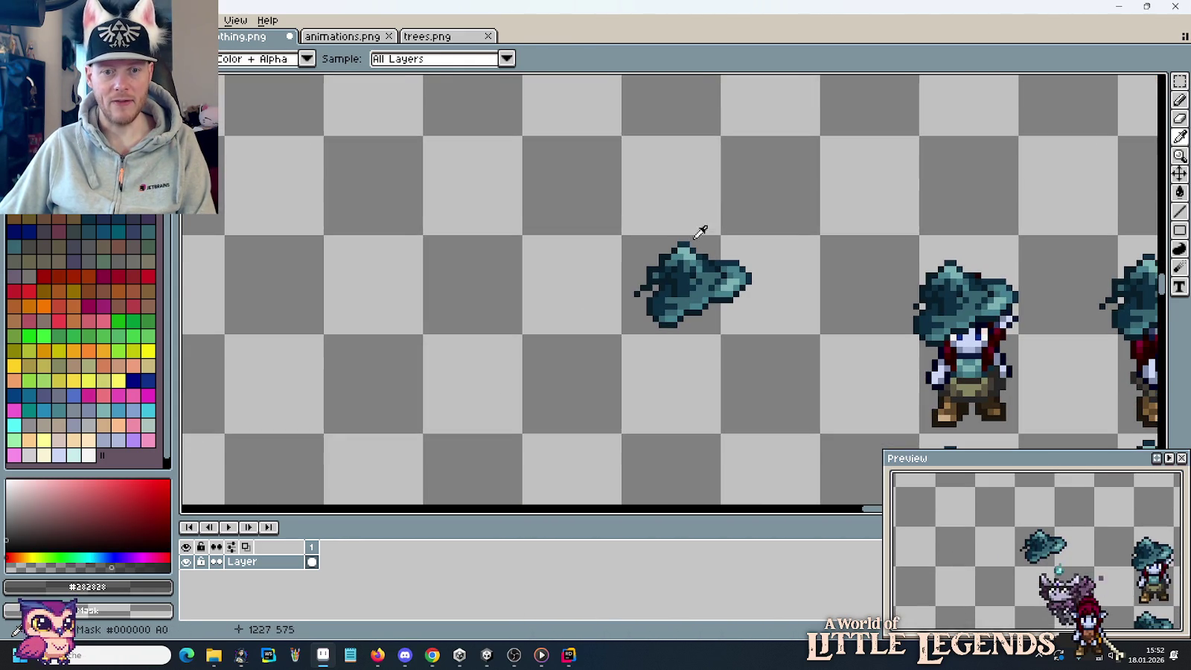
pyautogui.press('m')
pyautogui.moveTo(597, 194)
pyautogui.mouseDown()
pyautogui.moveTo(771, 350)
pyautogui.moveTo(738, 326)
pyautogui.moveTo(771, 324)
pyautogui.moveTo(734, 322)
pyautogui.mouseUp()
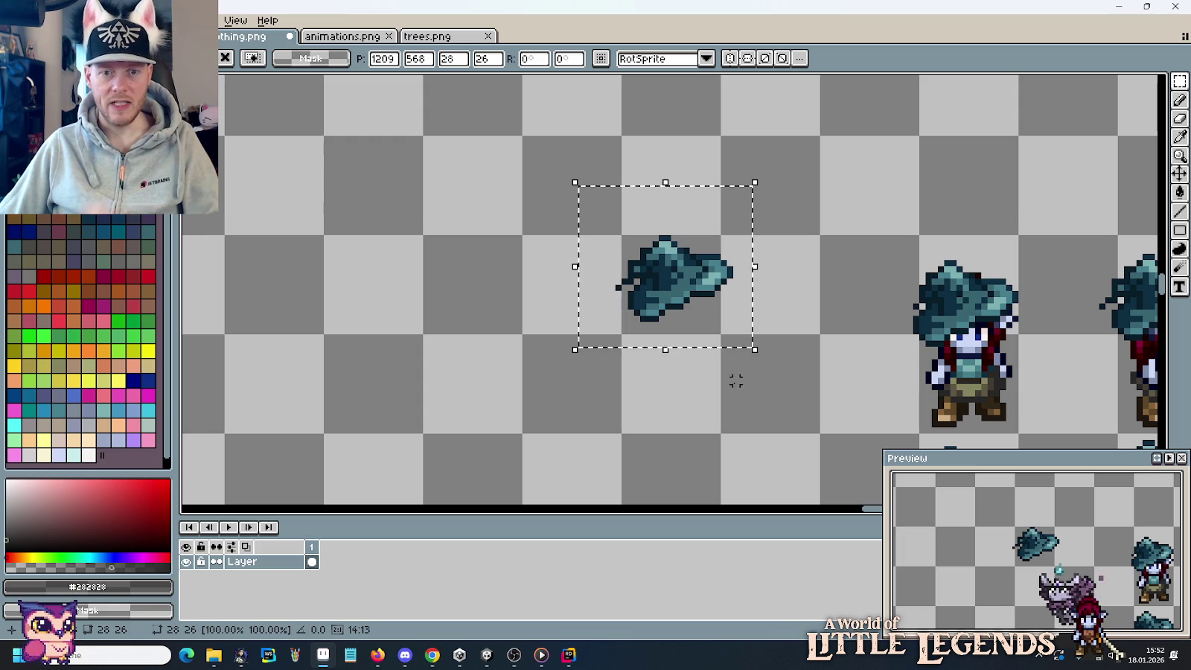
# Commit the hat's position, sample its dark outline colour, and erase two stray outline pixels.
pyautogui.click(653, 378)
pyautogui.scroll(3, 649, 306)
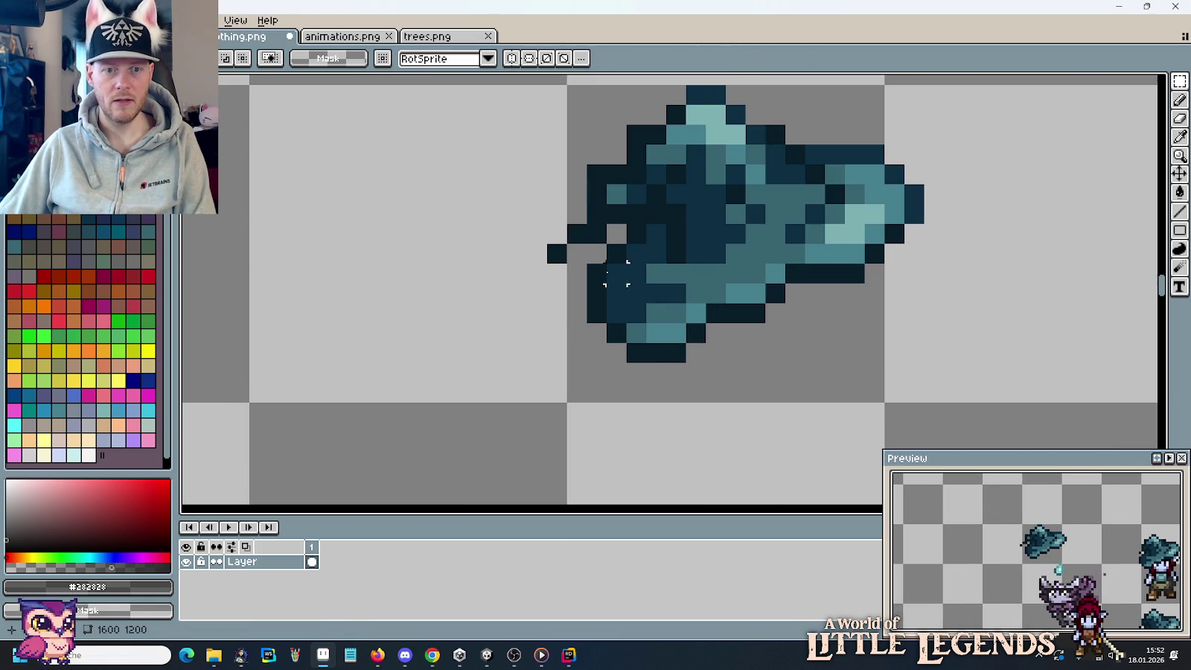
pyautogui.press('b')
pyautogui.click(318, 314)
pyautogui.press('i')
pyautogui.click(606, 229)
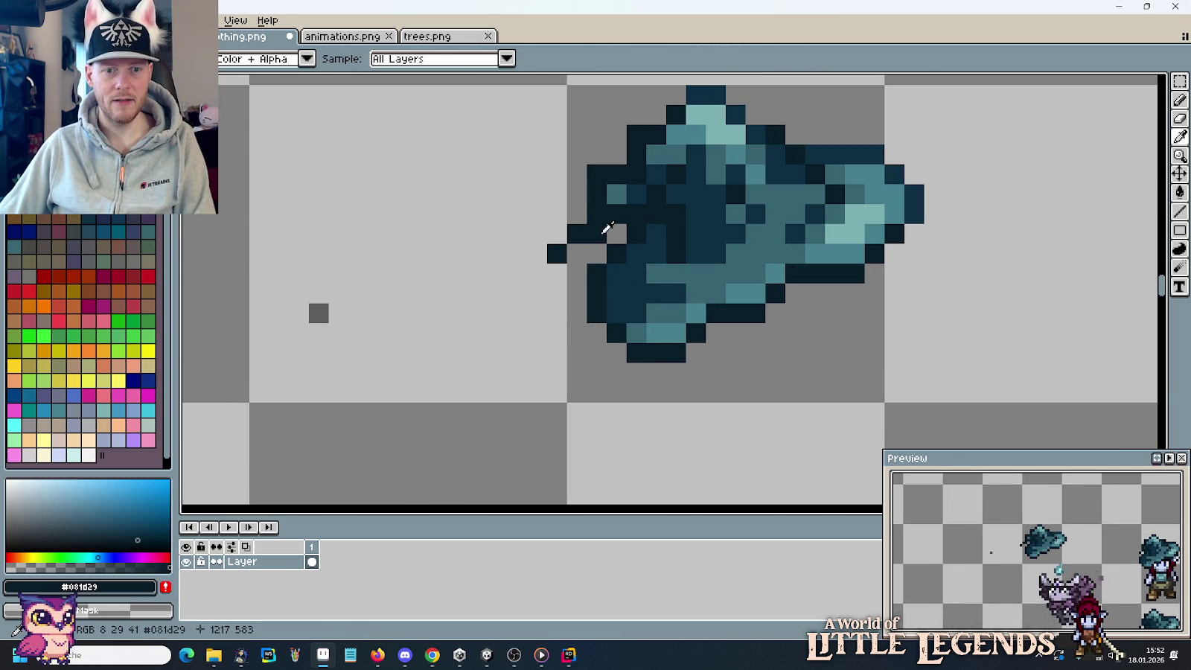
pyautogui.press('b')
pyautogui.rightClick(596, 233)
pyautogui.rightClick(557, 253)
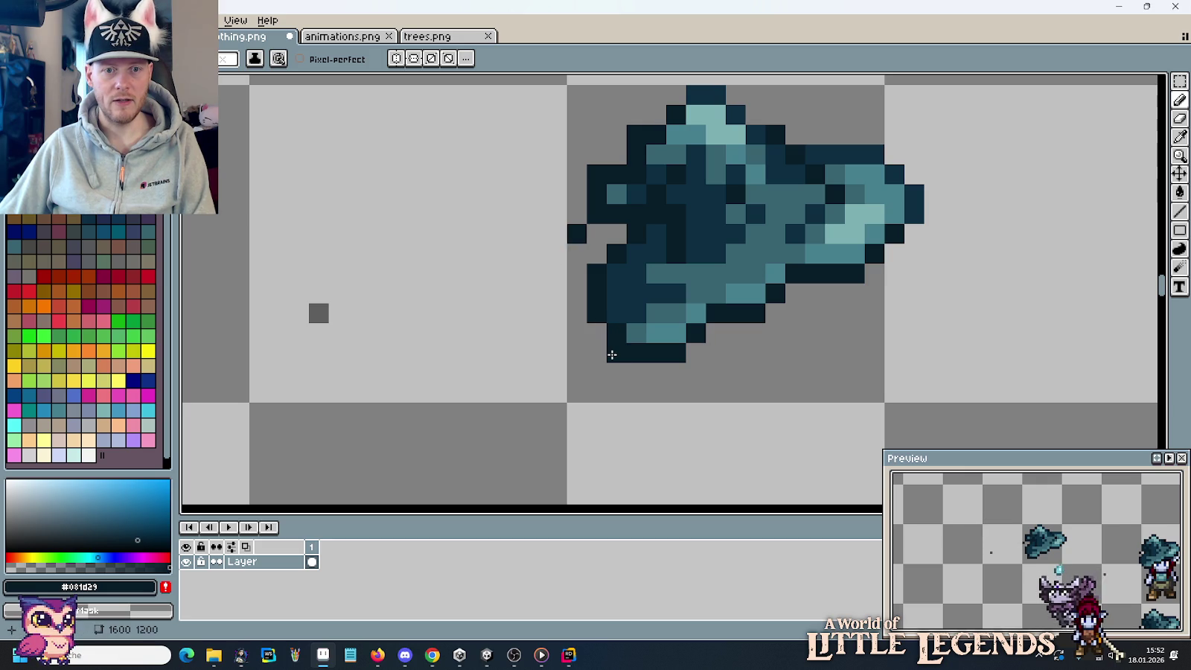
# Sample the dark grey #282828 from the canvas as the shadow colour.
pyautogui.scroll(-2, 611, 355)
pyautogui.scroll(-1, 611, 356)
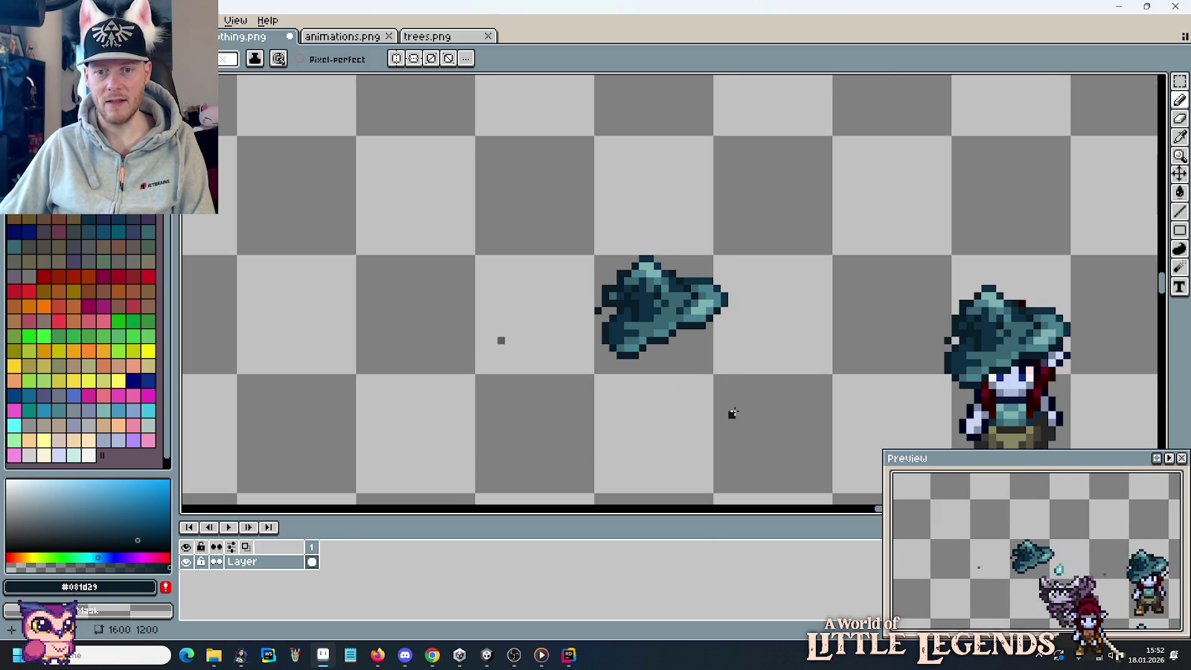
pyautogui.scroll(-1, 732, 413)
pyautogui.scroll(-1, 734, 410)
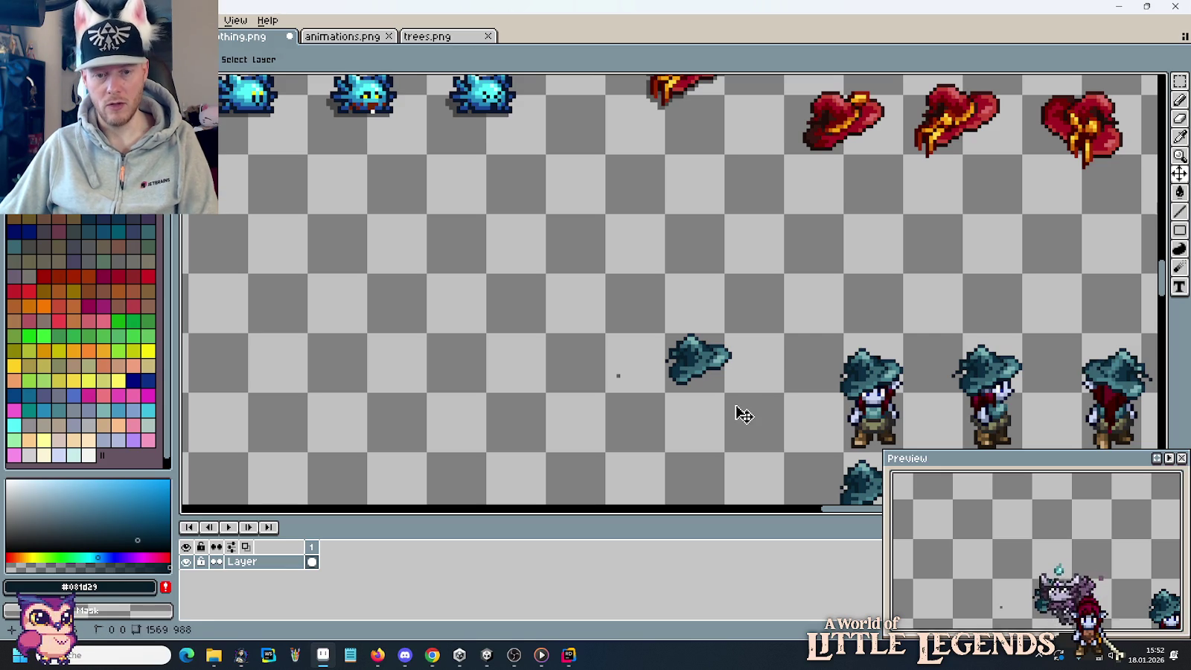
pyautogui.press('m')
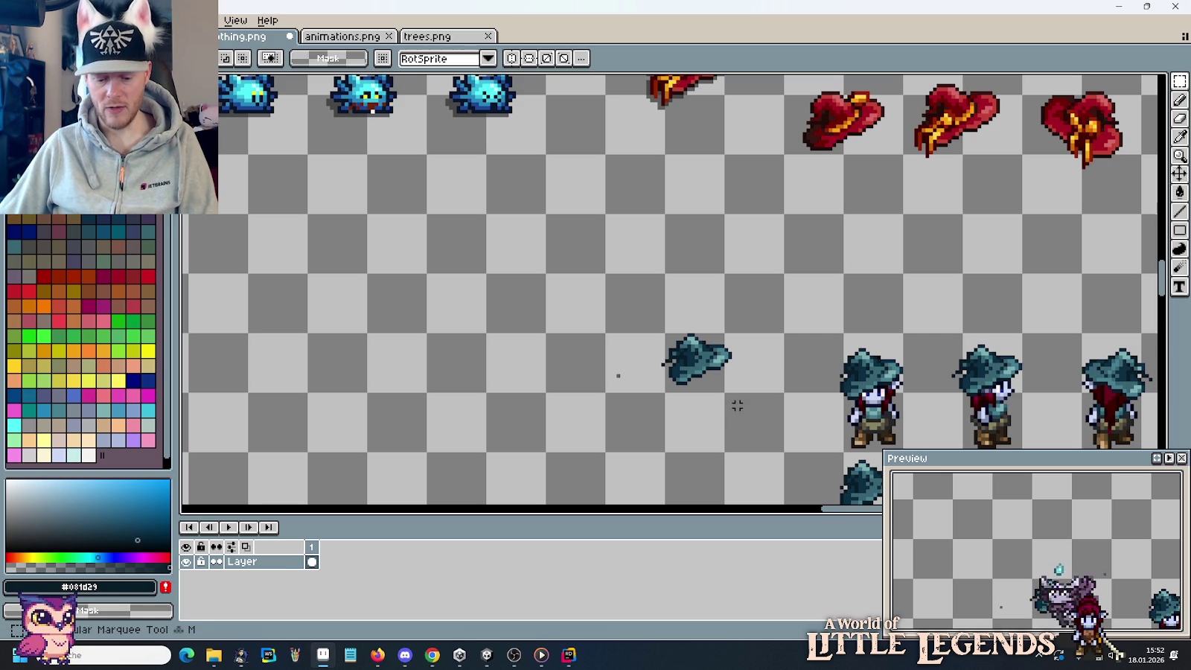
pyautogui.scroll(2, 666, 397)
pyautogui.press('i')
pyautogui.click(570, 355)
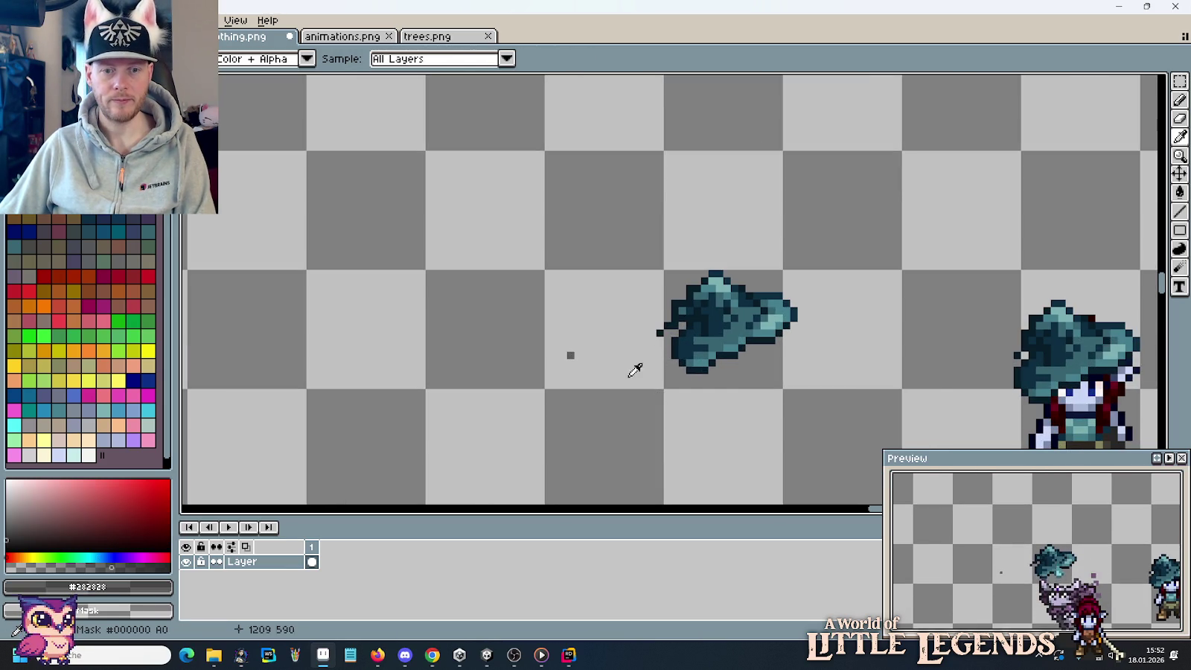
pyautogui.scroll(2, 730, 350)
pyautogui.scroll(-1, 854, 305)
pyautogui.scroll(1, 853, 305)
pyautogui.press('b')
# Draw dark grey shadow pixels along the hat's lower and left edges.
pyautogui.moveTo(949, 279)
pyautogui.mouseDown()
pyautogui.moveTo(914, 316)
pyautogui.moveTo(877, 337)
pyautogui.moveTo(829, 337)
pyautogui.moveTo(718, 395)
pyautogui.moveTo(707, 418)
pyautogui.moveTo(645, 401)
pyautogui.moveTo(612, 338)
pyautogui.moveTo(585, 354)
pyautogui.moveTo(627, 303)
pyautogui.mouseUp()
pyautogui.click(730, 397)
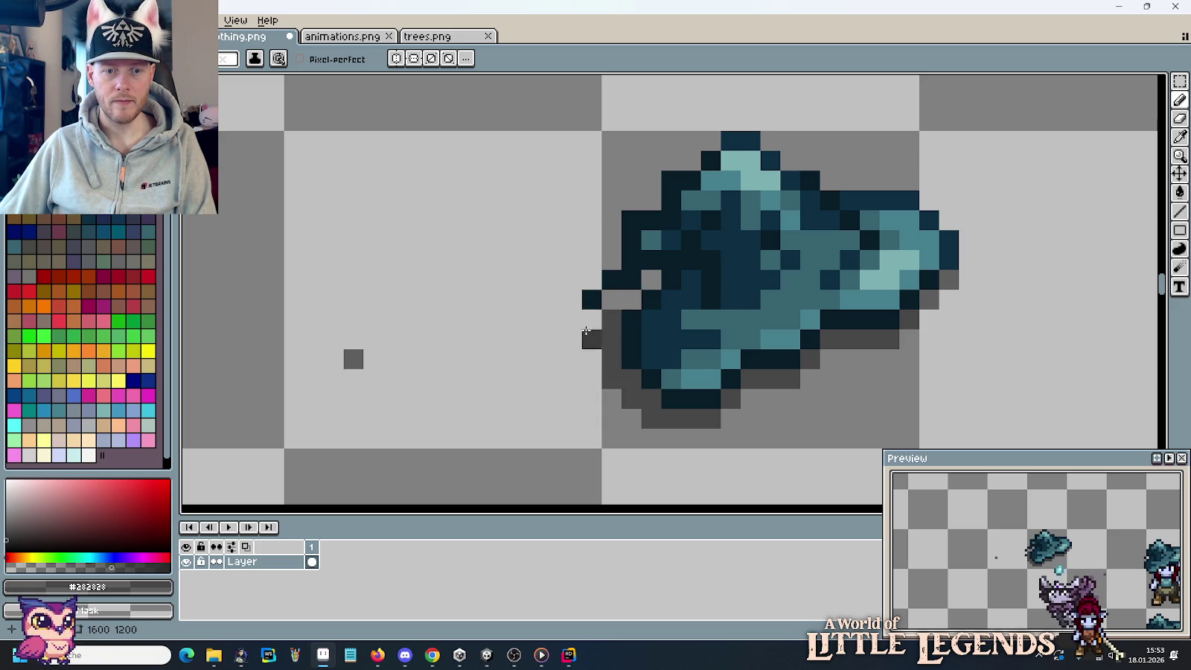
pyautogui.moveTo(576, 342); pyautogui.dragTo(593, 326)
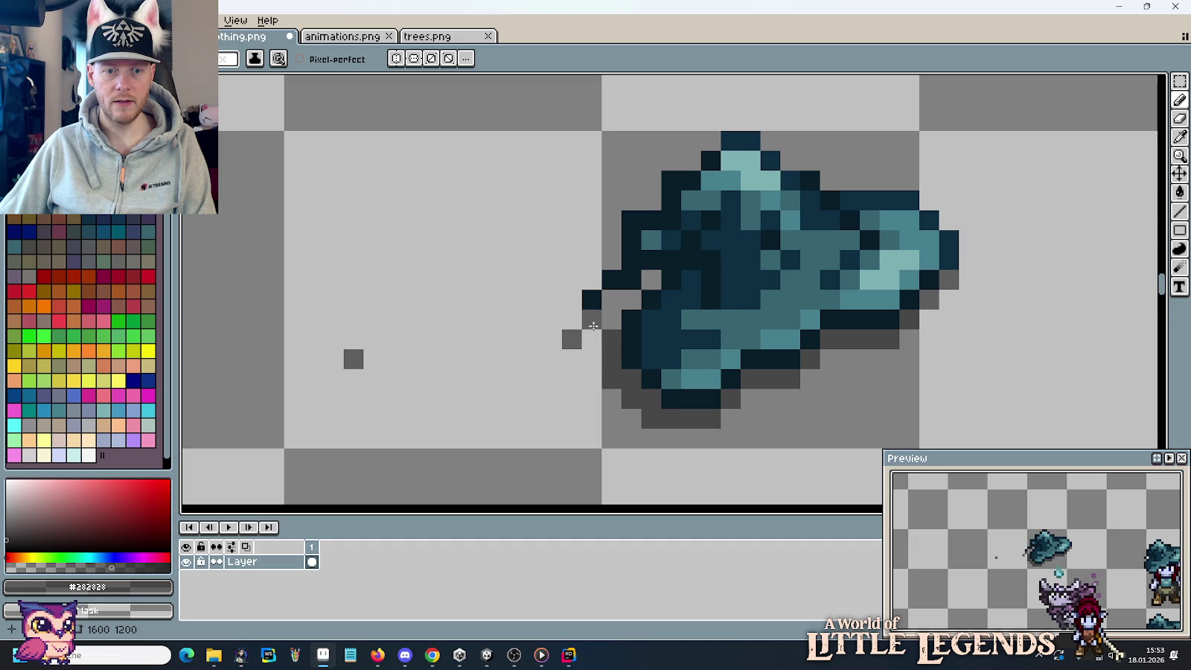
pyautogui.click(622, 300)
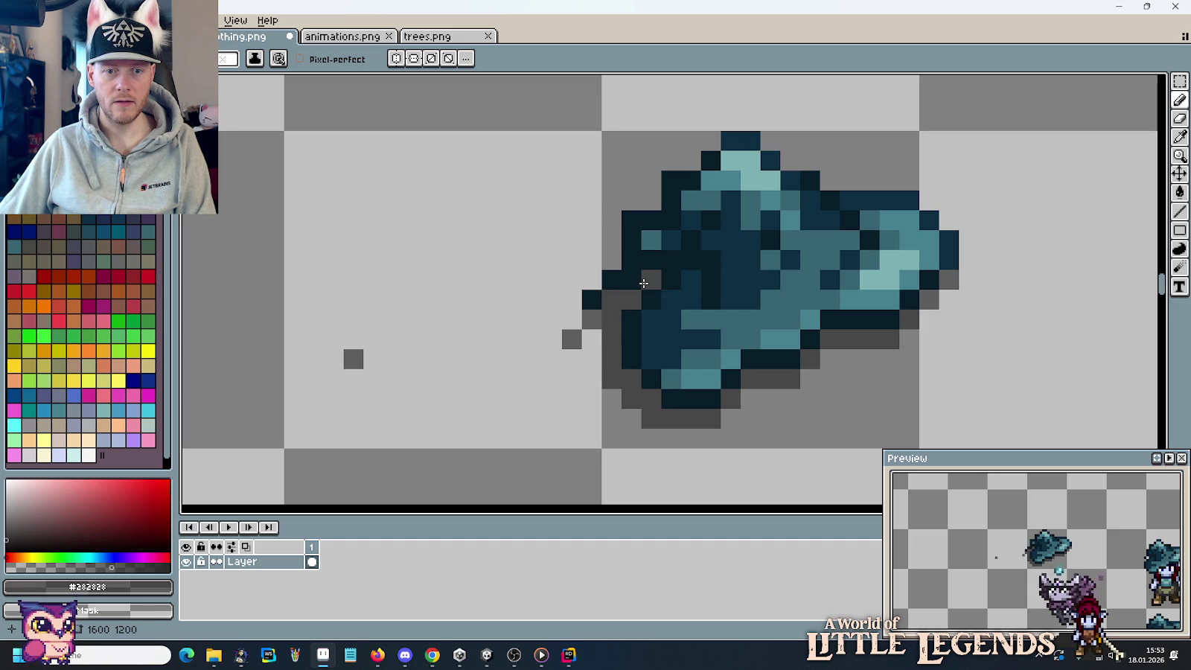
# Make a rectangular selection on the canvas, then clear it.
pyautogui.scroll(-3, 477, 307)
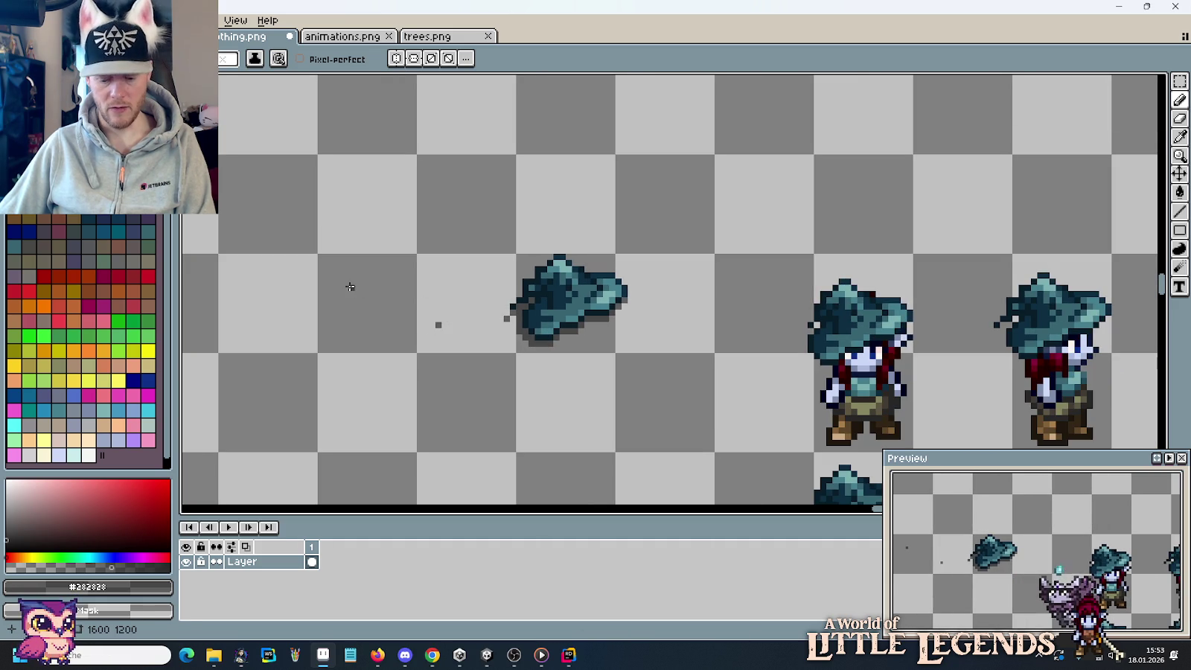
pyautogui.press('m')
pyautogui.moveTo(349, 286); pyautogui.dragTo(469, 369)
pyautogui.click(468, 368)
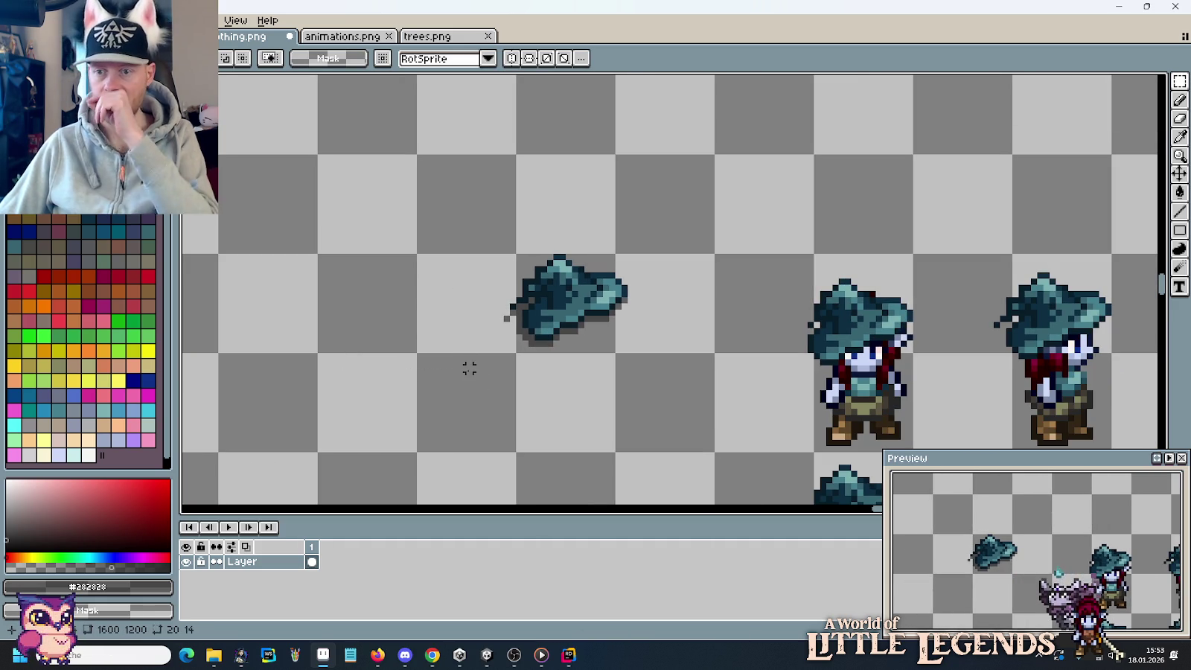
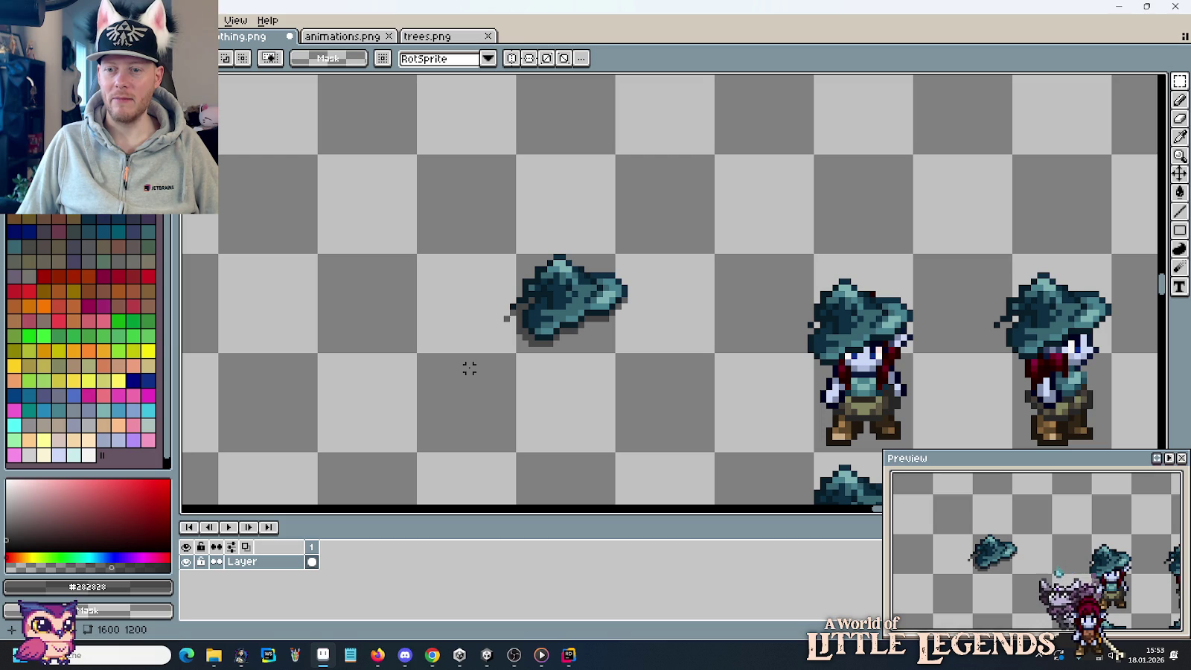
# Marquee-select a blue guide-dot frame block and paste a copy of it.
pyautogui.press('m')
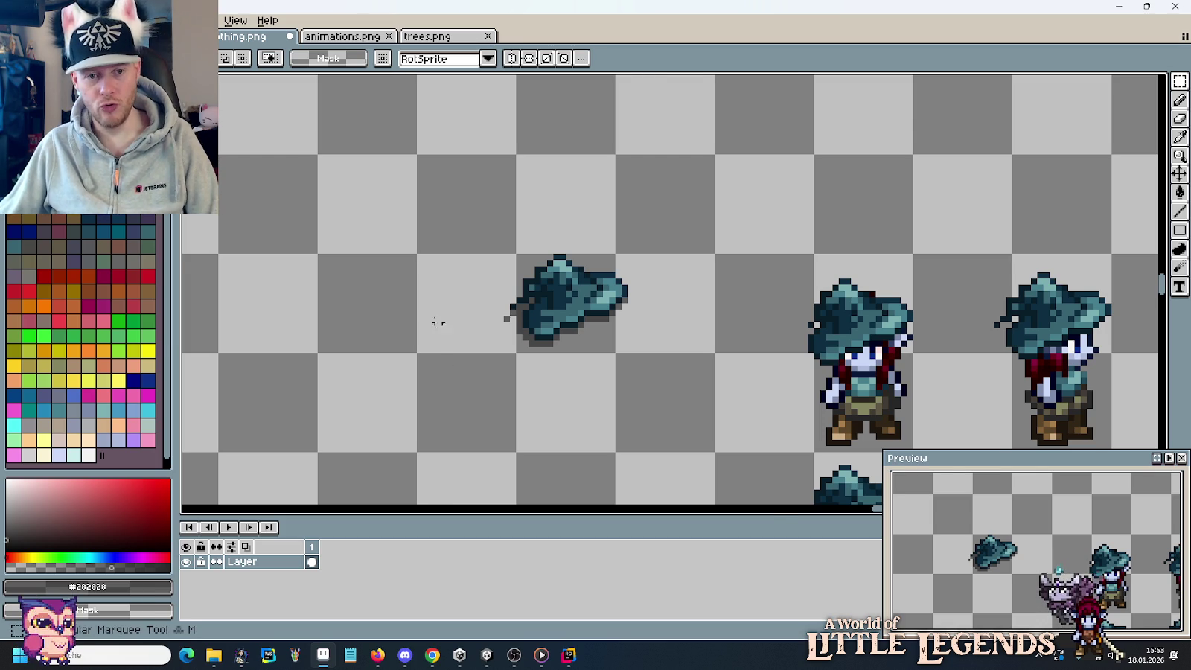
pyautogui.scroll(-1, 425, 306)
pyautogui.scroll(-1, 425, 310)
pyautogui.moveTo(744, 226)
pyautogui.mouseDown()
pyautogui.moveTo(661, 213)
pyautogui.moveTo(630, 340)
pyautogui.mouseUp()
pyautogui.scroll(-1, 662, 214)
pyautogui.scroll(-2, 629, 340)
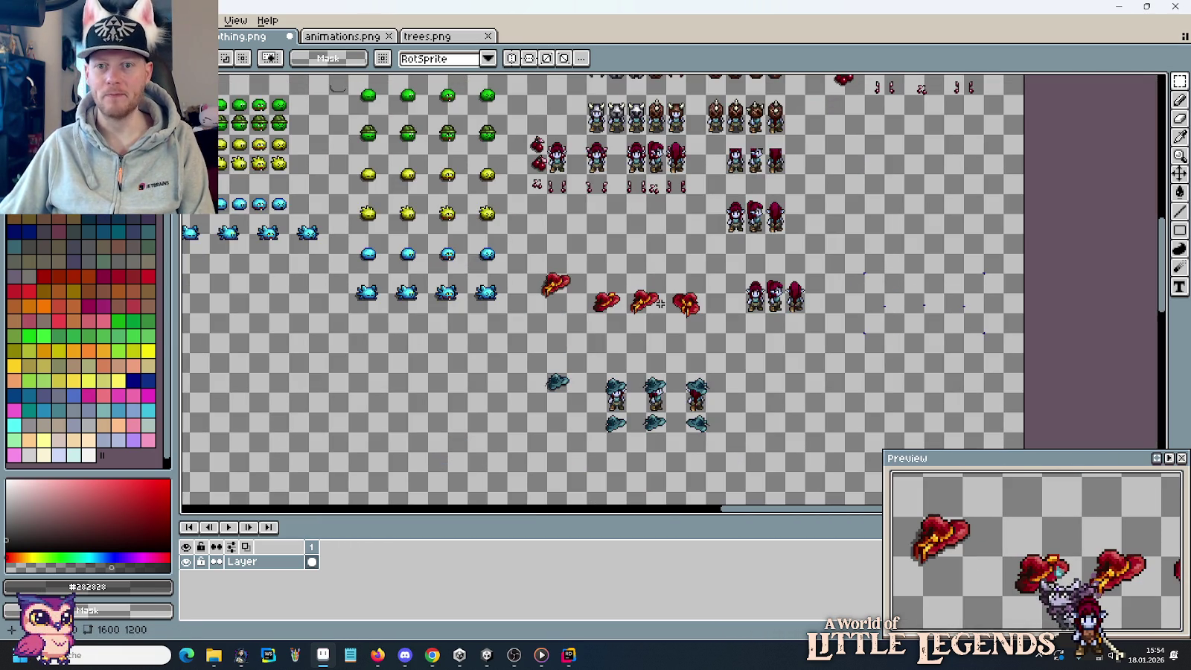
pyautogui.moveTo(840, 255); pyautogui.dragTo(711, 356)
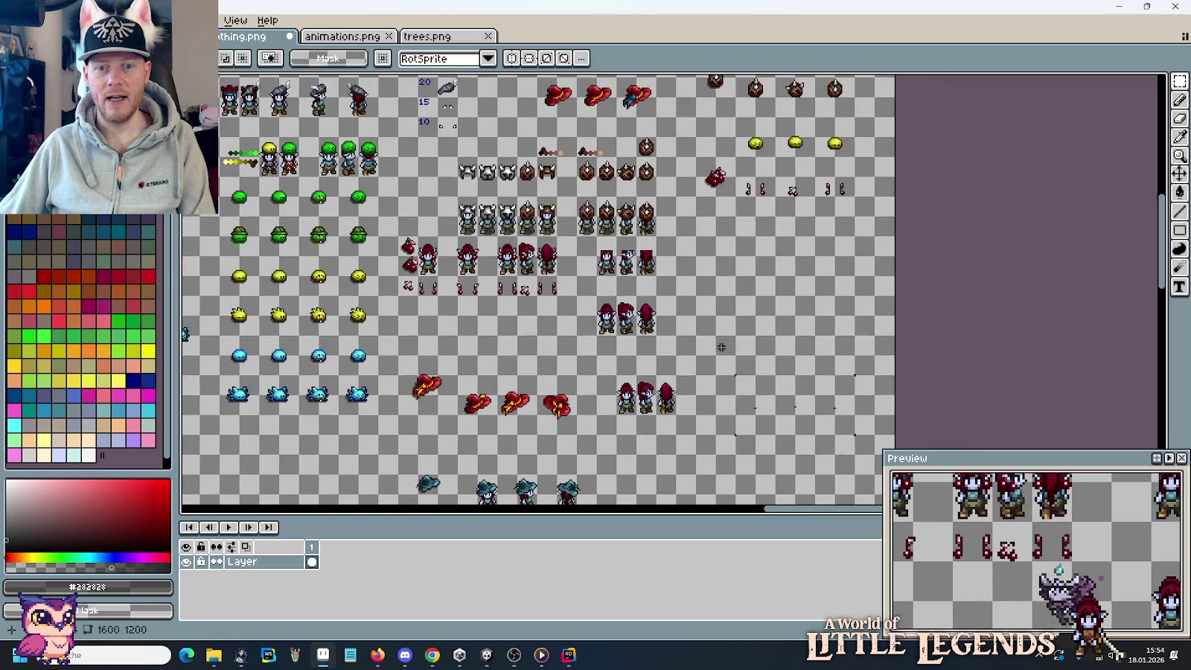
pyautogui.moveTo(868, 445); pyautogui.dragTo(715, 353)
pyautogui.hotkey('ctrl', 'v')
# Move the pasted guide-dot block into the empty area below the teal hats and drop it.
pyautogui.moveTo(767, 84)
pyautogui.mouseDown()
pyautogui.moveTo(767, 234)
pyautogui.moveTo(752, 236)
pyautogui.moveTo(778, 237)
pyautogui.mouseUp()
pyautogui.scroll(5, 819, 234)
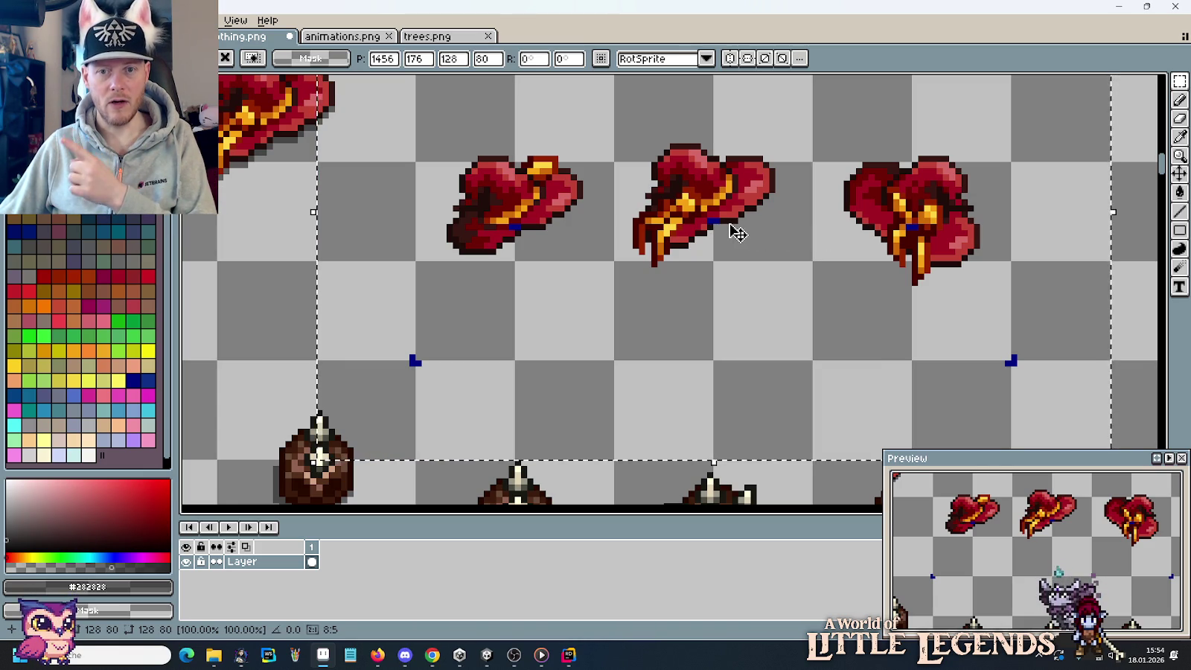
pyautogui.scroll(-4, 737, 232)
pyautogui.moveTo(737, 227)
pyautogui.mouseDown()
pyautogui.moveTo(253, 512)
pyautogui.moveTo(448, 318)
pyautogui.mouseUp()
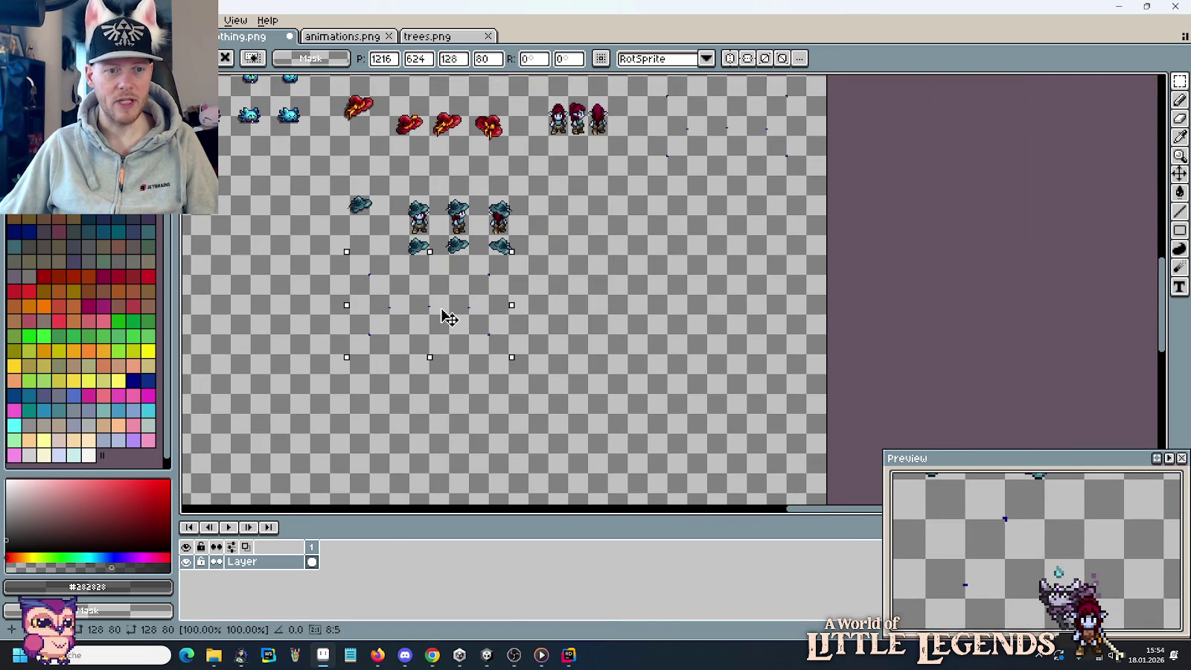
pyautogui.hotkey('ctrl', 'd')
pyautogui.moveTo(611, 300); pyautogui.dragTo(659, 374)
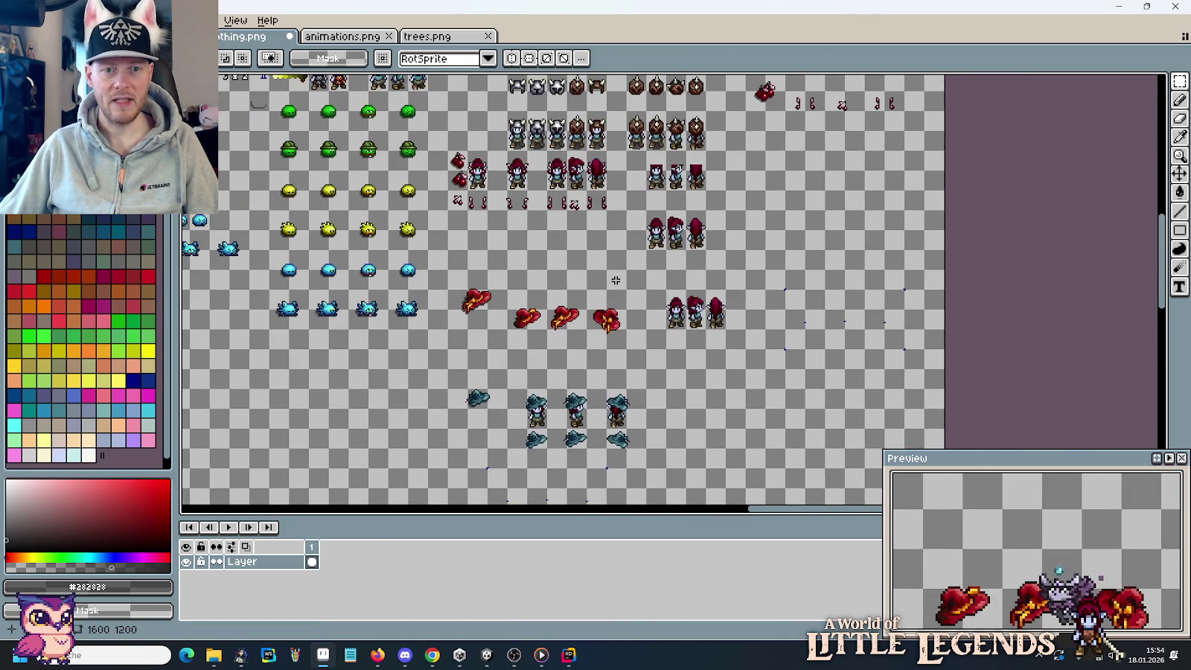
pyautogui.scroll(1, 696, 96)
pyautogui.scroll(1, 491, 149)
pyautogui.scroll(2, 772, 277)
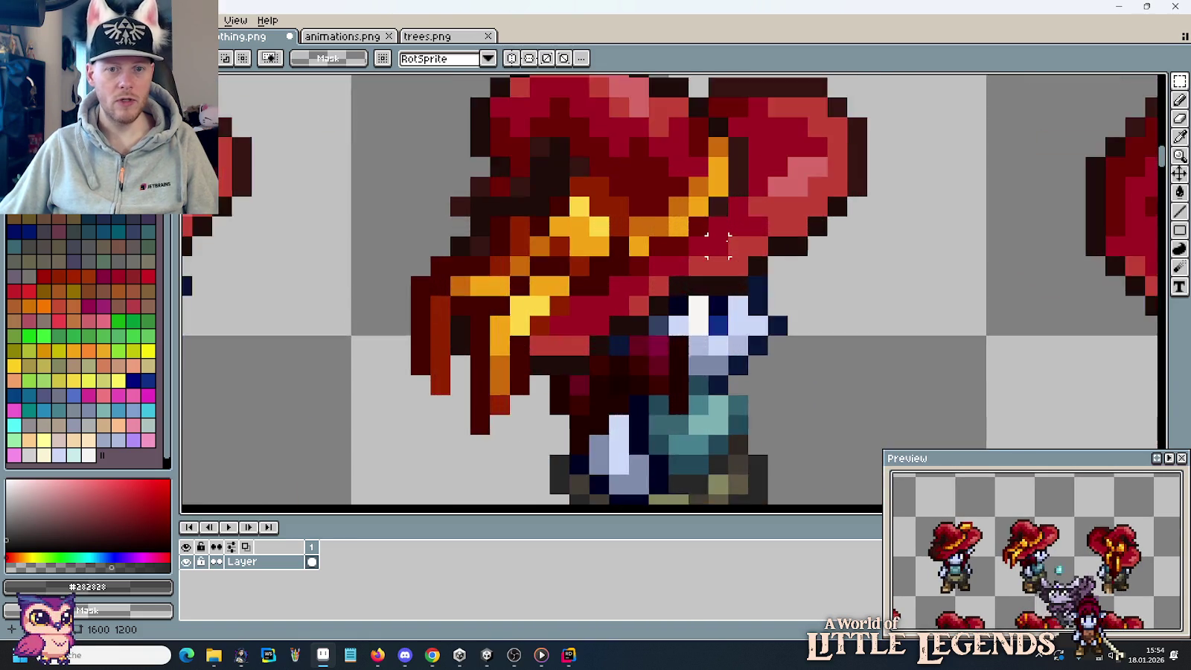
pyautogui.scroll(1, 772, 277)
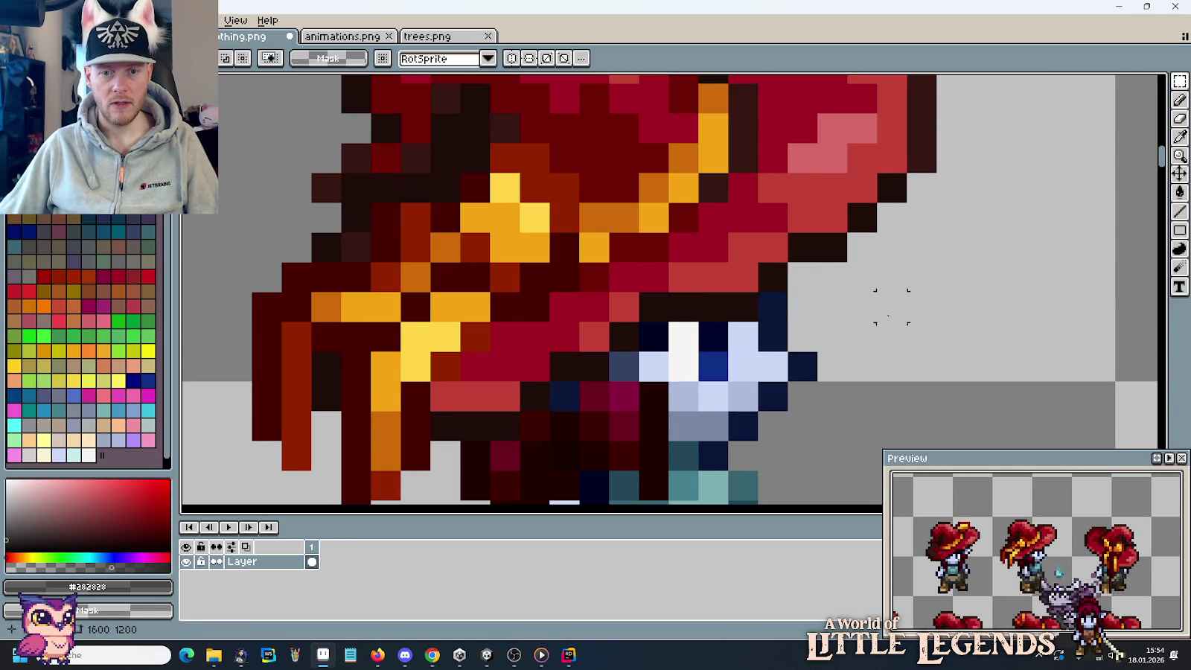
pyautogui.scroll(-3, 887, 314)
pyautogui.scroll(1, 715, 350)
pyautogui.scroll(1, 661, 320)
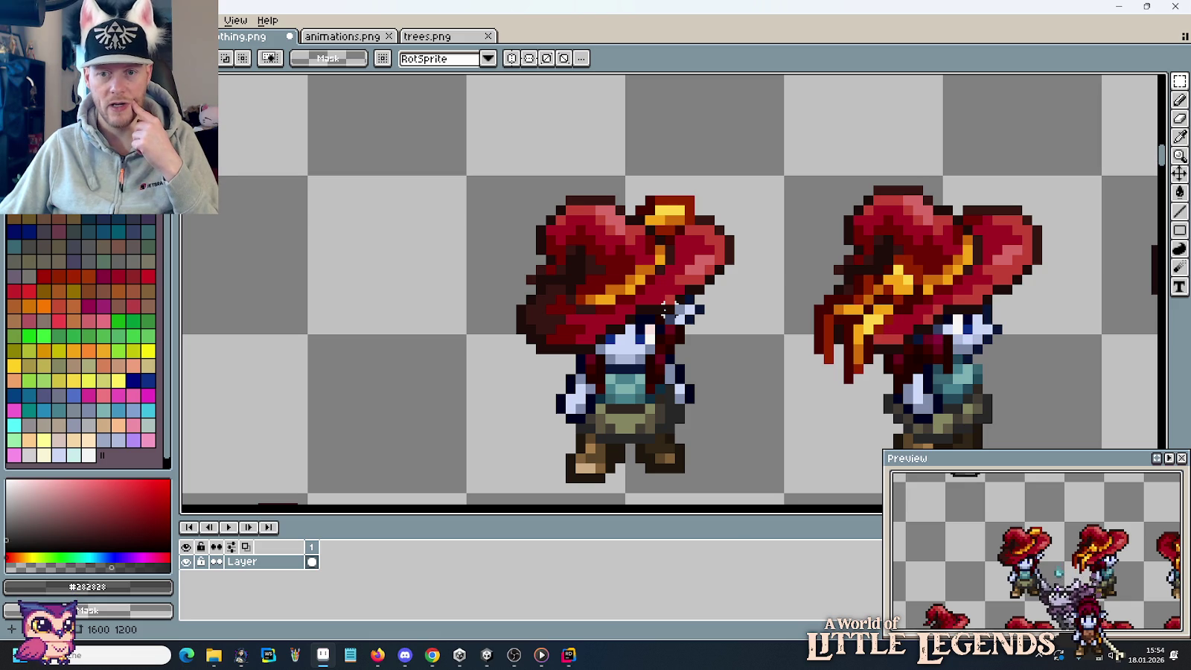
pyautogui.scroll(-4, 665, 311)
pyautogui.scroll(-3, 707, 335)
pyautogui.scroll(-3, 730, 357)
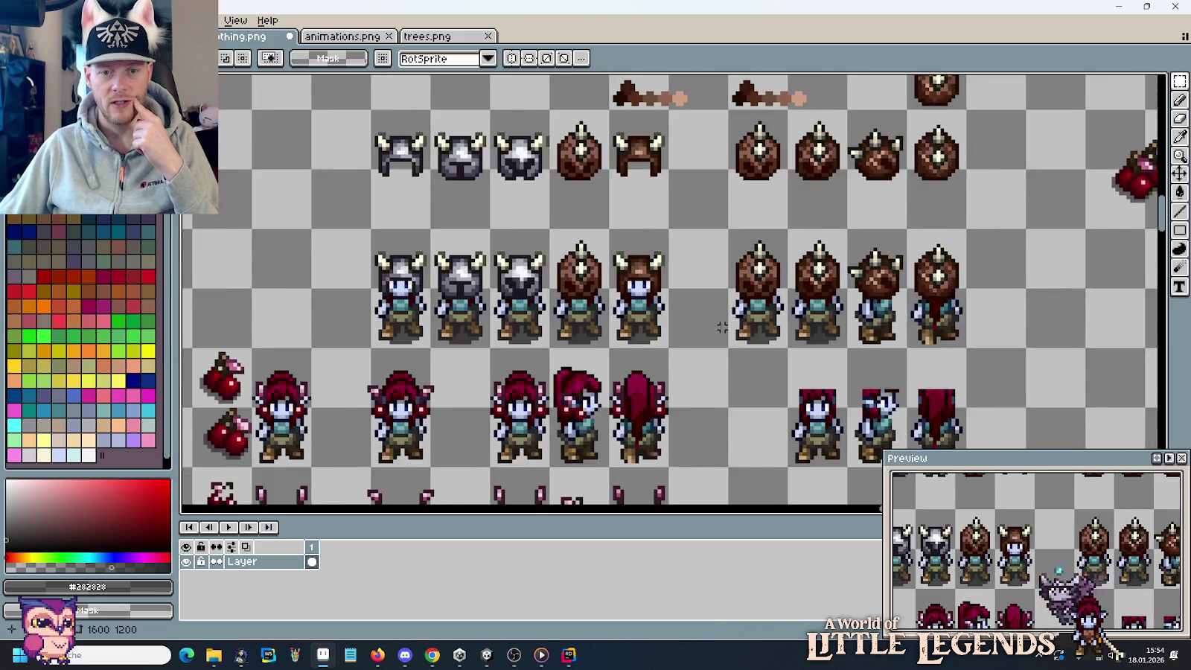
pyautogui.scroll(-2, 750, 372)
pyautogui.scroll(1, 750, 372)
pyautogui.scroll(3, 707, 376)
pyautogui.scroll(1, 677, 378)
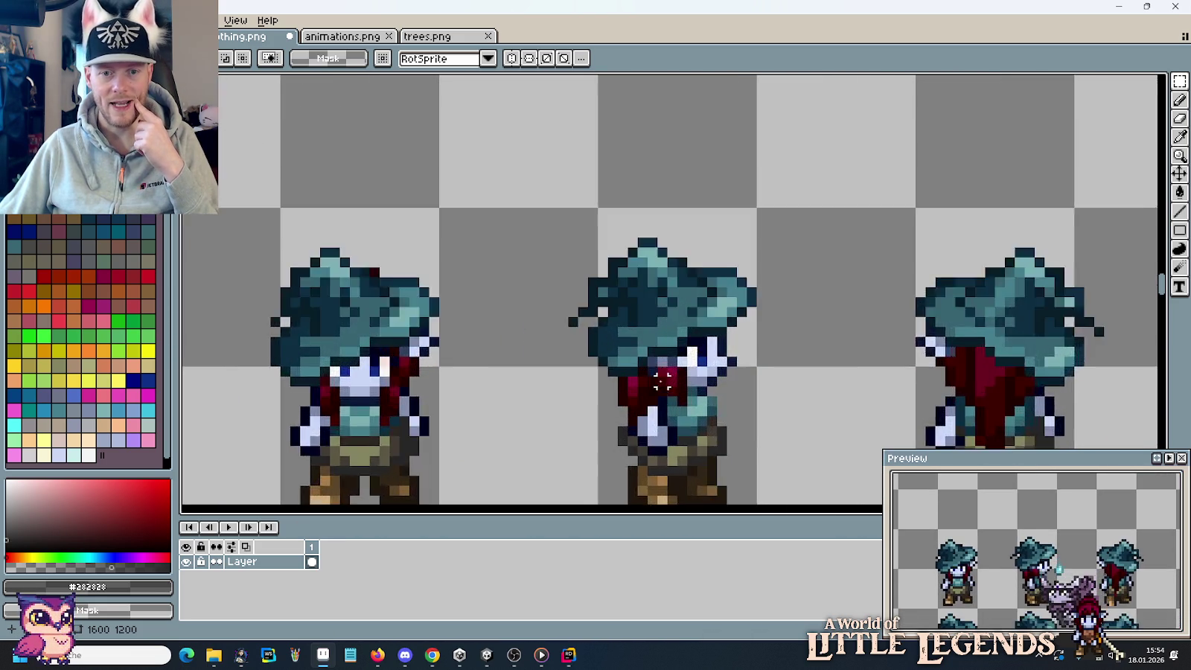
pyautogui.scroll(2, 665, 380)
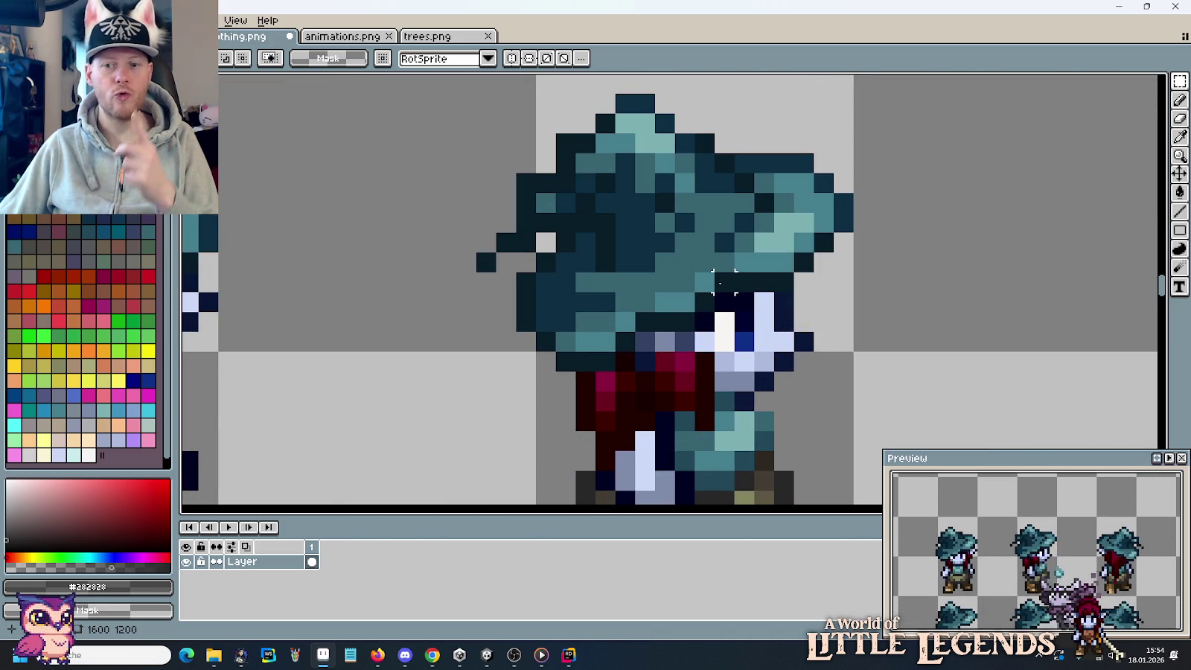
pyautogui.scroll(-2, 720, 280)
pyautogui.scroll(-1, 706, 395)
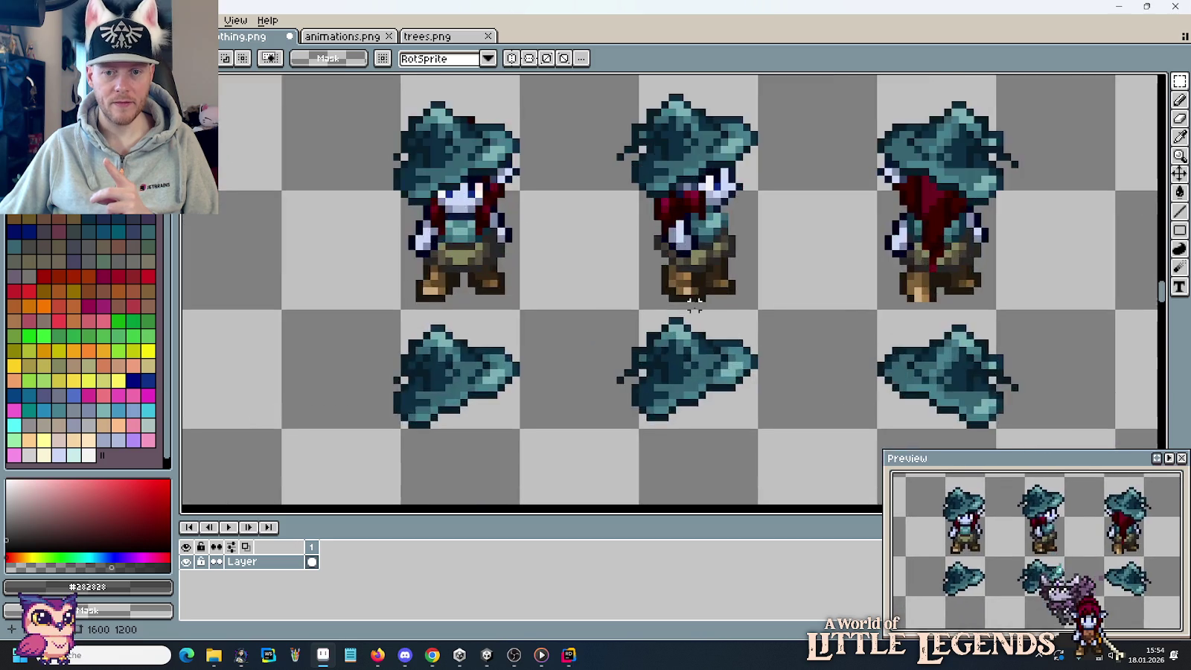
pyautogui.scroll(-1, 700, 358)
pyautogui.scroll(-1, 694, 327)
pyautogui.scroll(1, 692, 320)
pyautogui.scroll(1, 693, 319)
pyautogui.scroll(2, 667, 224)
pyautogui.scroll(3, 688, 182)
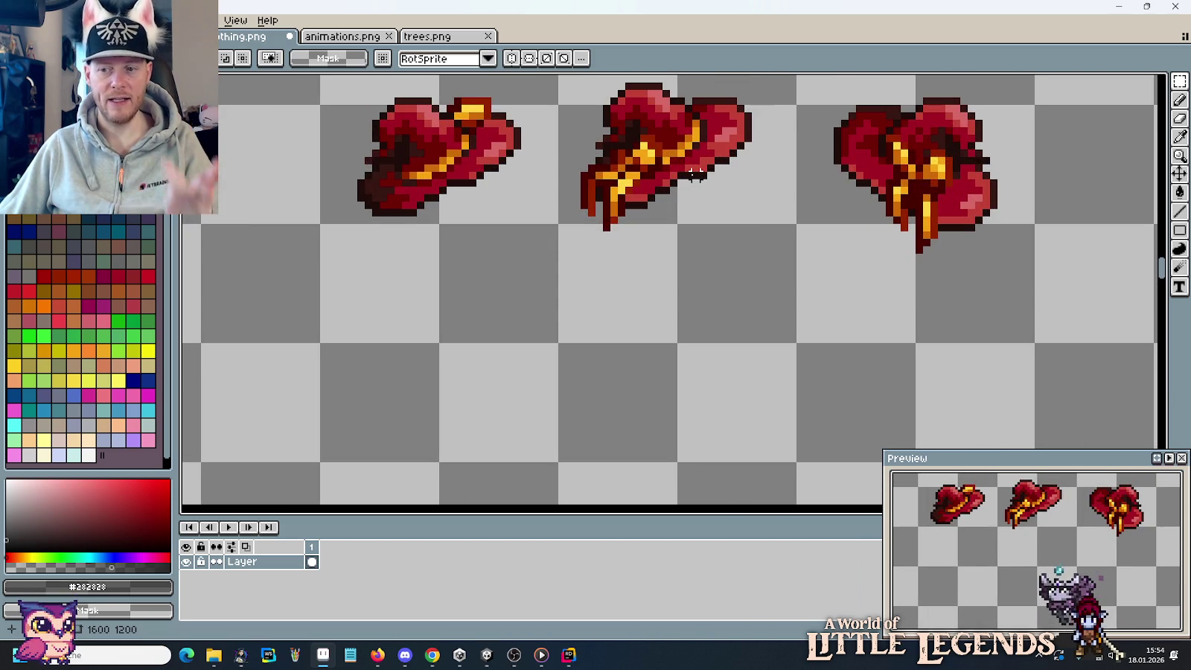
pyautogui.scroll(-2, 695, 235)
pyautogui.scroll(-4, 707, 329)
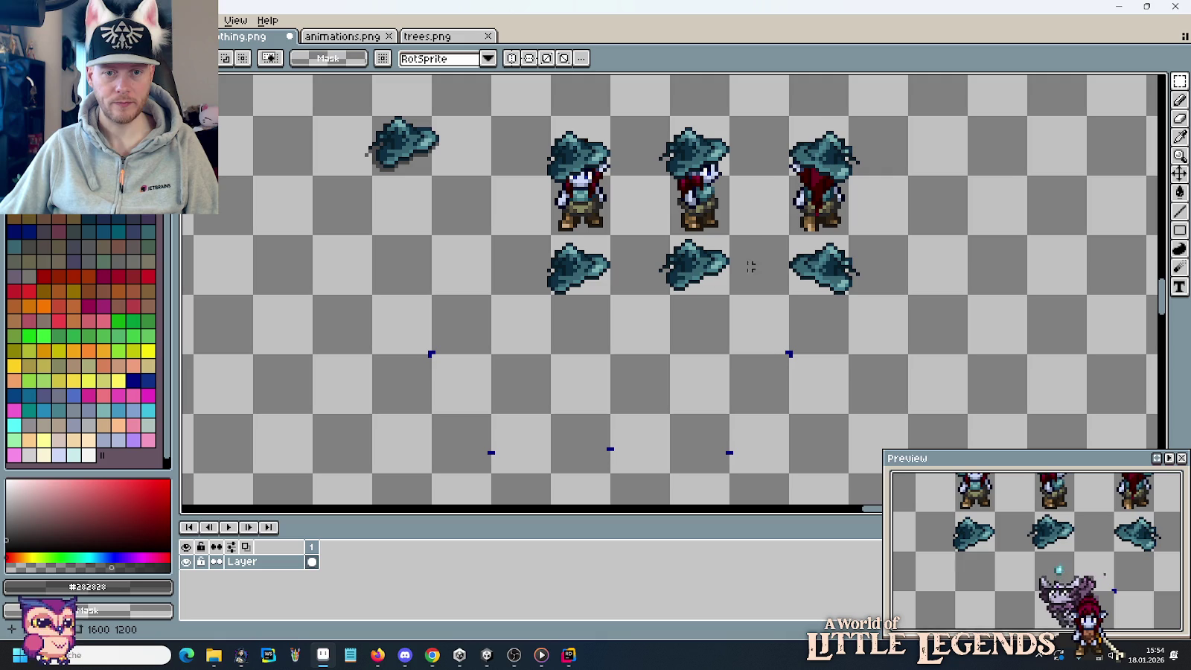
# Nudge the teal-hat characters and their hats one pixel left.
pyautogui.moveTo(549, 262); pyautogui.dragTo(586, 262)
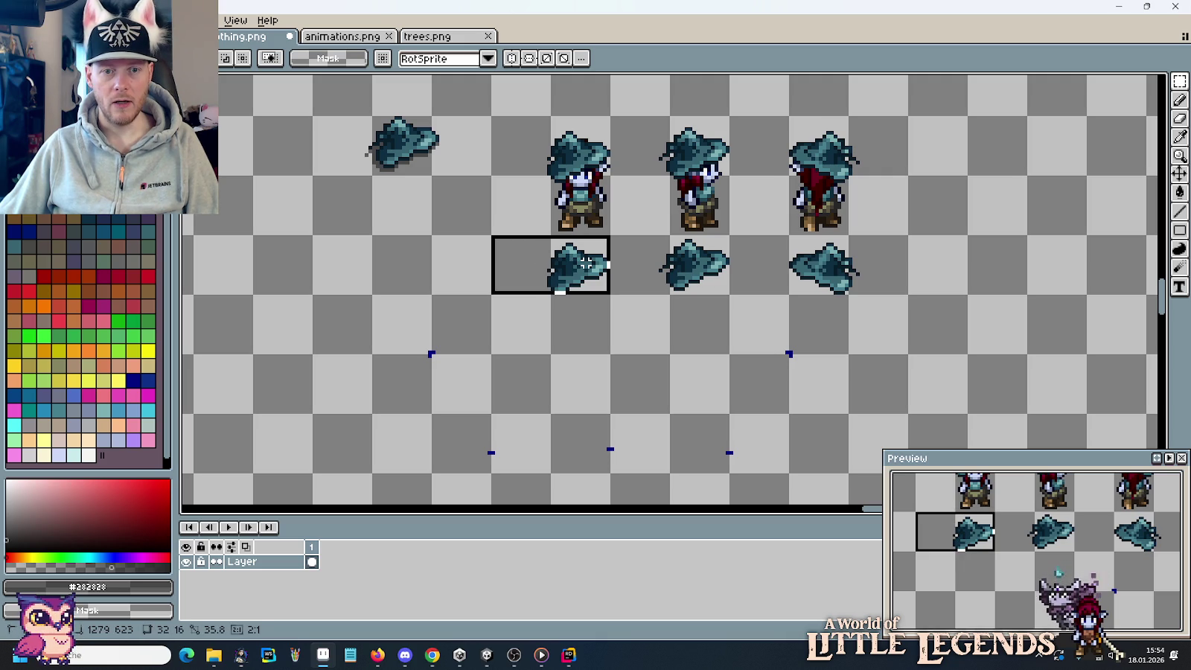
pyautogui.moveTo(587, 262); pyautogui.dragTo(588, 262)
pyautogui.moveTo(877, 264); pyautogui.dragTo(548, 266)
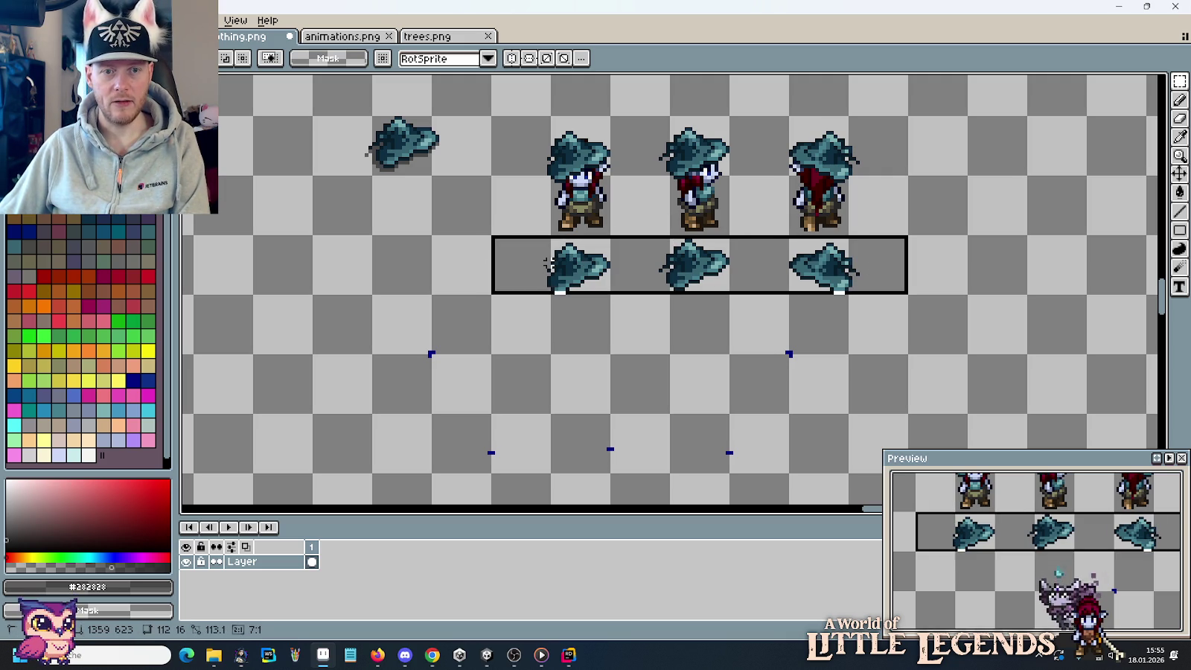
pyautogui.moveTo(897, 125); pyautogui.dragTo(537, 267)
pyautogui.press('Left')
pyautogui.press('Left')
pyautogui.press('Left')
pyautogui.press('Left')
pyautogui.press('Left')
pyautogui.press('Left')
pyautogui.press('Left')
pyautogui.click(582, 340)
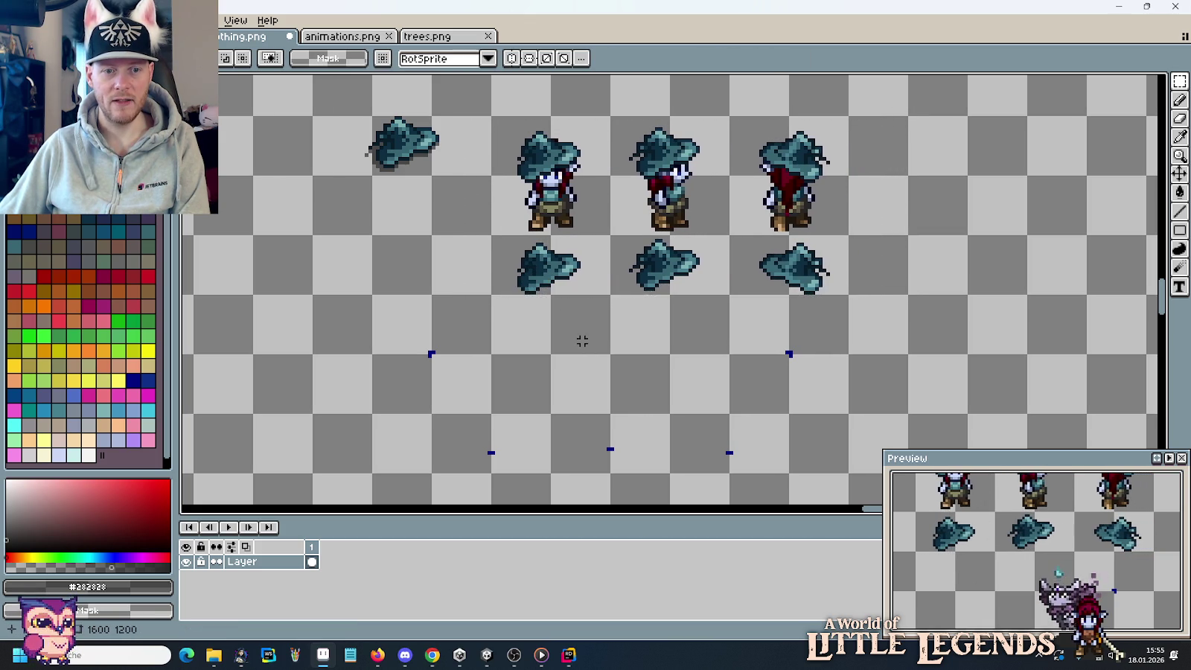
# Place a copy of the three teal hats in the guide-dot frame below, nudged down two pixels.
pyautogui.moveTo(582, 341); pyautogui.dragTo(685, 213)
pyautogui.moveTo(606, 143); pyautogui.dragTo(943, 162)
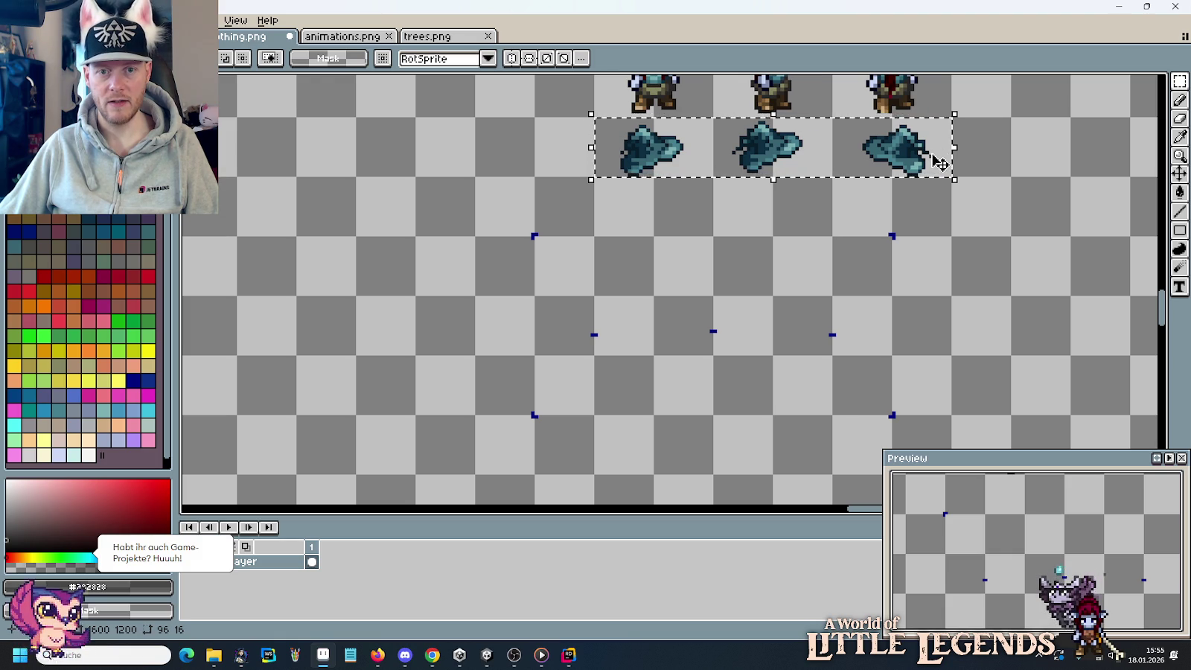
pyautogui.click(921, 160)
pyautogui.moveTo(922, 160)
pyautogui.mouseDown()
pyautogui.moveTo(889, 312)
pyautogui.moveTo(865, 322)
pyautogui.mouseUp()
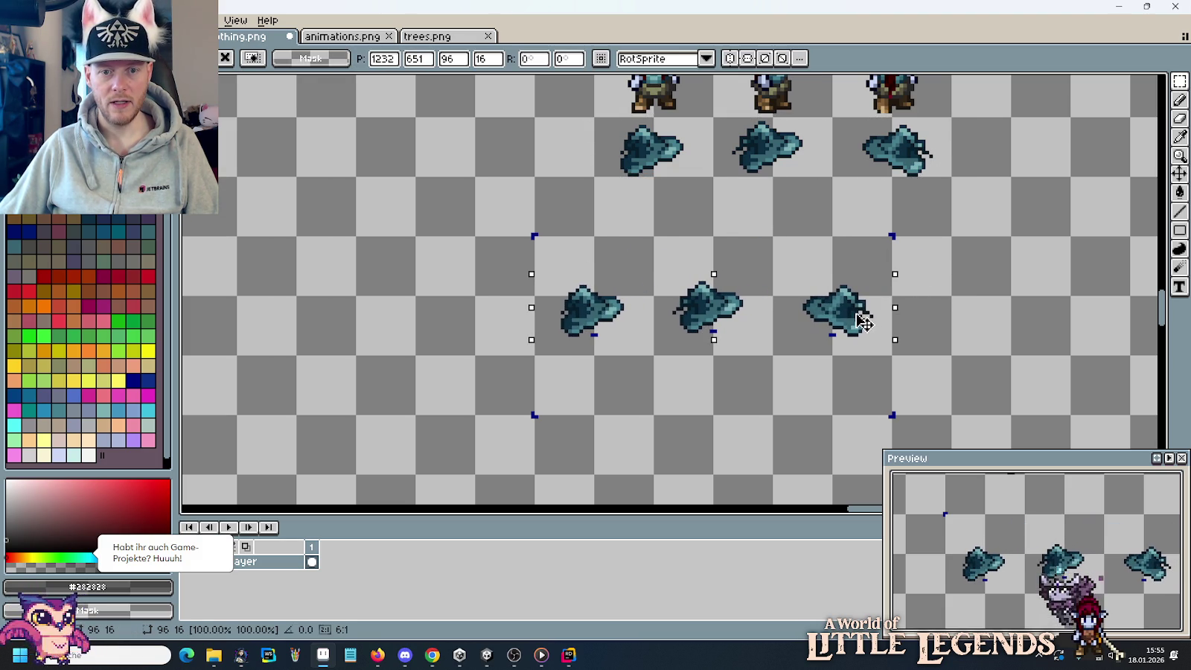
pyautogui.press('Return')
pyautogui.scroll(3, 725, 346)
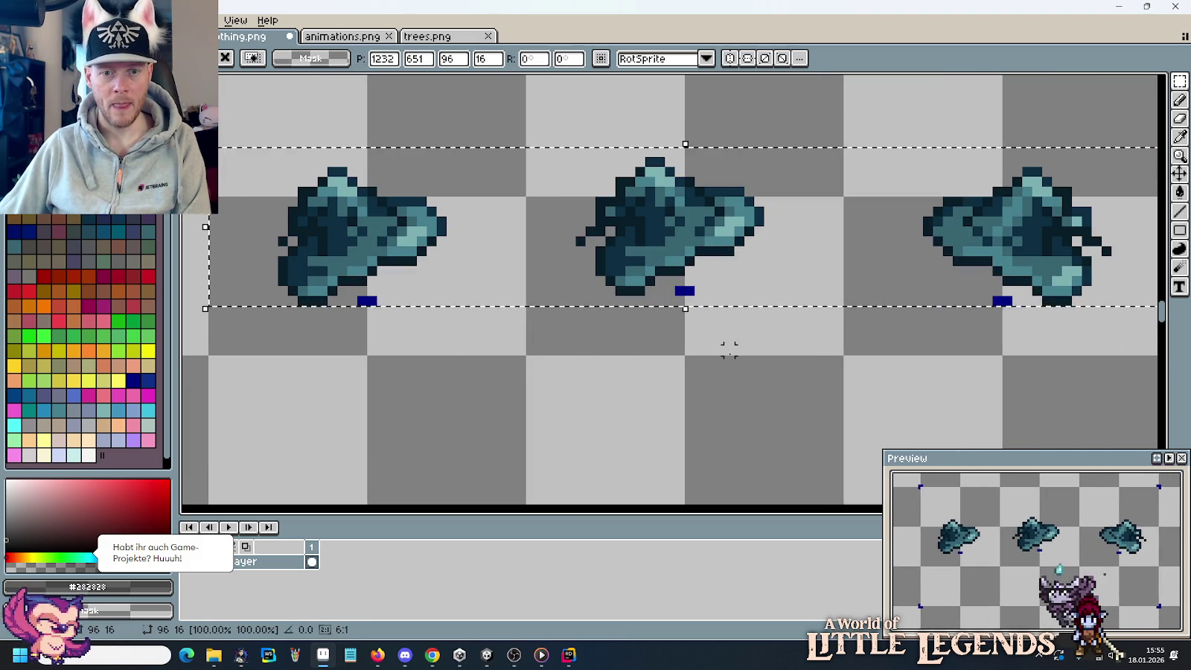
pyautogui.press('Down')
pyautogui.press('Down')
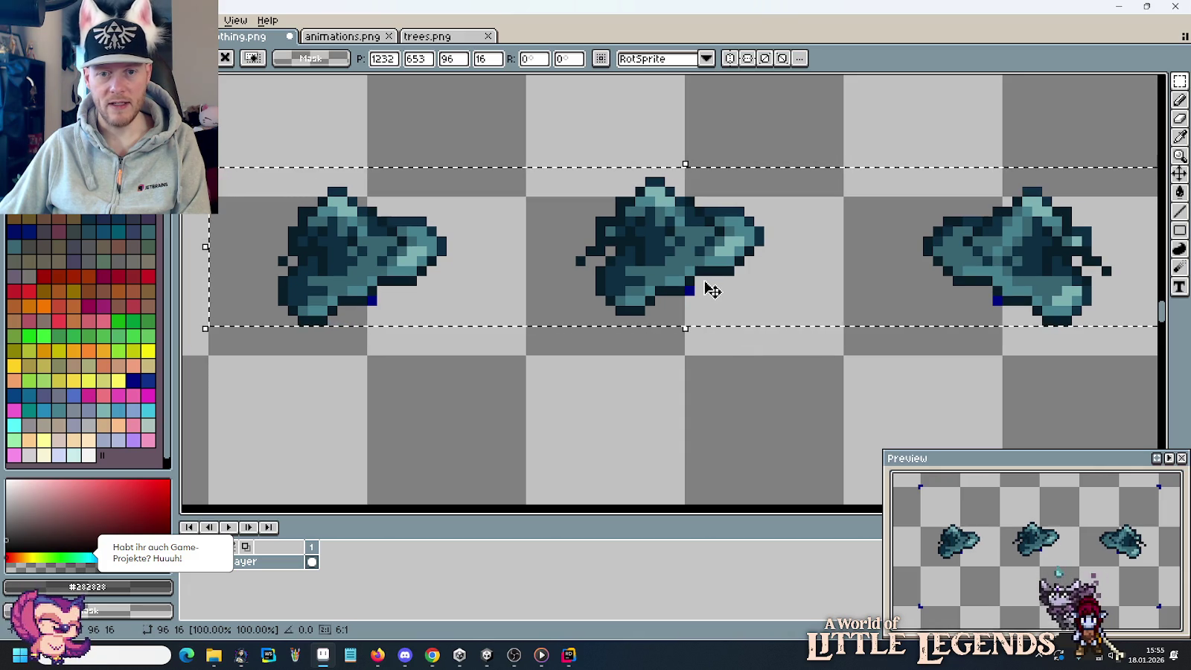
pyautogui.press('Down')
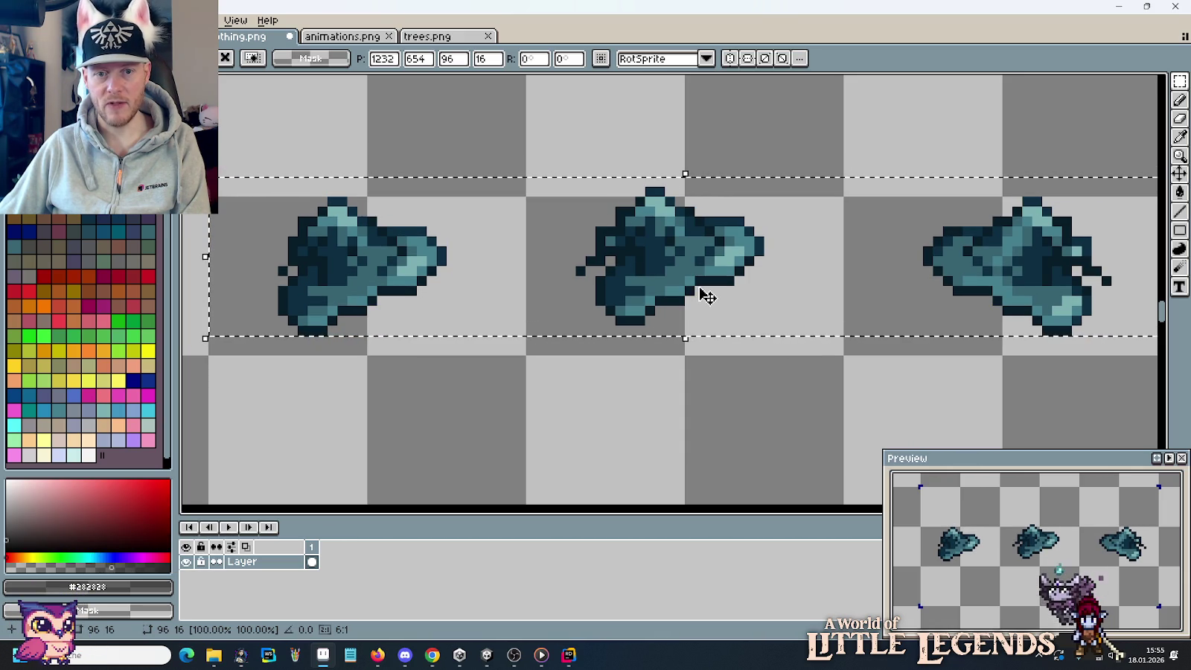
pyautogui.click(716, 387)
pyautogui.scroll(-1, 716, 383)
pyautogui.scroll(-2, 715, 378)
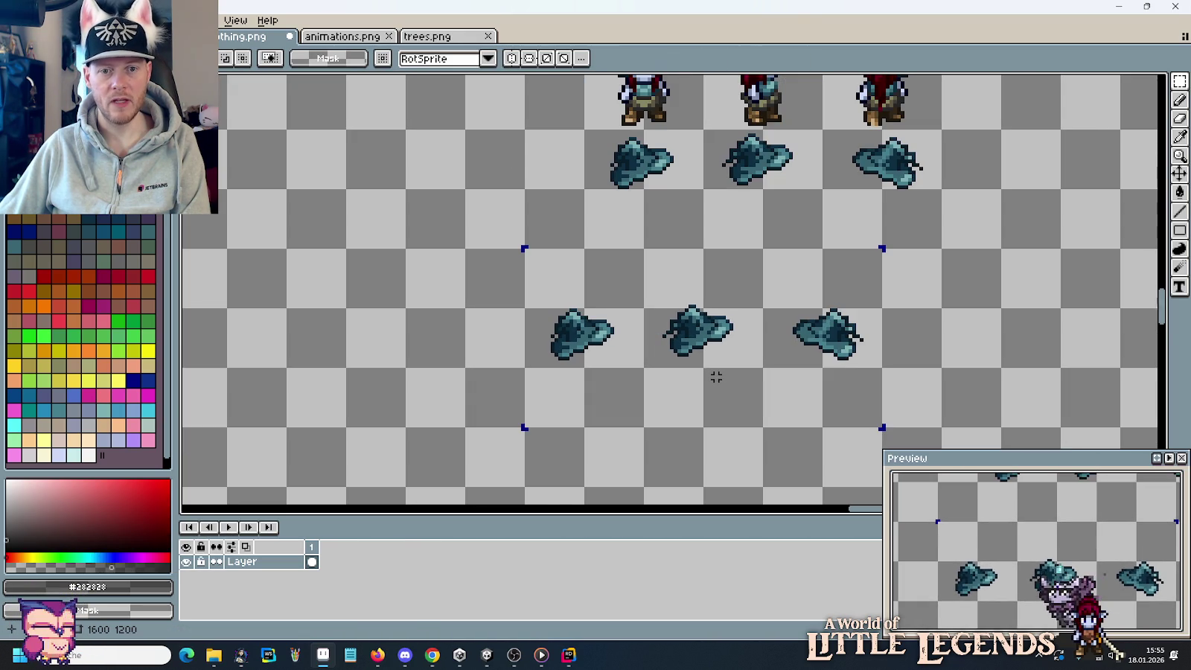
pyautogui.scroll(3, 738, 267)
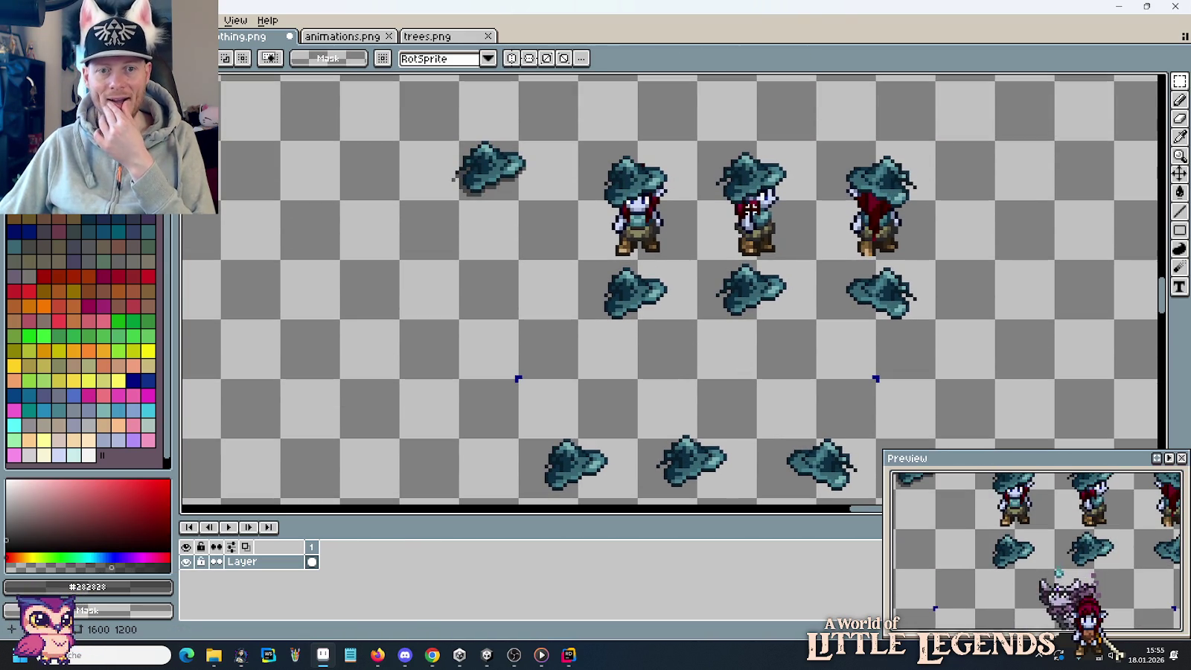
# Copy the three teal-hat characters onto the new row, left of the copied hats.
pyautogui.moveTo(932, 257); pyautogui.dragTo(581, 143)
pyautogui.moveTo(684, 206)
pyautogui.mouseDown()
pyautogui.moveTo(1031, 111)
pyautogui.moveTo(439, 297)
pyautogui.moveTo(476, 367)
pyautogui.mouseUp()
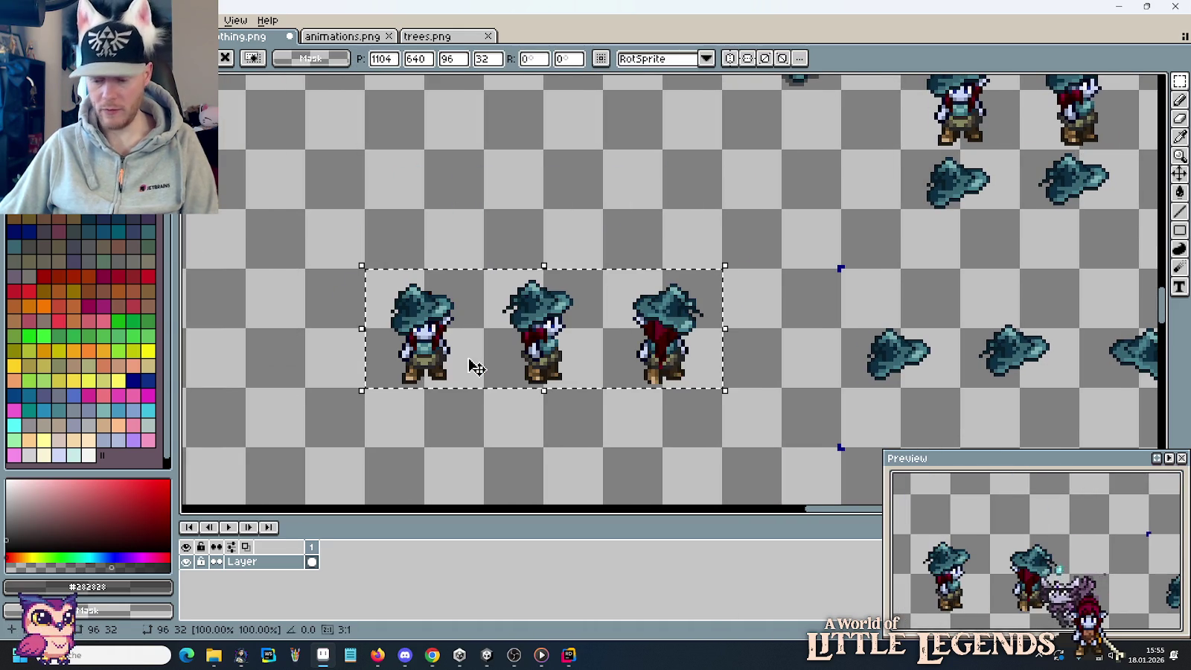
pyautogui.press('Up')
pyautogui.press('Up')
pyautogui.press('Up')
pyautogui.press('Up')
pyautogui.click(500, 412)
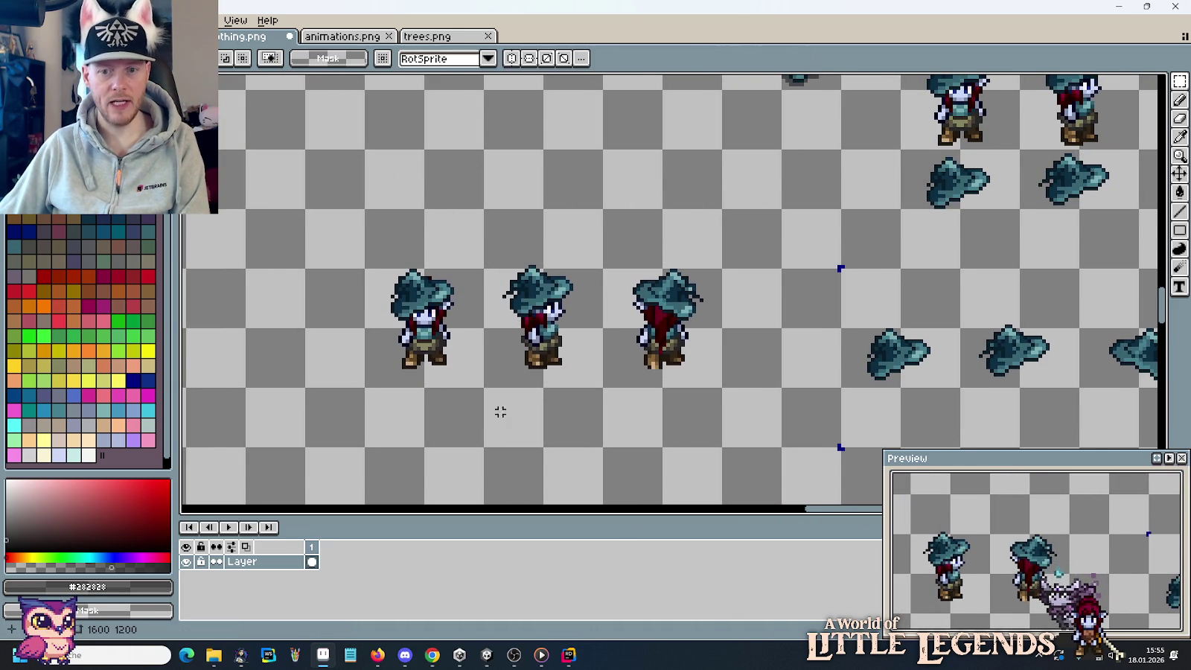
pyautogui.scroll(-2, 500, 411)
pyautogui.moveTo(935, 338); pyautogui.dragTo(618, 316)
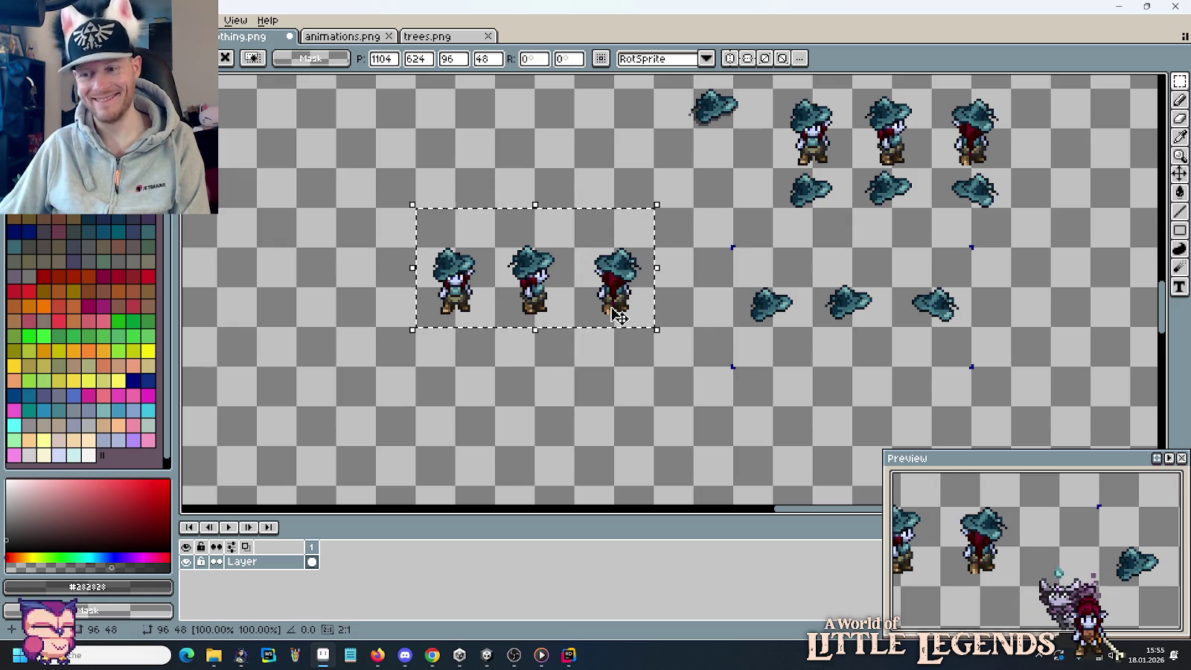
pyautogui.moveTo(904, 286); pyautogui.dragTo(722, 322)
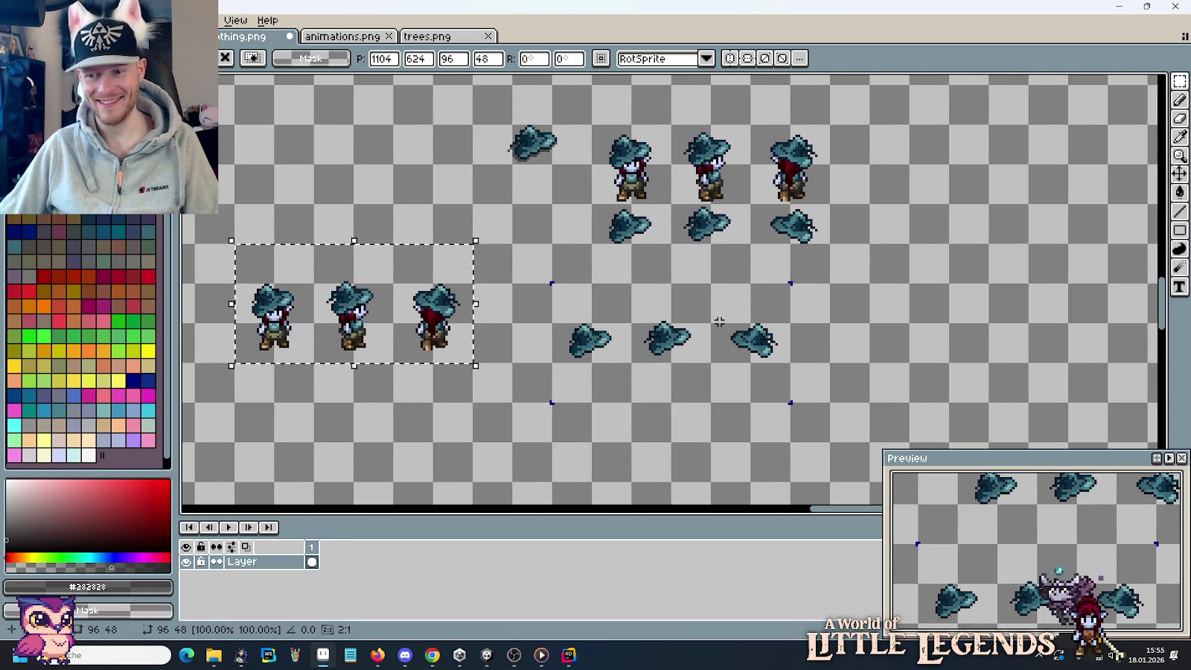
pyautogui.moveTo(791, 403); pyautogui.dragTo(550, 282)
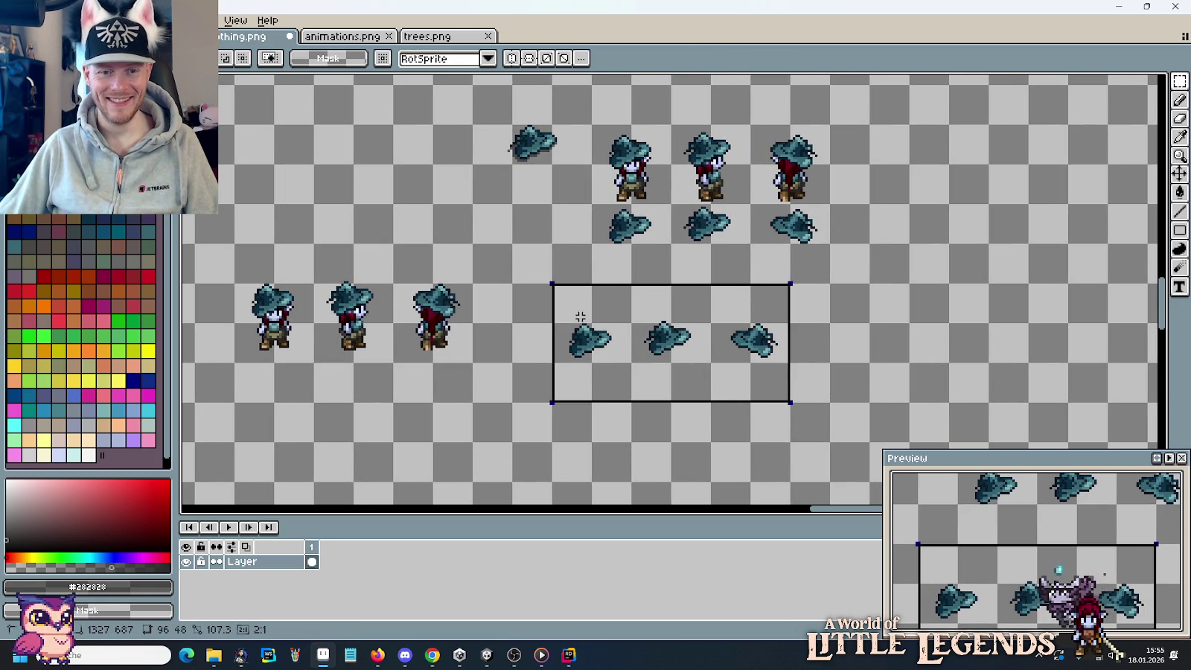
pyautogui.moveTo(855, 191); pyautogui.dragTo(753, 247)
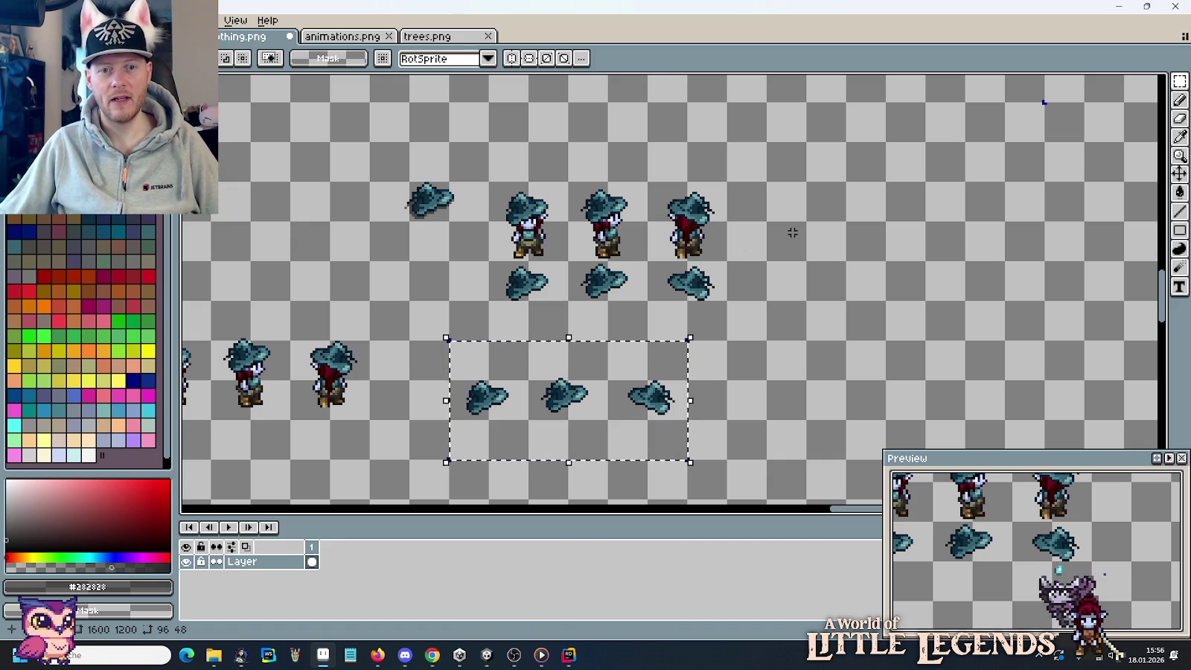
# Move the row of three blue hats to the upper right of the sheet.
pyautogui.scroll(5, 741, 210)
pyautogui.scroll(5, 741, 209)
pyautogui.scroll(3, 741, 210)
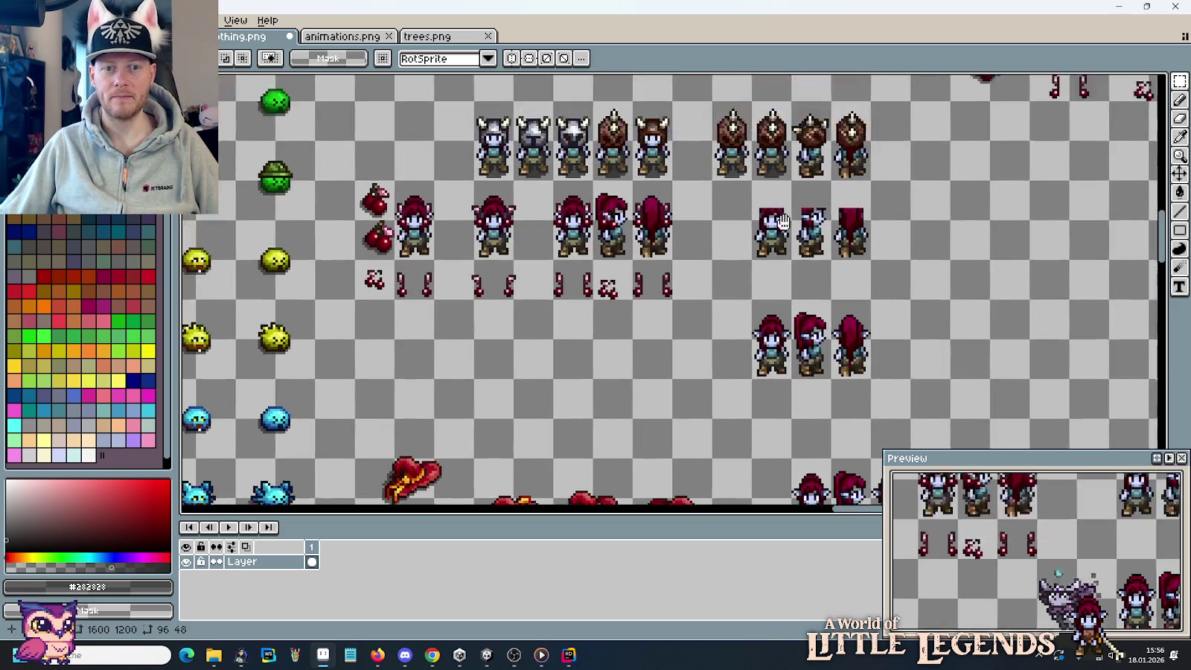
pyautogui.scroll(5, 766, 224)
pyautogui.scroll(5, 794, 245)
pyautogui.scroll(3, 795, 245)
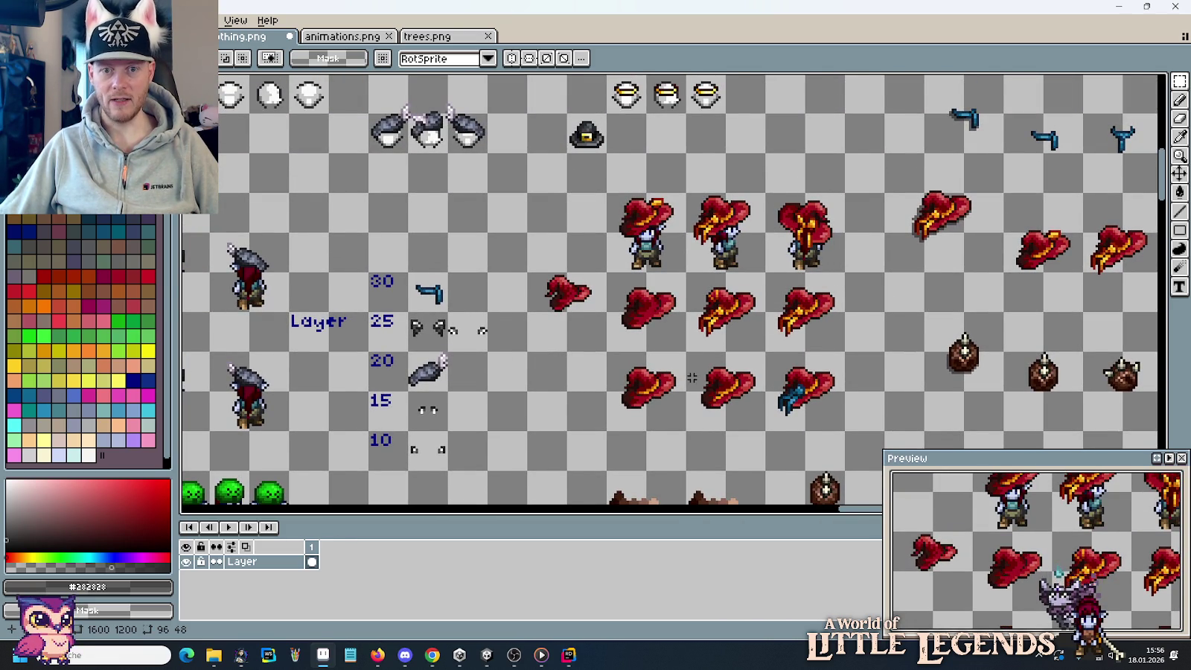
pyautogui.scroll(-3, 692, 378)
pyautogui.moveTo(670, 446); pyautogui.dragTo(649, 149)
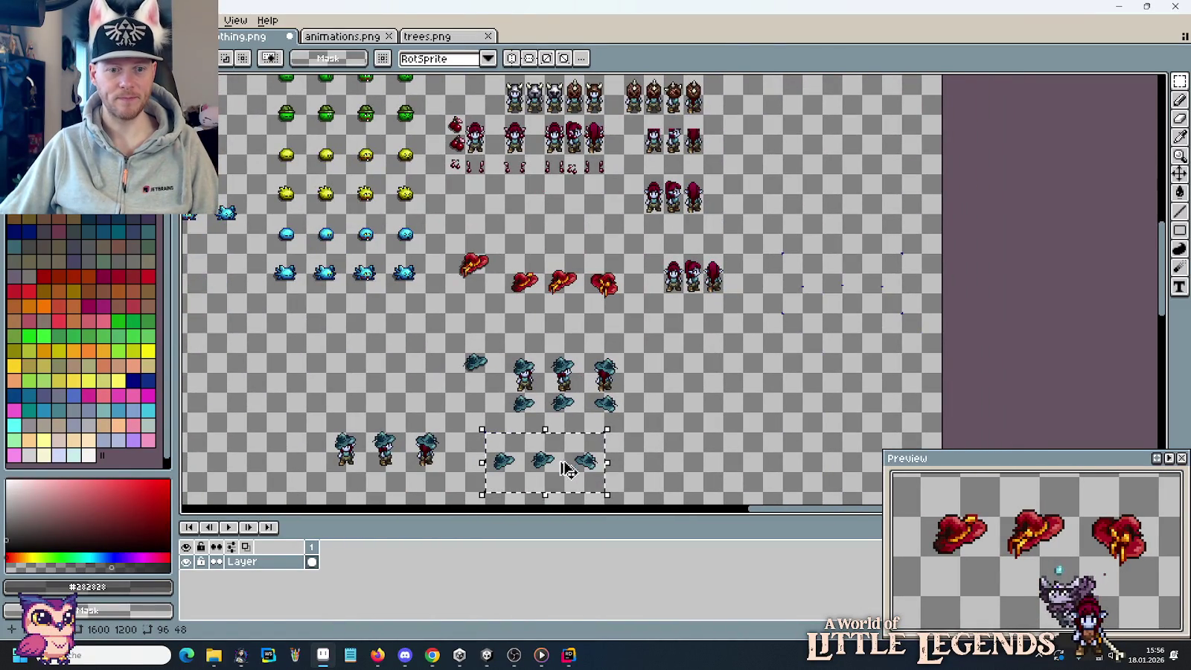
pyautogui.moveTo(567, 469); pyautogui.dragTo(869, 238)
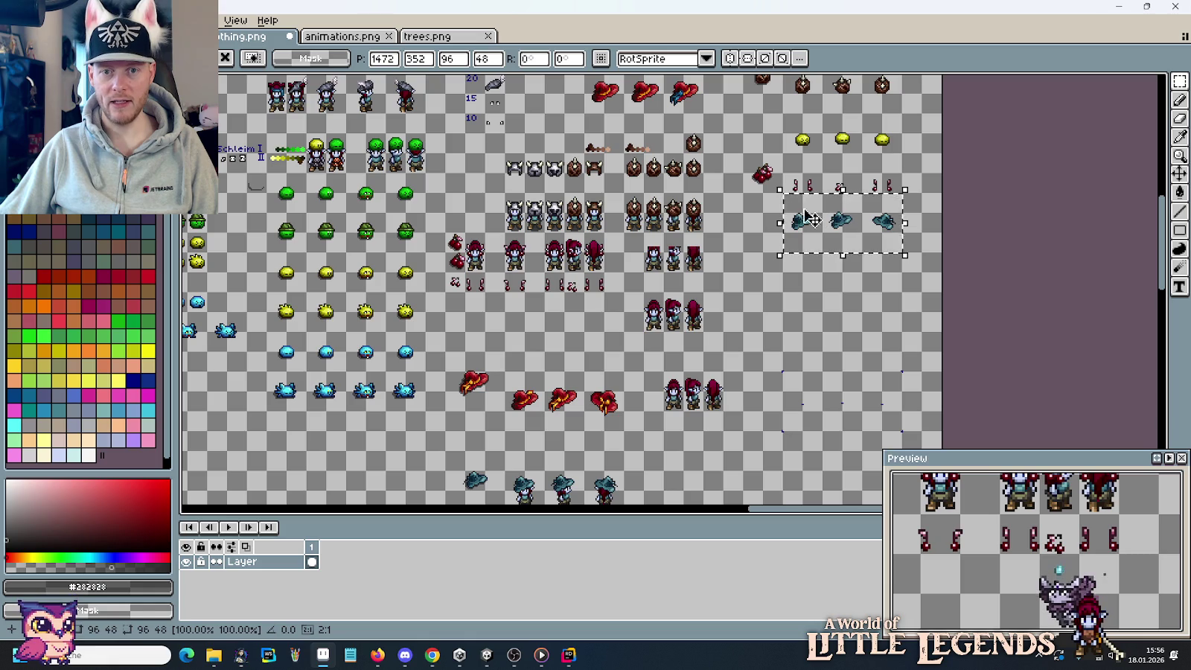
# Duplicate one blue hat and place the copy into a cell beside the others.
pyautogui.moveTo(783, 154)
pyautogui.mouseDown()
pyautogui.moveTo(822, 212)
pyautogui.moveTo(825, 255)
pyautogui.mouseUp()
pyautogui.hotkey('ctrl', 'c')
pyautogui.hotkey('ctrl', 'v')
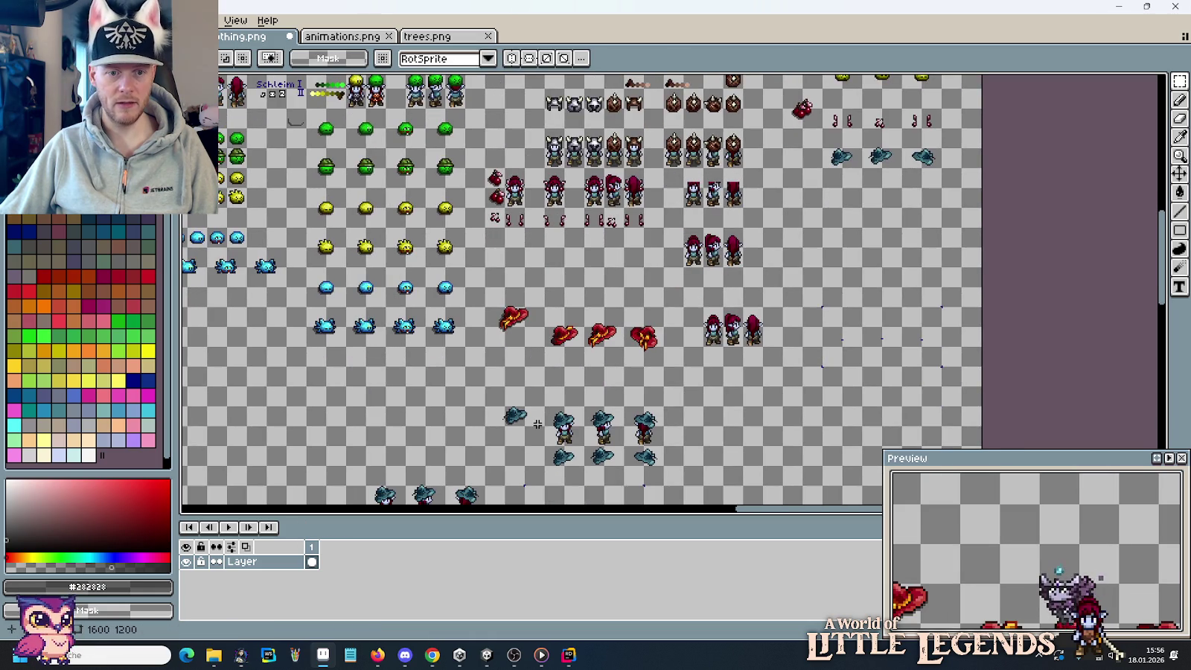
pyautogui.moveTo(492, 430); pyautogui.dragTo(811, 164)
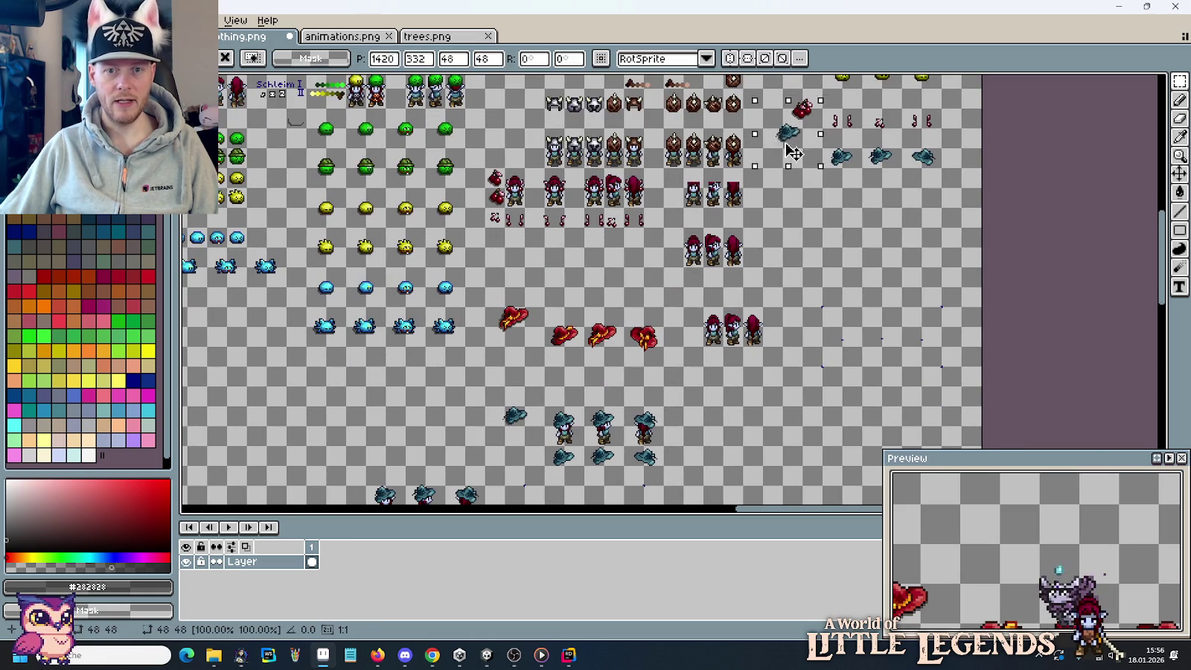
pyautogui.scroll(1, 810, 163)
pyautogui.scroll(1, 811, 164)
pyautogui.scroll(1, 800, 142)
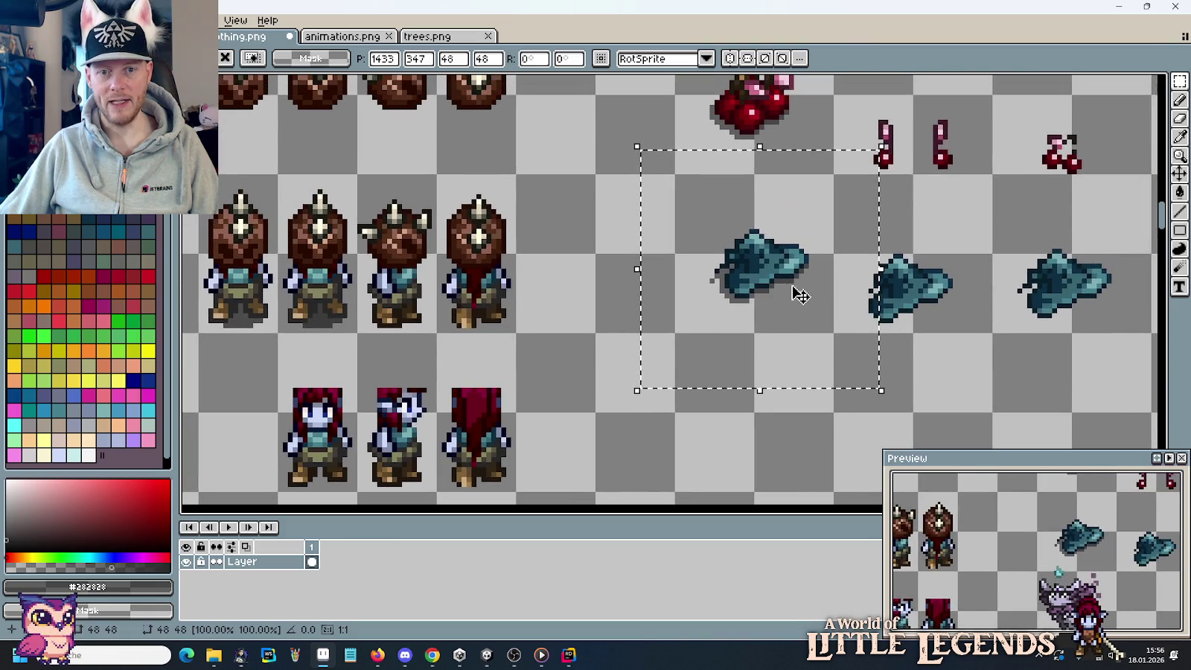
pyautogui.moveTo(778, 277); pyautogui.dragTo(725, 388)
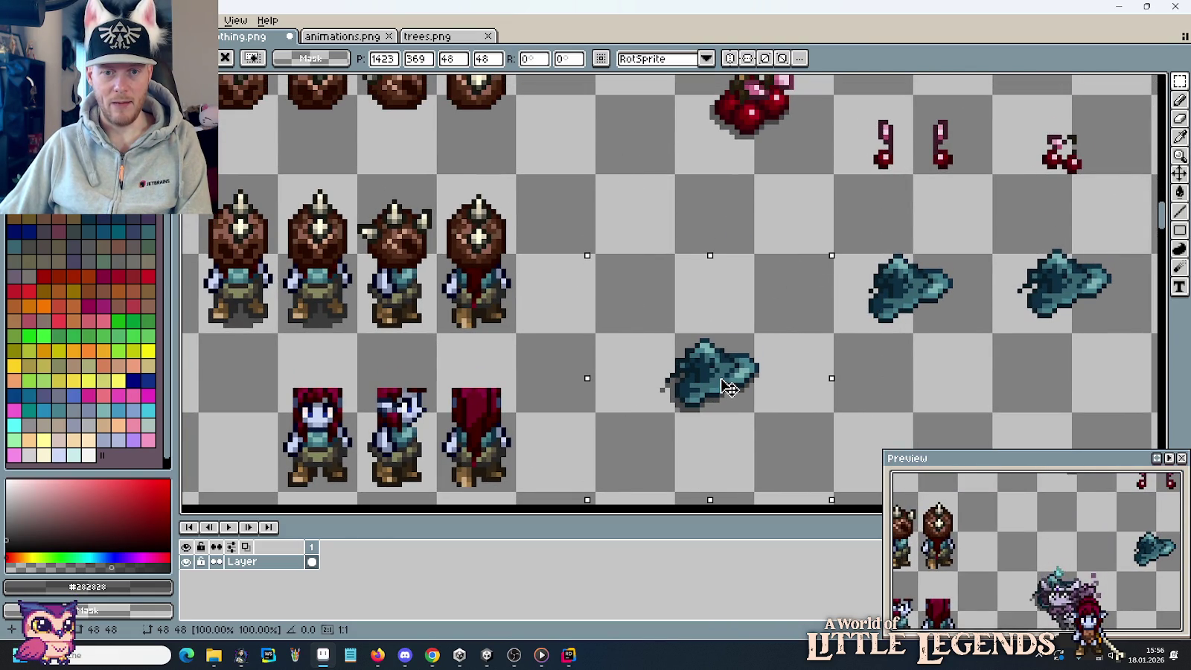
# Drop the copied blue hat, then nudge it up one and left two pixels.
pyautogui.press('Return')
pyautogui.hotkey('ctrl', 'd')
pyautogui.scroll(2, 721, 384)
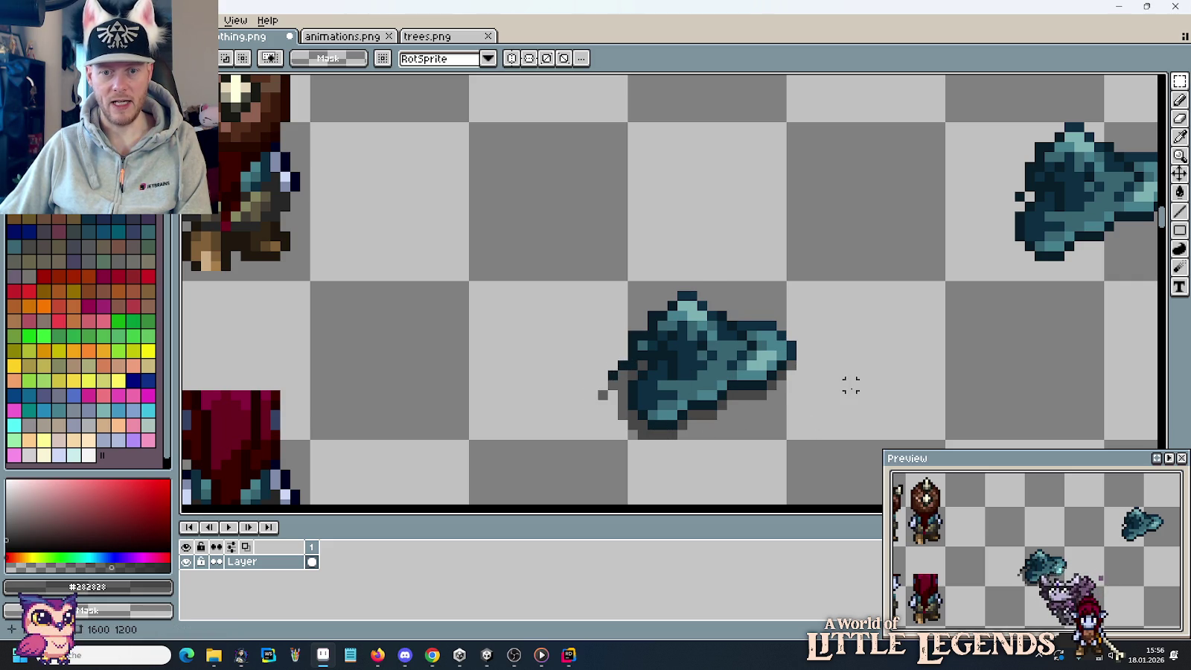
pyautogui.moveTo(948, 278); pyautogui.dragTo(466, 443)
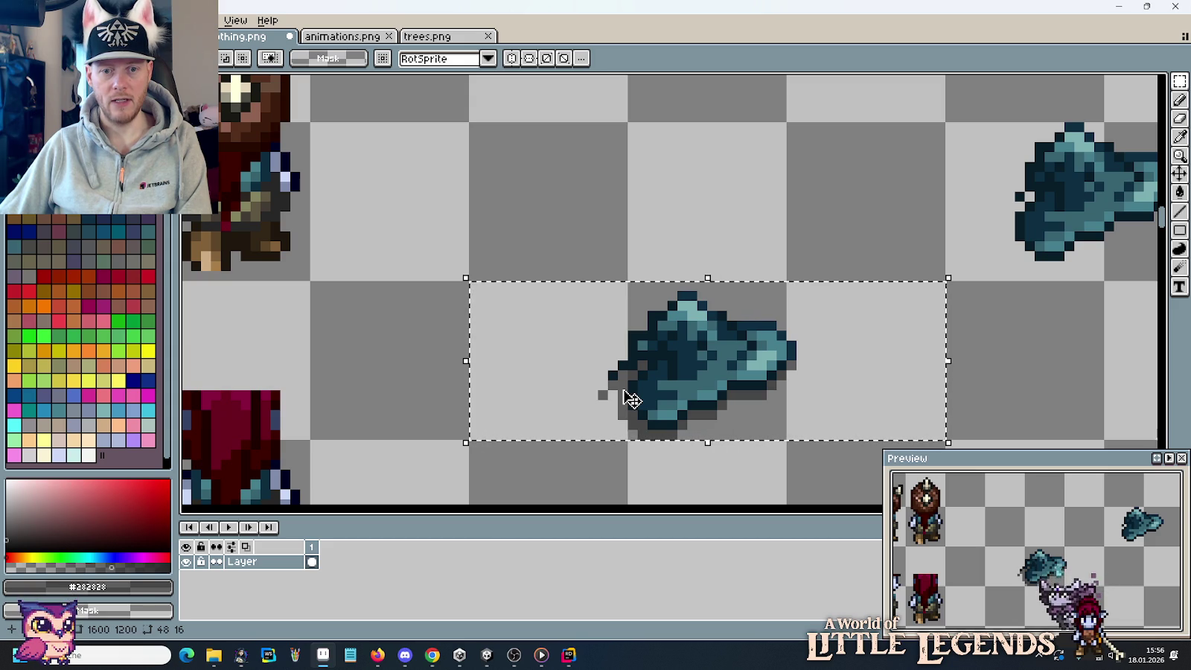
pyautogui.press('Up')
pyautogui.press('Up')
pyautogui.press('Up')
pyautogui.press('Up')
pyautogui.press('Up')
pyautogui.press('Up')
pyautogui.press('Up')
pyautogui.press('Up')
pyautogui.press('Left')
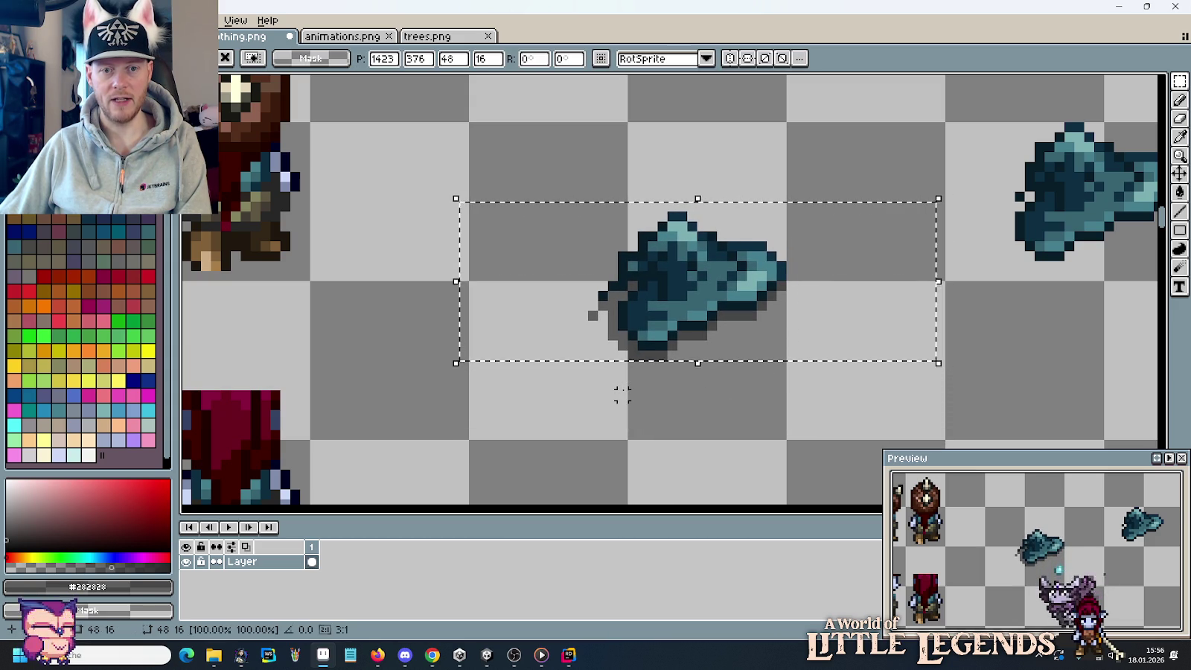
pyautogui.press('Left')
pyautogui.press('Left')
pyautogui.press('Left')
pyautogui.press('Left')
pyautogui.press('Left')
pyautogui.press('Left')
pyautogui.press('Left')
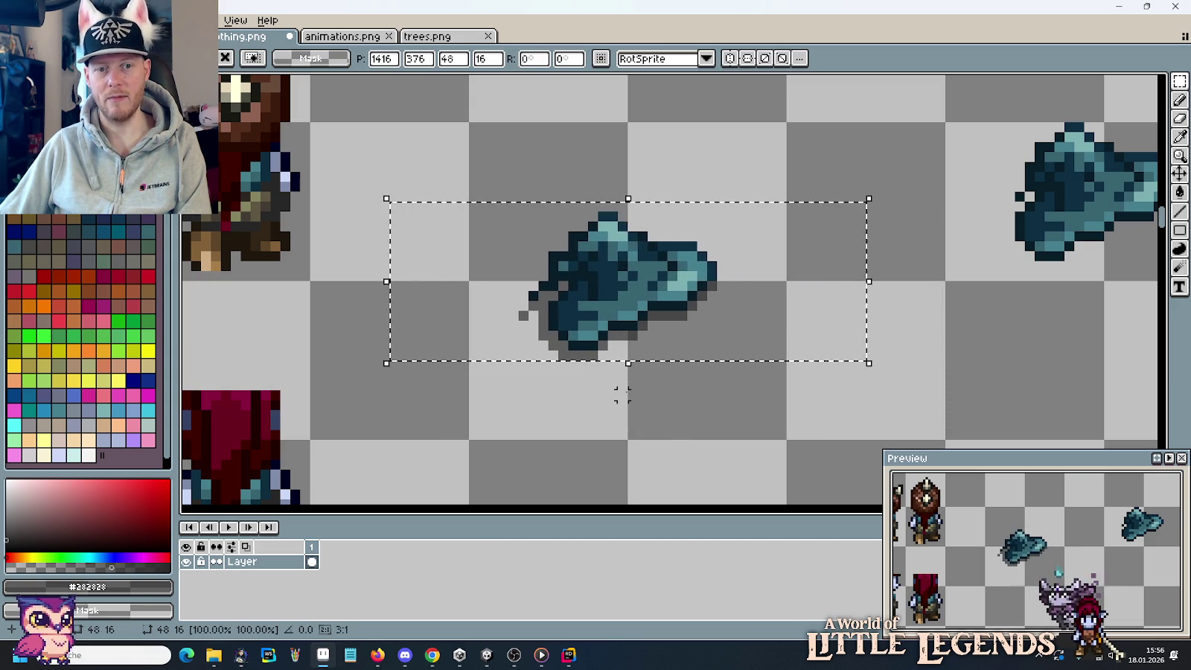
pyautogui.press('Return')
pyautogui.scroll(-4, 472, 402)
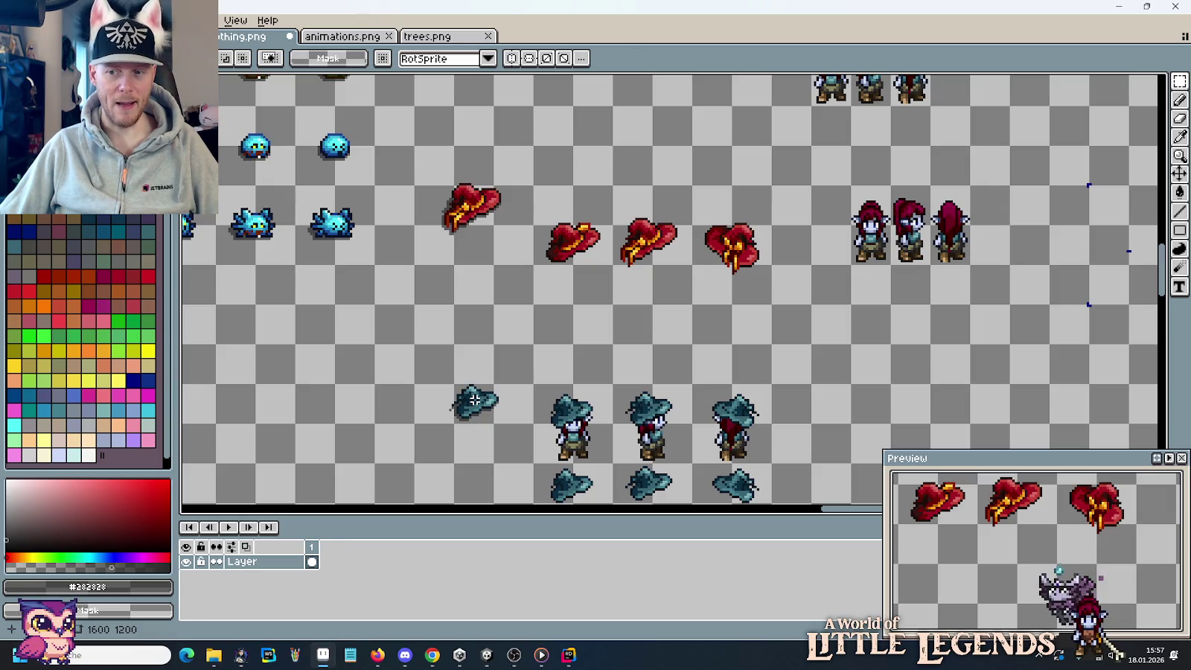
# Delete the spare lower block of teal-hat sprites and the loose leftover teal hat.
pyautogui.moveTo(535, 410); pyautogui.dragTo(600, 200)
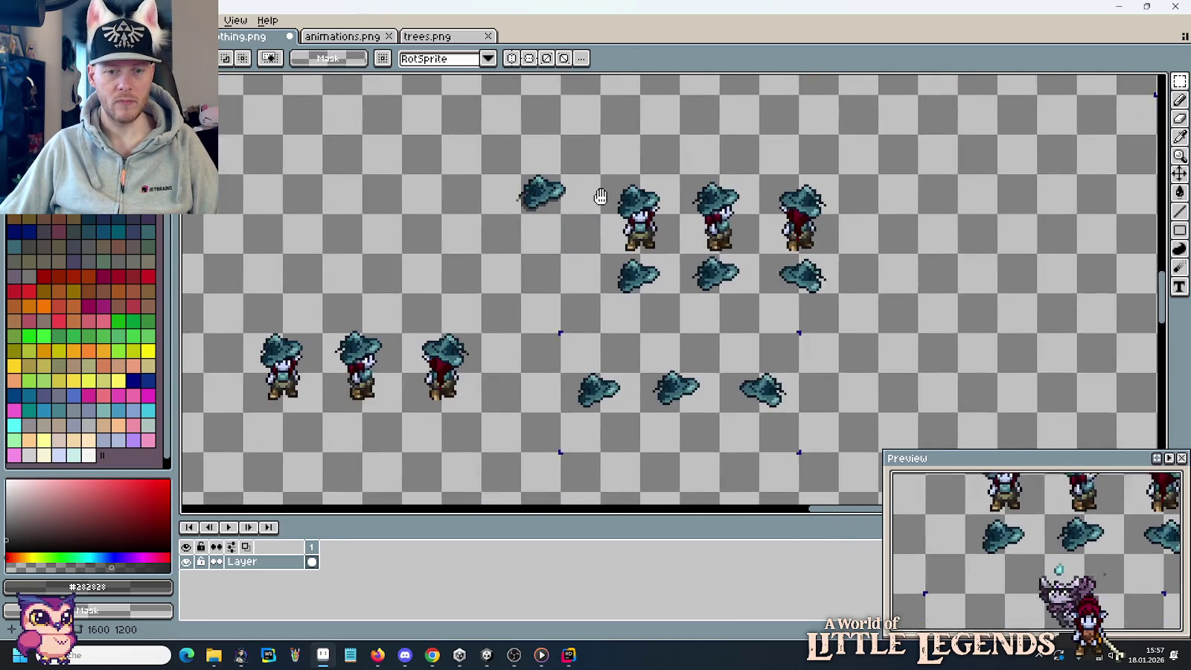
pyautogui.moveTo(837, 488)
pyautogui.mouseDown()
pyautogui.moveTo(768, 273)
pyautogui.moveTo(274, 286)
pyautogui.mouseUp()
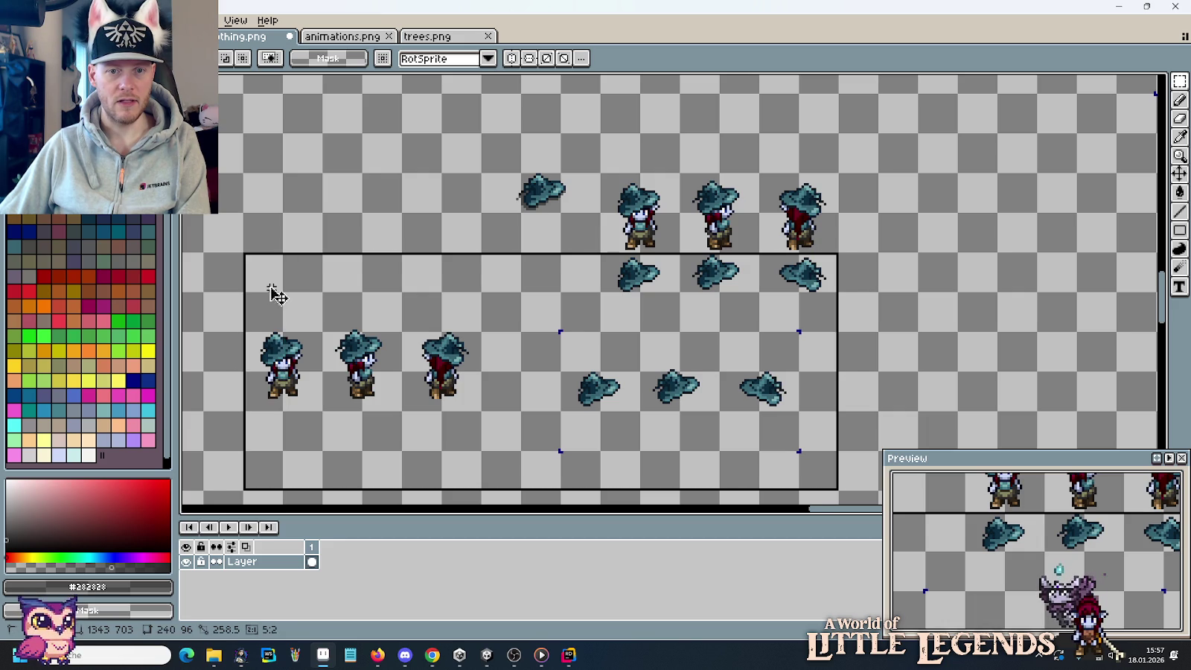
pyautogui.press('Delete')
pyautogui.moveTo(591, 226)
pyautogui.mouseDown()
pyautogui.moveTo(484, 152)
pyautogui.moveTo(337, 368)
pyautogui.mouseUp()
pyautogui.press('Delete')
# Delete the remaining row of hats and two patches of stray red pixels.
pyautogui.moveTo(661, 444); pyautogui.dragTo(473, 394)
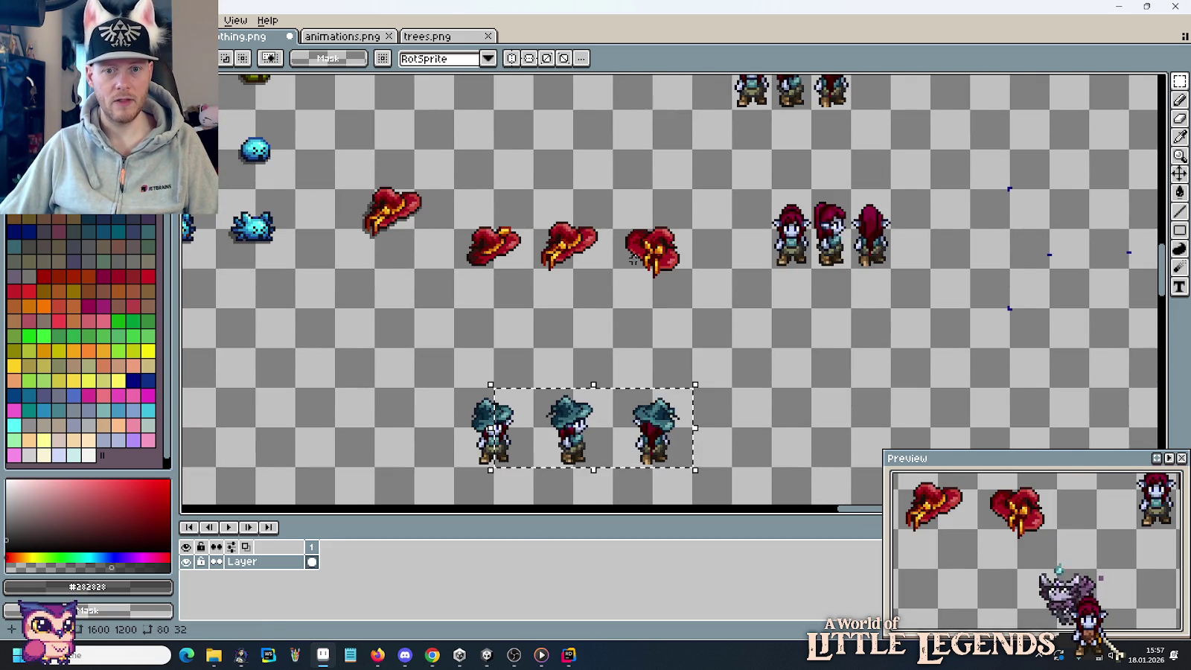
pyautogui.moveTo(886, 164); pyautogui.dragTo(812, 318)
pyautogui.scroll(3, 746, 388)
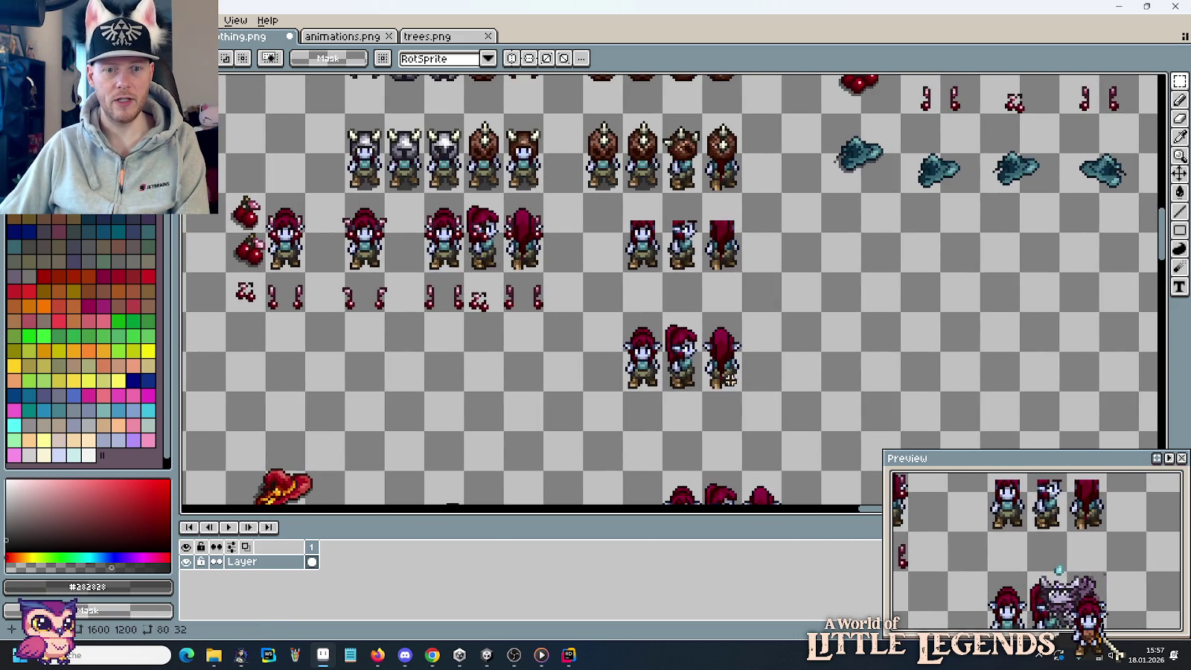
pyautogui.scroll(-4, 762, 305)
pyautogui.moveTo(770, 329); pyautogui.dragTo(225, 396)
pyautogui.press('Delete')
pyautogui.moveTo(390, 400); pyautogui.dragTo(580, 434)
pyautogui.press('Delete')
pyautogui.moveTo(226, 276); pyautogui.dragTo(341, 316)
pyautogui.press('Delete')
# Move the three teal-hat characters up beside the red-haired ones and save clothing.png.
pyautogui.scroll(-2, 473, 348)
pyautogui.scroll(2, 611, 332)
pyautogui.scroll(-2, 704, 319)
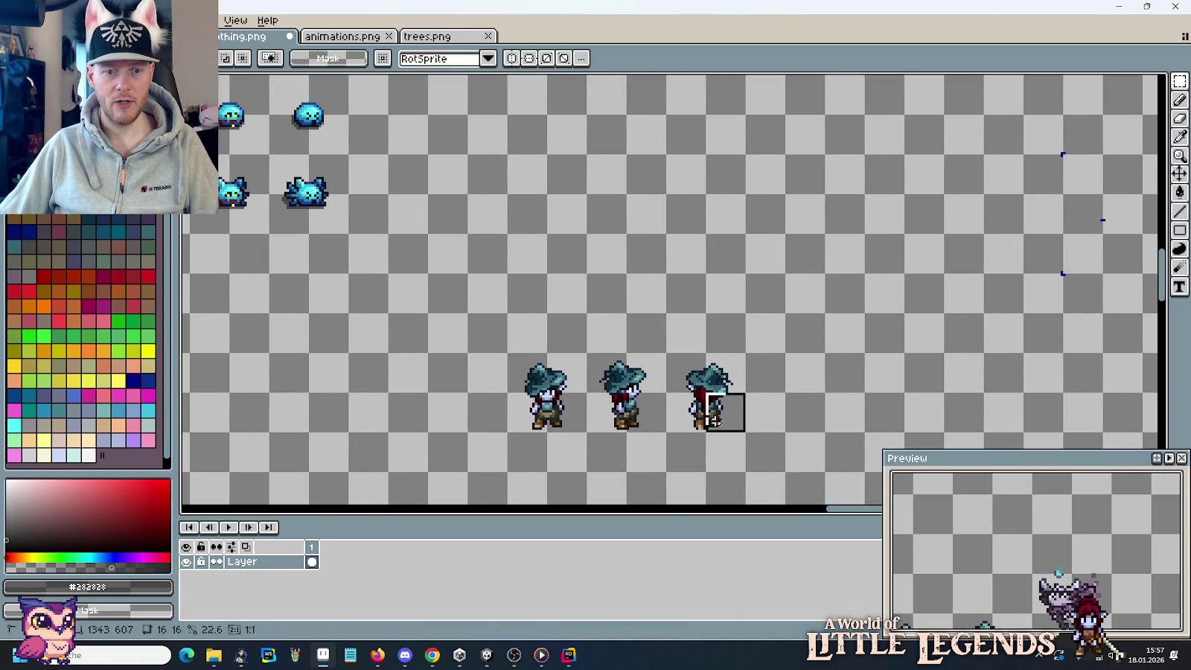
pyautogui.moveTo(741, 438); pyautogui.dragTo(506, 353)
pyautogui.scroll(5, 543, 394)
pyautogui.moveTo(543, 398)
pyautogui.mouseDown()
pyautogui.moveTo(560, 463)
pyautogui.moveTo(570, 390)
pyautogui.moveTo(530, 393)
pyautogui.mouseUp()
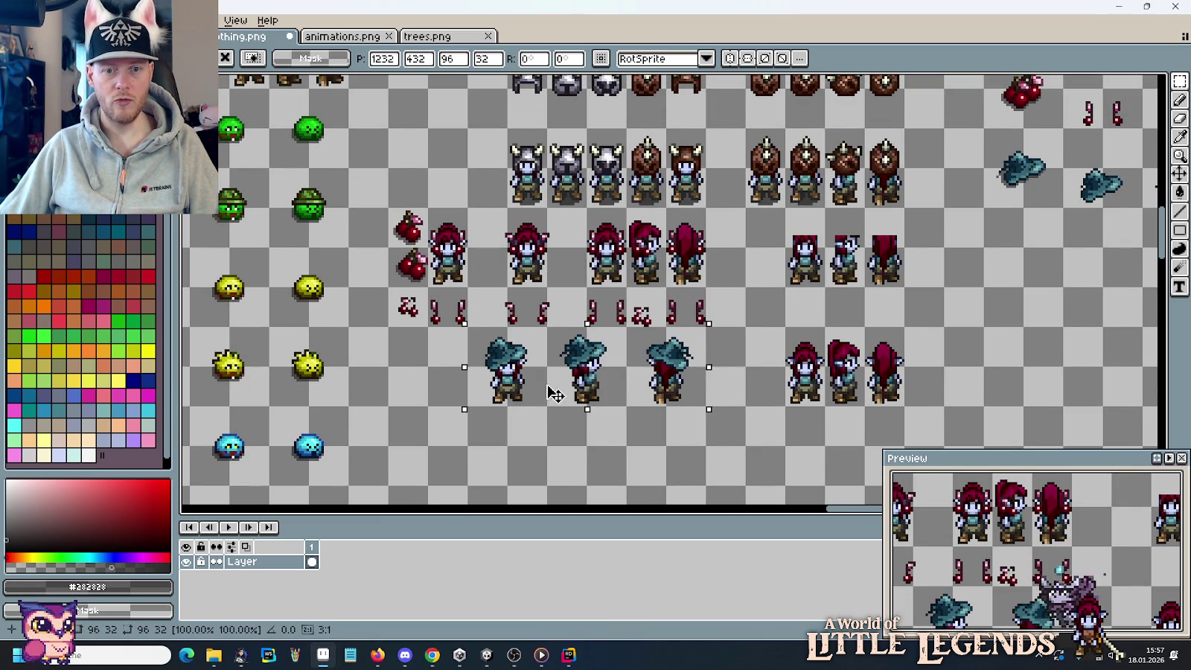
pyautogui.hotkey('ctrl', 'd')
pyautogui.hotkey('ctrl', 's')
pyautogui.scroll(-2, 462, 315)
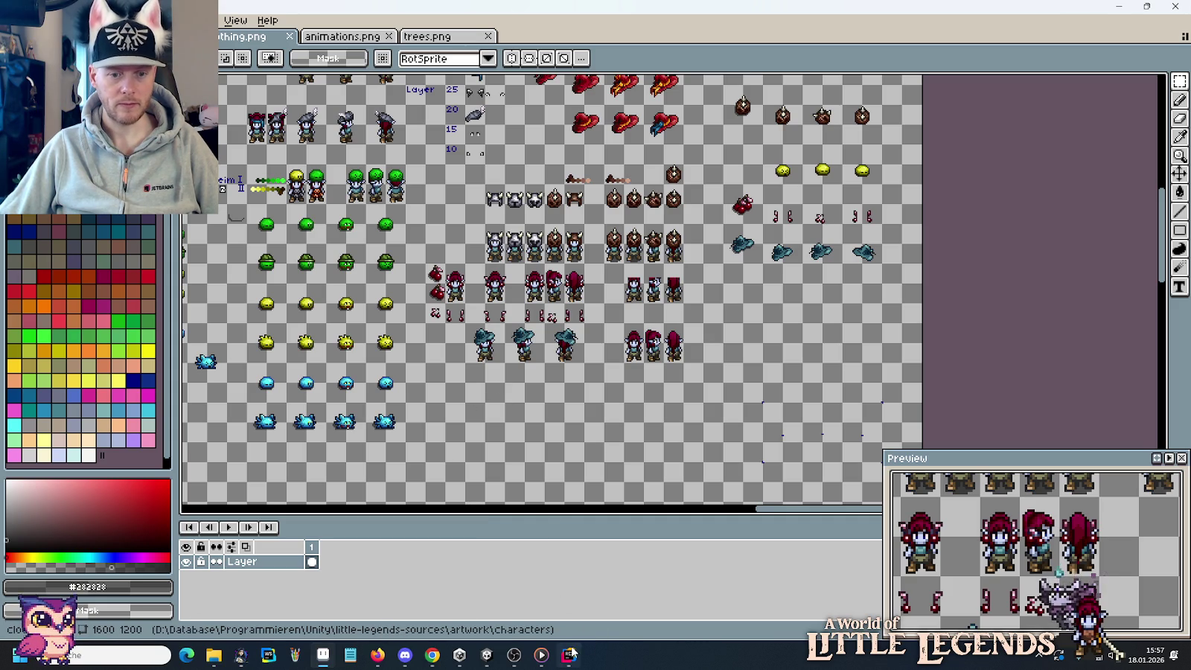
pyautogui.click(570, 654)
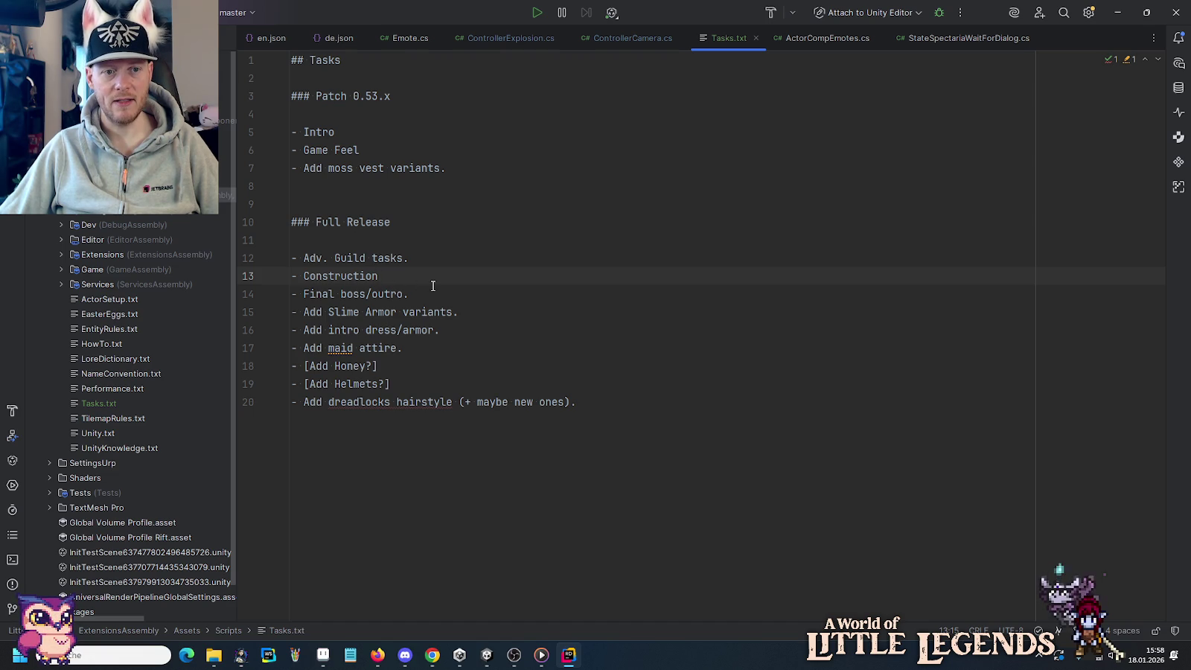
# Move the Slime Armor, intro dress/armor and maid attire lines under Adv. Guild tasks, indented.
pyautogui.moveTo(307, 257); pyautogui.dragTo(428, 259)
pyautogui.click(428, 259)
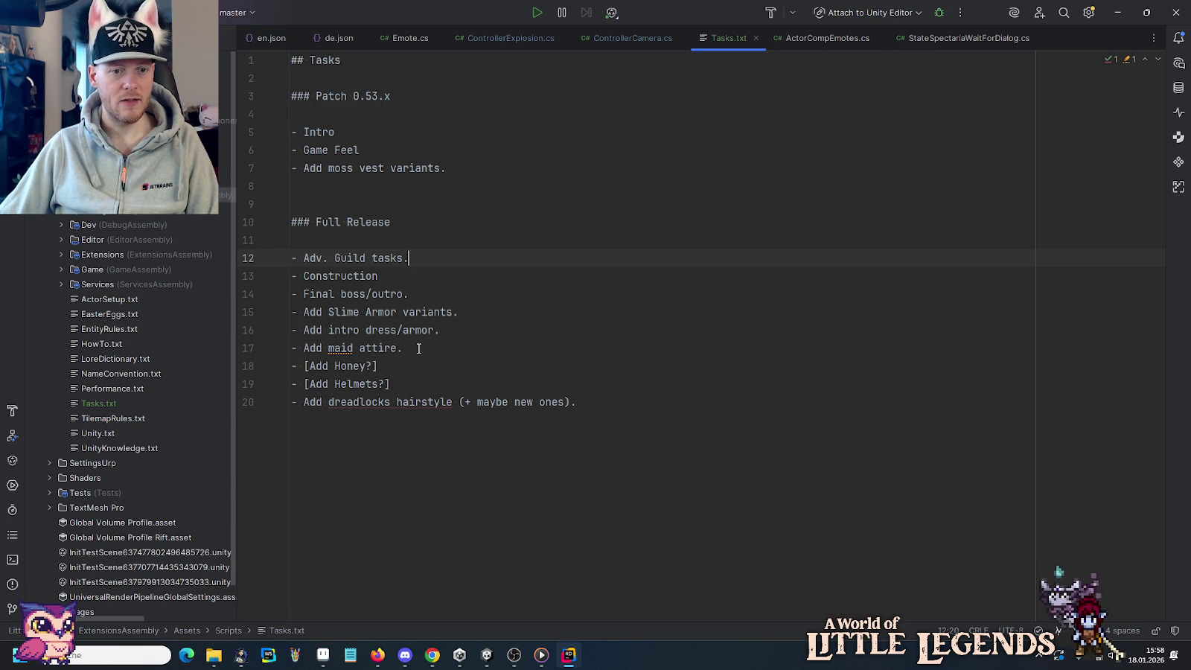
pyautogui.moveTo(418, 349); pyautogui.dragTo(434, 301)
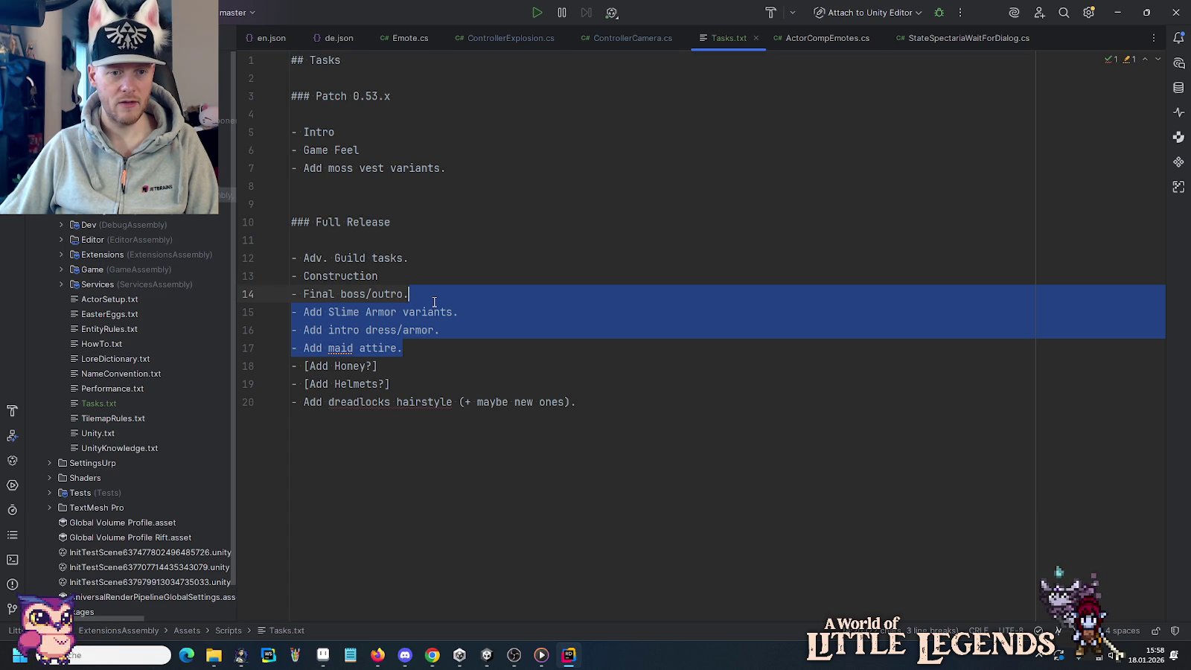
pyautogui.press('Delete')
pyautogui.click(431, 258)
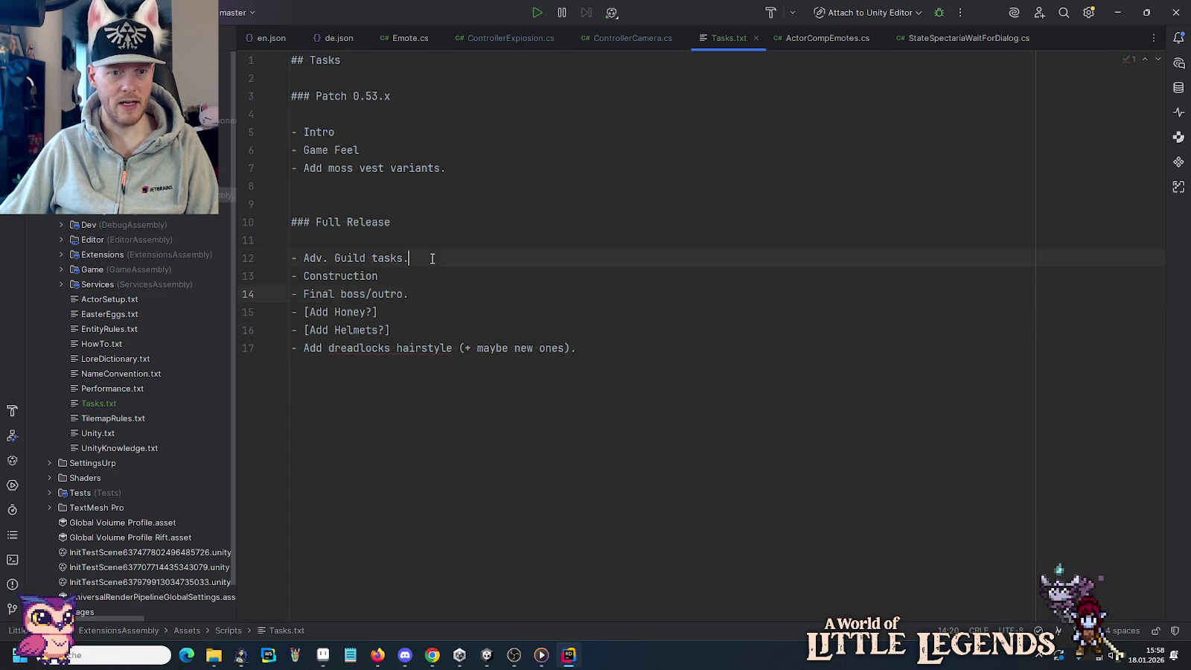
pyautogui.write('- Add Slime Armor variants. - Add intro dress/armor. - Add maid attire.')
pyautogui.click(296, 276)
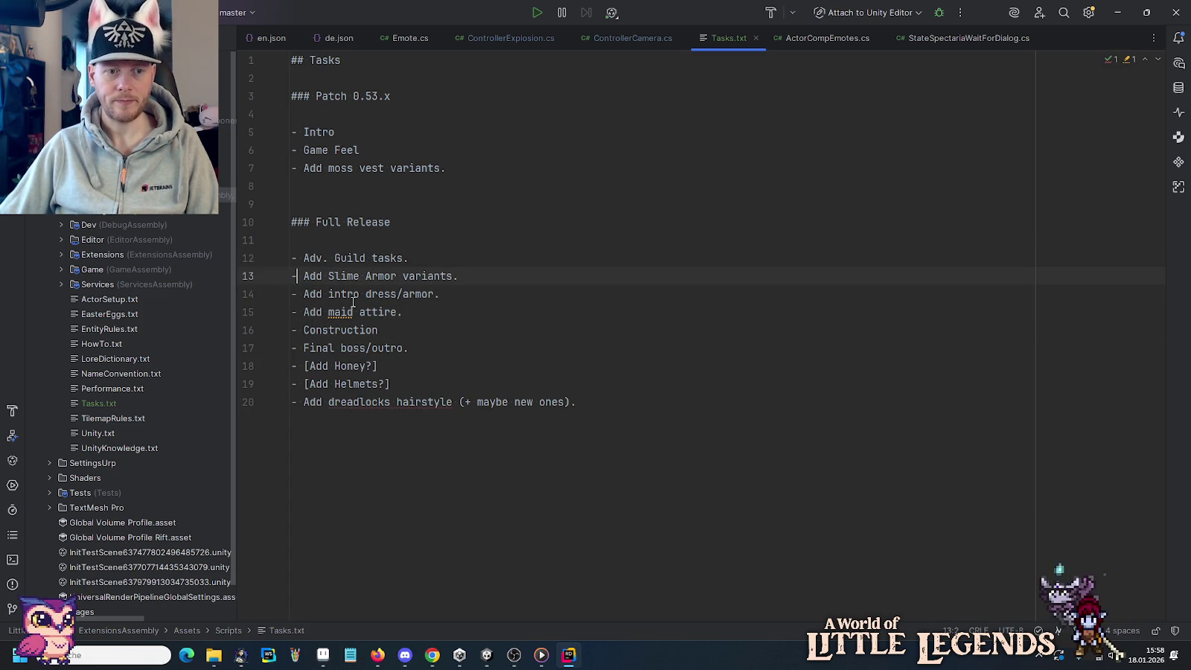
pyautogui.press('Tab')
pyautogui.press('Down')
pyautogui.press('Down')
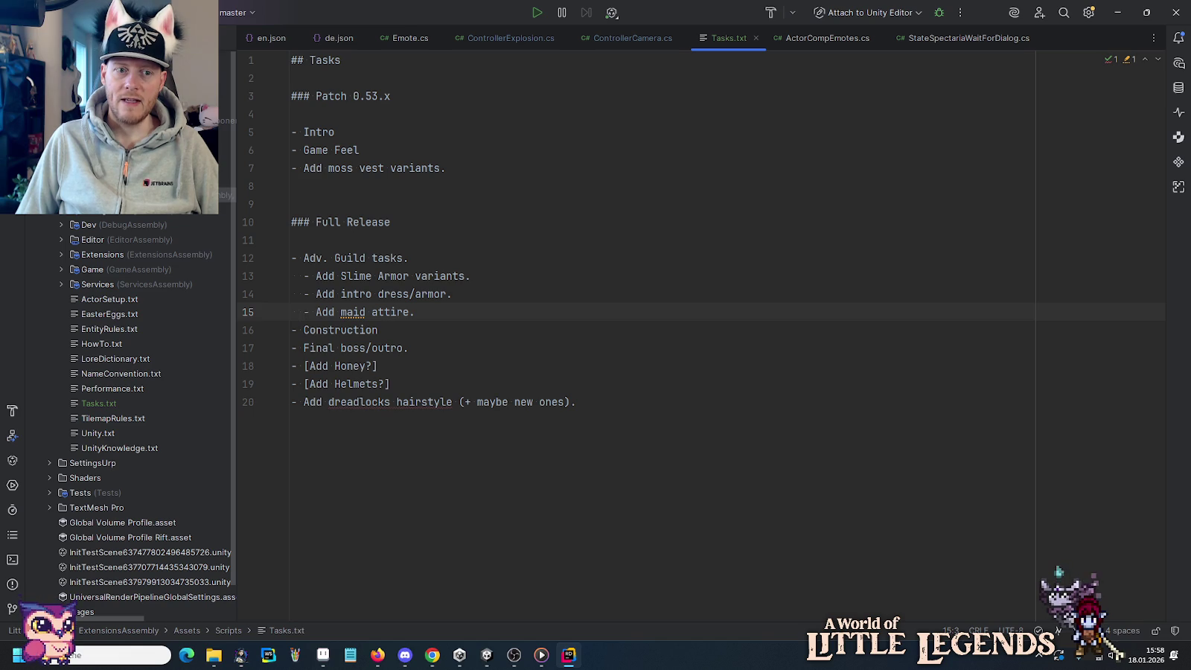
pyautogui.press('Down')
pyautogui.press('Down')
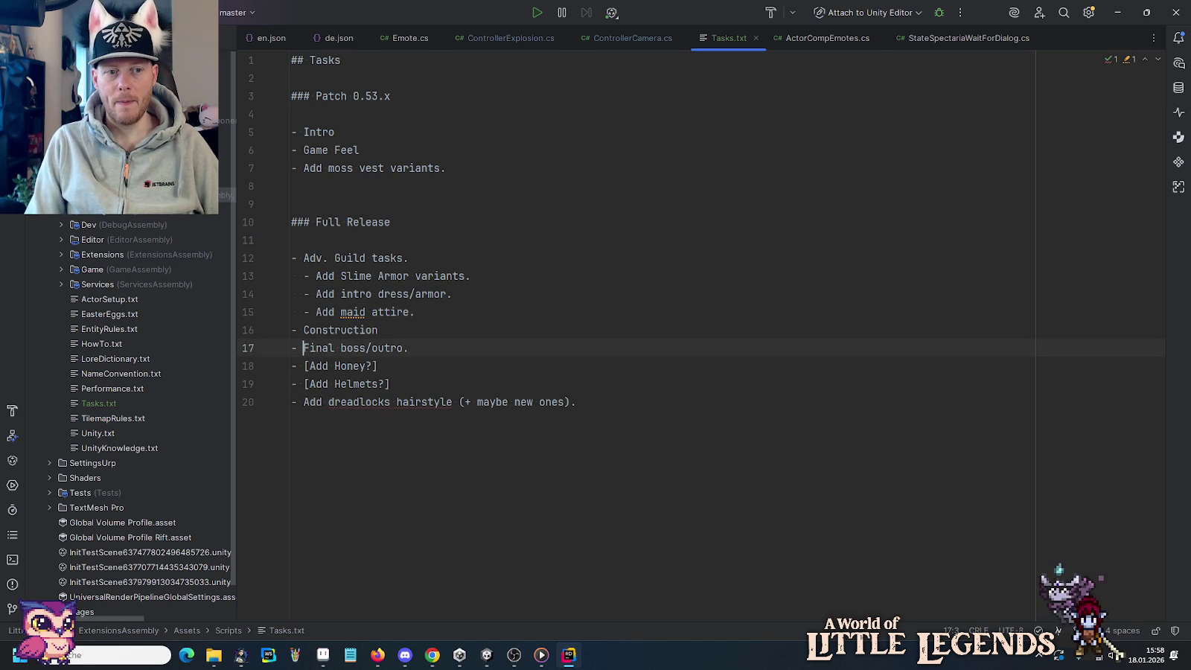
# Add the task 'Add wizard hat and cherry headgear.' after the Final boss/outro line.
pyautogui.press('End')
pyautogui.press('Return')
pyautogui.write('dd w')
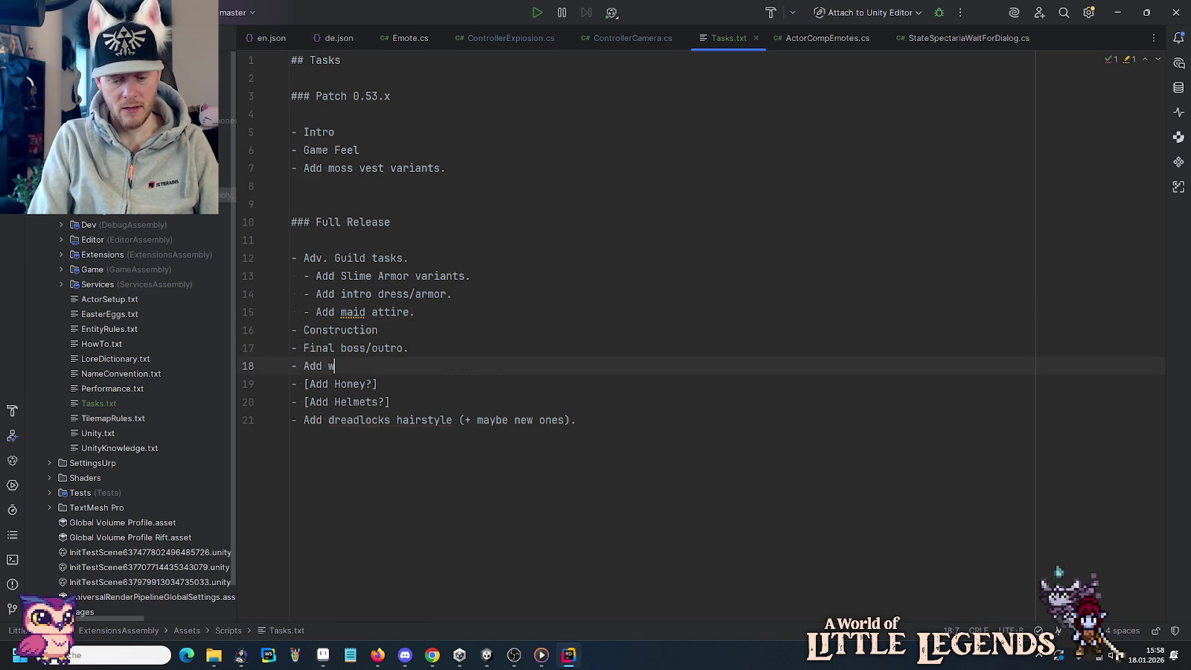
pyautogui.write('izard hat and ')
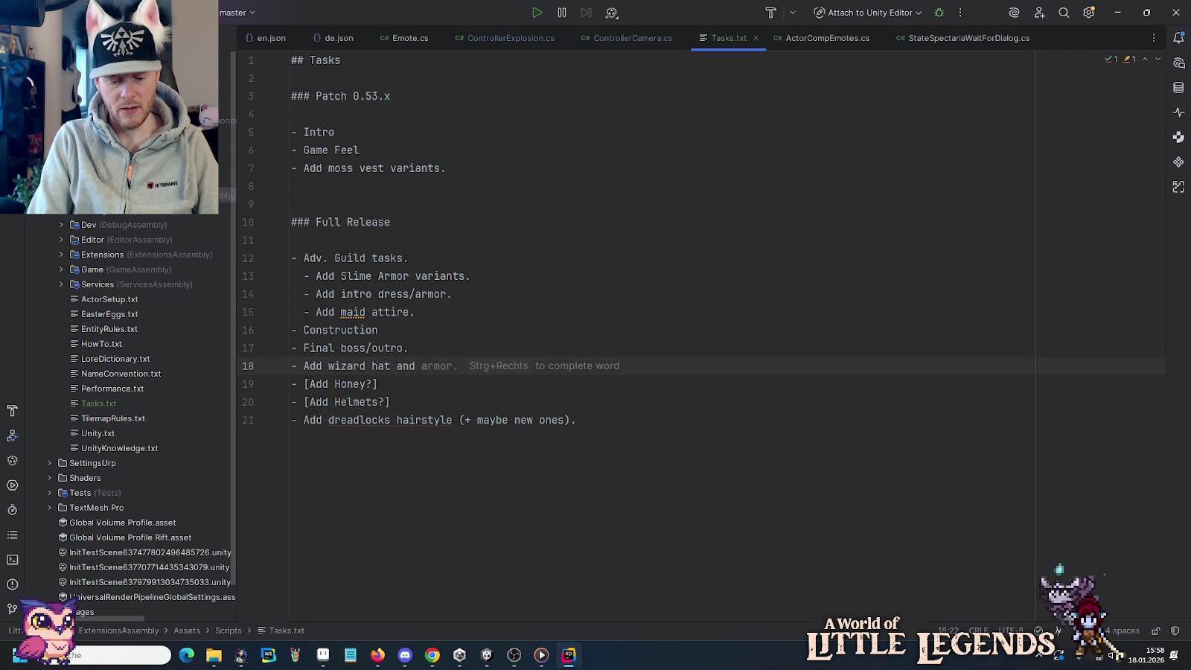
pyautogui.write('cherry ')
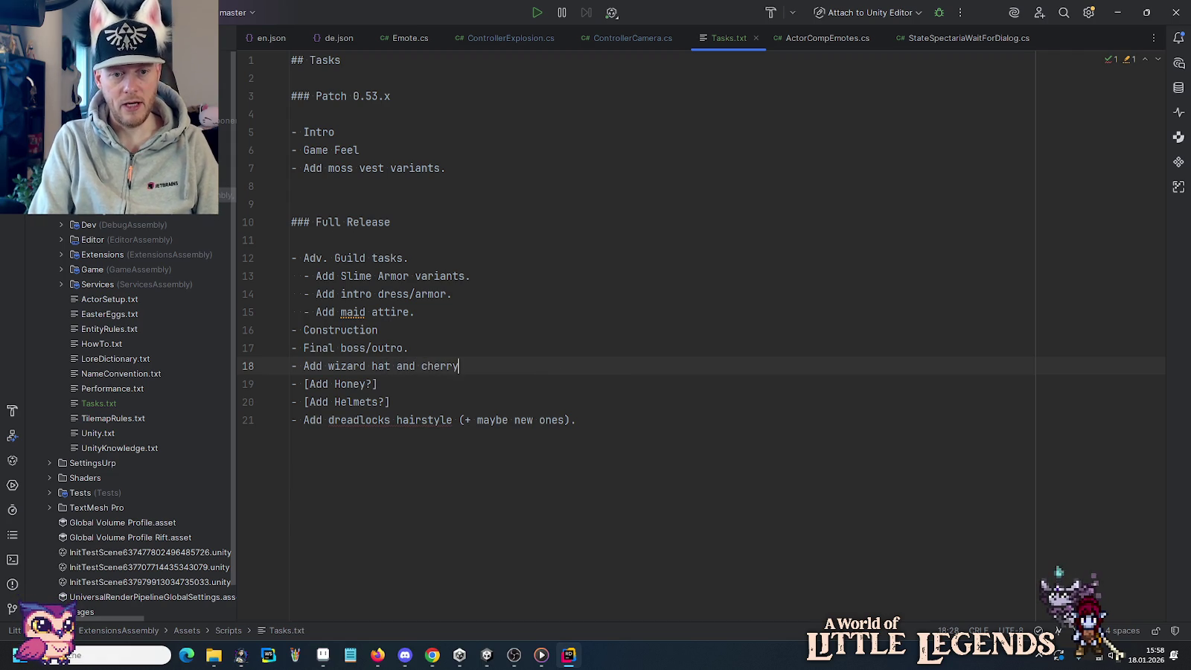
pyautogui.write('headgear')
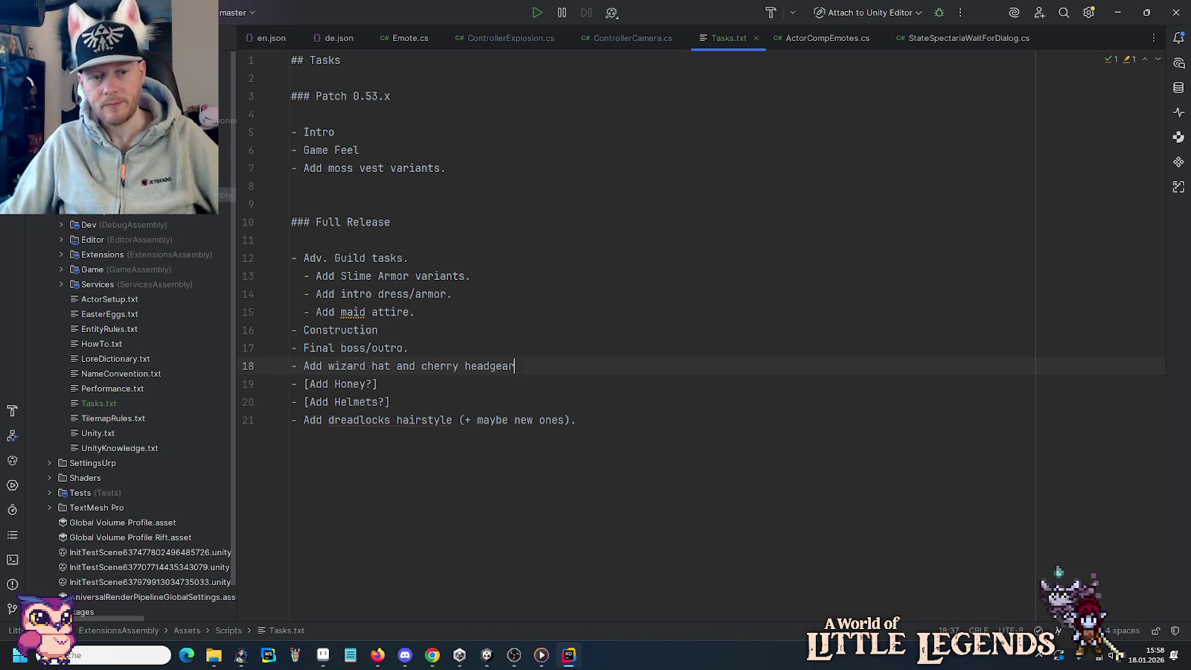
pyautogui.click(439, 348)
pyautogui.click(524, 365)
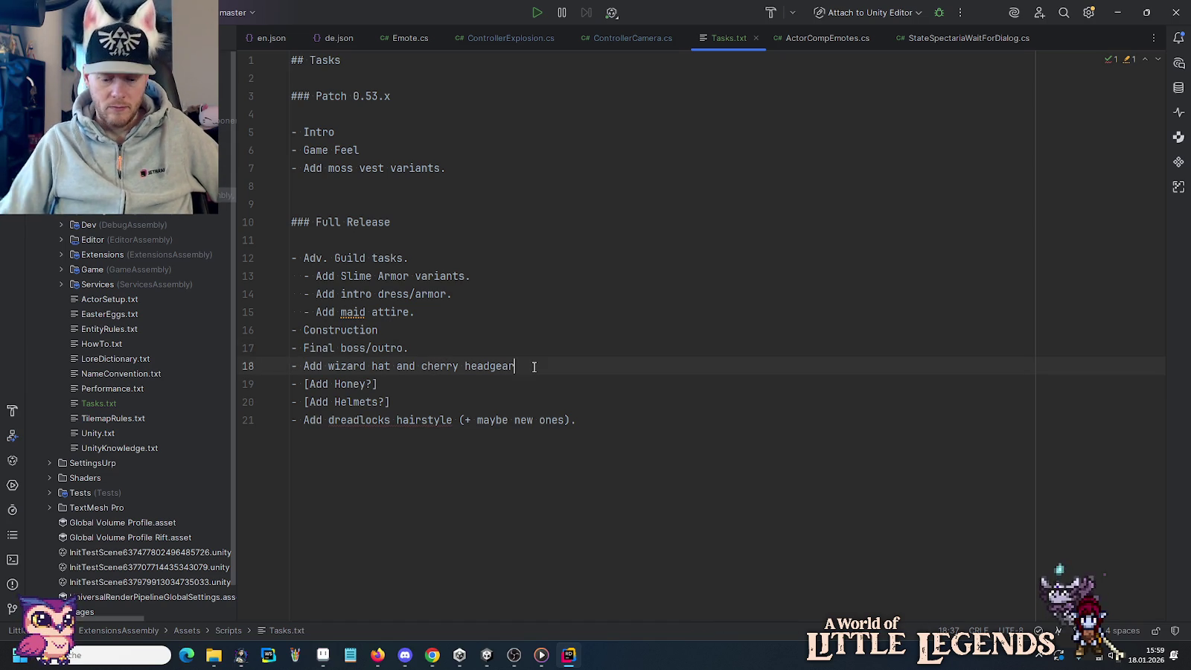
pyautogui.write('.')
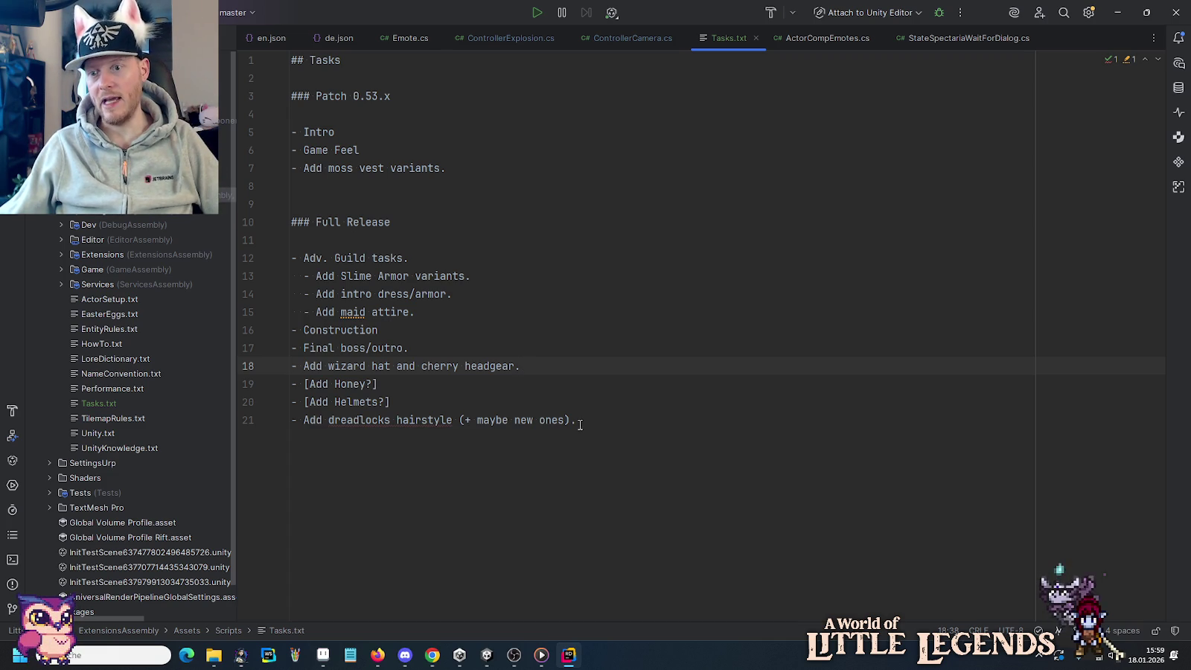
pyautogui.click(568, 397)
pyautogui.click(557, 386)
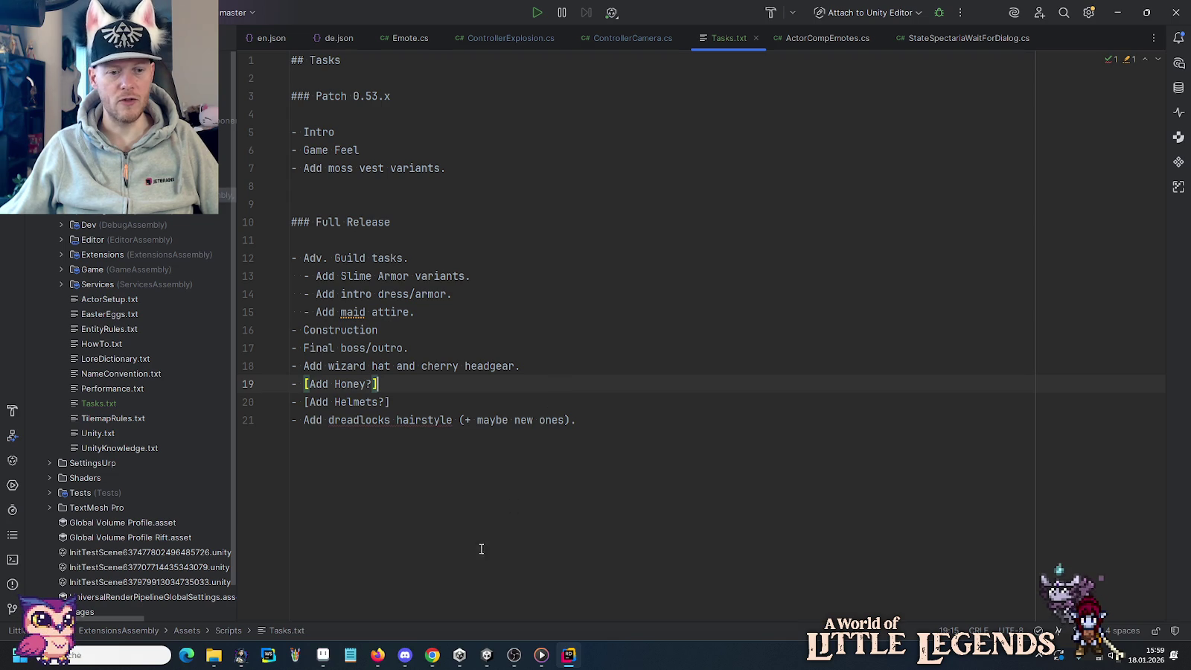
pyautogui.click(301, 650)
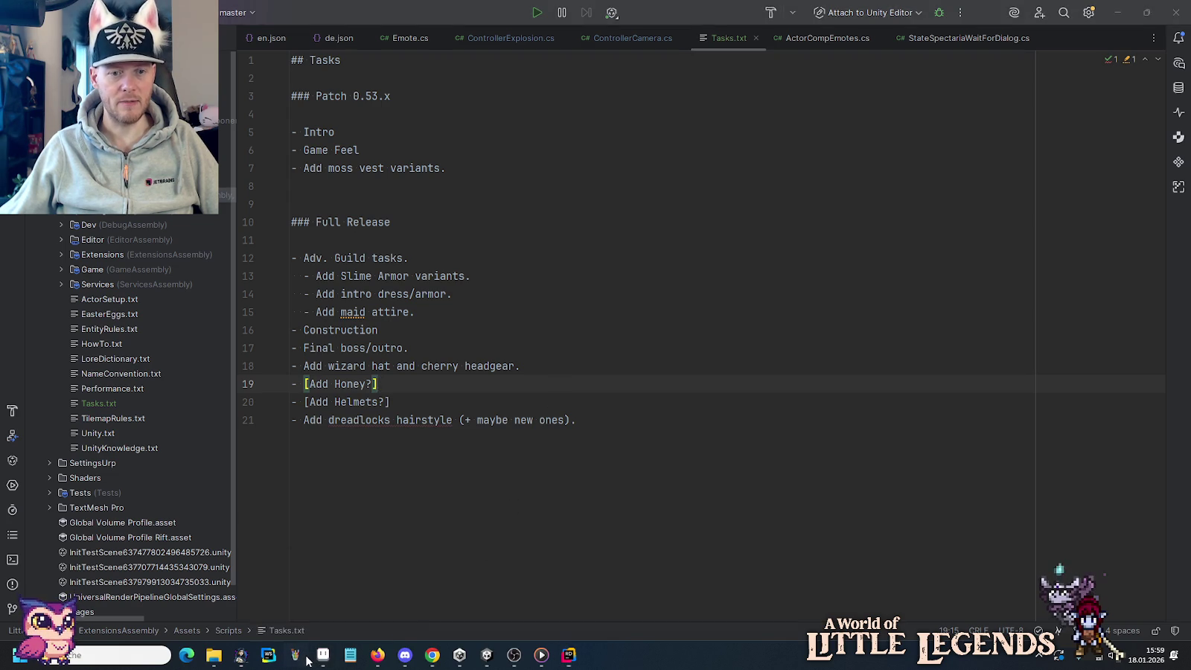
# Enlarge the canvas, invert it to black, and draw a framed outline with a right-hand column.
pyautogui.scroll(-2, 358, 371)
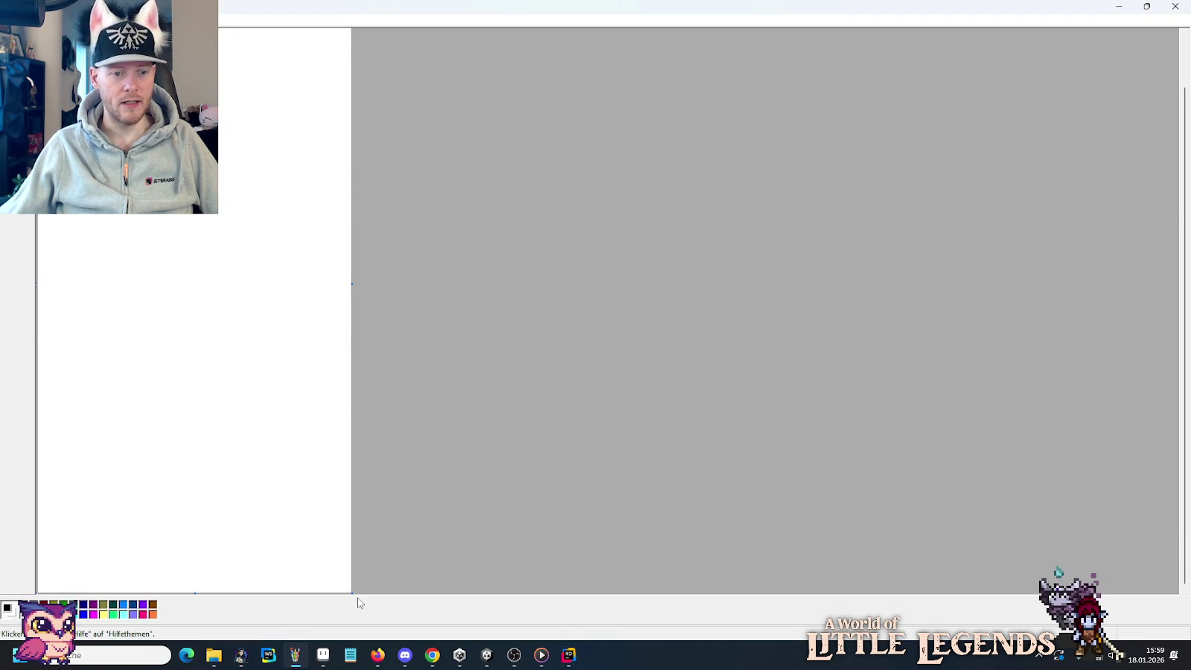
pyautogui.moveTo(351, 591)
pyautogui.mouseDown()
pyautogui.moveTo(1039, 532)
pyautogui.moveTo(1076, 516)
pyautogui.mouseUp()
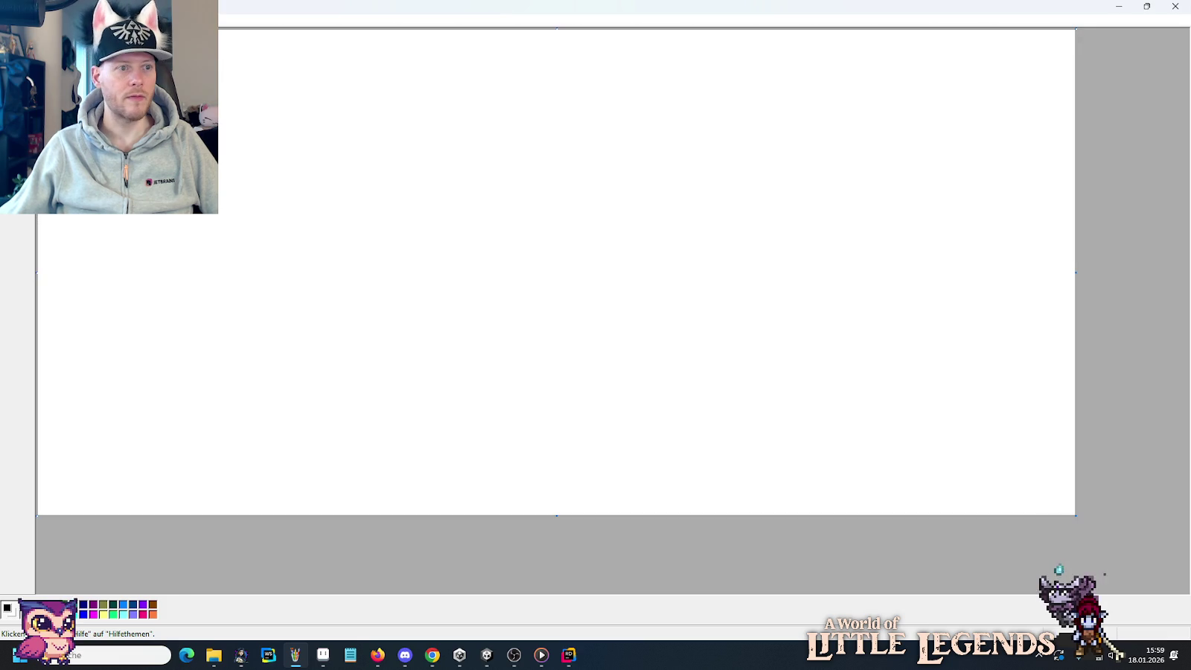
pyautogui.hotkey('ctrl', 'i')
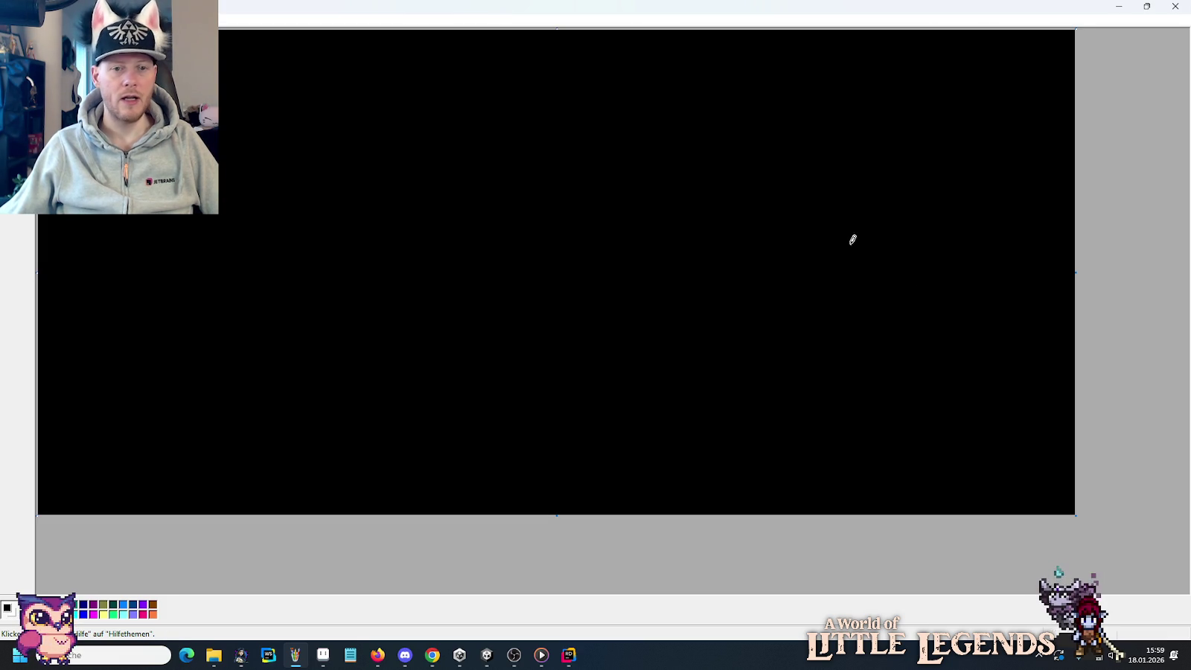
pyautogui.moveTo(371, 84)
pyautogui.mouseDown()
pyautogui.moveTo(388, 385)
pyautogui.moveTo(520, 411)
pyautogui.moveTo(964, 424)
pyautogui.mouseUp()
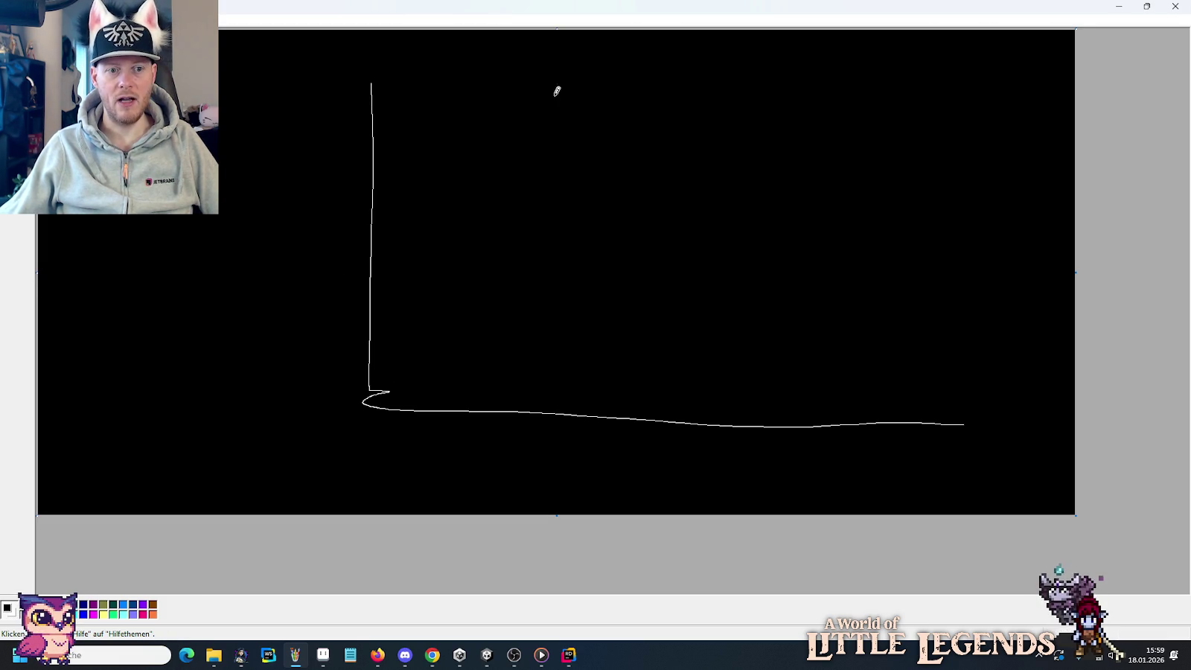
pyautogui.moveTo(358, 74); pyautogui.dragTo(984, 422)
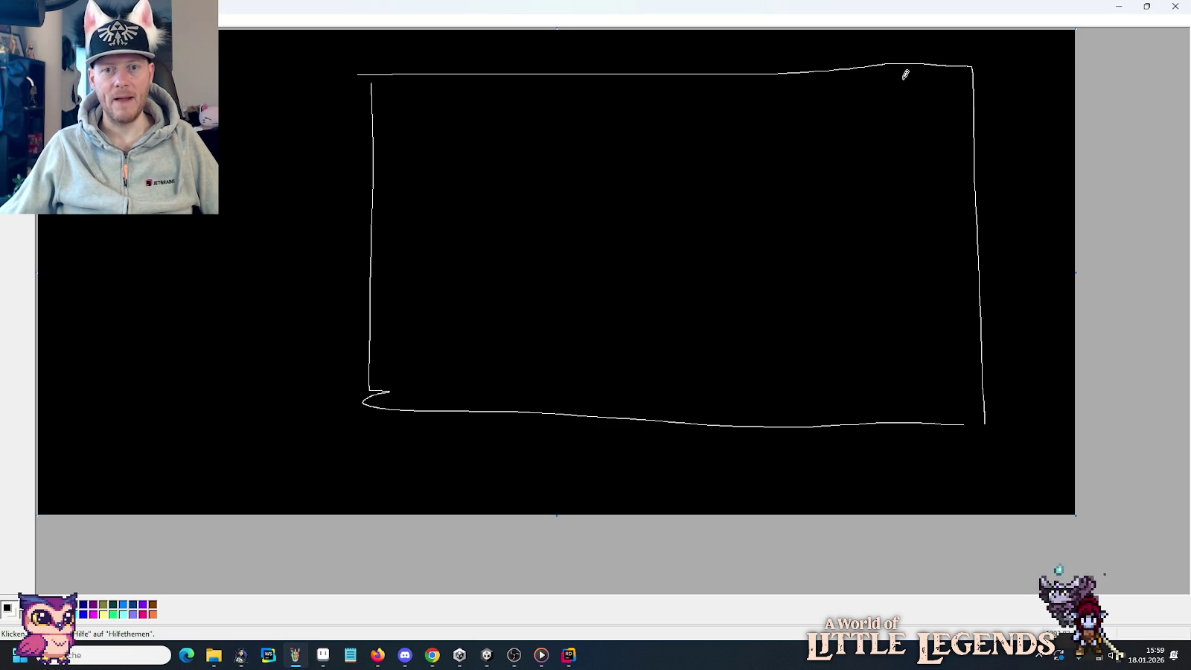
pyautogui.moveTo(905, 75); pyautogui.dragTo(885, 395)
pyautogui.moveTo(826, 71); pyautogui.dragTo(824, 433)
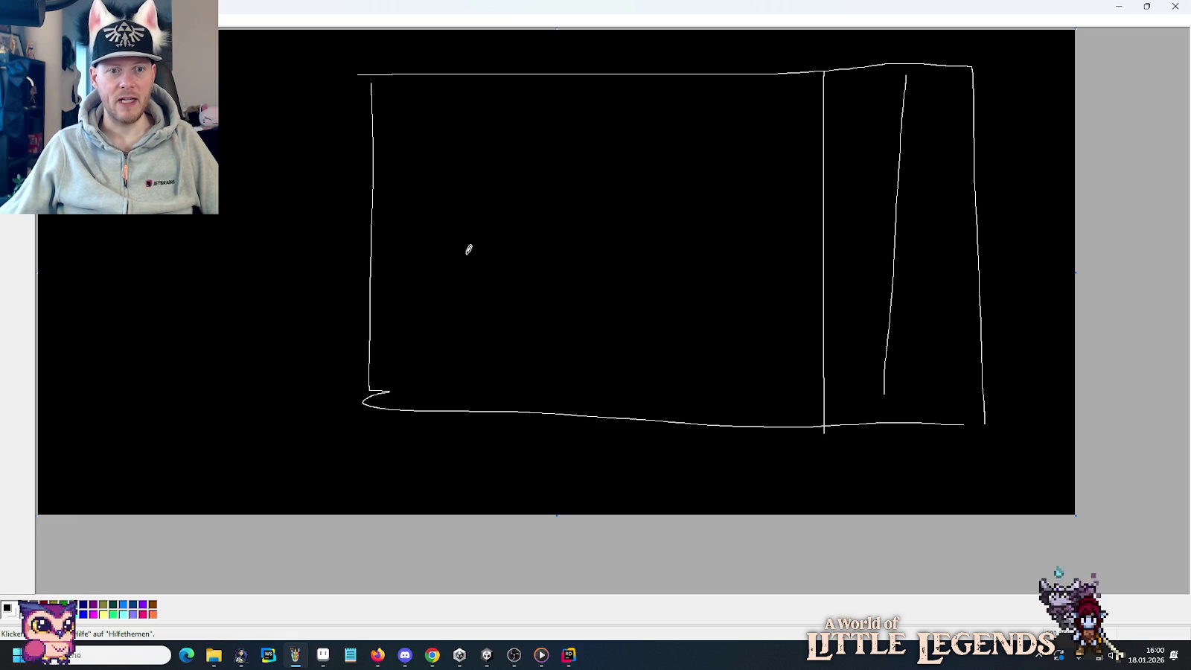
# Sketch a zigzag-roofed house with two horizontal lines beneath it.
pyautogui.moveTo(463, 267)
pyautogui.mouseDown()
pyautogui.moveTo(620, 278)
pyautogui.moveTo(645, 160)
pyautogui.mouseUp()
pyautogui.moveTo(456, 176); pyautogui.dragTo(613, 192)
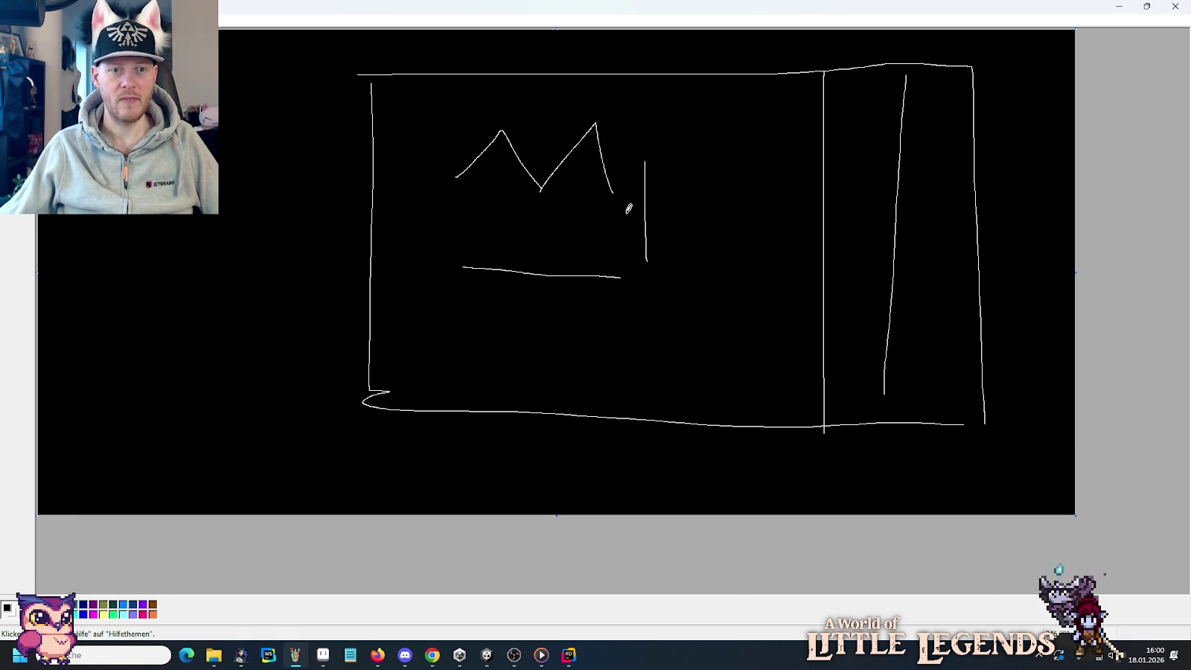
pyautogui.moveTo(461, 177); pyautogui.dragTo(454, 256)
pyautogui.moveTo(541, 190); pyautogui.dragTo(548, 112)
pyautogui.moveTo(463, 173)
pyautogui.mouseDown()
pyautogui.moveTo(487, 101)
pyautogui.moveTo(523, 77)
pyautogui.moveTo(532, 98)
pyautogui.mouseUp()
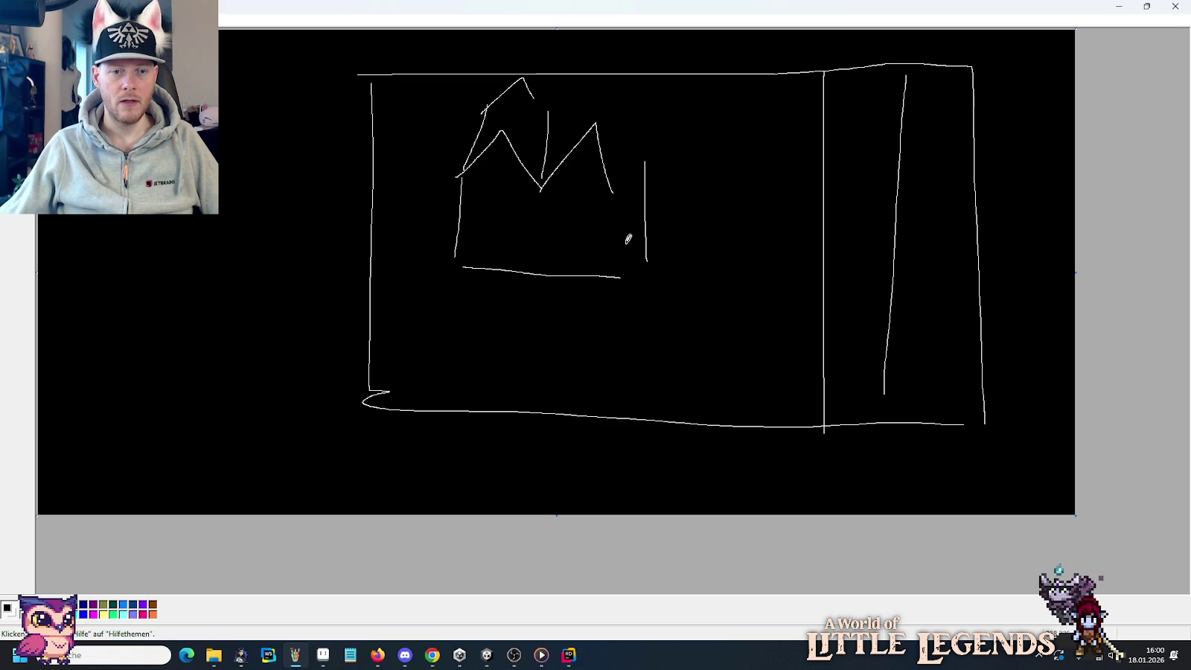
pyautogui.moveTo(457, 288); pyautogui.dragTo(538, 299)
pyautogui.moveTo(454, 345); pyautogui.dragTo(593, 342)
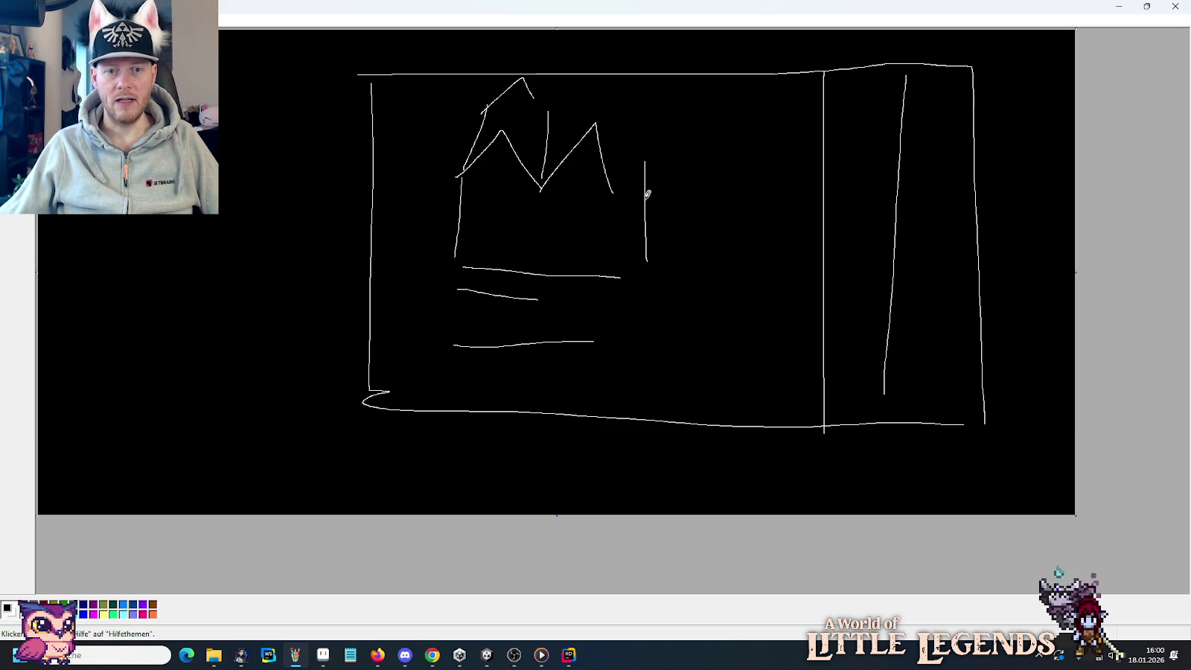
# Add a curved shape, a detailed D-shape, and a small top-left room with a box.
pyautogui.moveTo(729, 277); pyautogui.dragTo(767, 213)
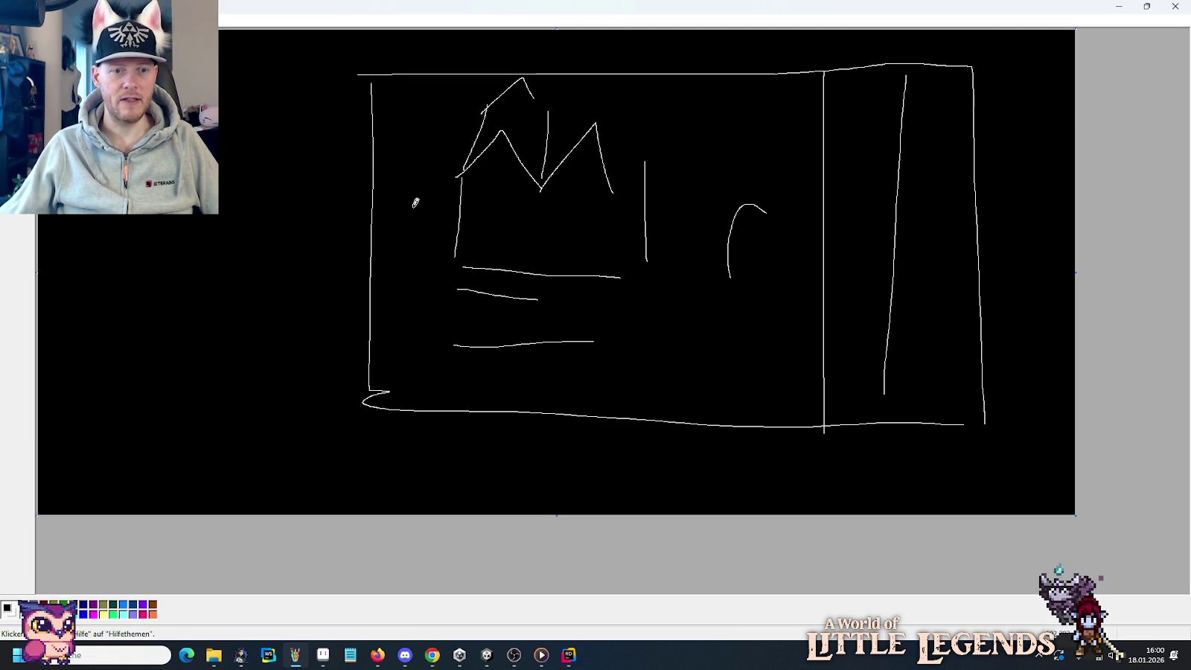
pyautogui.moveTo(407, 190); pyautogui.dragTo(441, 233)
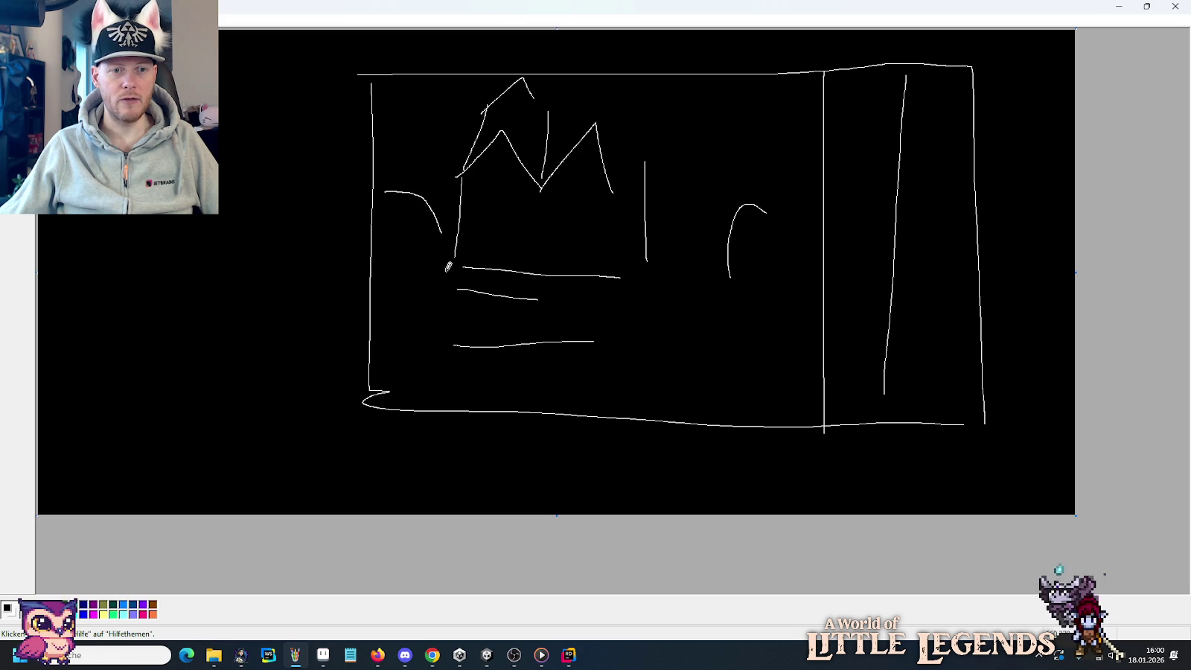
pyautogui.moveTo(373, 275); pyautogui.dragTo(377, 345)
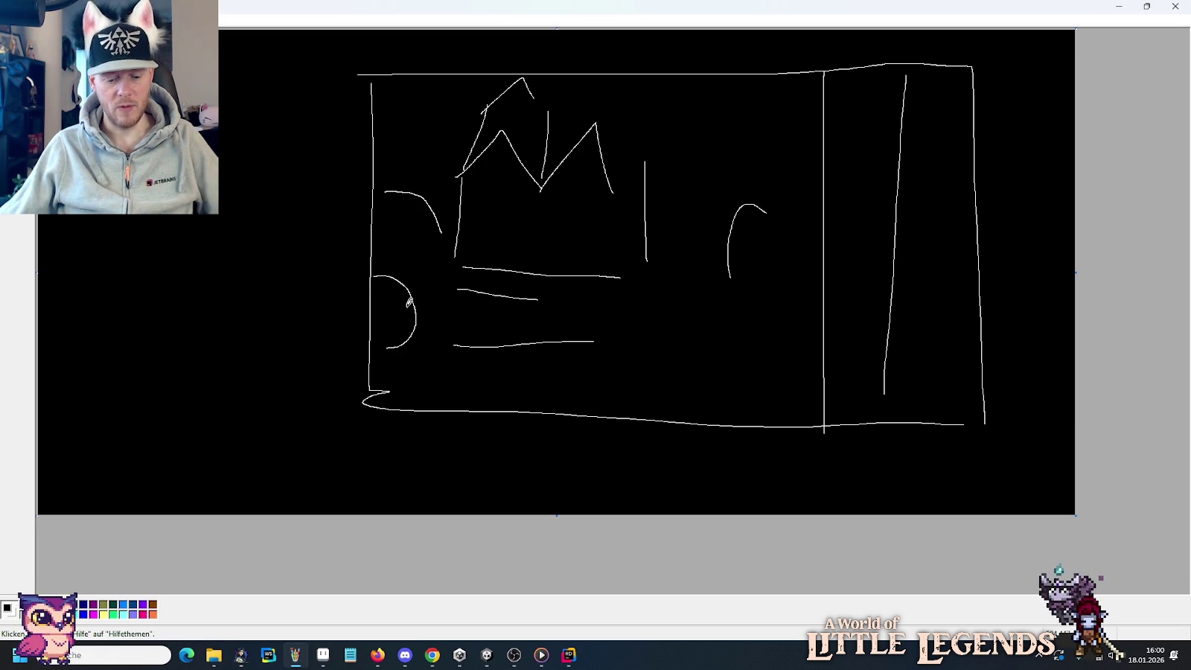
pyautogui.moveTo(370, 366); pyautogui.dragTo(416, 326)
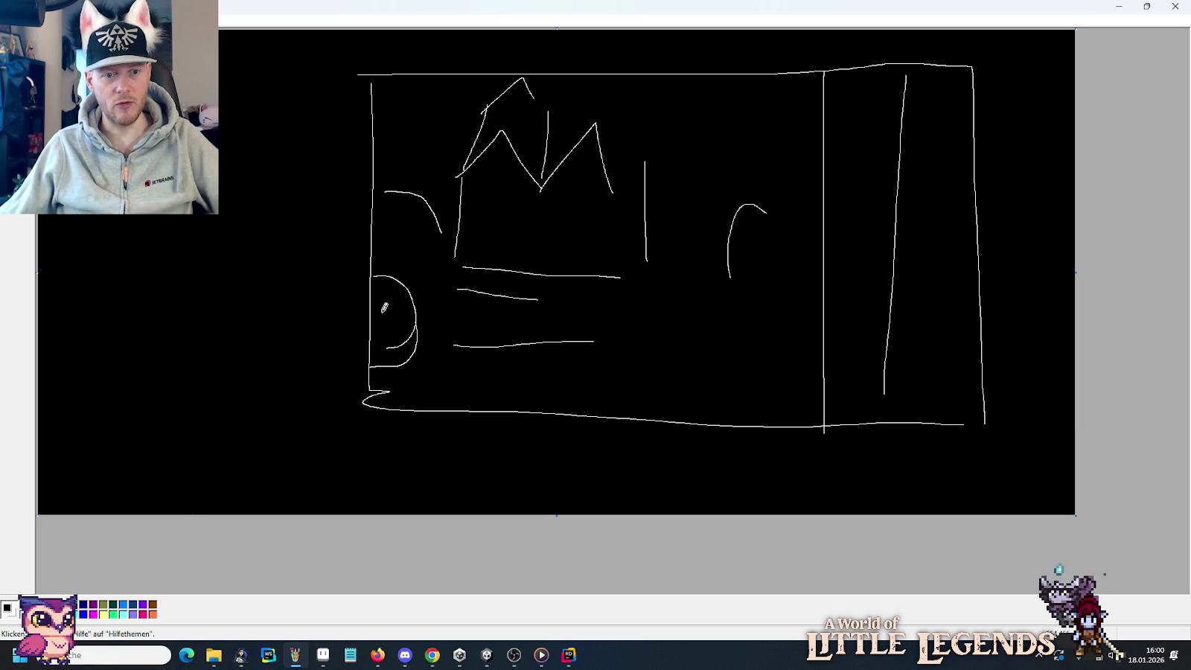
pyautogui.moveTo(372, 288); pyautogui.dragTo(393, 275)
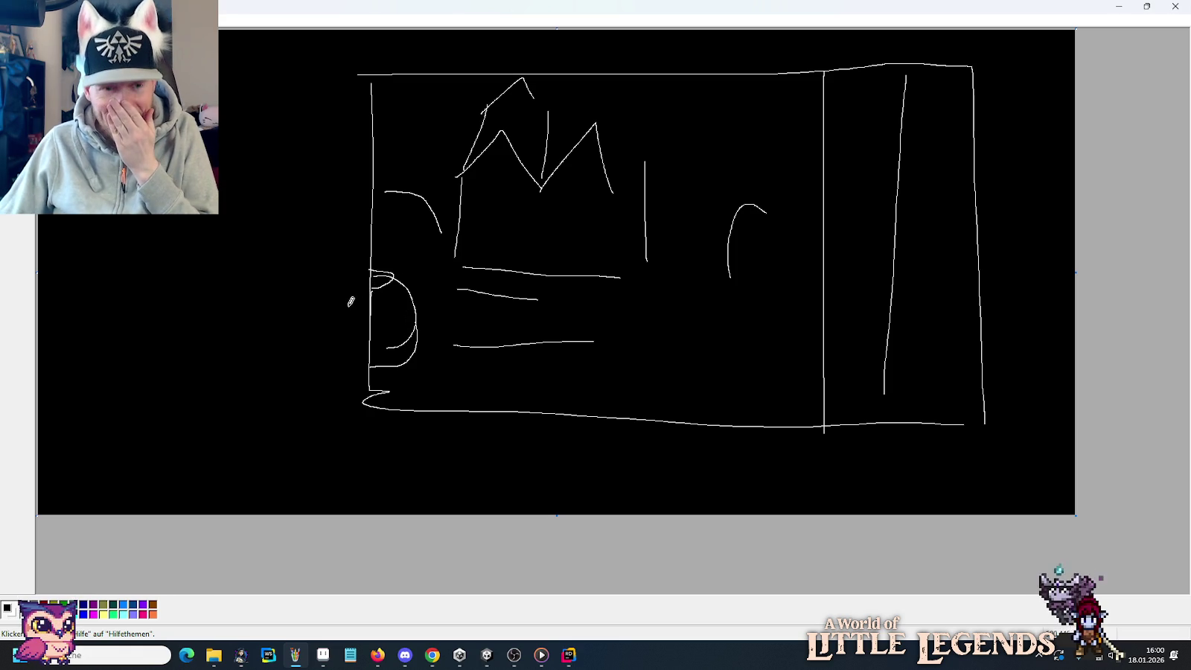
pyautogui.moveTo(377, 292); pyautogui.dragTo(365, 321)
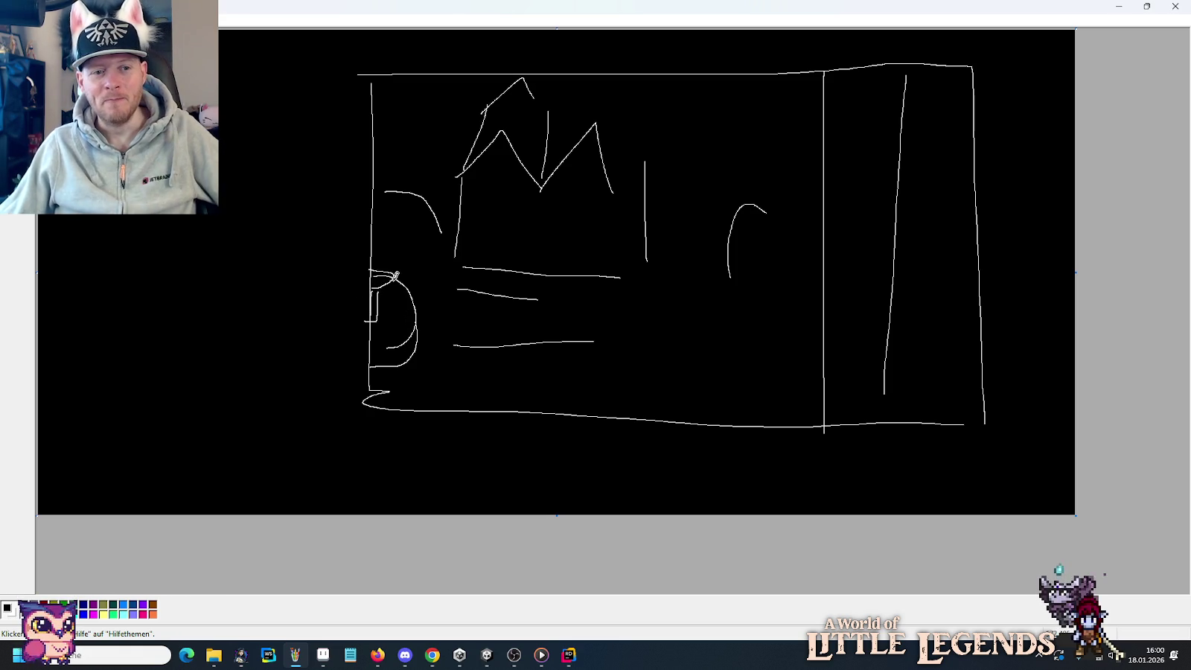
pyautogui.moveTo(390, 280)
pyautogui.mouseDown()
pyautogui.moveTo(401, 319)
pyautogui.moveTo(387, 327)
pyautogui.mouseUp()
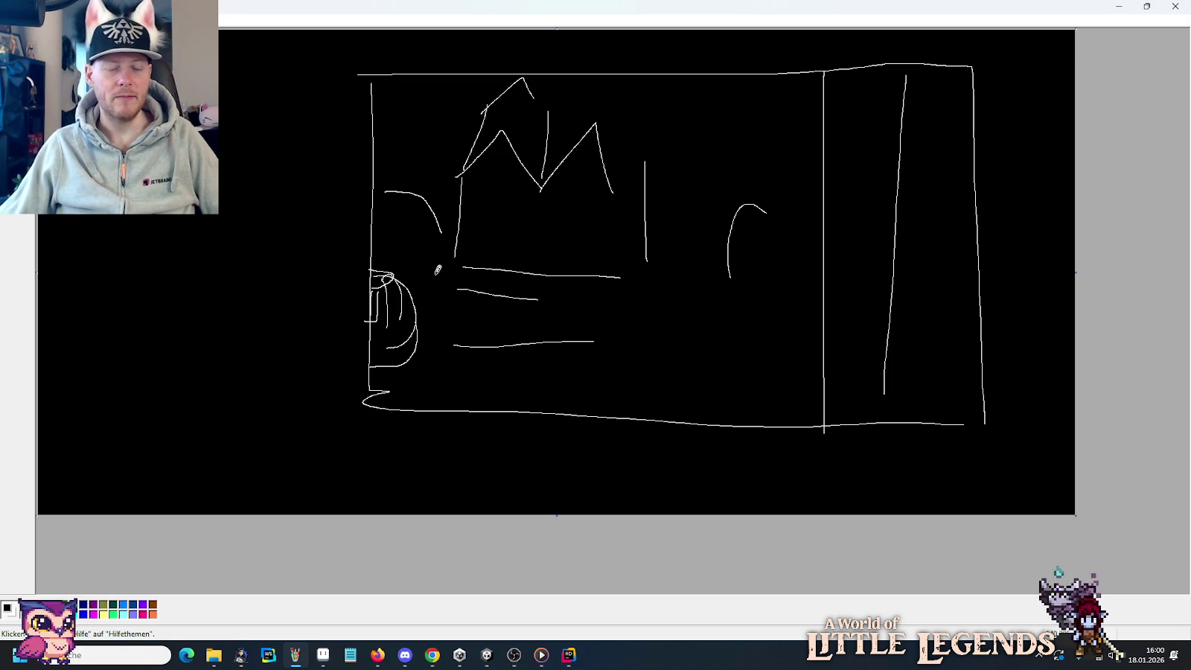
pyautogui.moveTo(378, 176)
pyautogui.mouseDown()
pyautogui.moveTo(432, 177)
pyautogui.moveTo(451, 87)
pyautogui.mouseUp()
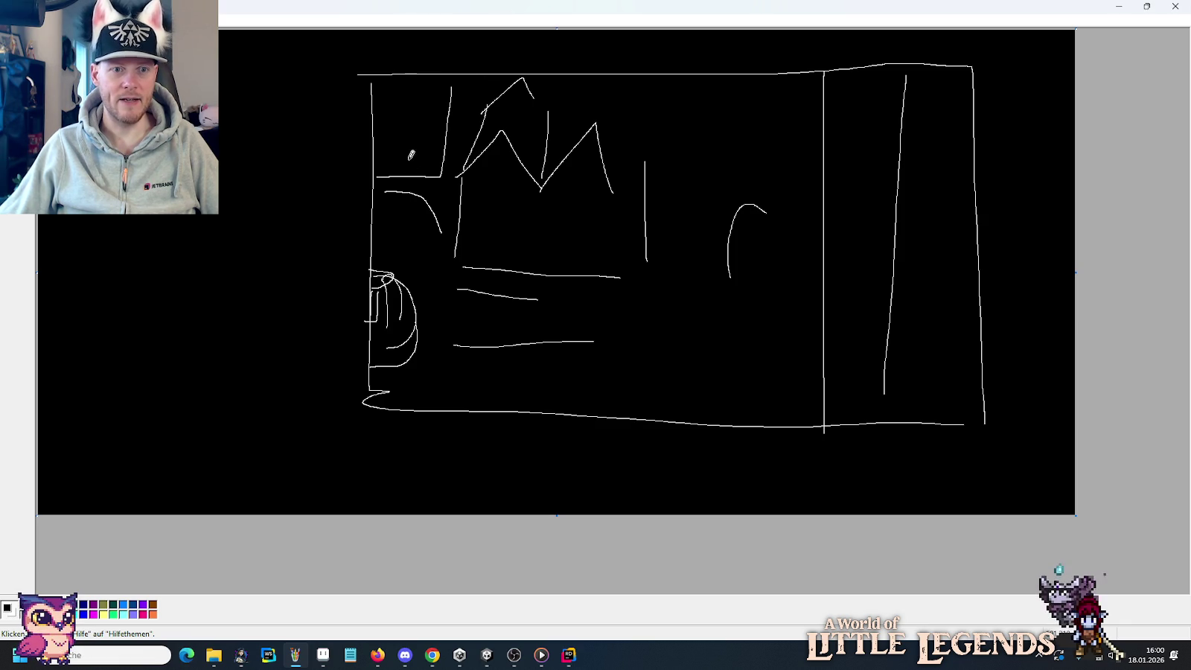
pyautogui.moveTo(391, 163)
pyautogui.mouseDown()
pyautogui.moveTo(388, 185)
pyautogui.moveTo(441, 190)
pyautogui.moveTo(375, 188)
pyautogui.moveTo(399, 136)
pyautogui.moveTo(429, 153)
pyautogui.moveTo(445, 135)
pyautogui.moveTo(439, 153)
pyautogui.mouseUp()
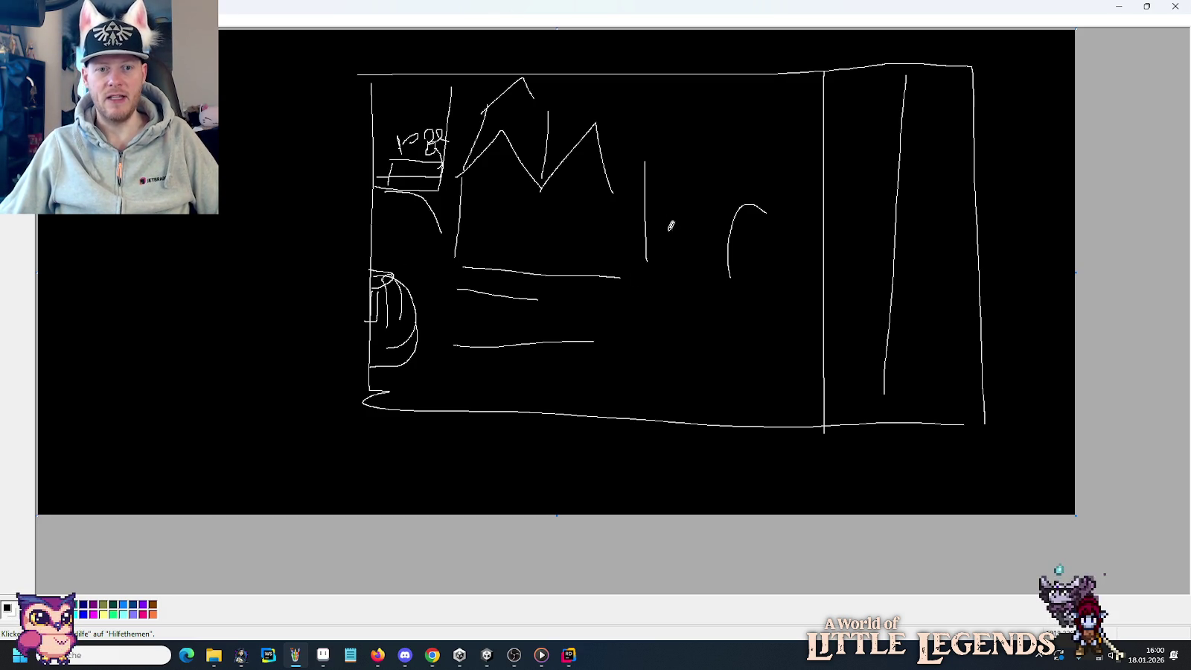
pyautogui.moveTo(671, 238)
pyautogui.mouseDown()
pyautogui.moveTo(689, 149)
pyautogui.moveTo(669, 251)
pyautogui.mouseUp()
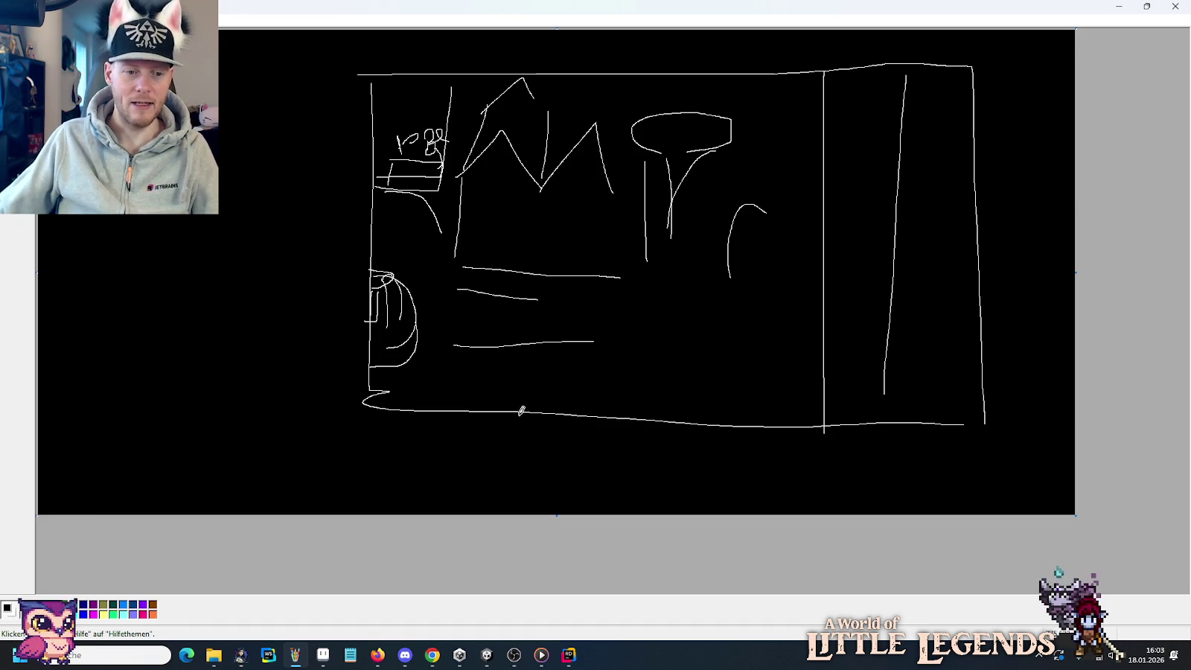
# Switch from Paint over to the Chrome browser.
pyautogui.click(442, 653)
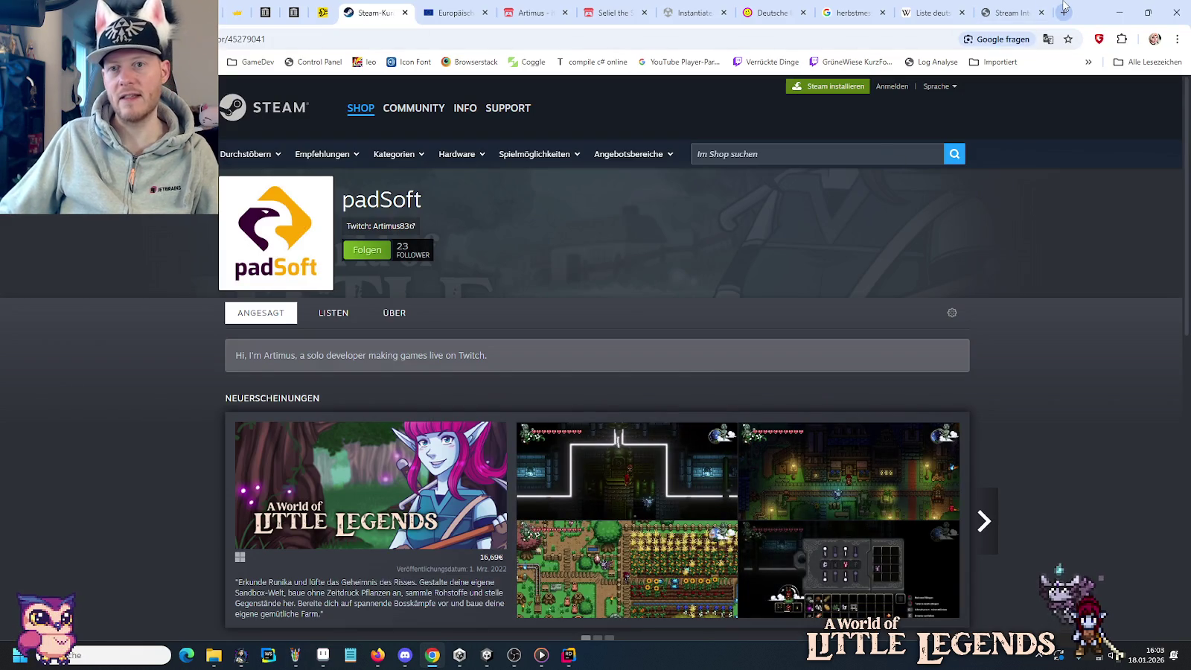
# Search Google Images for 'secret of evermore allelachema' in a new tab.
pyautogui.click(1062, 10)
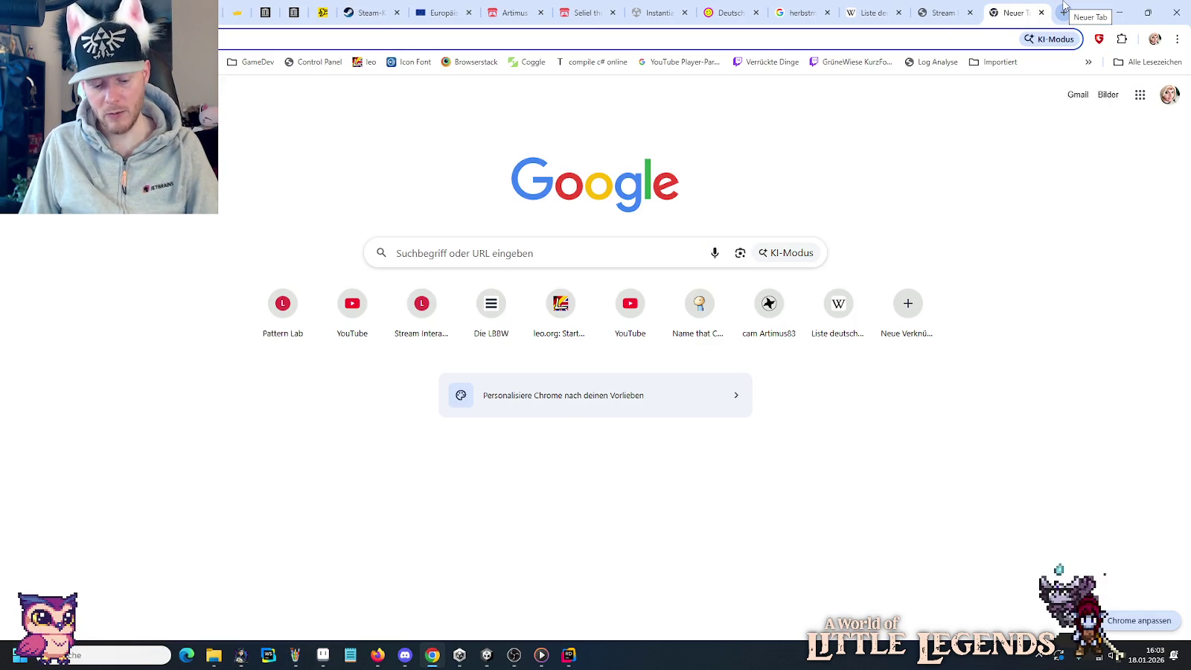
pyautogui.write('secret of ev')
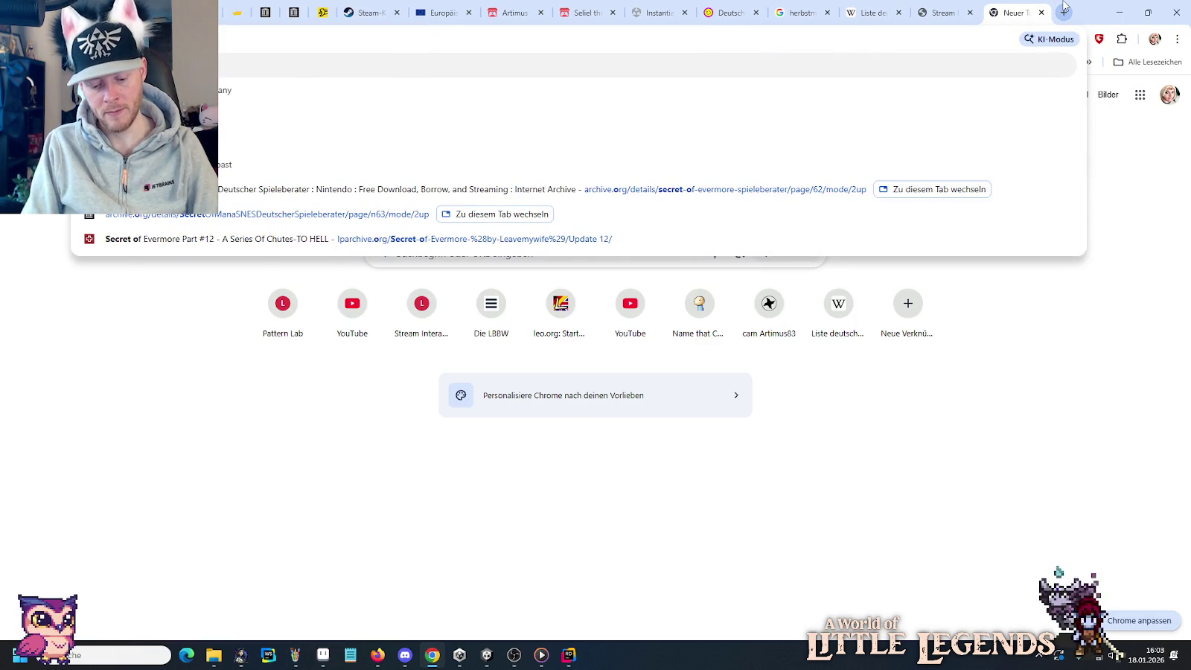
pyautogui.write('ermore')
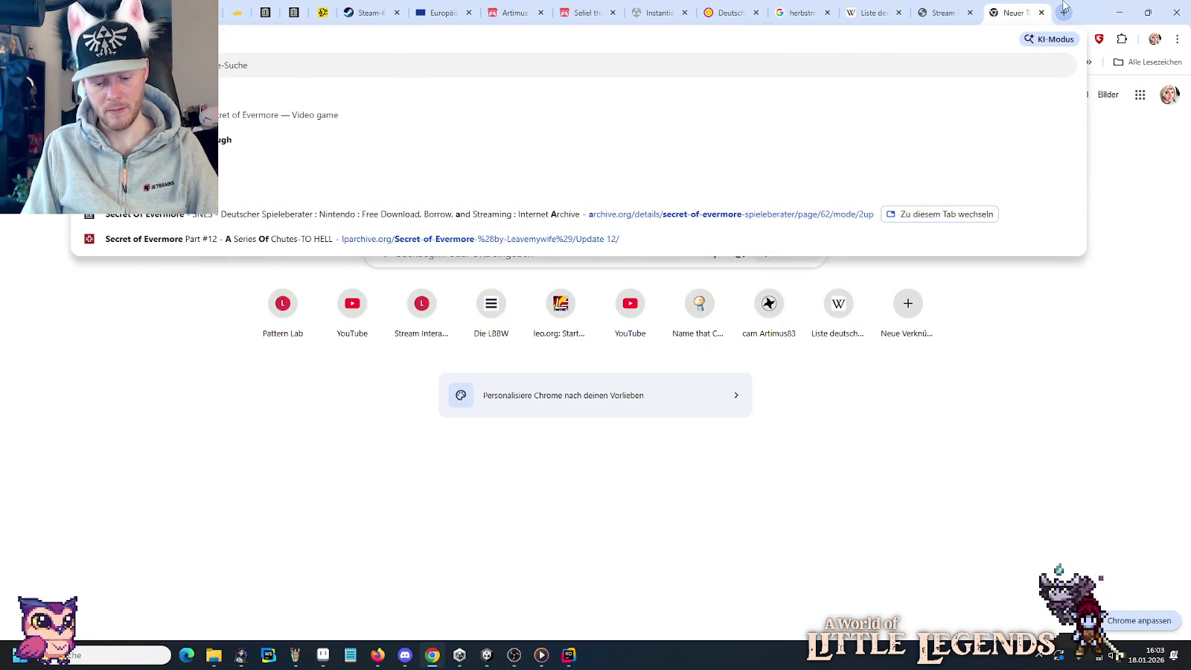
pyautogui.write(' allelachema')
pyautogui.press('Return')
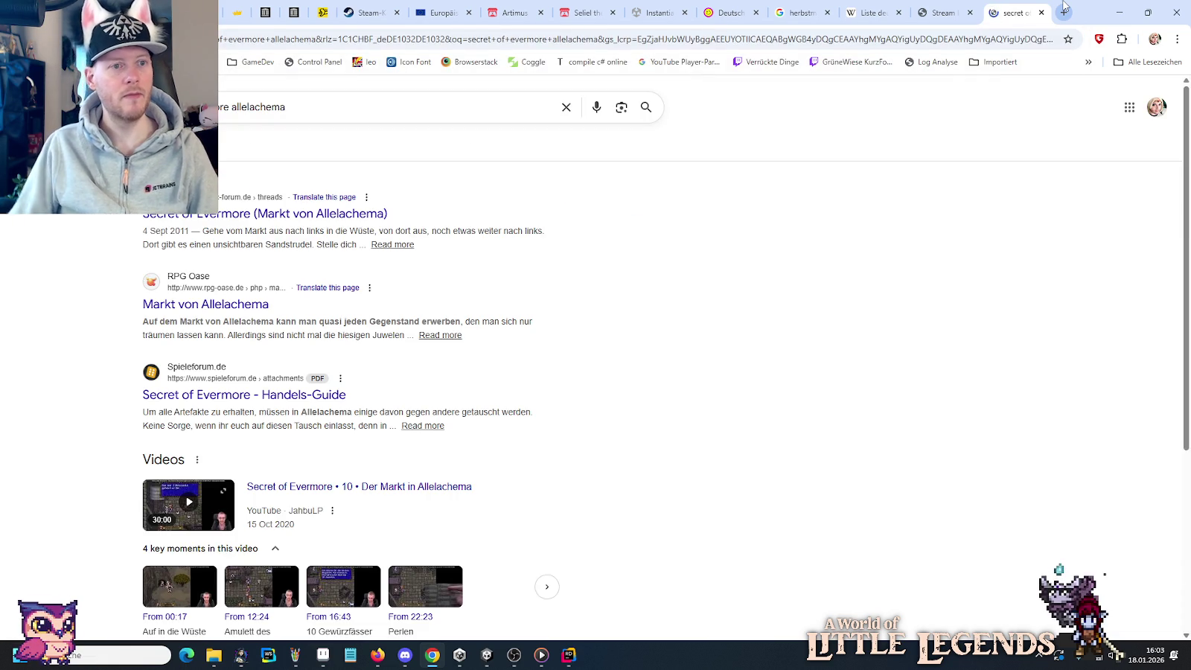
pyautogui.click(290, 148)
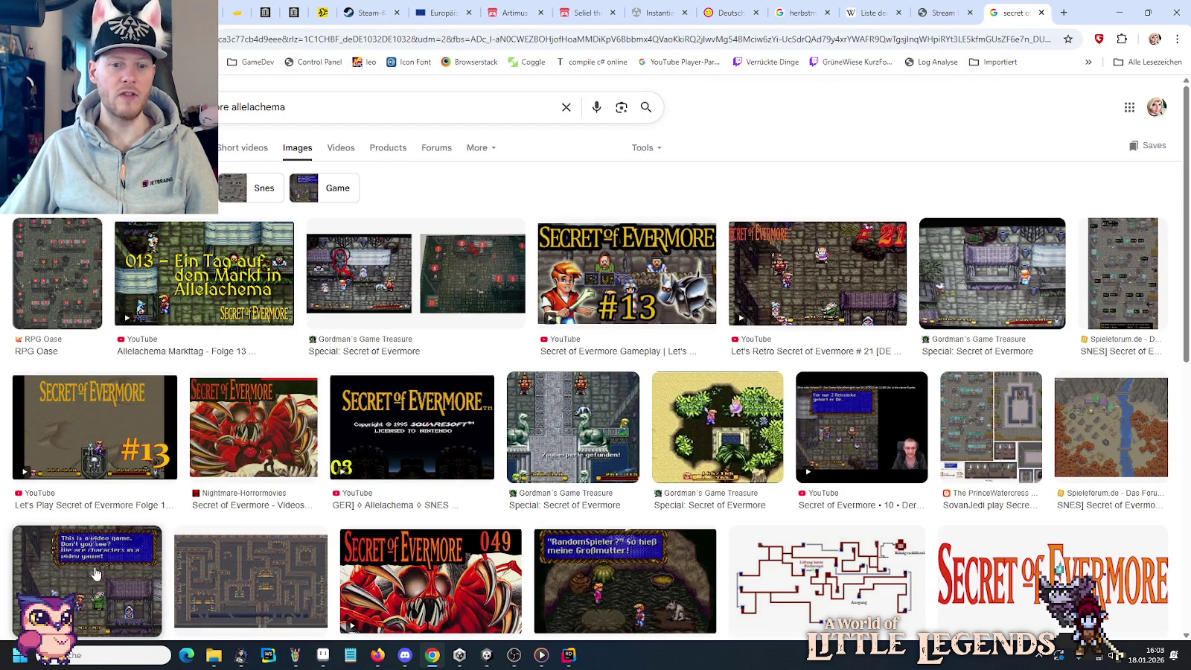
# Copy the 'This is a video game' screenshot and start a new Aseprite sprite sized to it.
pyautogui.click(87, 575)
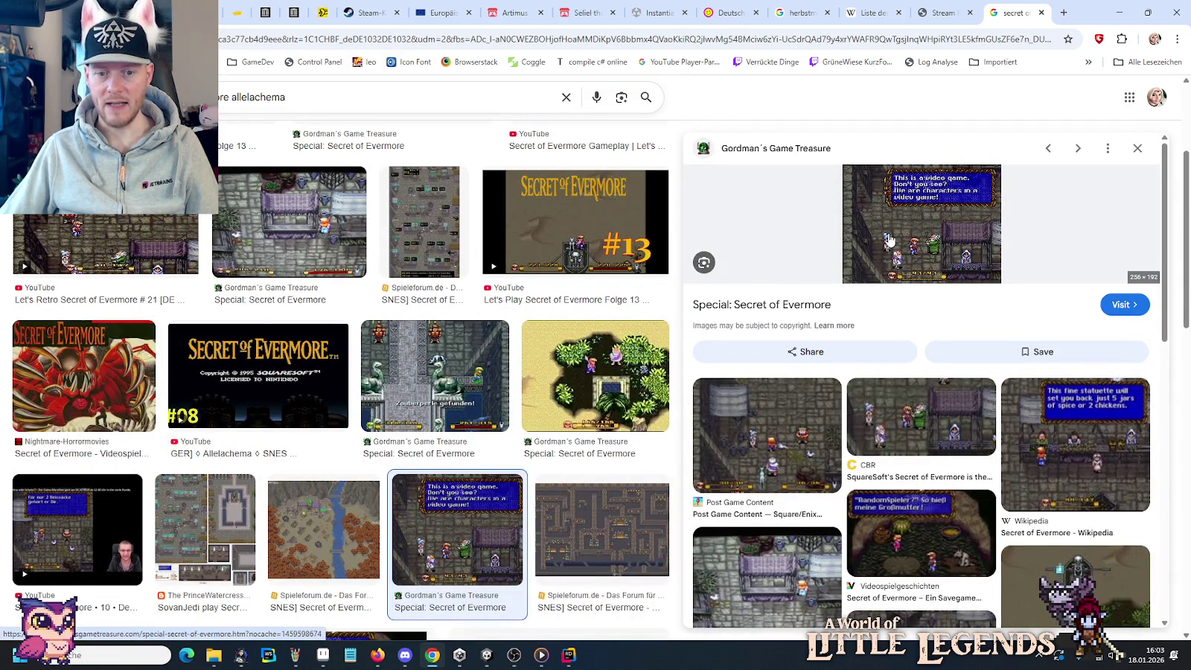
pyautogui.rightClick(893, 236)
pyautogui.click(931, 437)
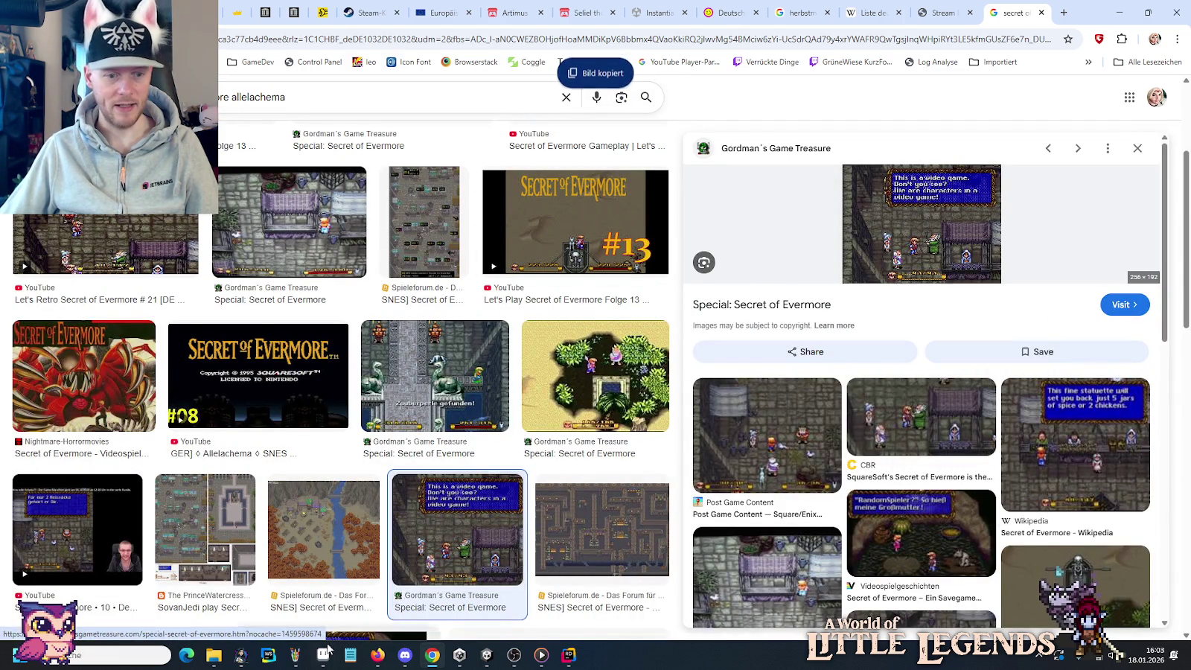
pyautogui.click(323, 654)
pyautogui.hotkey('ctrl', 'n')
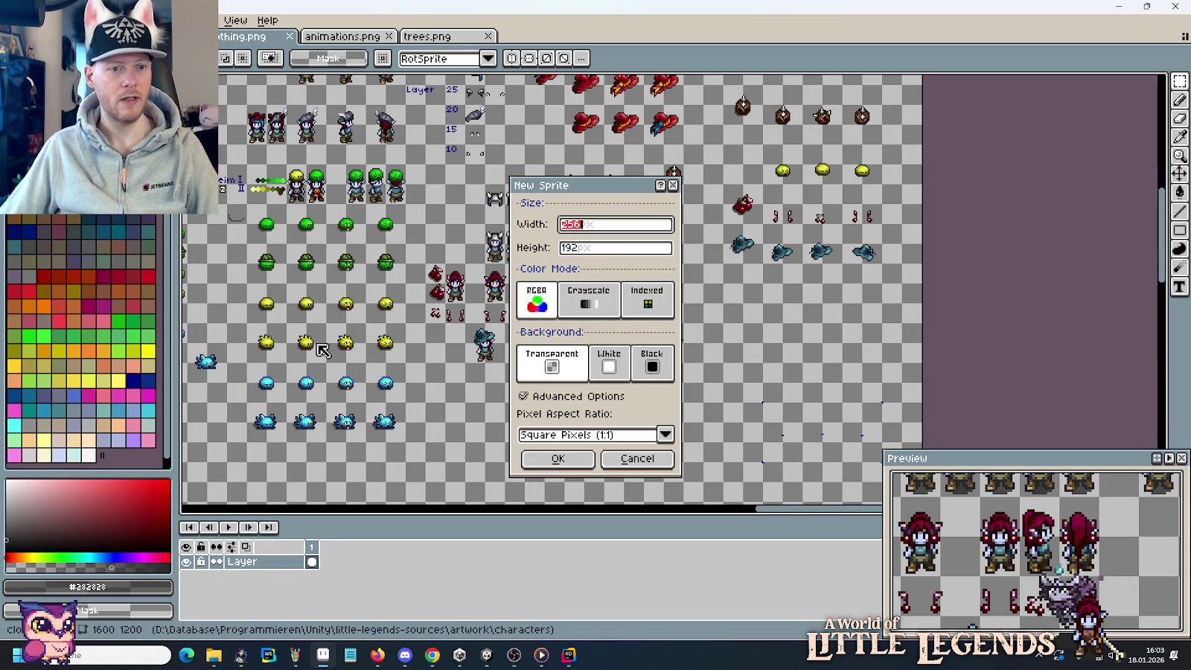
# Create the 256×192 sprite and paste the game screenshot into it.
pyautogui.click(554, 457)
pyautogui.hotkey('ctrl', 'v')
pyautogui.press('Return')
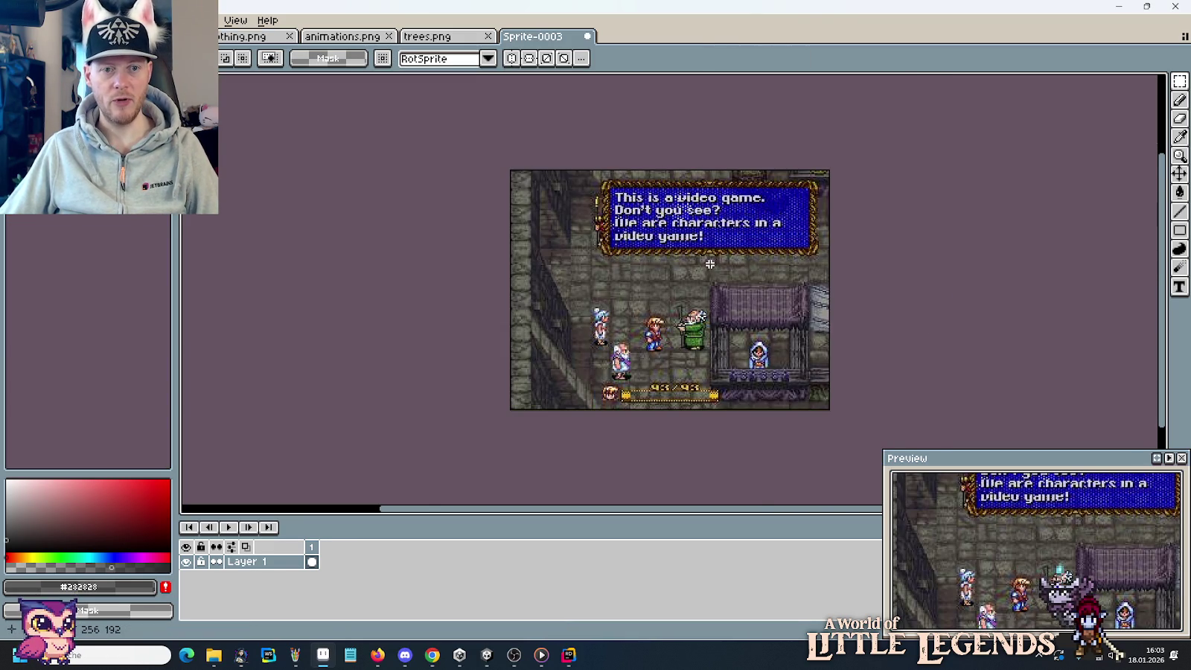
# Pan over the pasted dialogue screenshot, then return to Chrome's image results.
pyautogui.scroll(1, 698, 270)
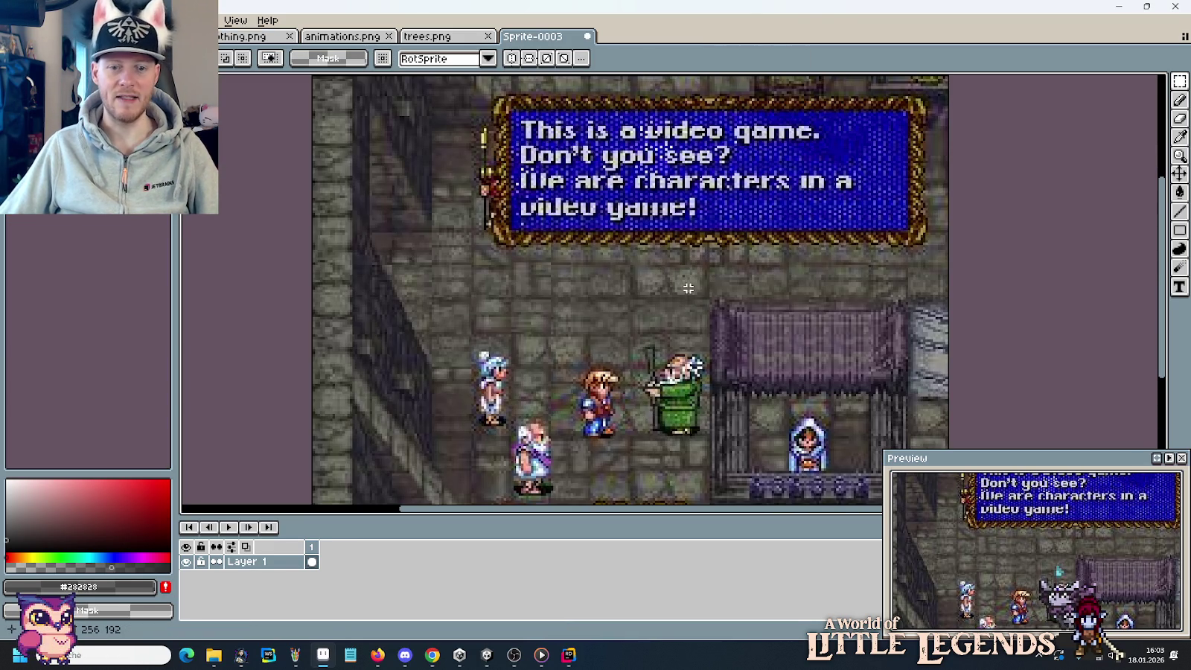
pyautogui.moveTo(687, 286); pyautogui.dragTo(669, 218)
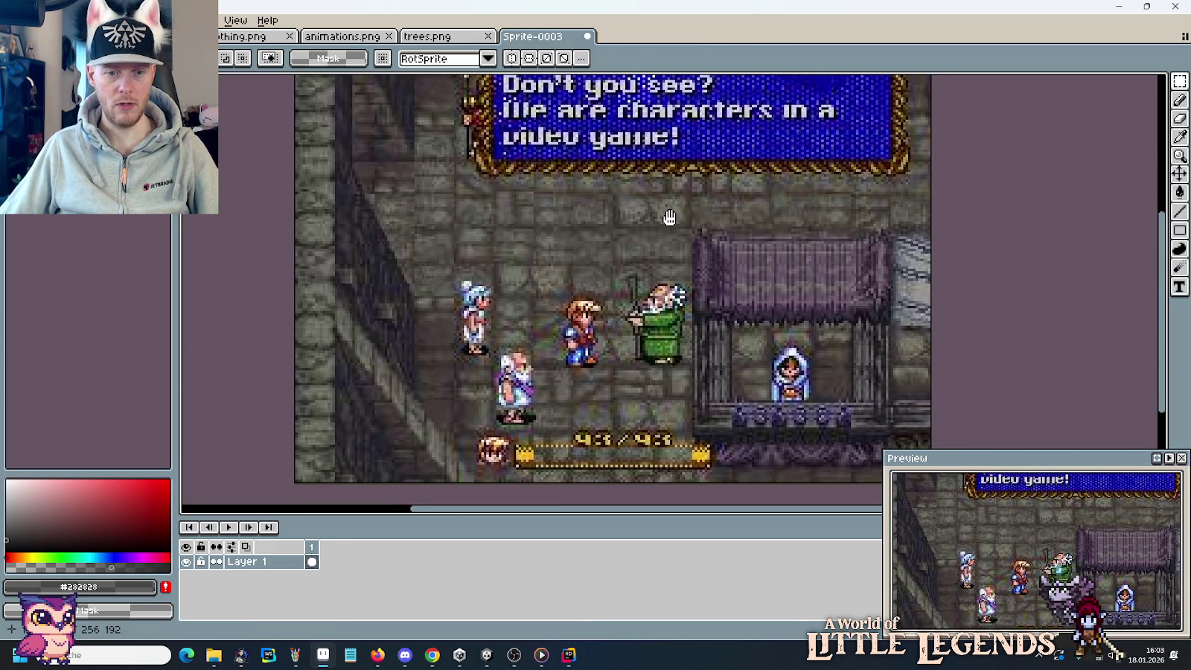
pyautogui.moveTo(669, 217); pyautogui.dragTo(658, 304)
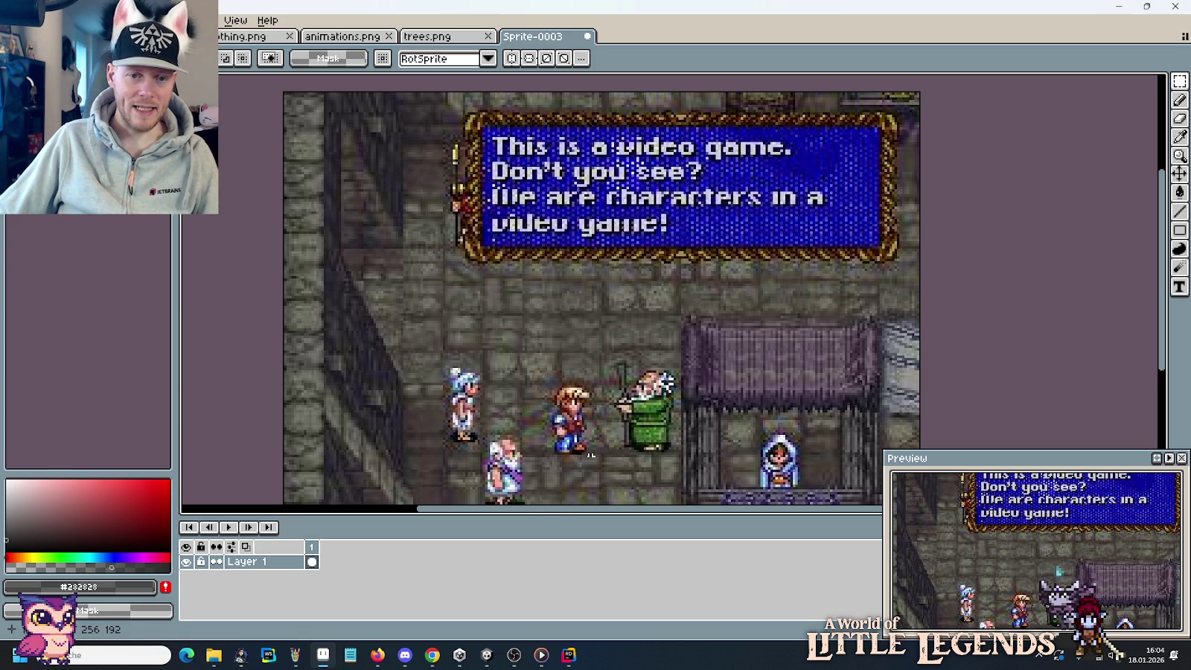
pyautogui.click(435, 657)
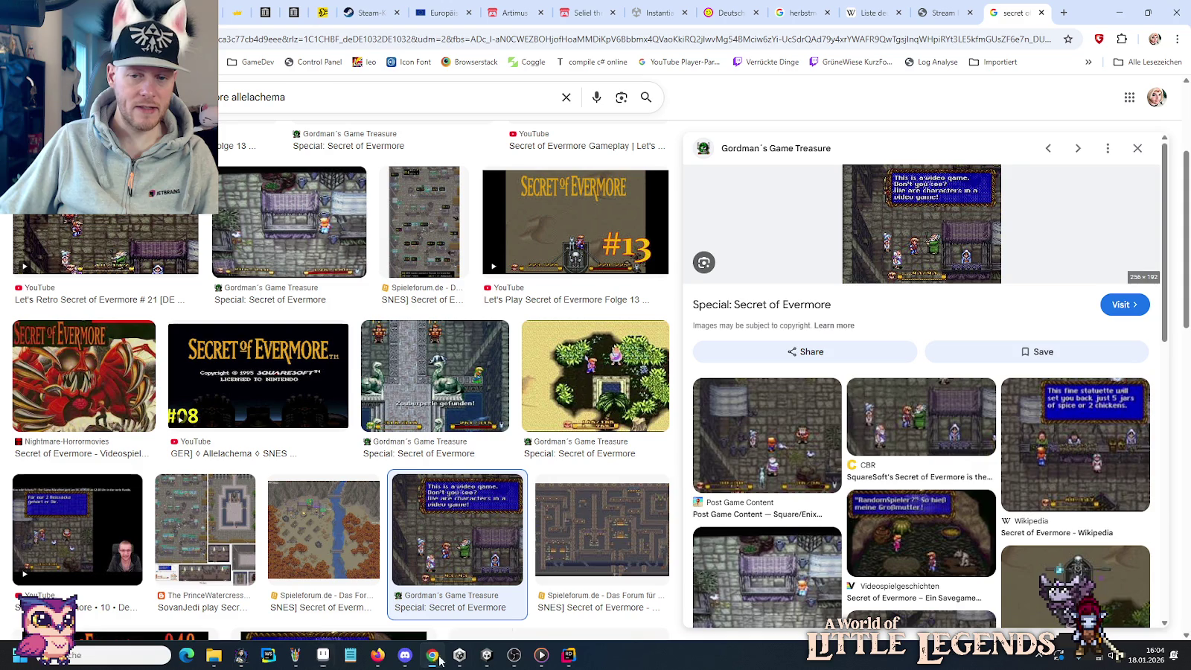
# Scroll down the image results and preview the SovanJedi town map.
pyautogui.scroll(-2, 865, 384)
pyautogui.scroll(-2, 865, 384)
pyautogui.scroll(-1, 865, 384)
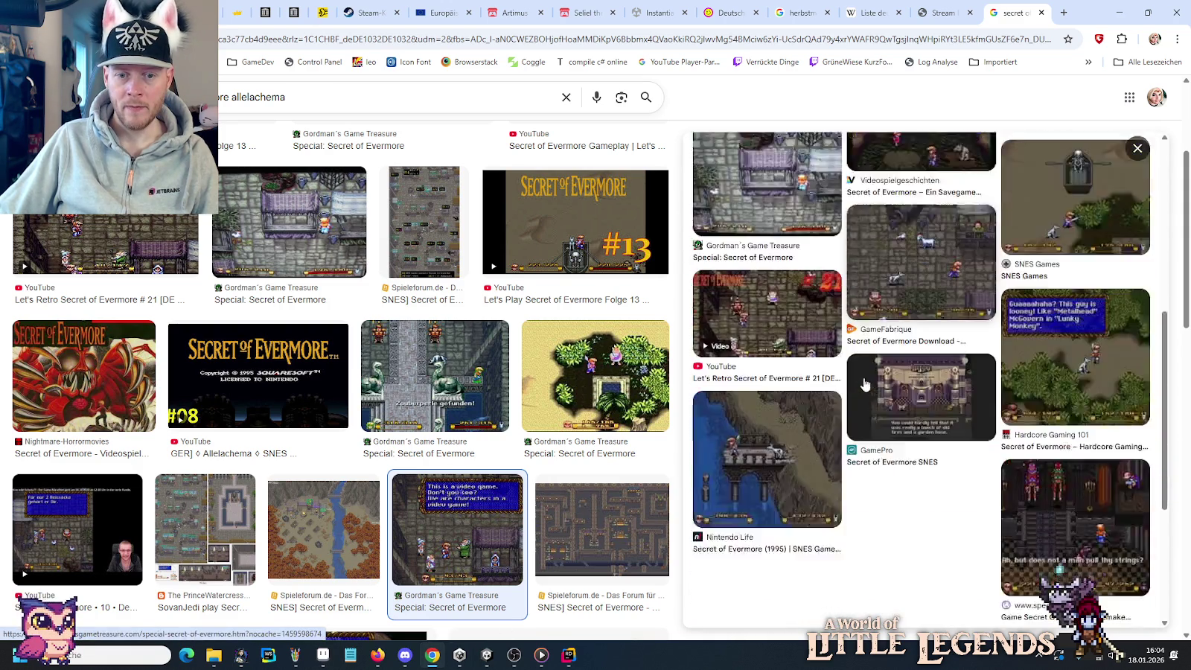
pyautogui.scroll(-1, 865, 384)
pyautogui.scroll(-2, 415, 312)
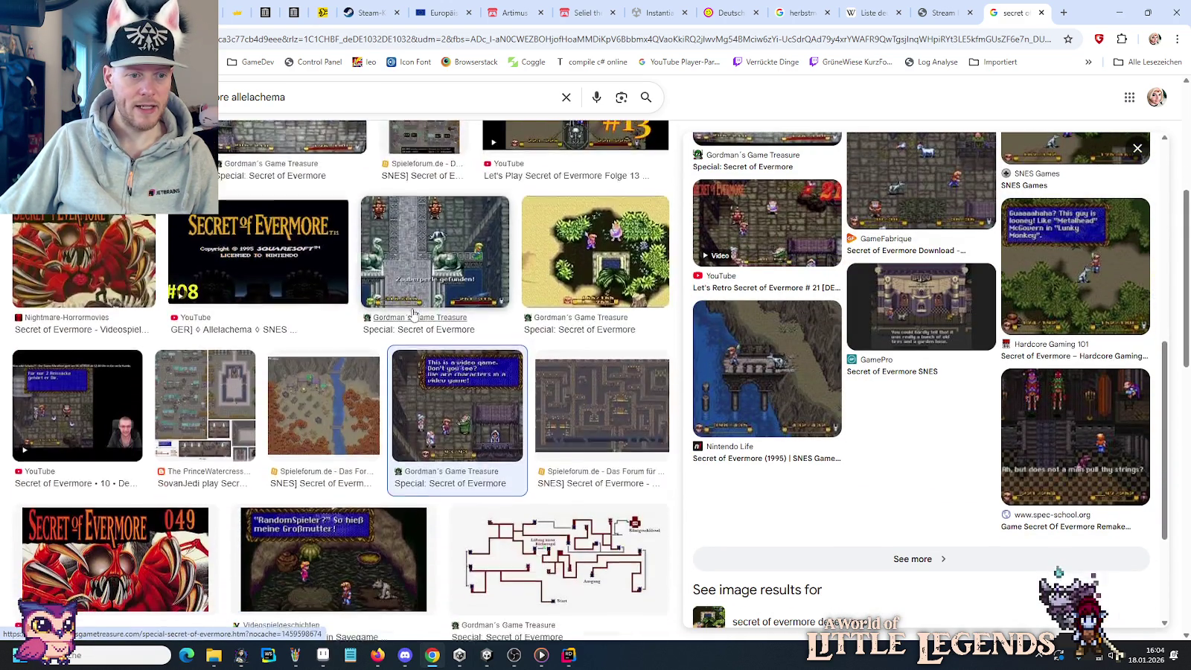
pyautogui.scroll(-1, 414, 313)
pyautogui.click(223, 326)
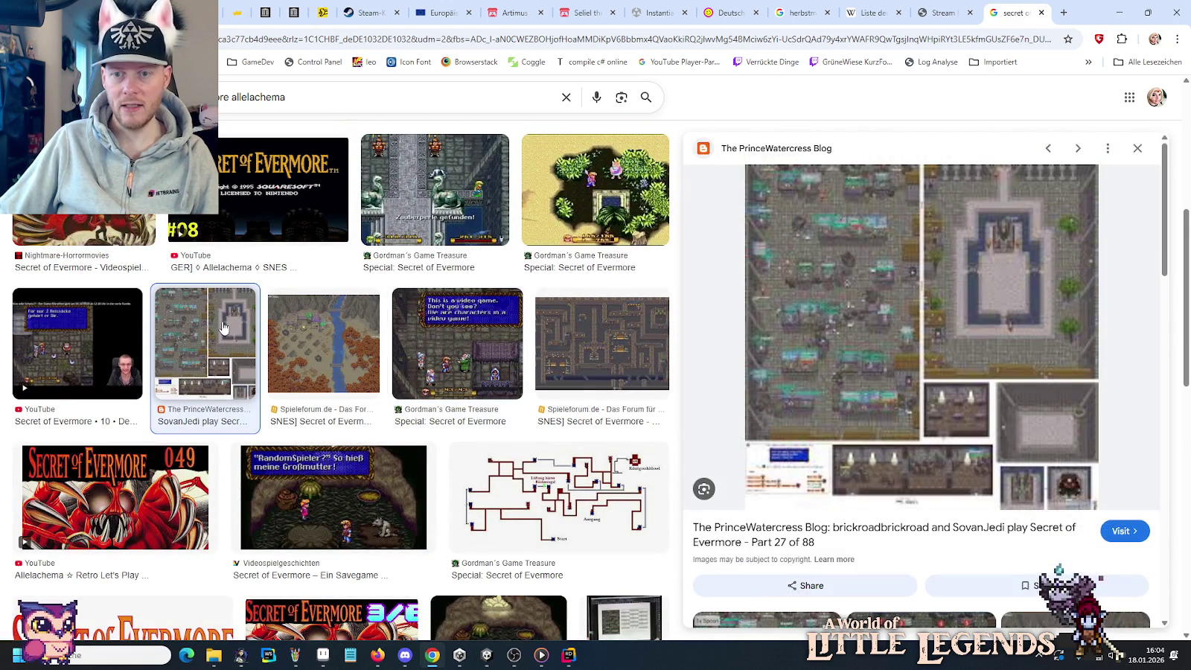
# Copy the town map image and start a new 1552×1520 Aseprite sprite.
pyautogui.rightClick(937, 329)
pyautogui.click(969, 525)
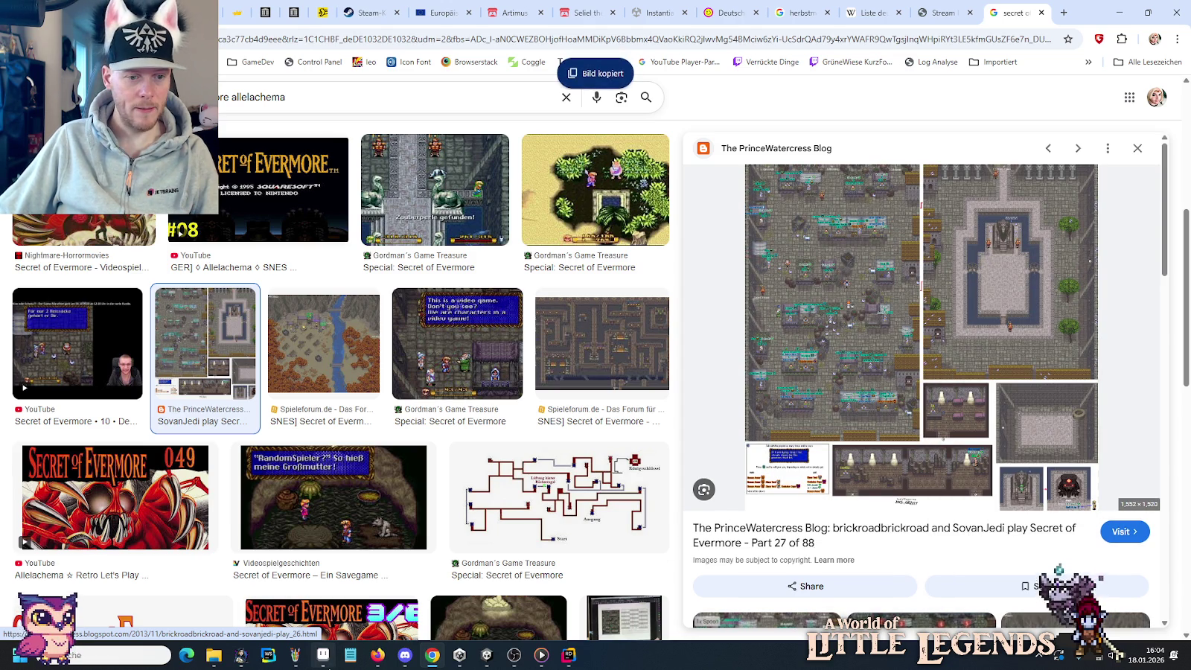
pyautogui.click(322, 654)
pyautogui.hotkey('ctrl', 'n')
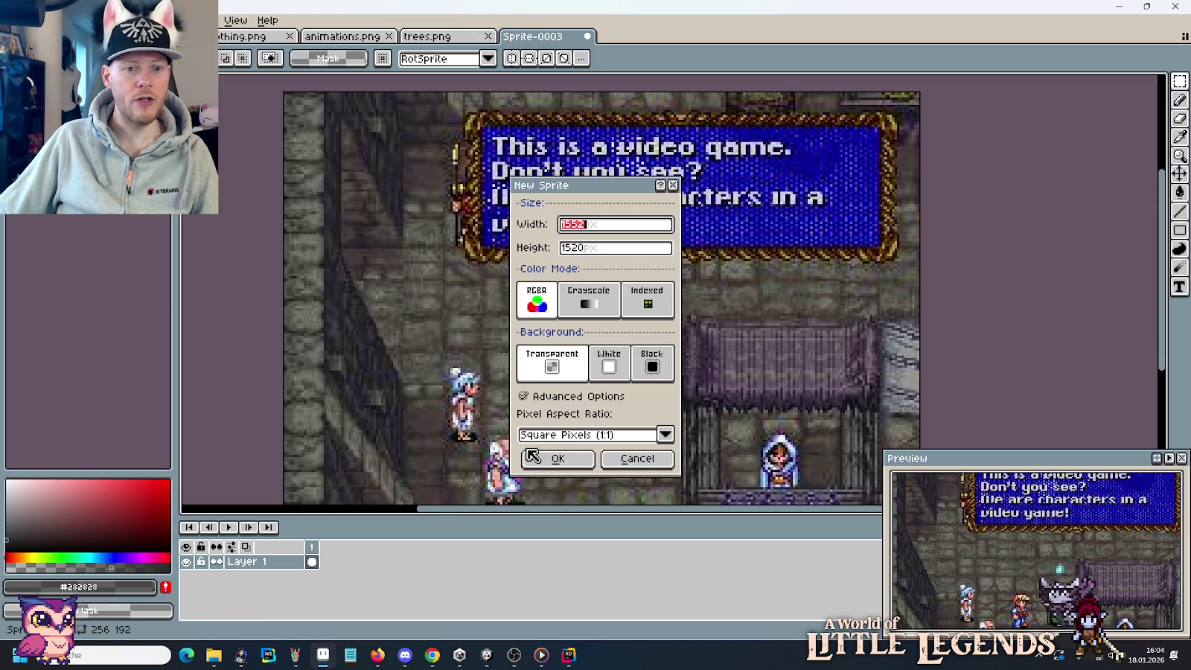
# Create the 1552×1520 sprite and paste the copied town map into it.
pyautogui.click(552, 457)
pyautogui.hotkey('ctrl', 'v')
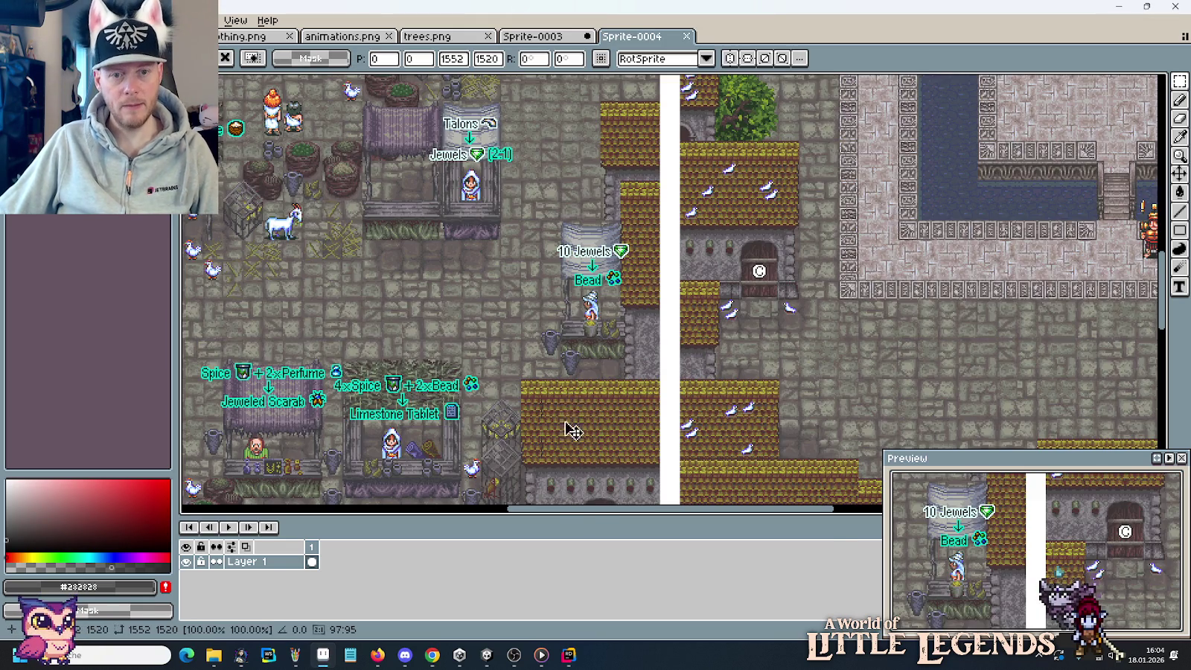
pyautogui.scroll(3, 668, 268)
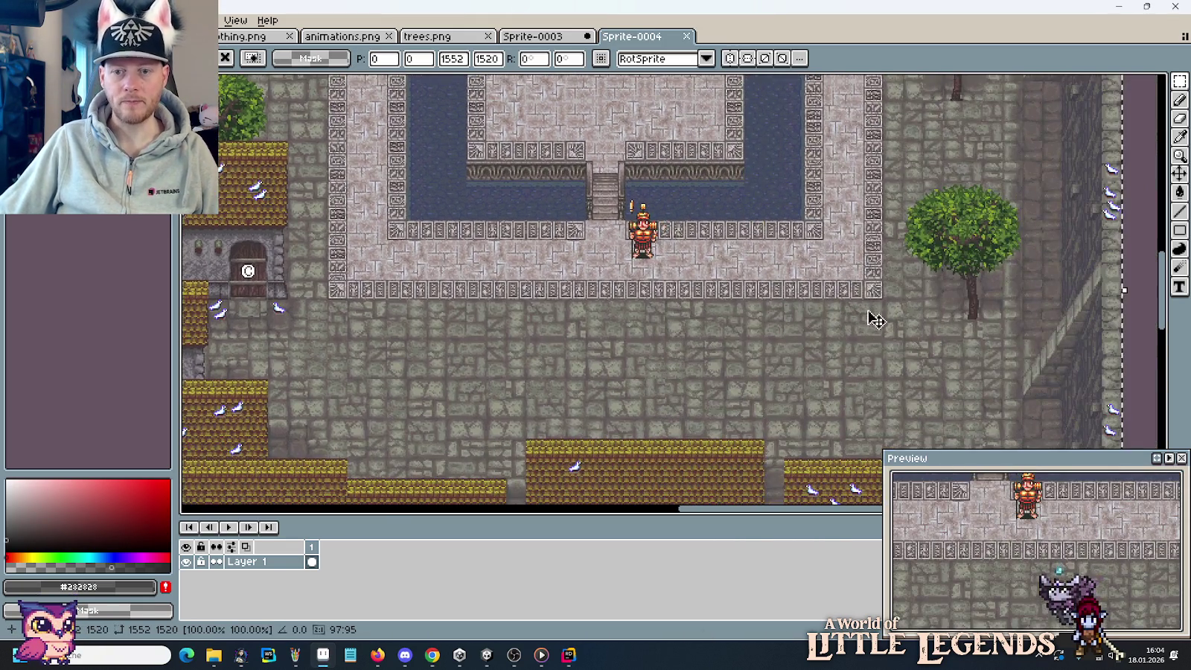
pyautogui.scroll(-5, 870, 319)
pyautogui.scroll(-3, 713, 178)
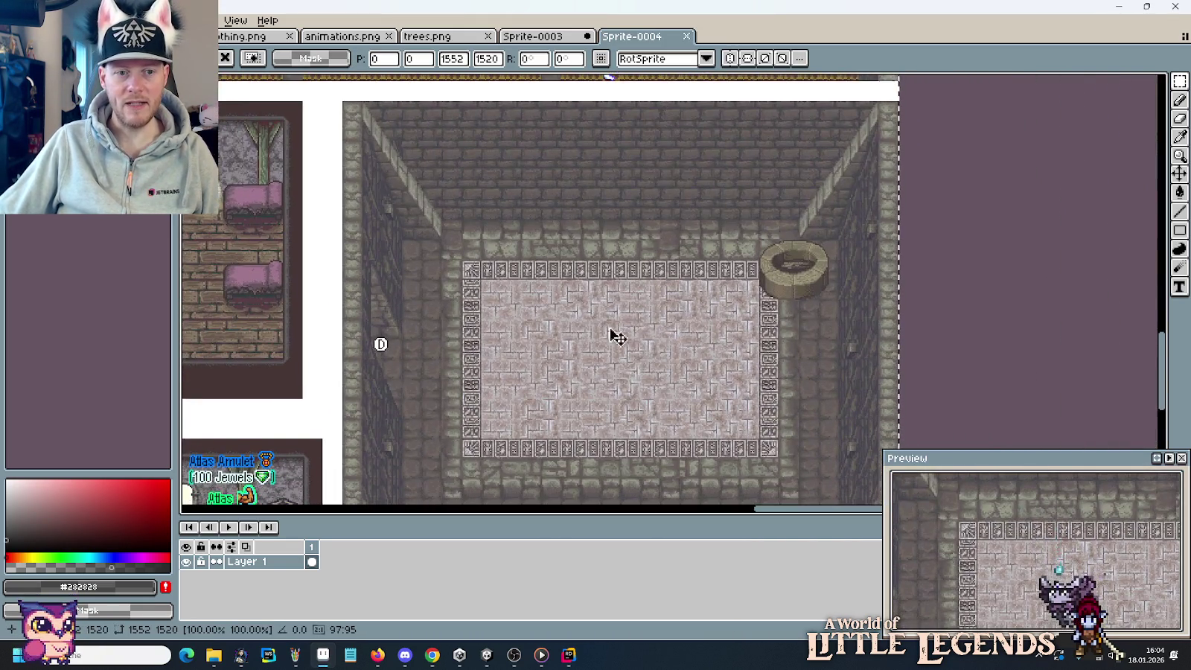
# Pan across the map from the well room past the bridge, statue shrine and palace columns.
pyautogui.moveTo(611, 331); pyautogui.dragTo(625, 355)
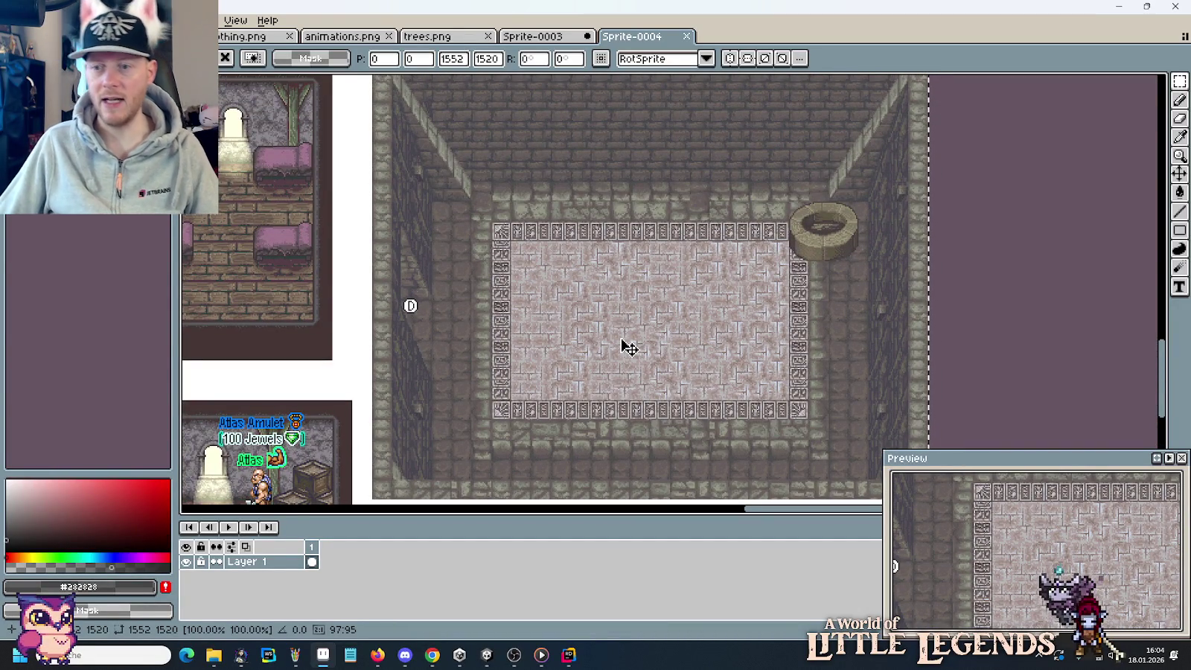
pyautogui.moveTo(631, 393); pyautogui.dragTo(630, 159)
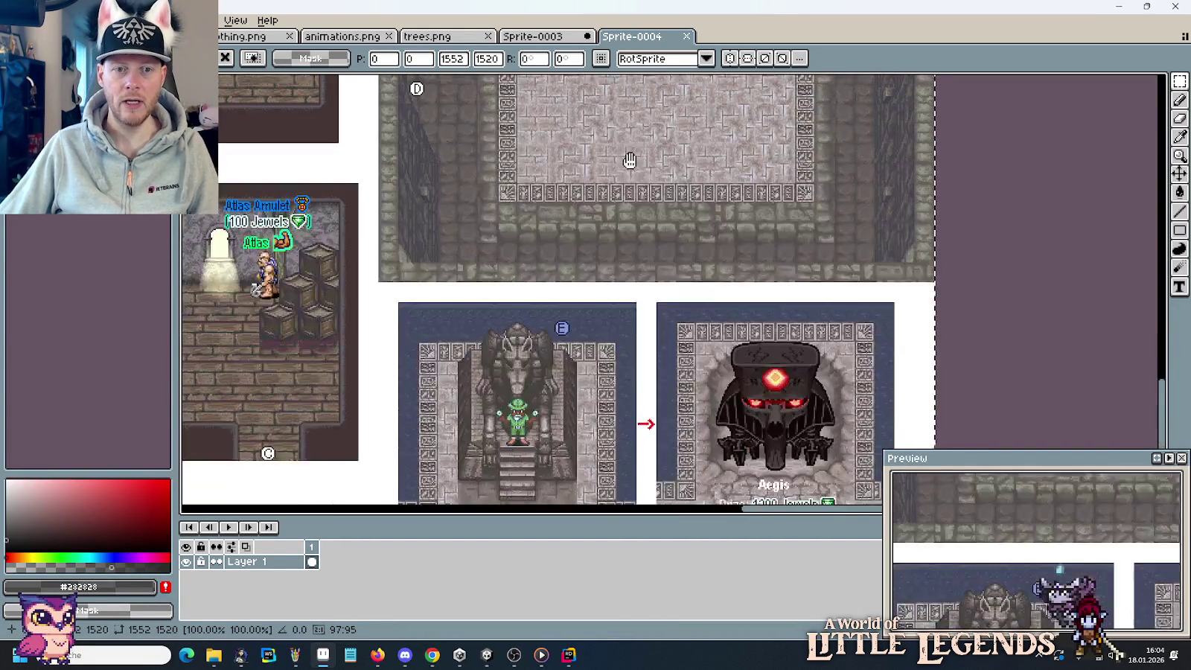
pyautogui.moveTo(438, 221); pyautogui.dragTo(965, 195)
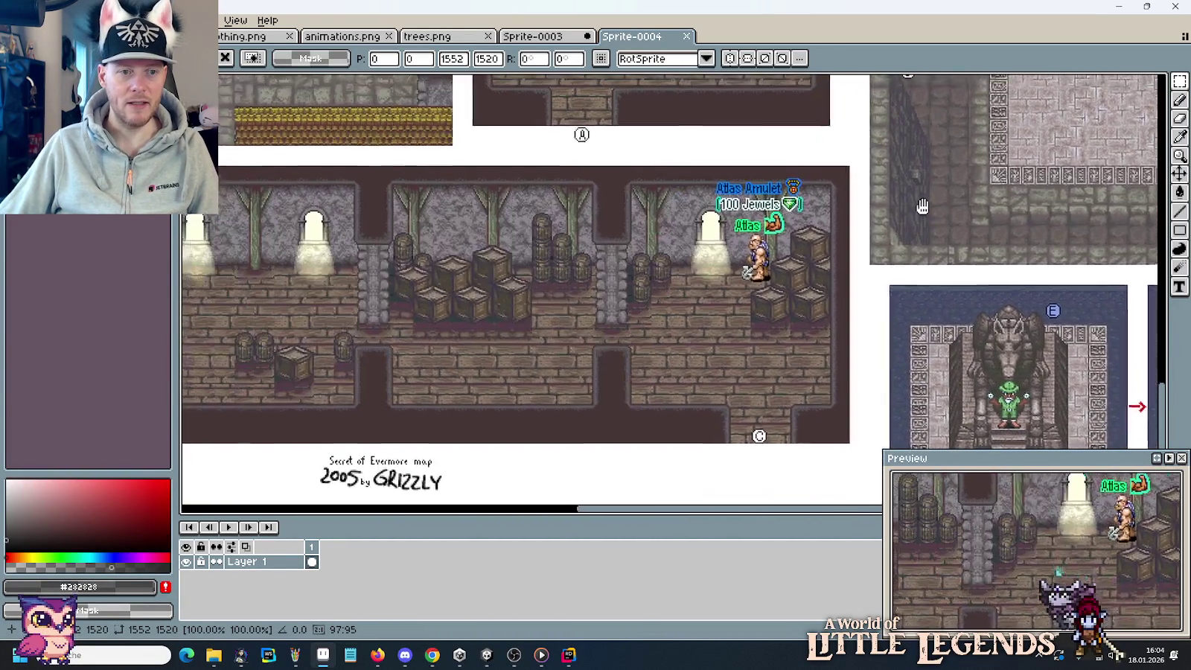
pyautogui.moveTo(473, 307); pyautogui.dragTo(638, 300)
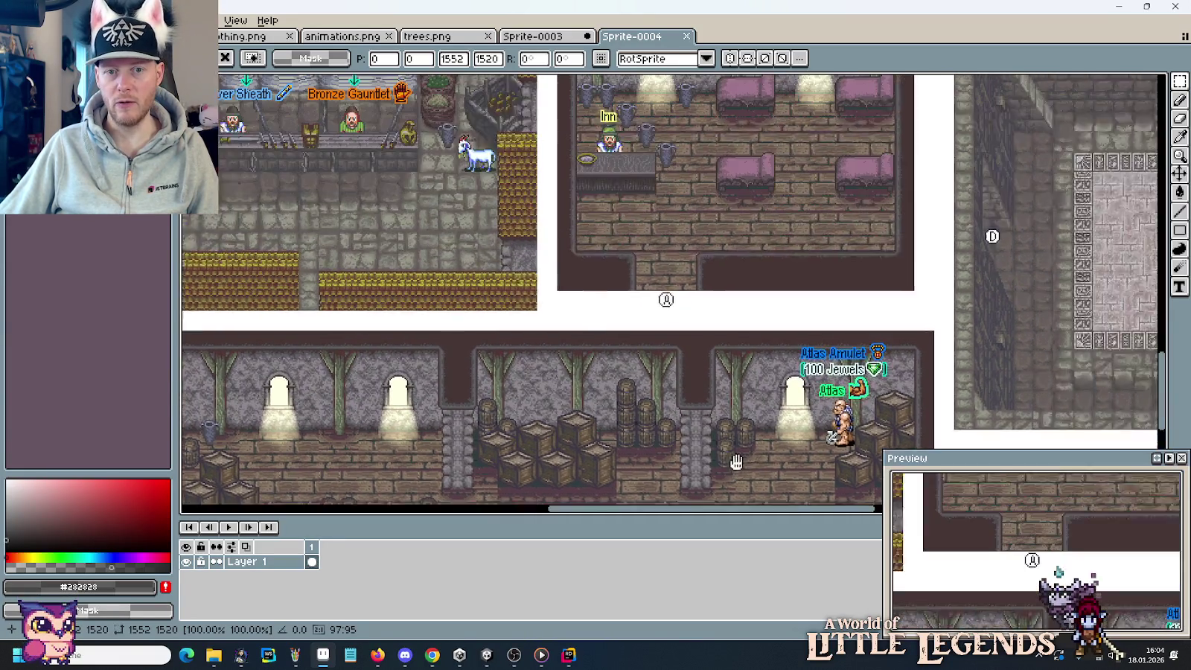
pyautogui.moveTo(885, 275); pyautogui.dragTo(735, 459)
pyautogui.moveTo(714, 134)
pyautogui.mouseDown()
pyautogui.moveTo(772, 248)
pyautogui.moveTo(755, 208)
pyautogui.moveTo(734, 256)
pyautogui.moveTo(715, 417)
pyautogui.mouseUp()
pyautogui.moveTo(691, 213)
pyautogui.mouseDown()
pyautogui.moveTo(686, 303)
pyautogui.moveTo(766, 334)
pyautogui.mouseUp()
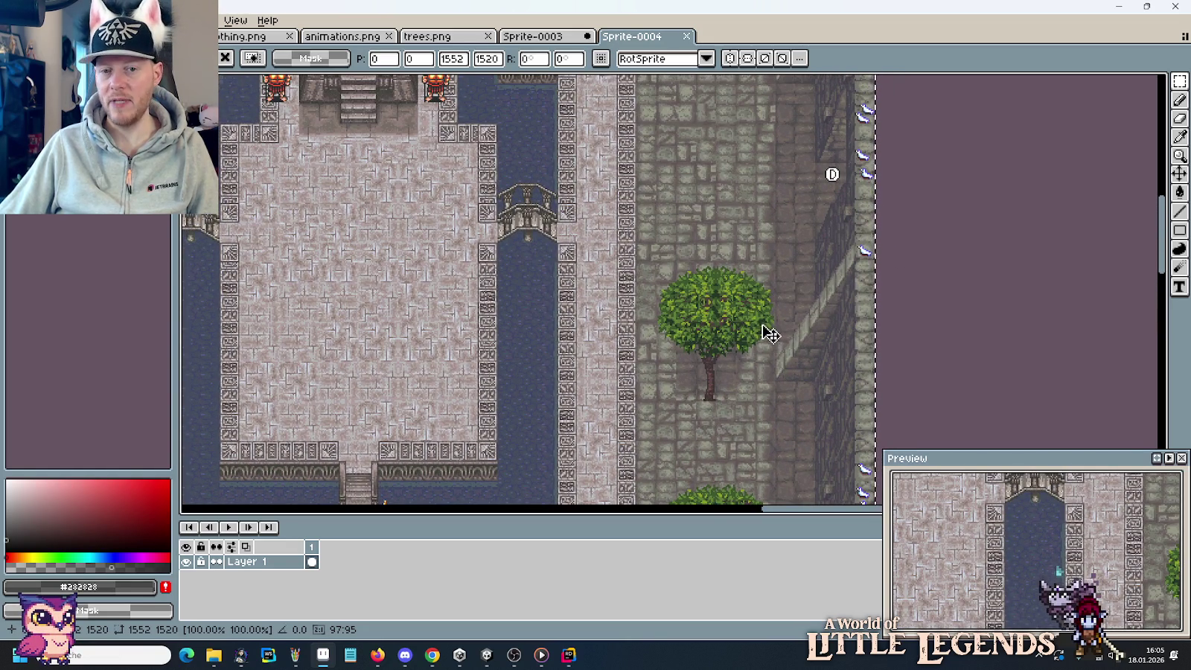
pyautogui.moveTo(734, 194); pyautogui.dragTo(753, 345)
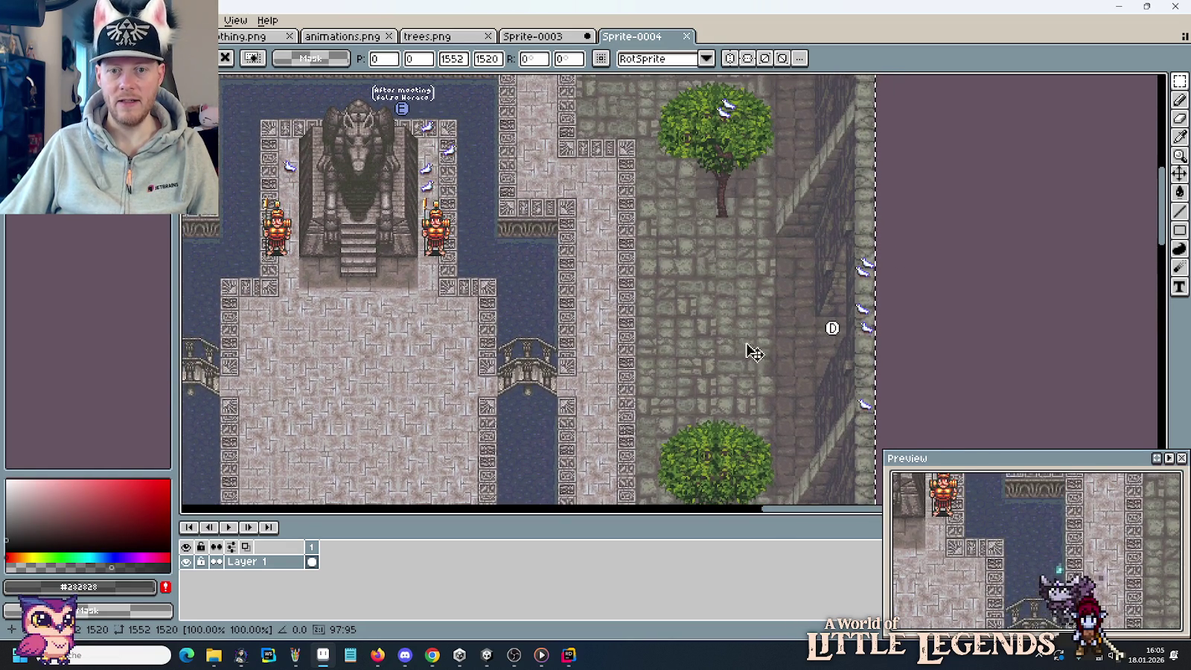
pyautogui.moveTo(732, 224); pyautogui.dragTo(762, 509)
pyautogui.moveTo(336, 131); pyautogui.dragTo(445, 265)
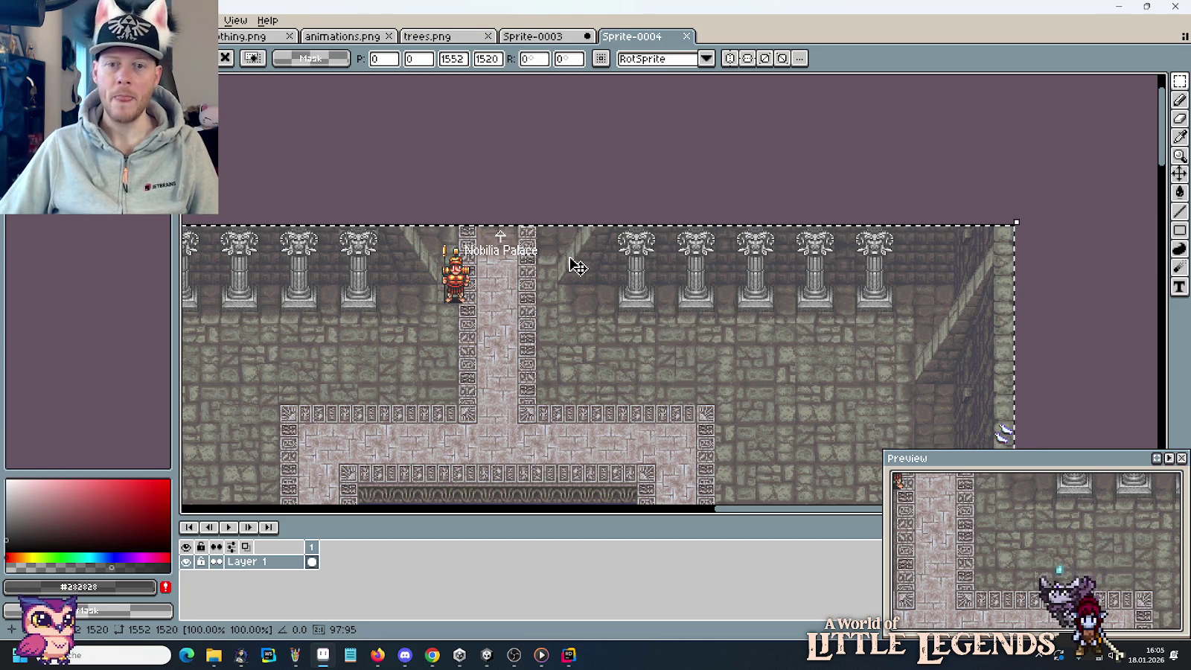
# Pan to the market stalls, drop the paste and select the soldier and Desert Of Doom sign area.
pyautogui.moveTo(320, 418); pyautogui.dragTo(692, 288)
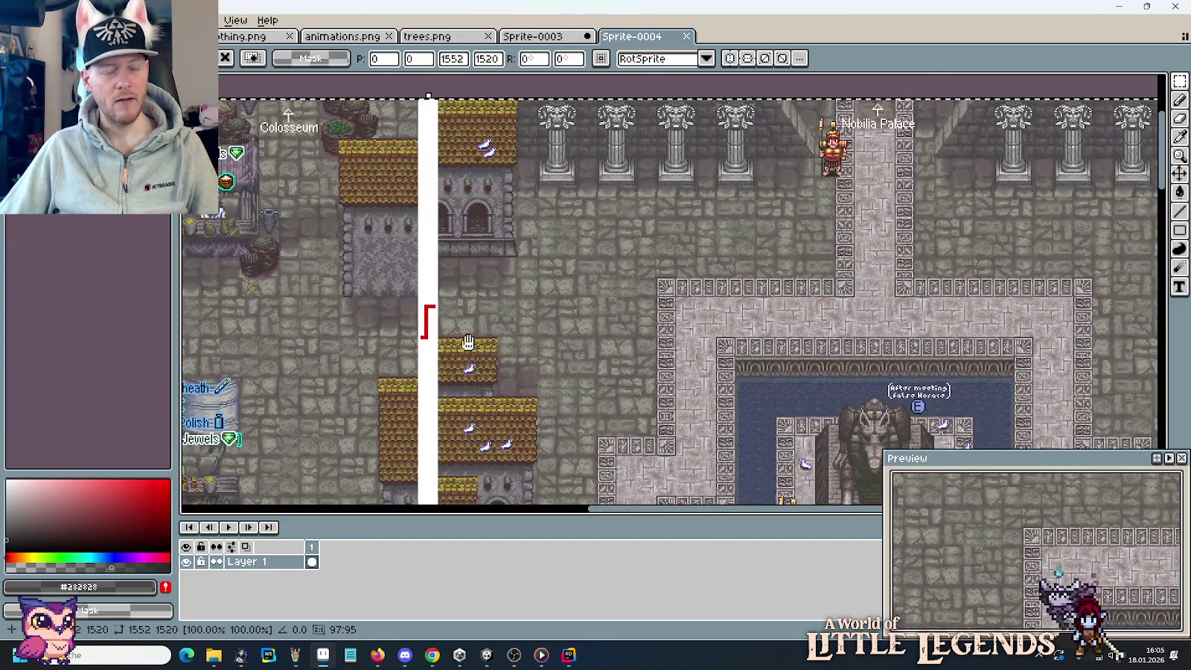
pyautogui.moveTo(132, 390); pyautogui.dragTo(422, 301)
pyautogui.moveTo(187, 320)
pyautogui.mouseDown()
pyautogui.moveTo(407, 302)
pyautogui.moveTo(699, 325)
pyautogui.mouseUp()
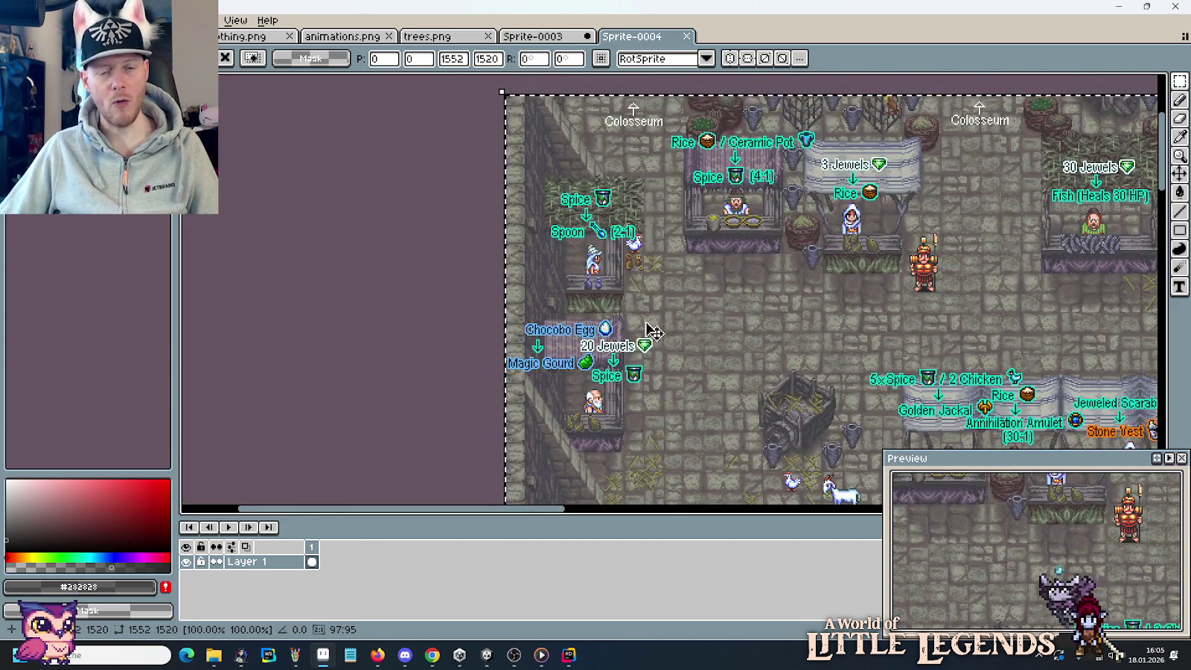
pyautogui.moveTo(665, 418); pyautogui.dragTo(584, 313)
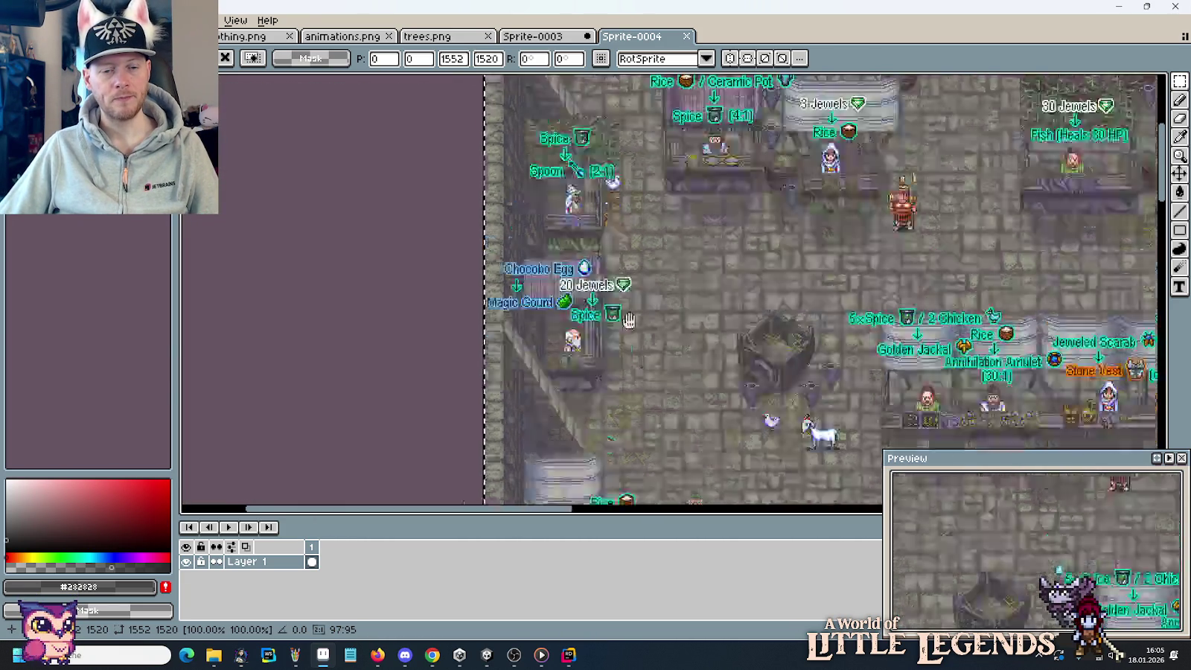
pyautogui.scroll(-3, 584, 313)
pyautogui.scroll(-5, 572, 266)
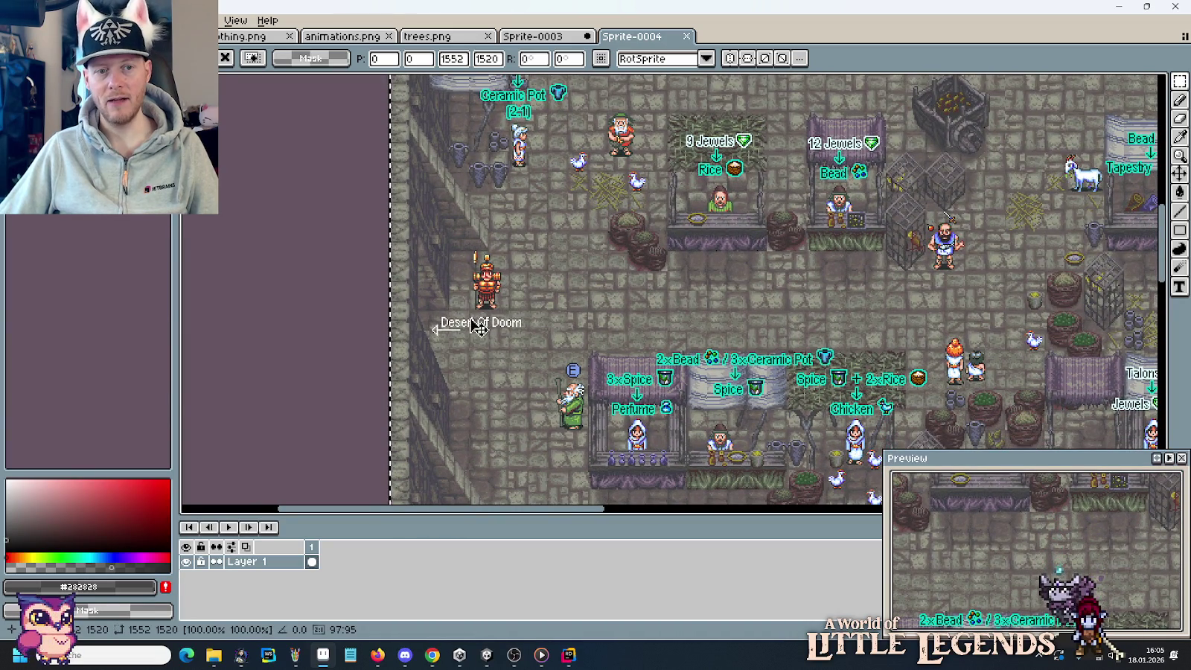
pyautogui.click(331, 263)
pyautogui.moveTo(386, 182); pyautogui.dragTo(519, 429)
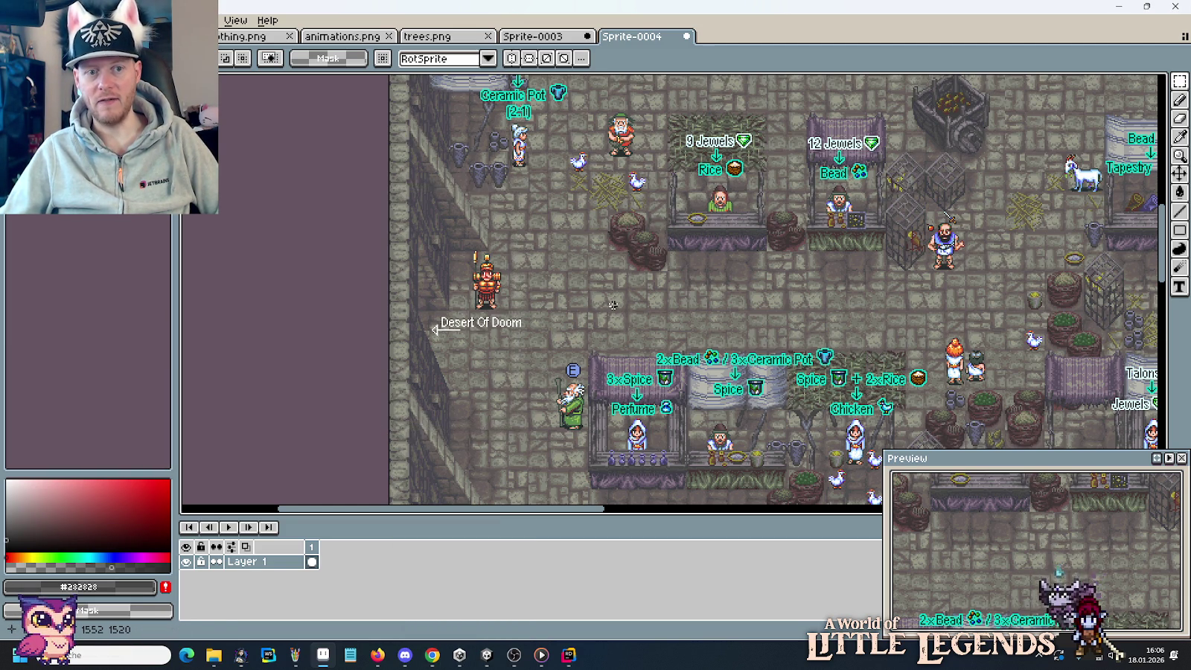
pyautogui.click(442, 660)
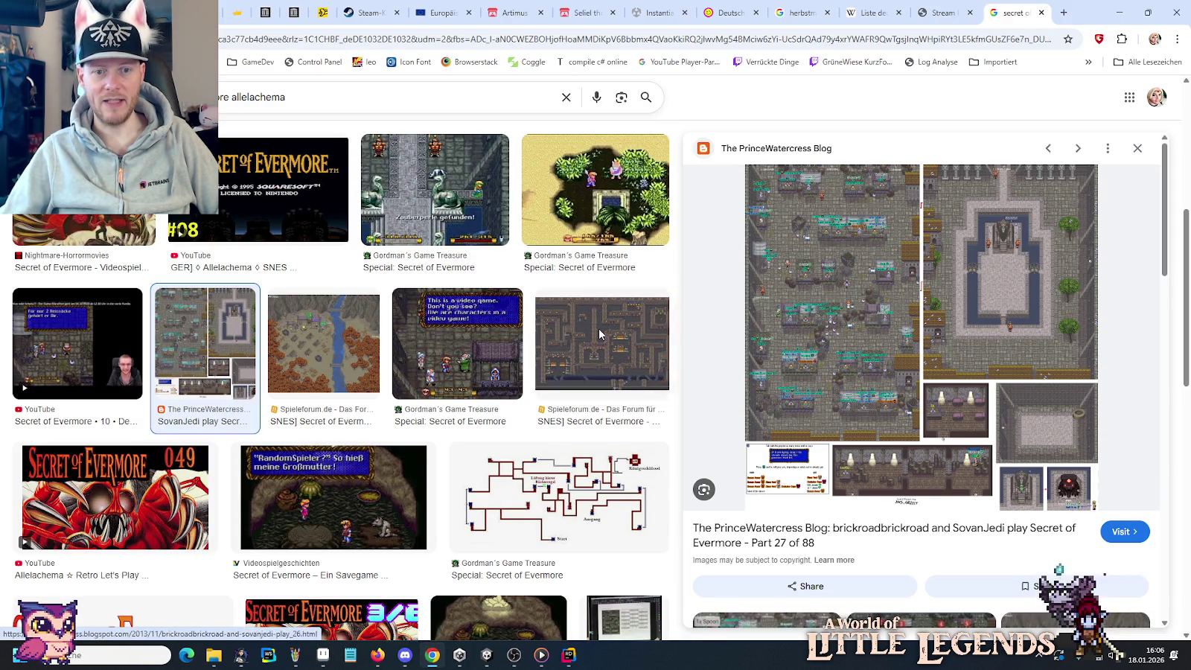
# Preview the Spieleforum guide image, open its page and close it again.
pyautogui.click(600, 334)
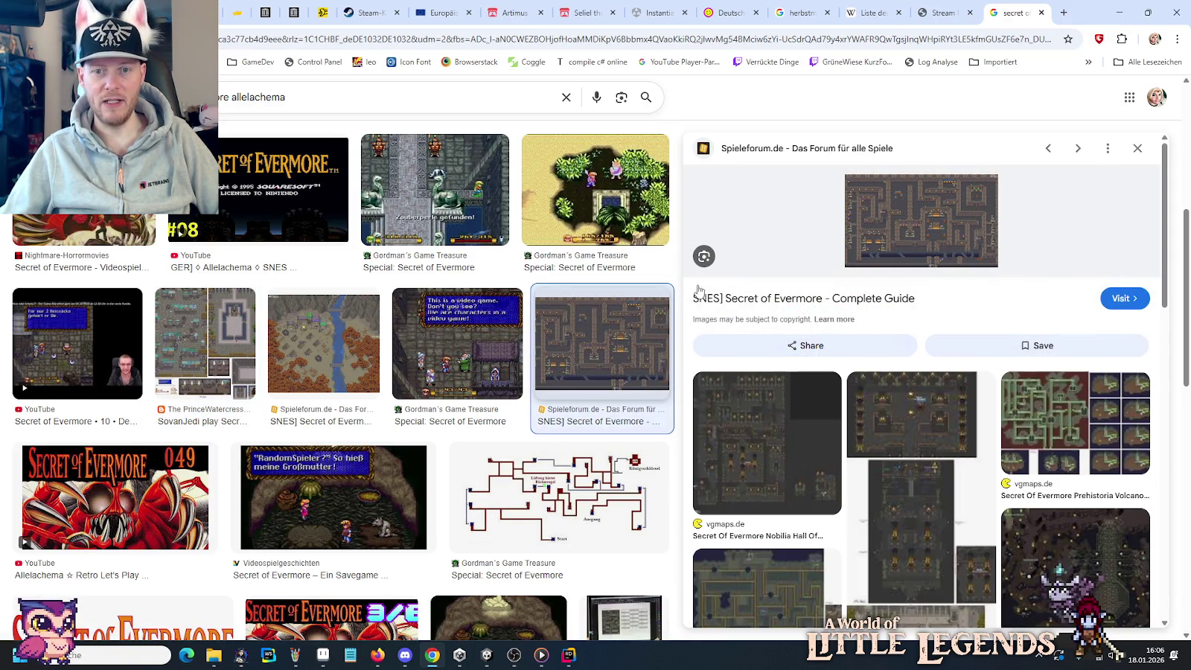
pyautogui.click(899, 218)
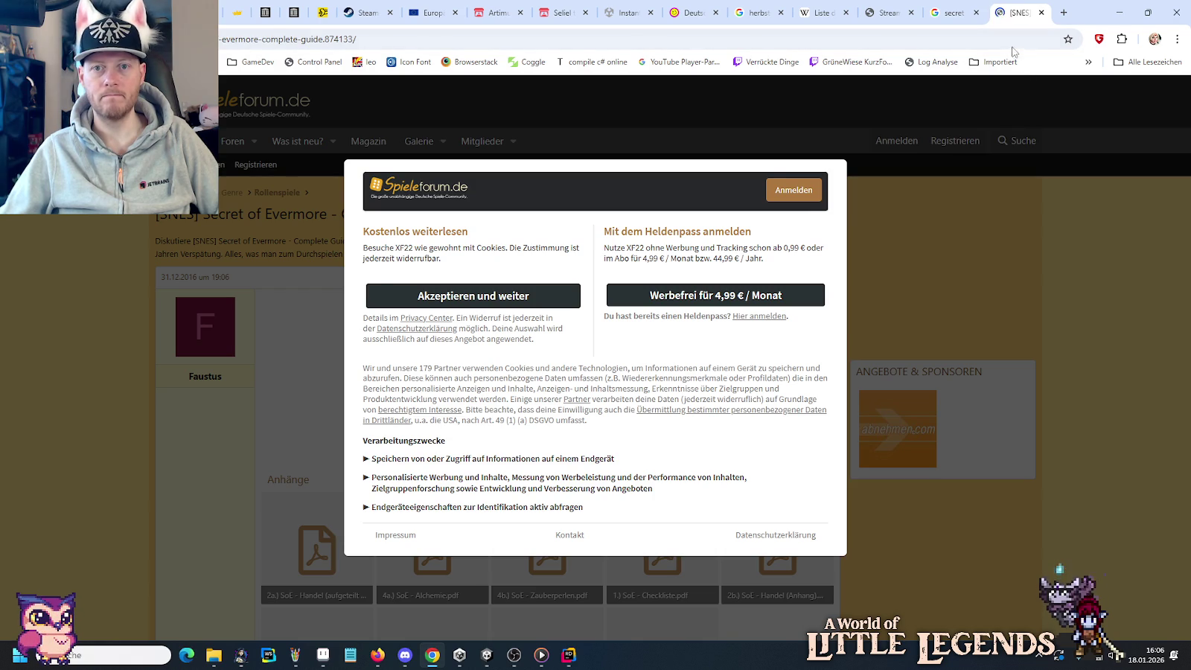
pyautogui.click(1040, 13)
pyautogui.scroll(-2, 867, 467)
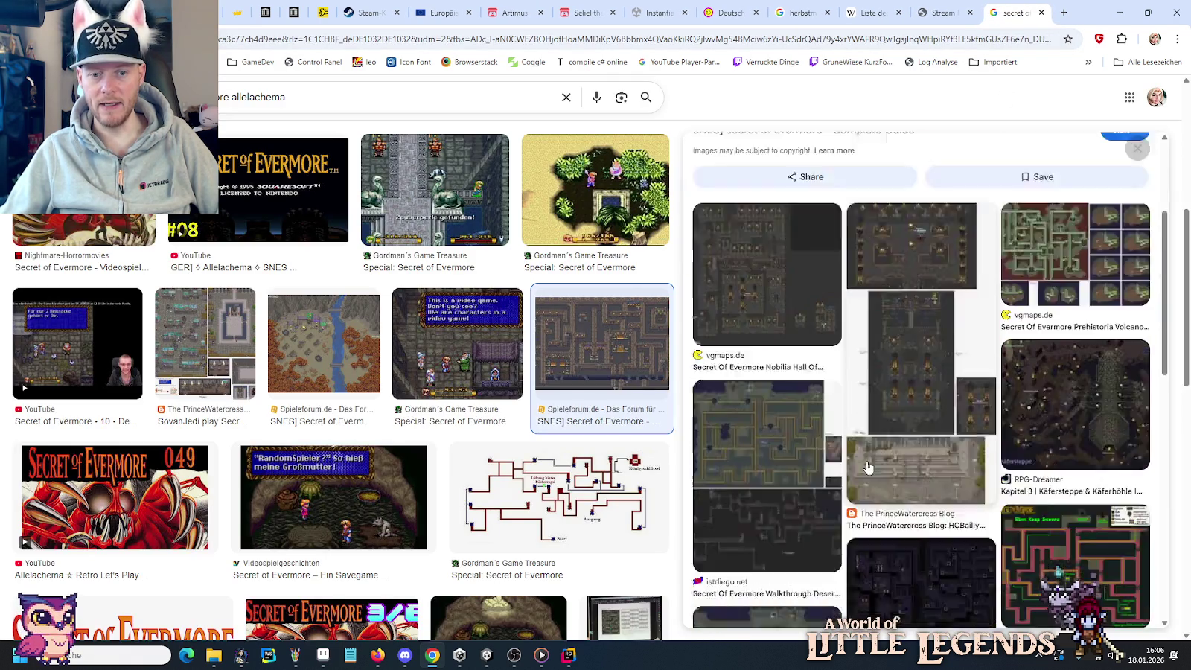
pyautogui.scroll(-2, 867, 466)
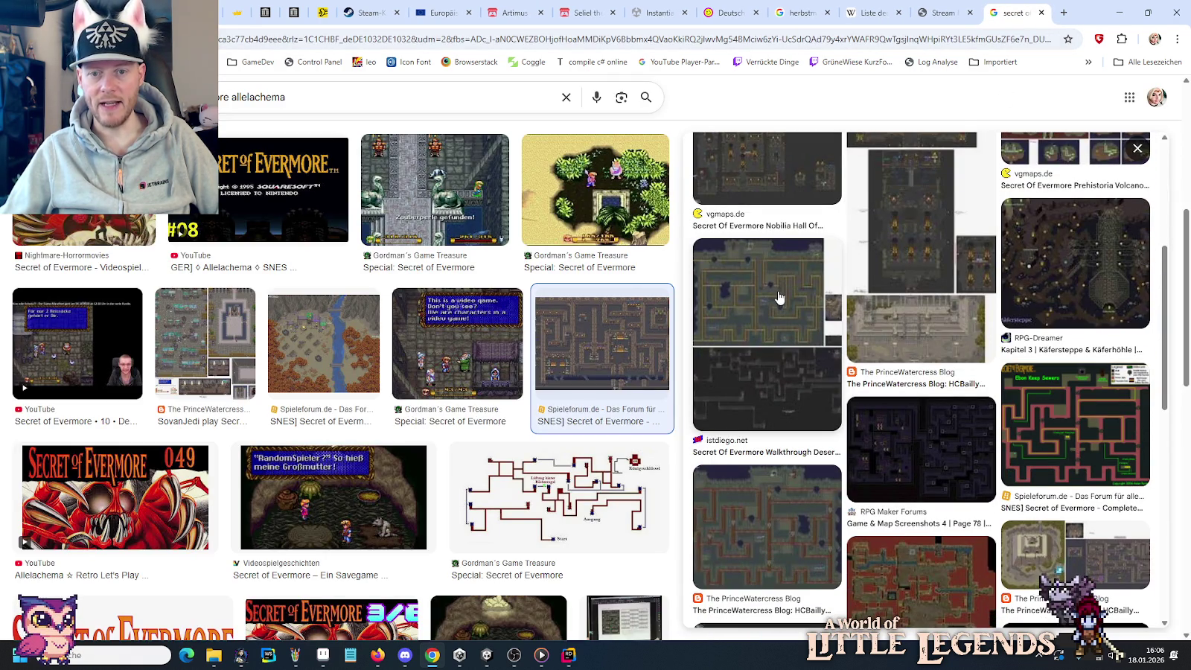
# Preview and copy the istdiego.net sewer map image.
pyautogui.click(778, 298)
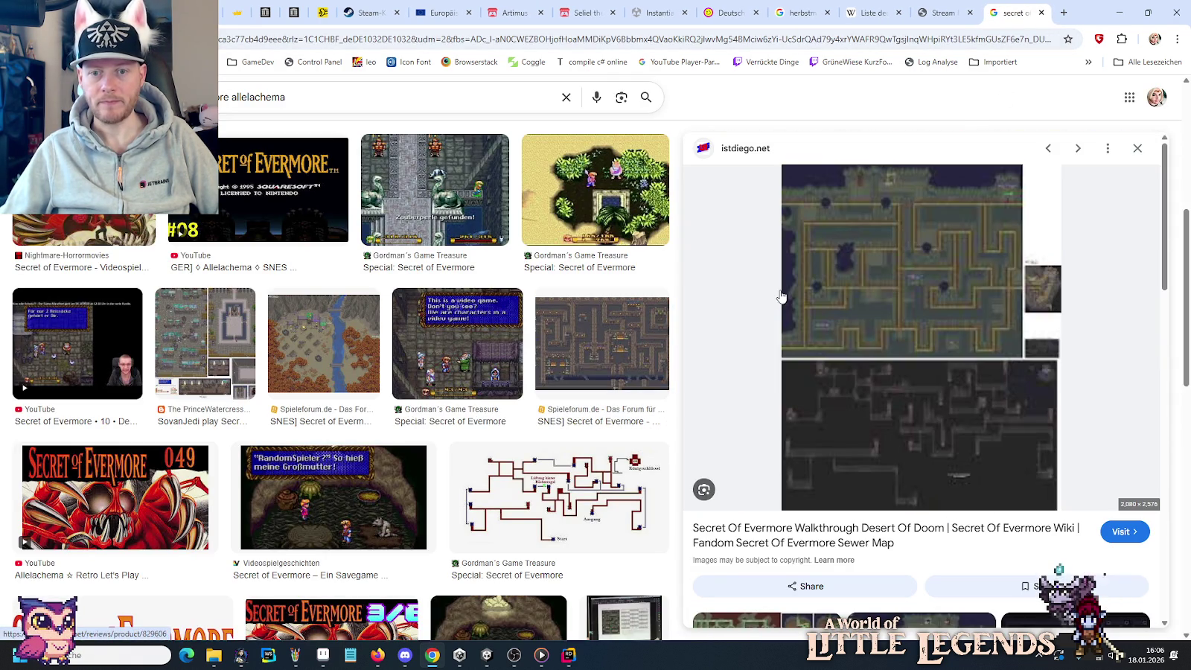
pyautogui.rightClick(917, 296)
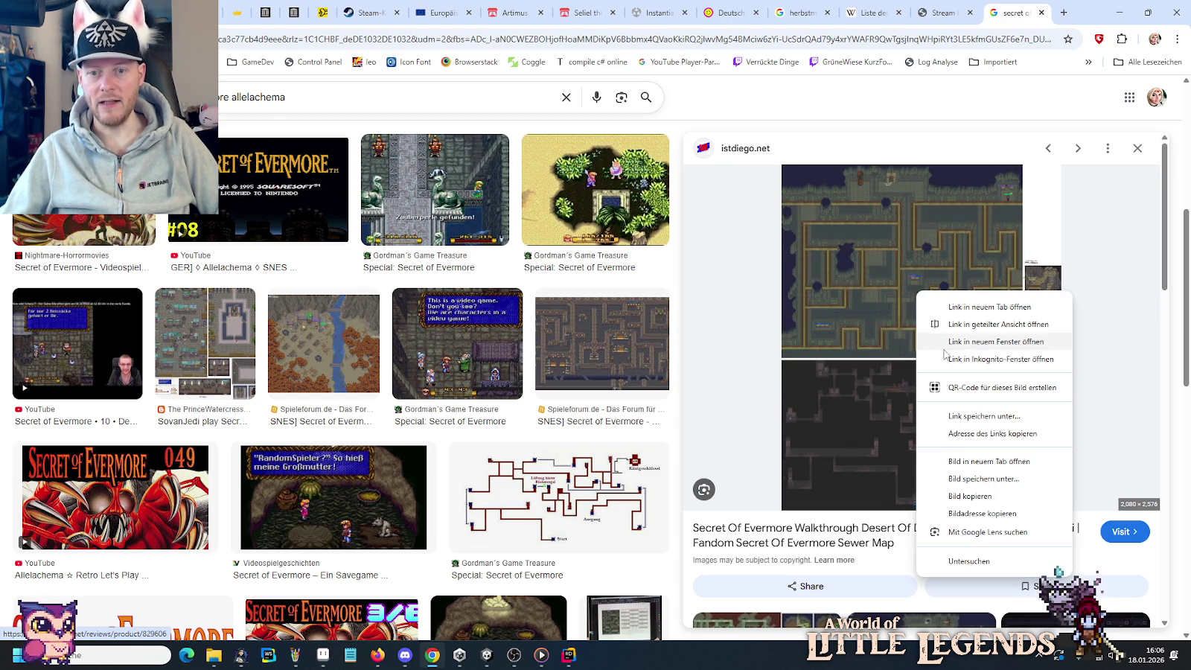
pyautogui.click(958, 497)
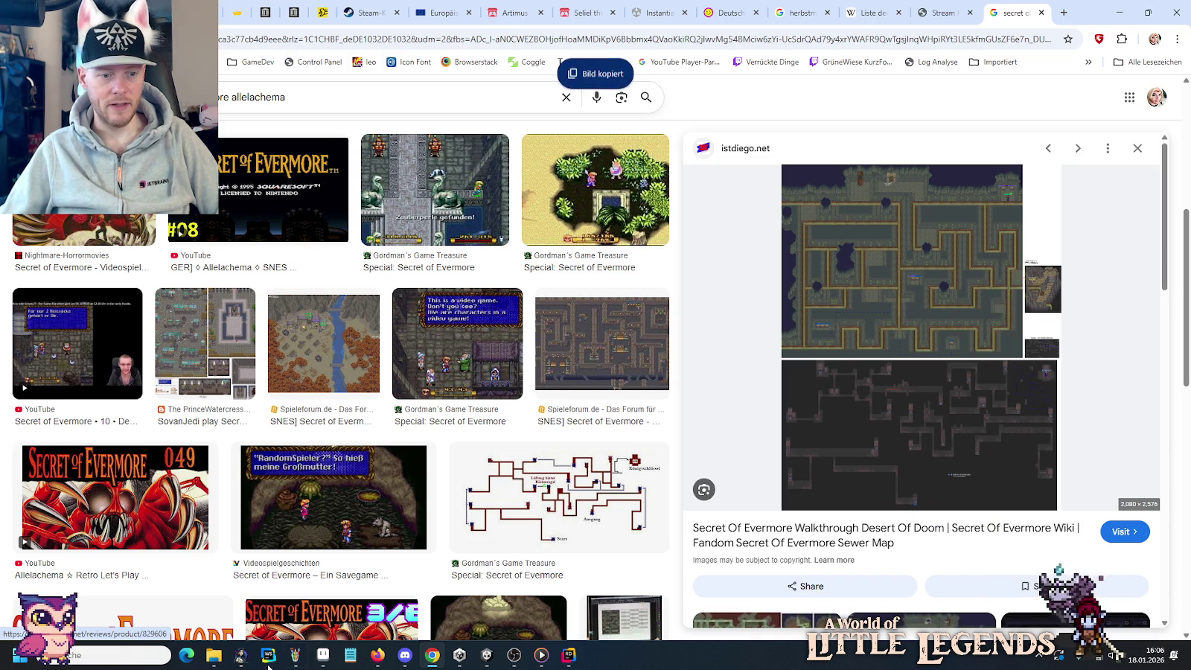
pyautogui.click(296, 655)
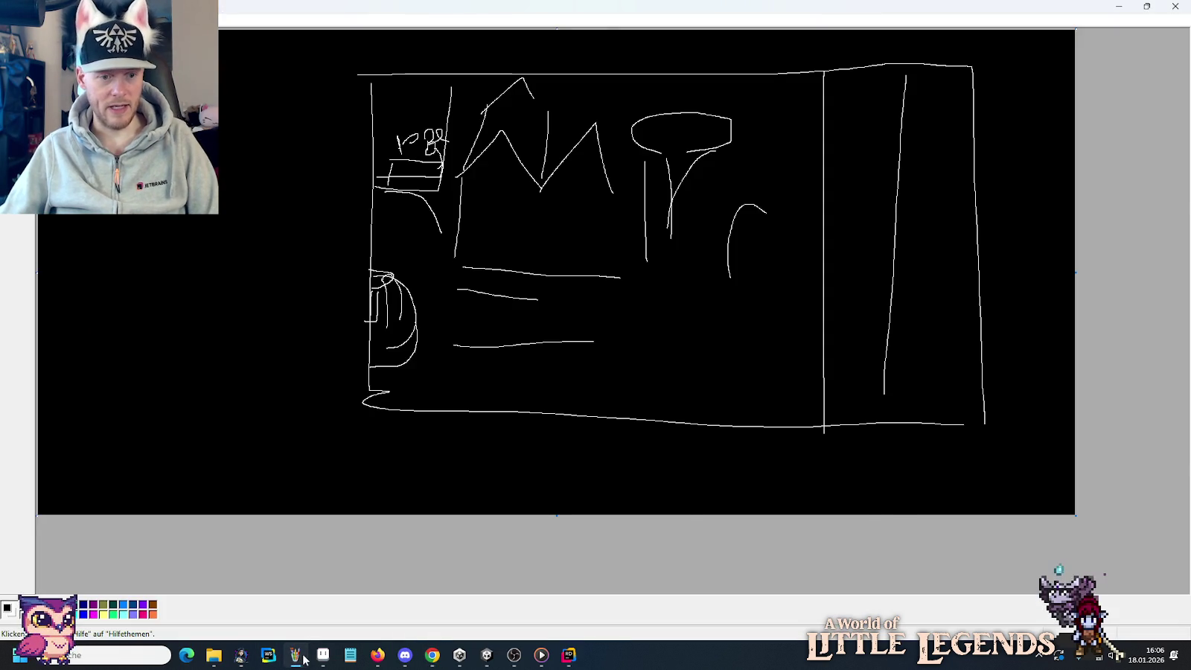
# Create a 2080×2576 sprite in Aseprite and paste the sewer dungeon map.
pyautogui.click(322, 655)
pyautogui.hotkey('ctrl', 'n')
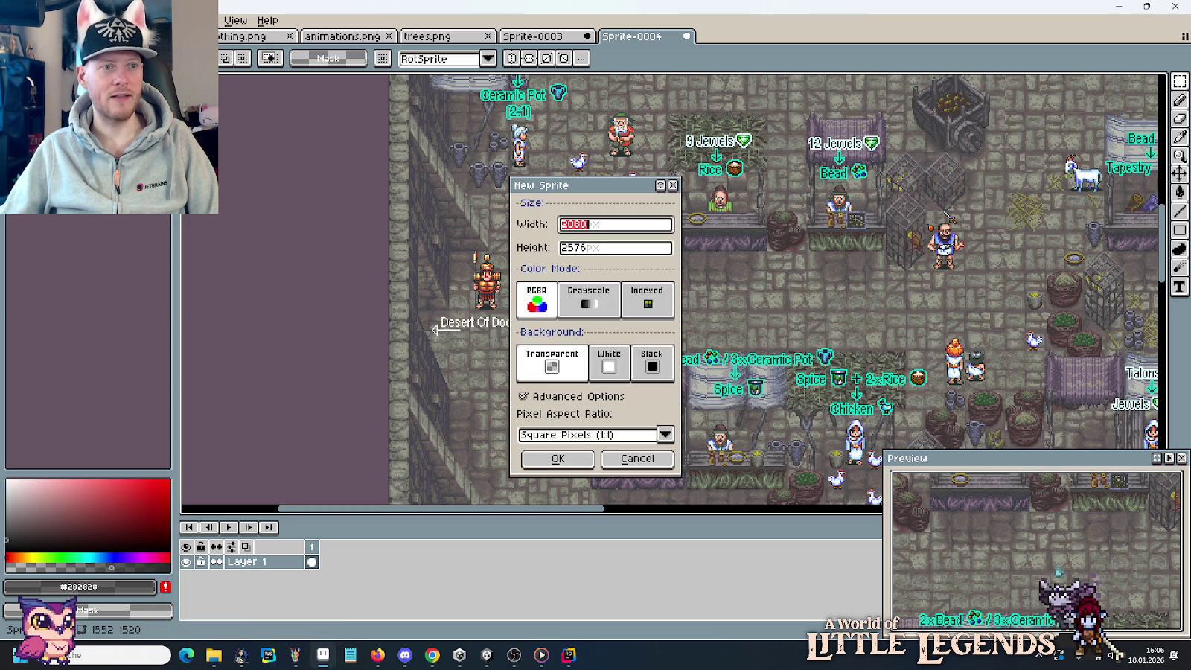
pyautogui.click(580, 461)
pyautogui.hotkey('ctrl', 'v')
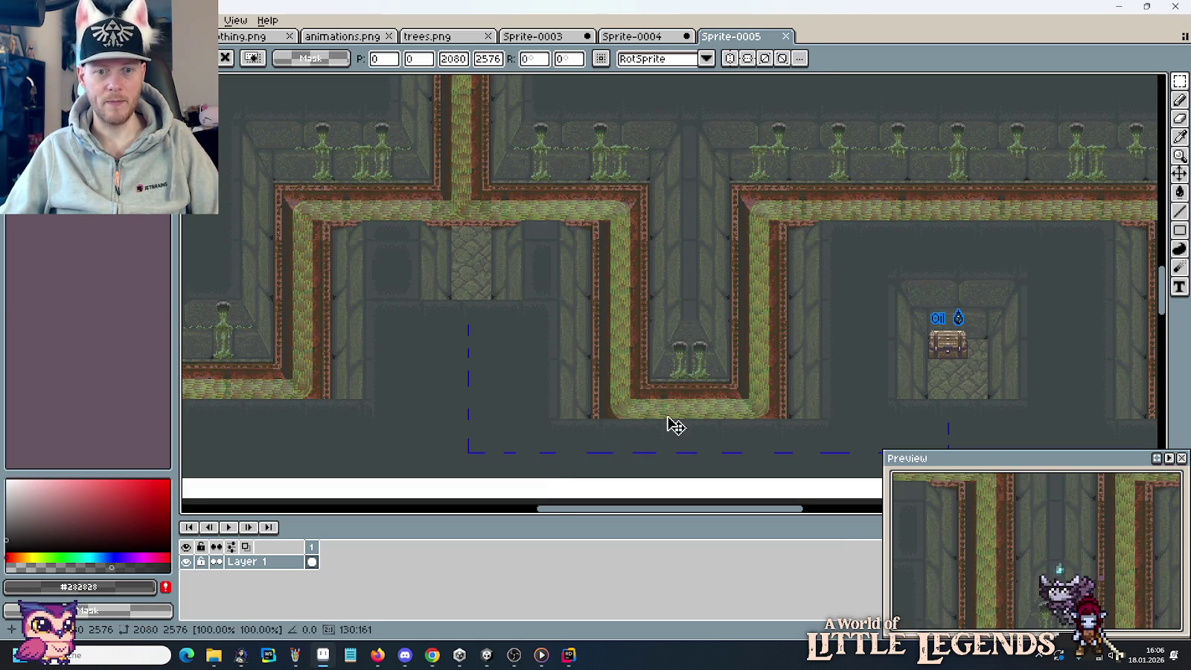
# Pan across the dungeon map past the dark hole area to the wall with item chests.
pyautogui.moveTo(523, 229); pyautogui.dragTo(544, 300)
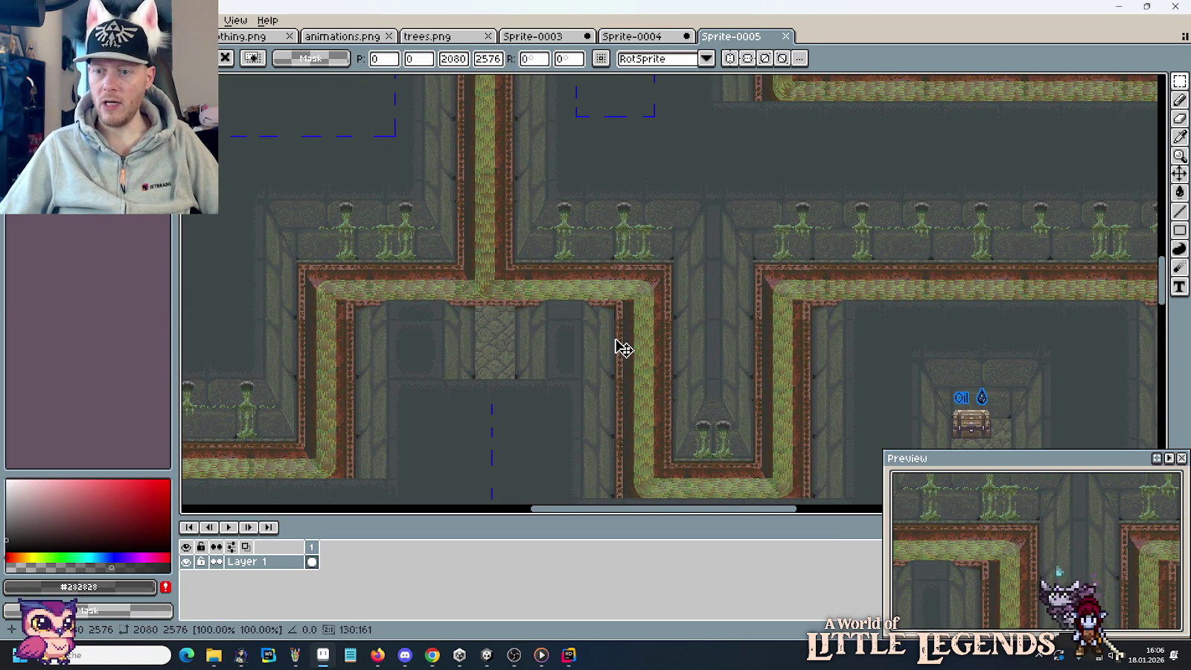
pyautogui.moveTo(568, 212)
pyautogui.mouseDown()
pyautogui.moveTo(553, 220)
pyautogui.moveTo(570, 379)
pyautogui.mouseUp()
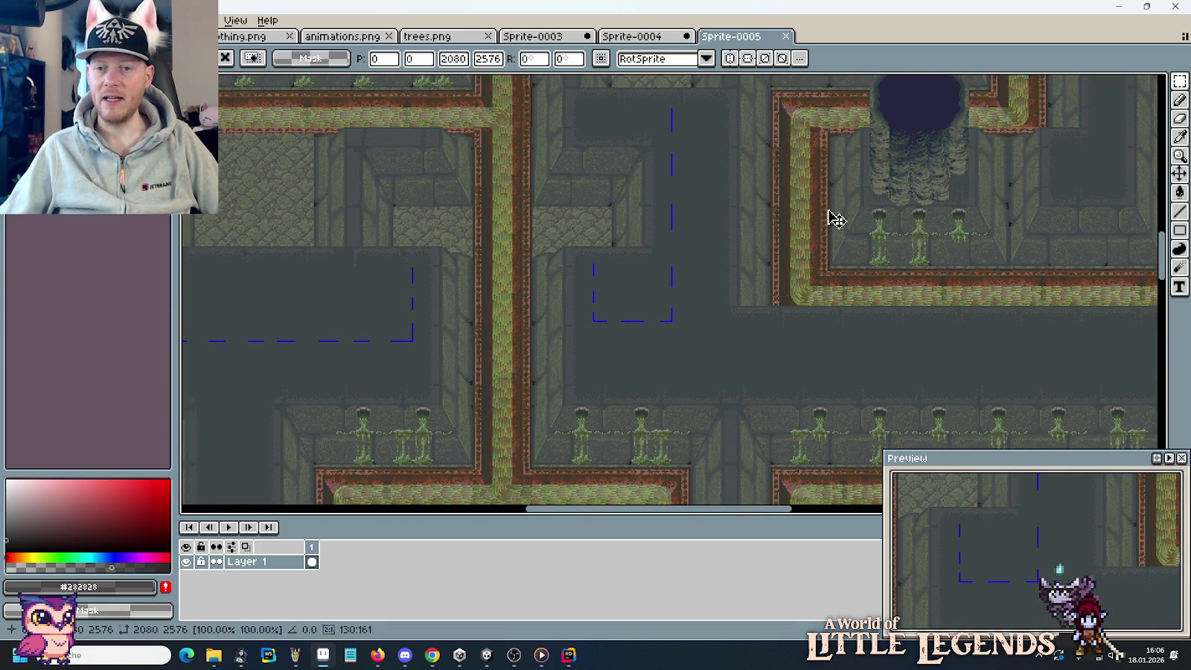
pyautogui.moveTo(791, 233); pyautogui.dragTo(473, 302)
pyautogui.moveTo(832, 281)
pyautogui.mouseDown()
pyautogui.moveTo(629, 294)
pyautogui.moveTo(462, 233)
pyautogui.mouseUp()
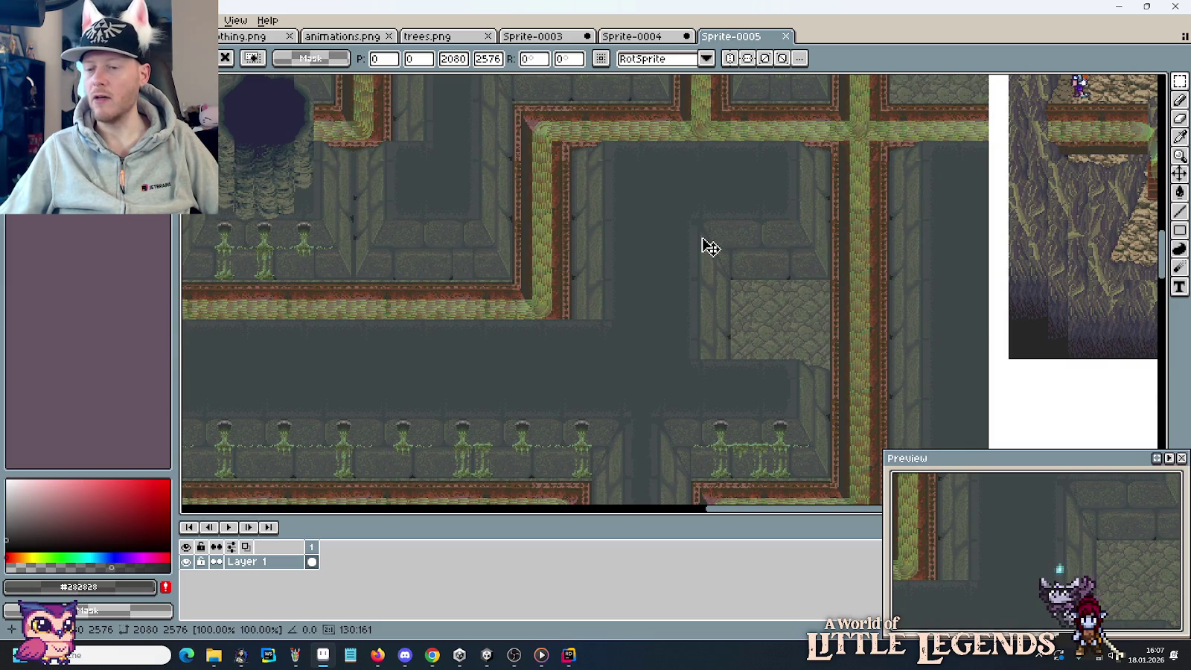
pyautogui.moveTo(723, 160); pyautogui.dragTo(672, 309)
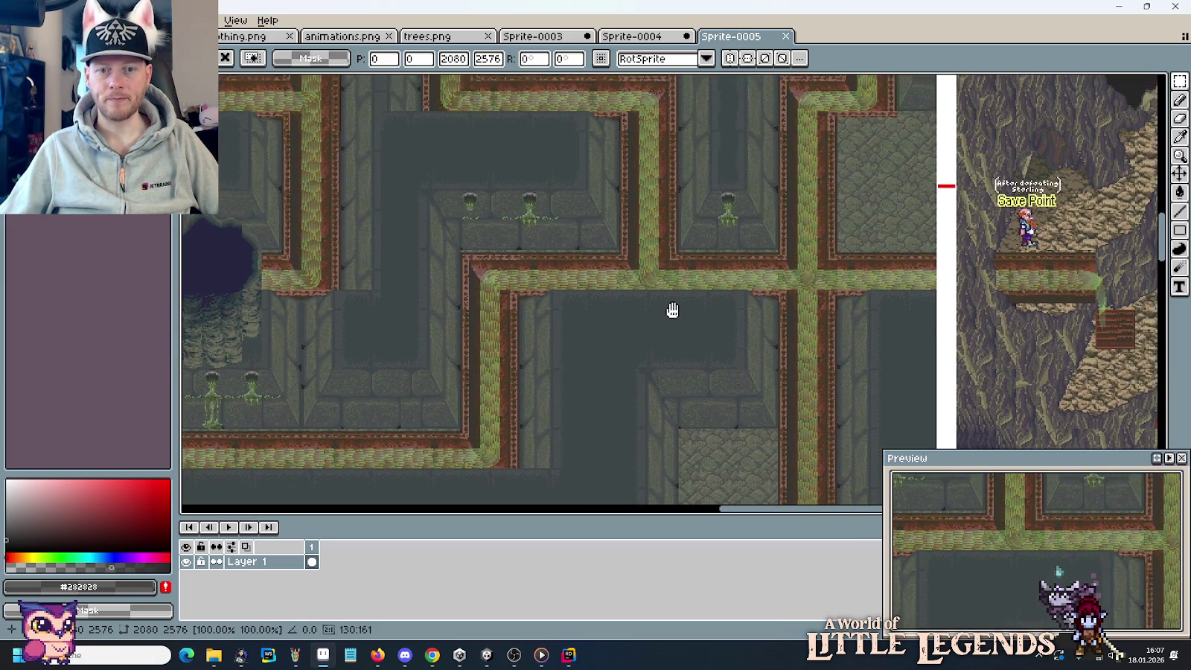
pyautogui.moveTo(571, 183); pyautogui.dragTo(632, 419)
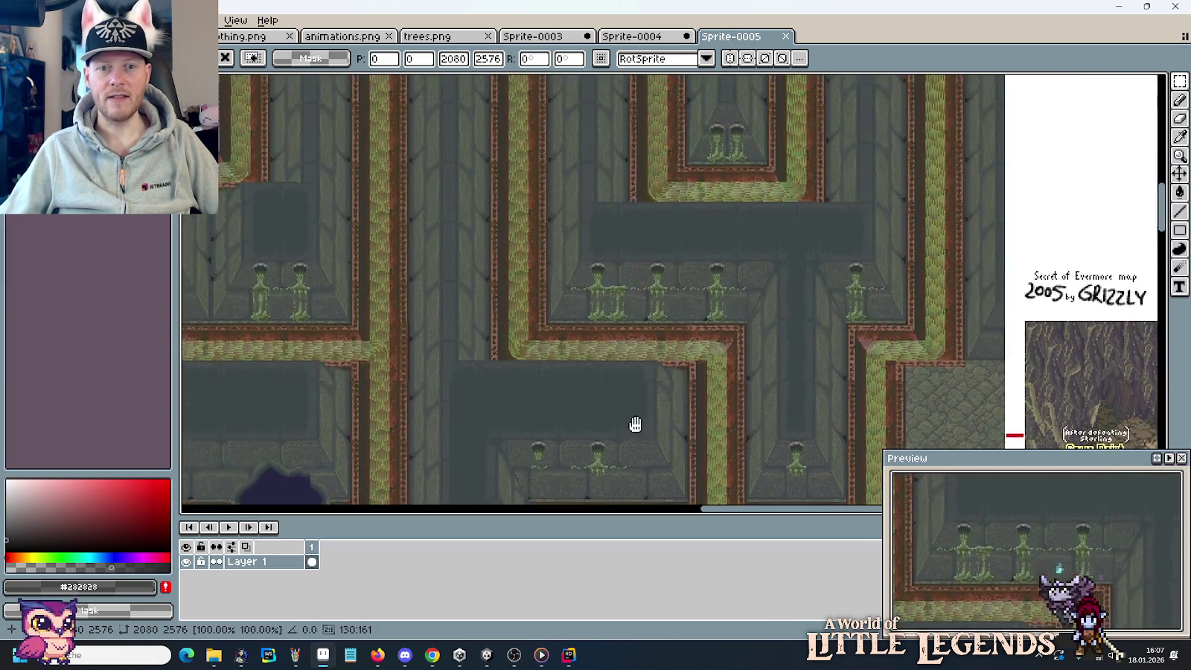
pyautogui.moveTo(599, 208); pyautogui.dragTo(635, 442)
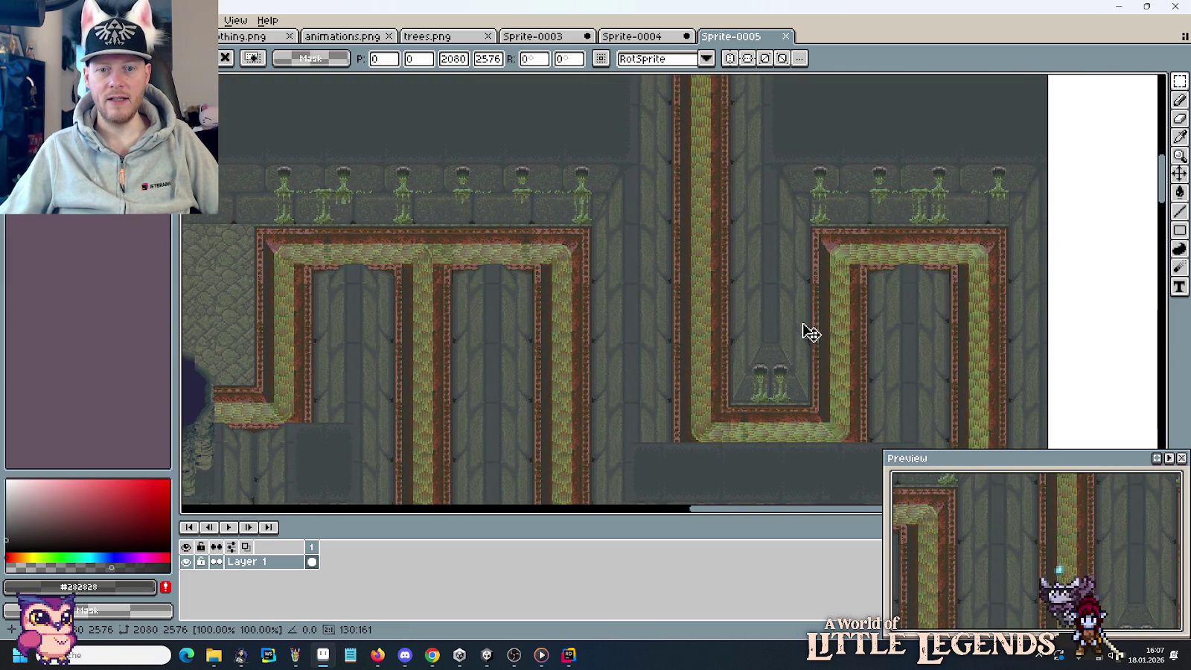
pyautogui.moveTo(488, 320)
pyautogui.mouseDown()
pyautogui.moveTo(553, 207)
pyautogui.moveTo(819, 276)
pyautogui.mouseUp()
pyautogui.moveTo(411, 221)
pyautogui.mouseDown()
pyautogui.moveTo(475, 234)
pyautogui.moveTo(577, 322)
pyautogui.mouseUp()
pyautogui.moveTo(554, 186); pyautogui.dragTo(578, 375)
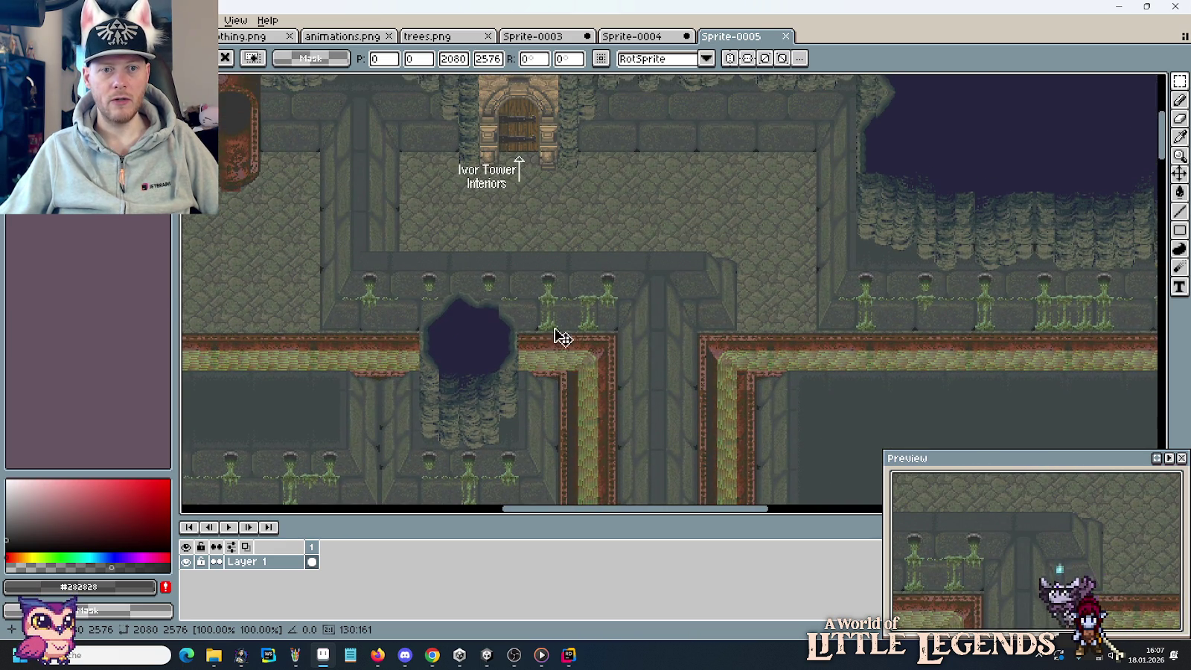
pyautogui.moveTo(510, 285); pyautogui.dragTo(372, 319)
pyautogui.moveTo(684, 303); pyautogui.dragTo(400, 319)
pyautogui.moveTo(726, 305); pyautogui.dragTo(394, 292)
# Pan on through the Ivor Tower Interiors, Water/Acorn/Iron chests and right-hand sewer corridors.
pyautogui.moveTo(484, 287)
pyautogui.mouseDown()
pyautogui.moveTo(877, 295)
pyautogui.moveTo(484, 300)
pyautogui.moveTo(499, 325)
pyautogui.moveTo(826, 273)
pyautogui.mouseUp()
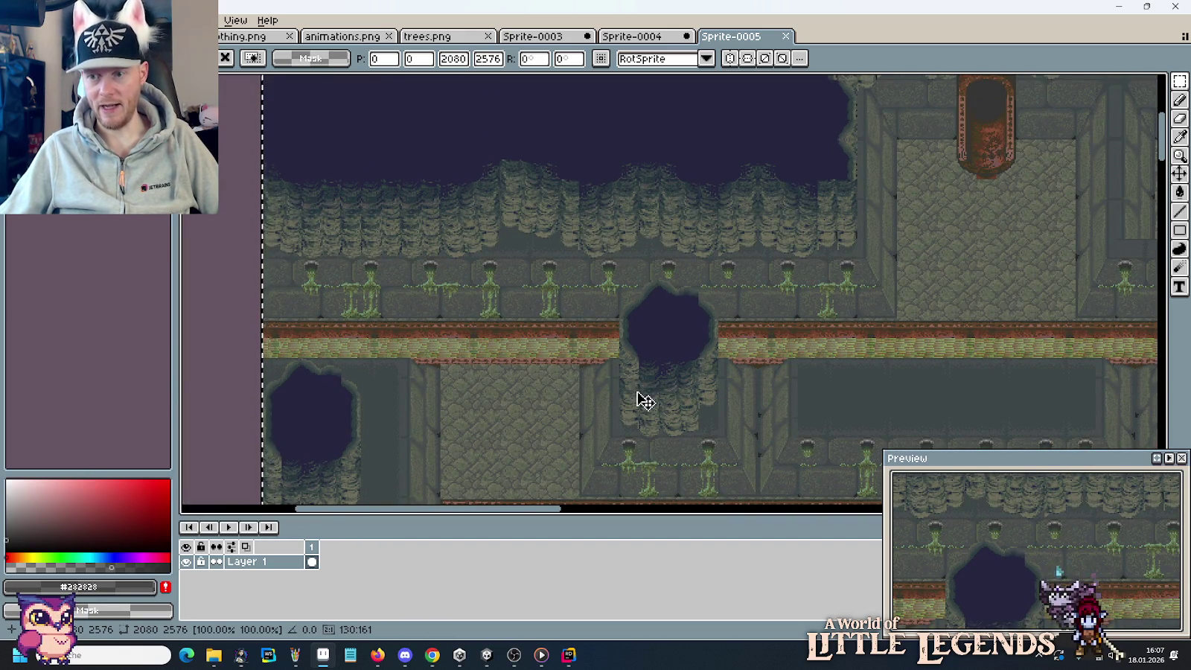
pyautogui.moveTo(638, 410); pyautogui.dragTo(598, 114)
pyautogui.moveTo(608, 393); pyautogui.dragTo(617, 196)
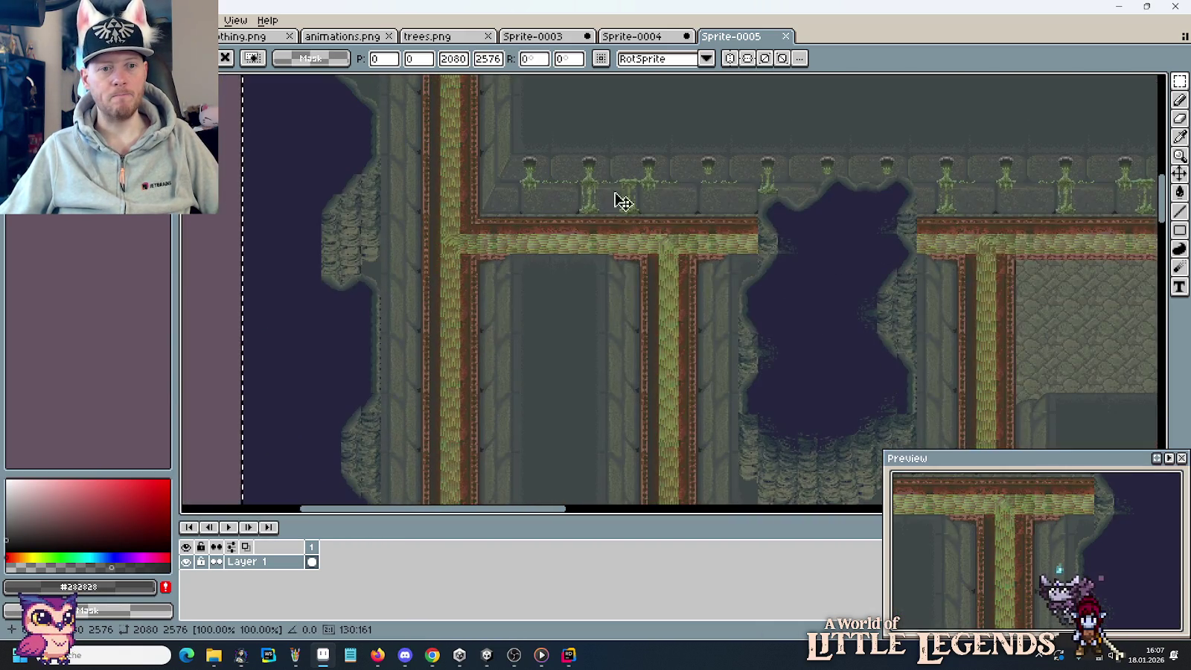
pyautogui.moveTo(625, 320); pyautogui.dragTo(635, 170)
pyautogui.moveTo(647, 405); pyautogui.dragTo(656, 271)
pyautogui.moveTo(681, 417); pyautogui.dragTo(688, 284)
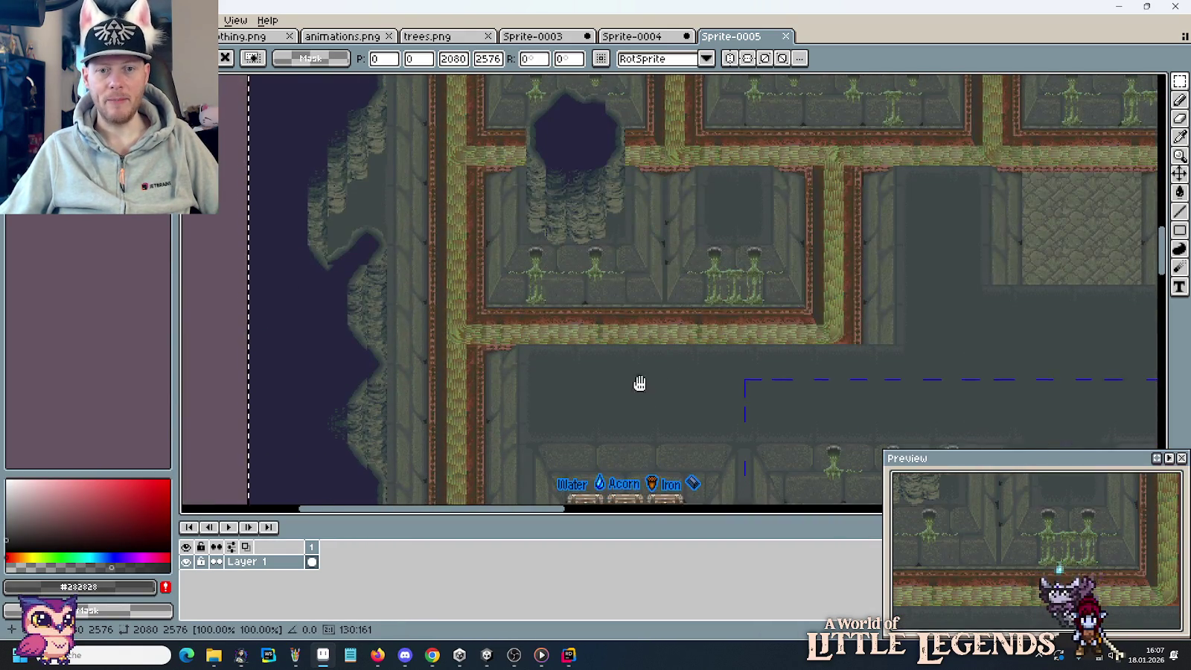
pyautogui.moveTo(641, 383); pyautogui.dragTo(674, 98)
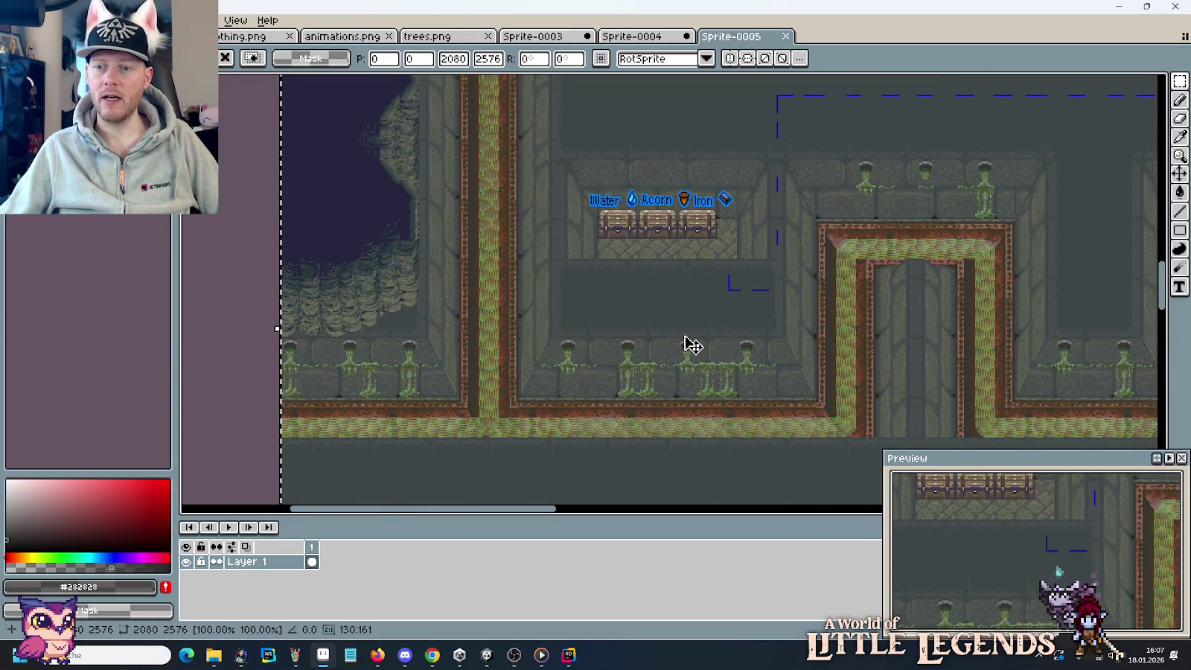
pyautogui.moveTo(685, 351); pyautogui.dragTo(499, 298)
pyautogui.moveTo(865, 287); pyautogui.dragTo(550, 294)
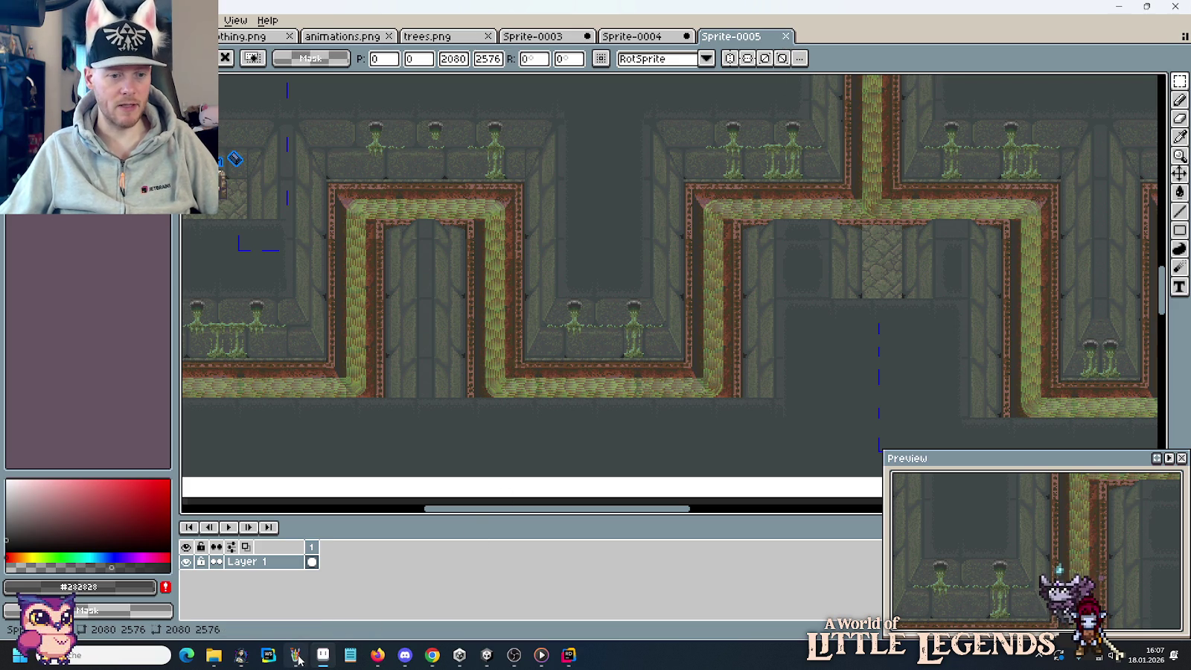
pyautogui.click(430, 660)
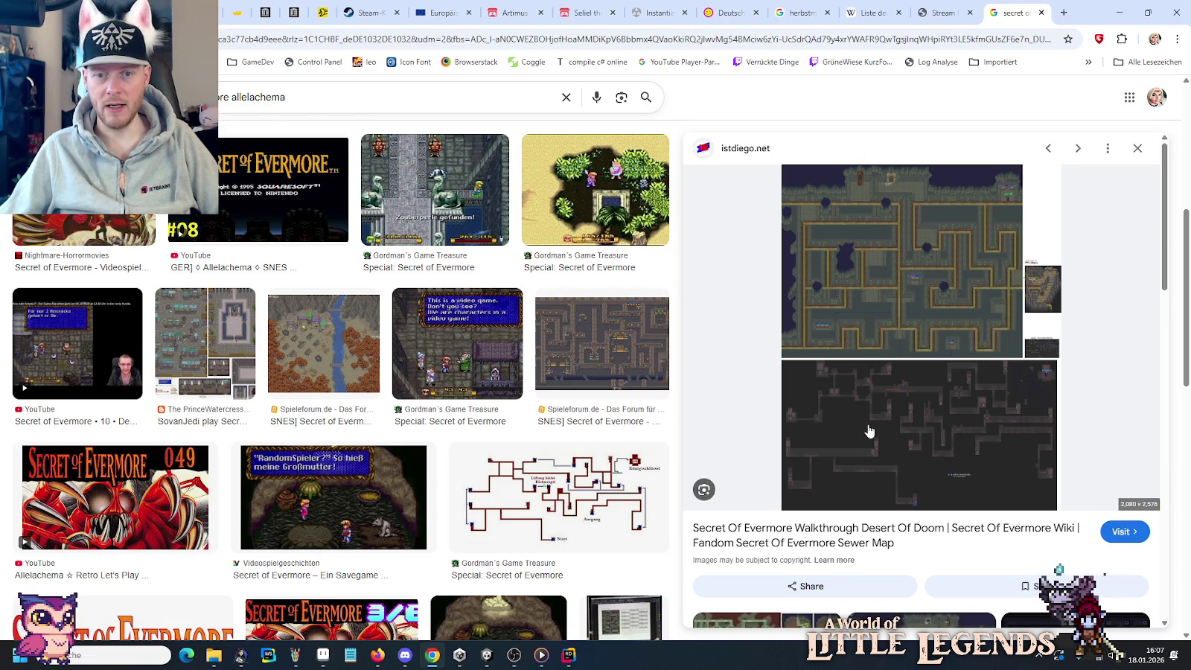
# Browse maps related to the Spieleforum result and open the RPG Maker Forums image.
pyautogui.scroll(-2, 868, 431)
pyautogui.scroll(-3, 868, 428)
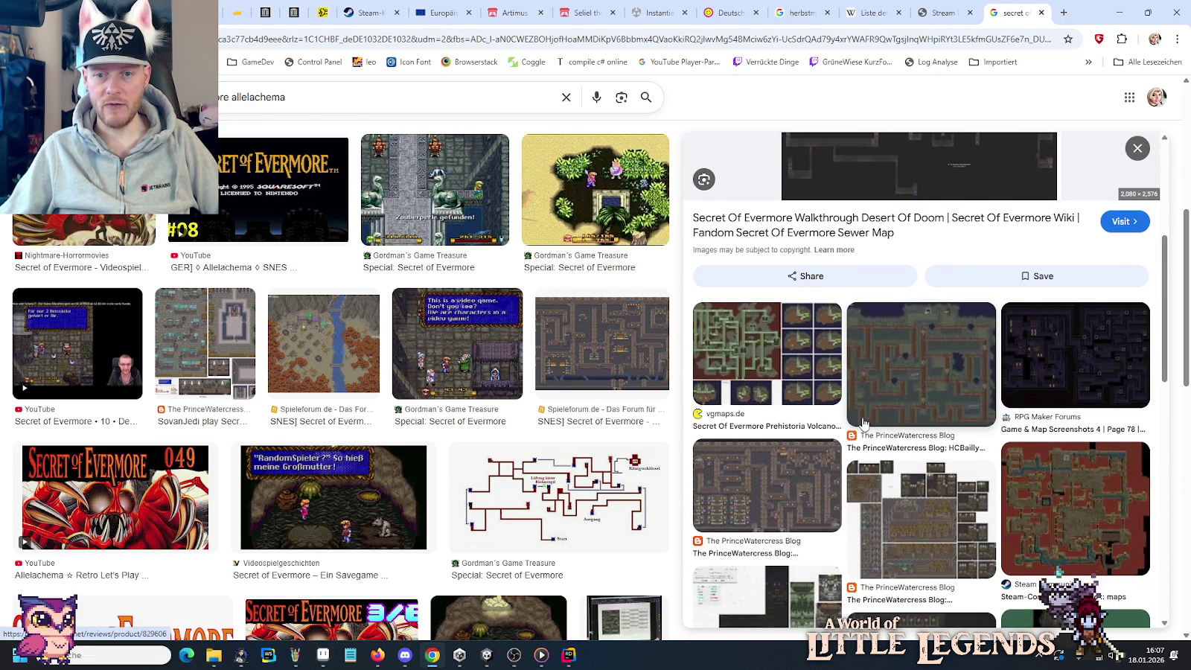
pyautogui.click(960, 364)
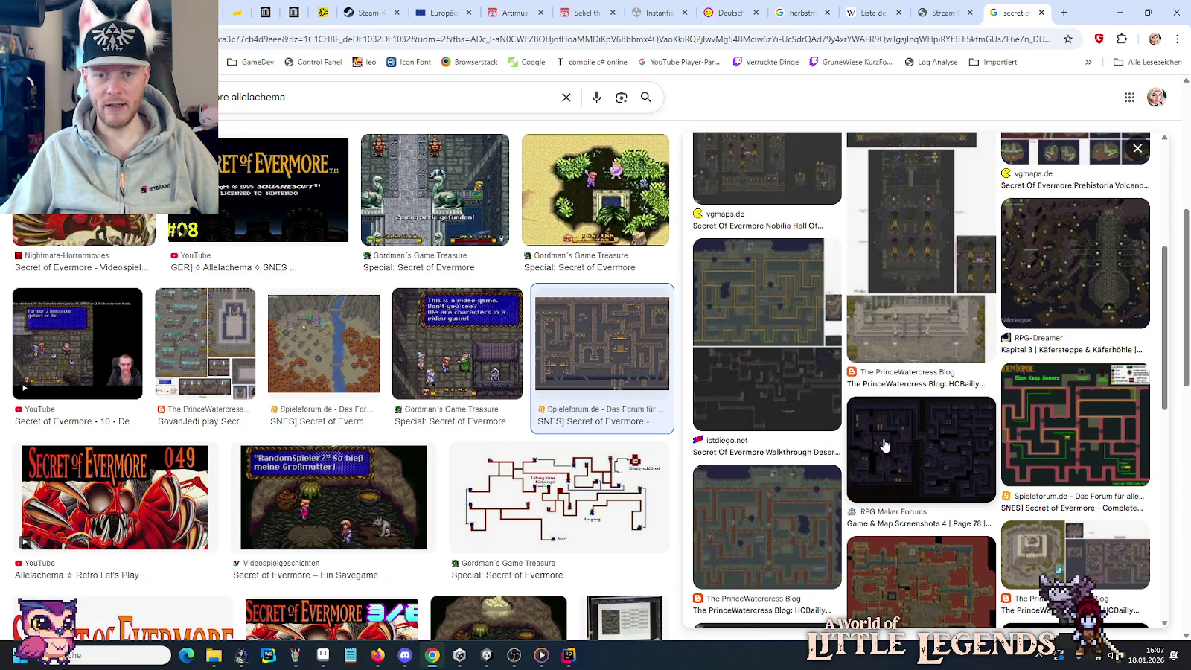
pyautogui.click(923, 468)
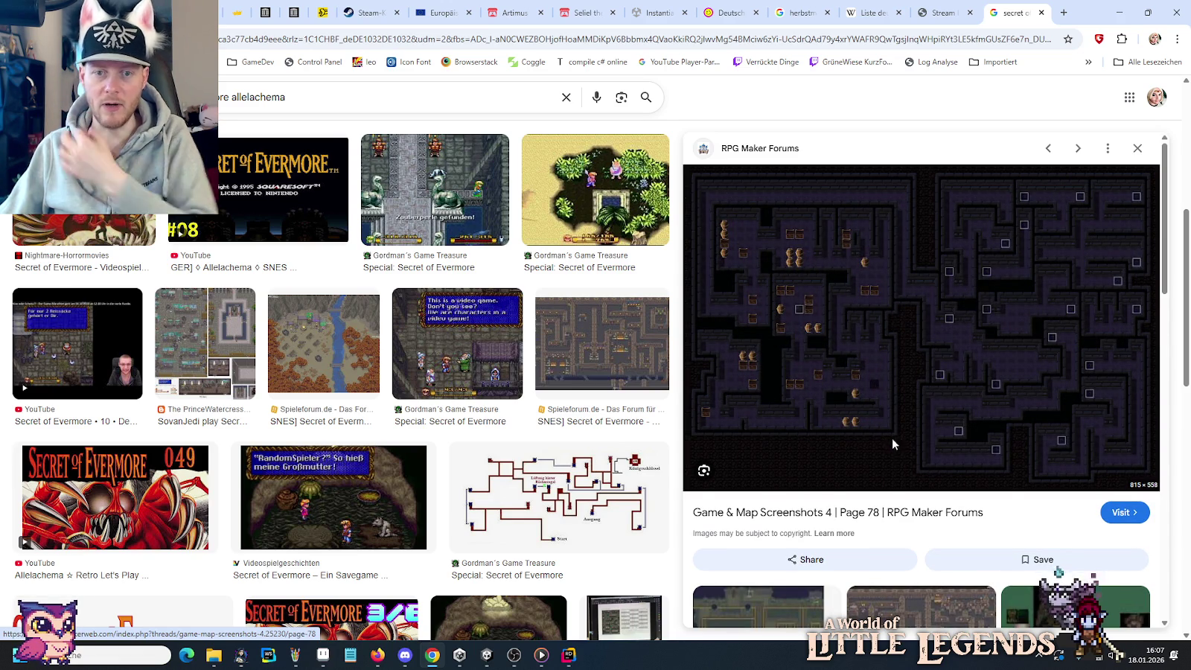
# Go back to the vgmaps.de Nobilia Hall Of Collosia map and copy it.
pyautogui.hotkey('alt', 'Left')
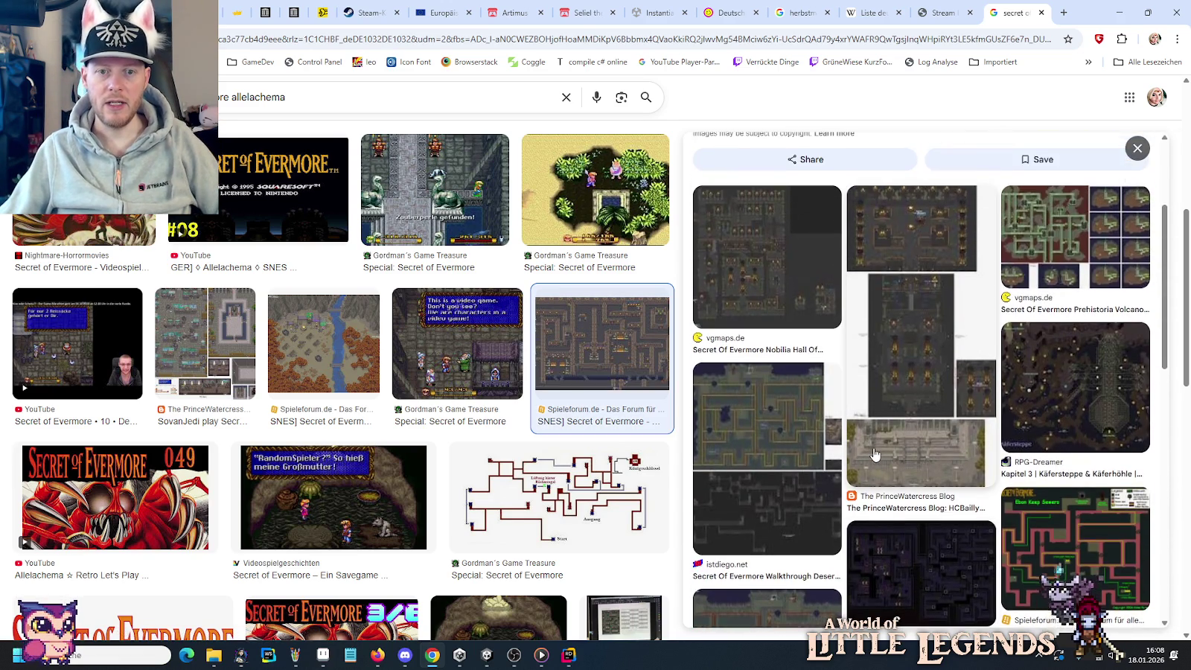
pyautogui.hotkey('alt', 'Left')
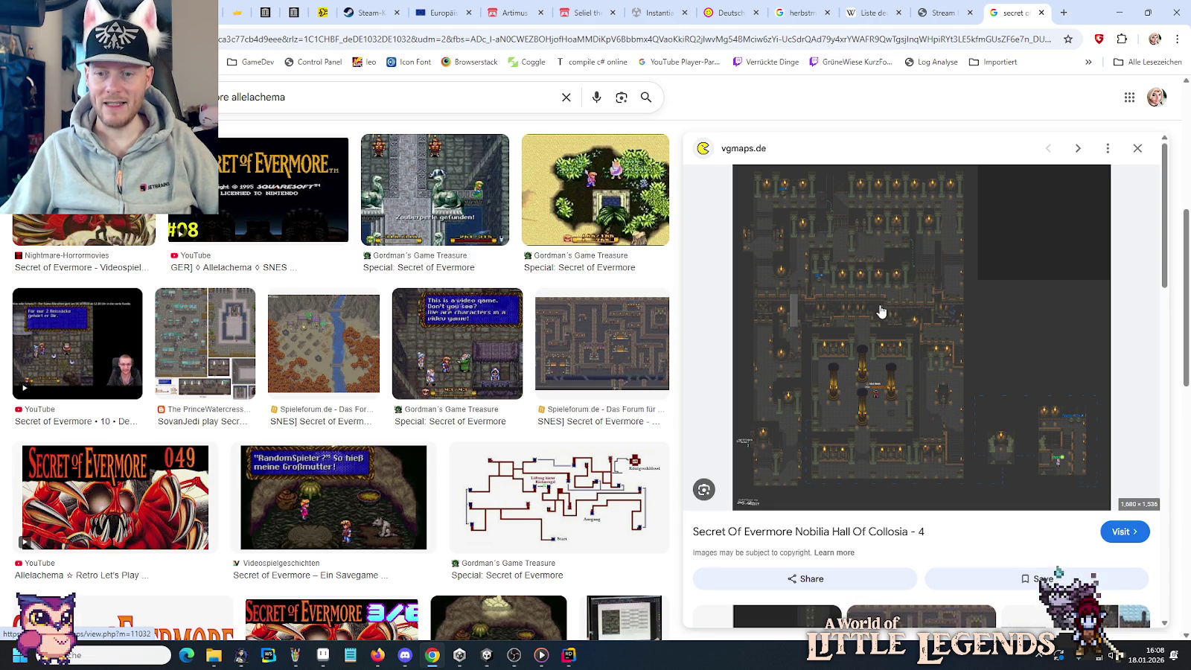
pyautogui.rightClick(881, 303)
pyautogui.click(922, 502)
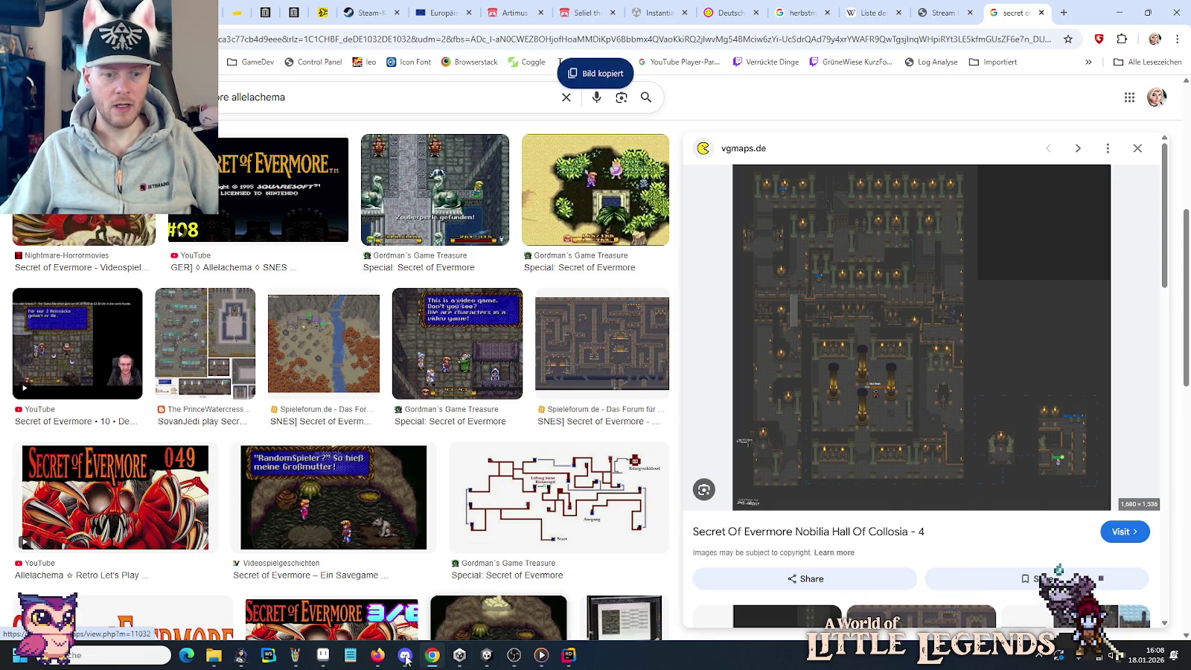
pyautogui.click(322, 655)
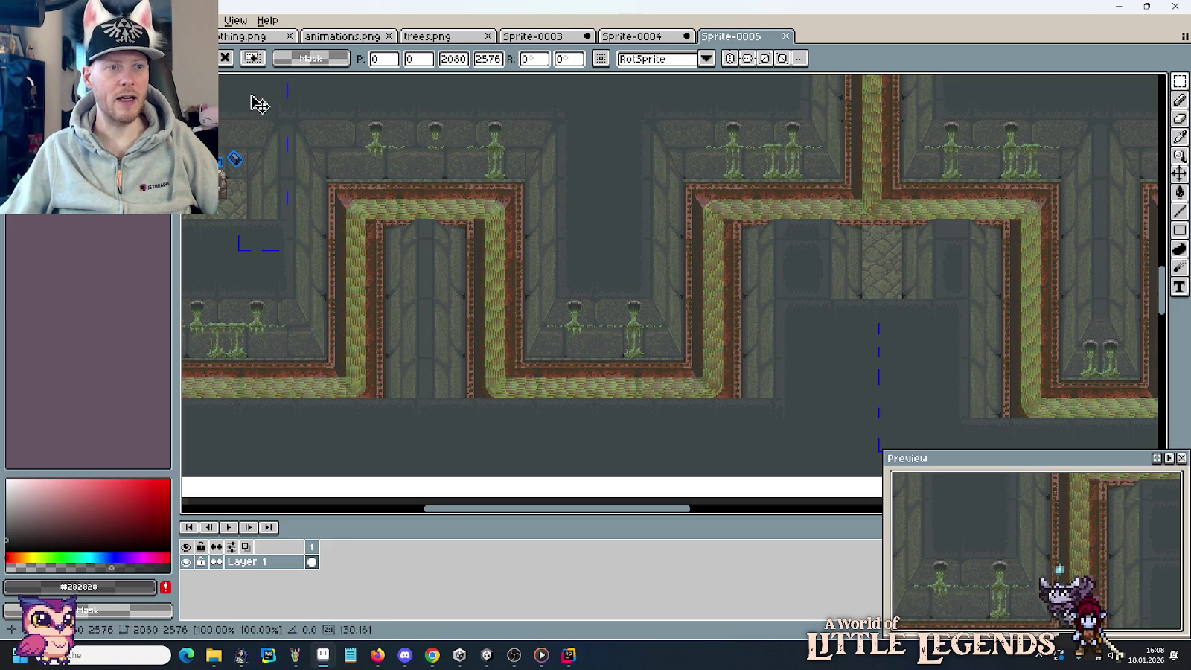
pyautogui.hotkey('ctrl', 'n')
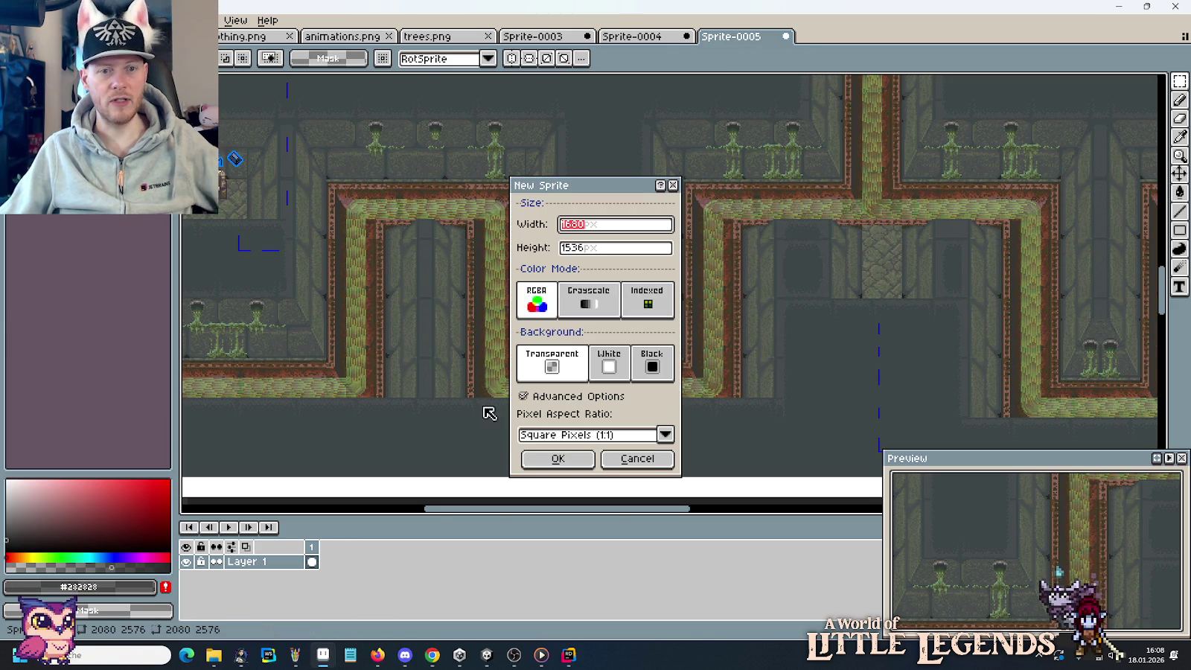
pyautogui.click(531, 455)
pyautogui.hotkey('ctrl', 'v')
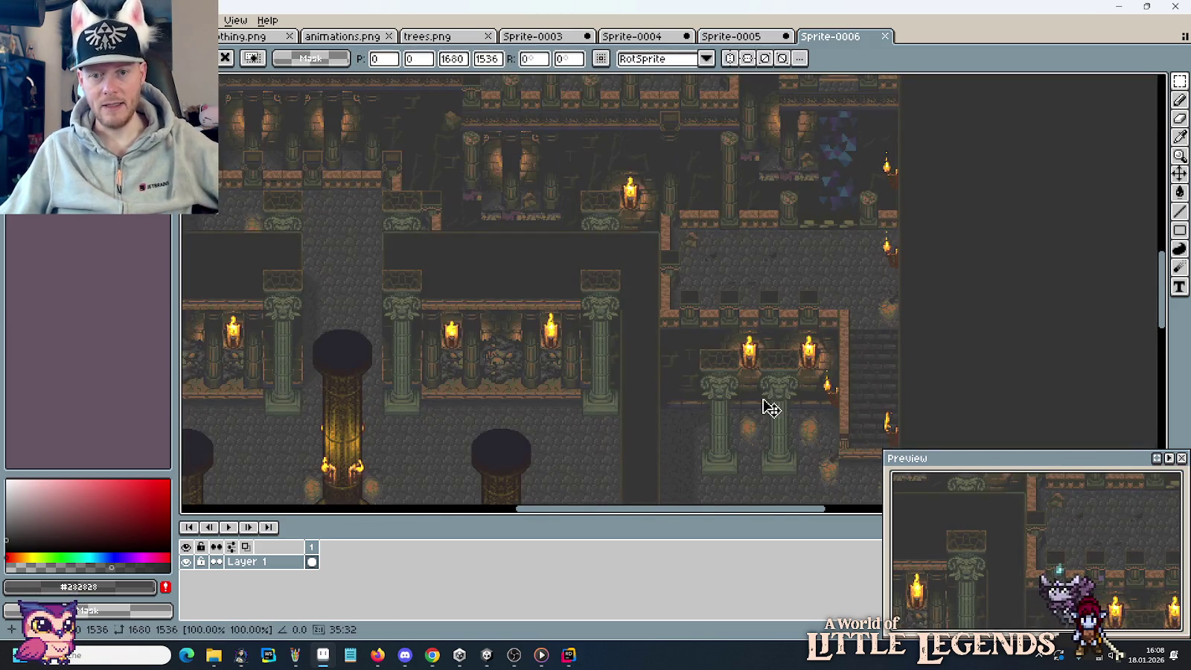
pyautogui.scroll(1, 703, 350)
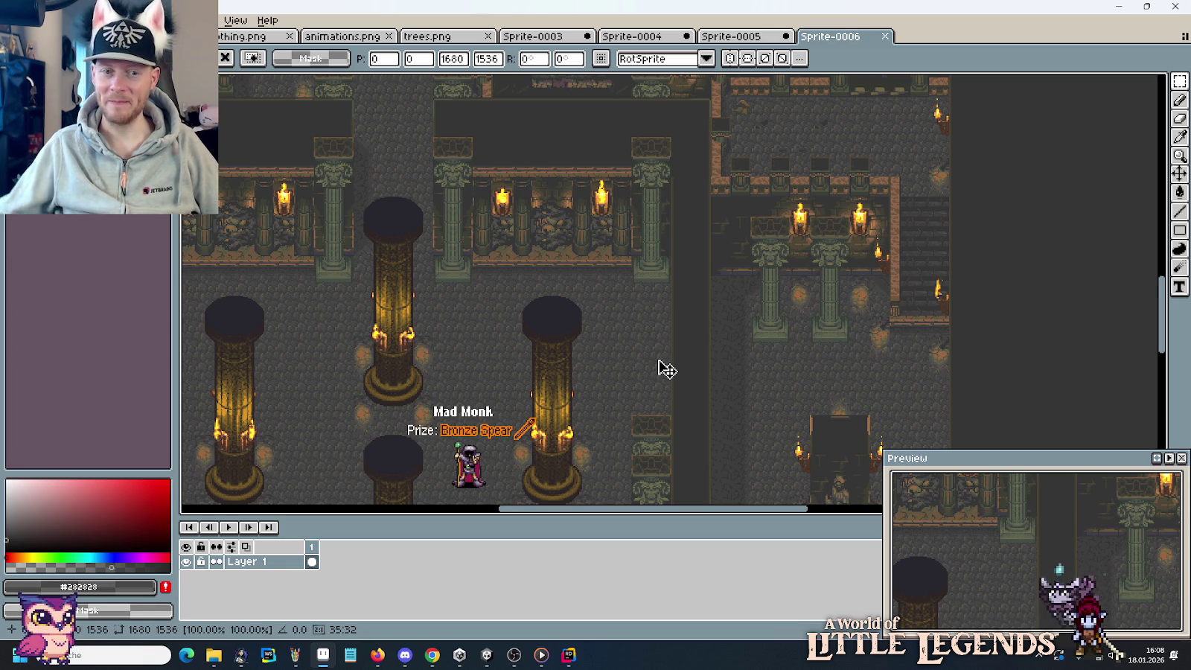
pyautogui.moveTo(350, 274); pyautogui.dragTo(704, 274)
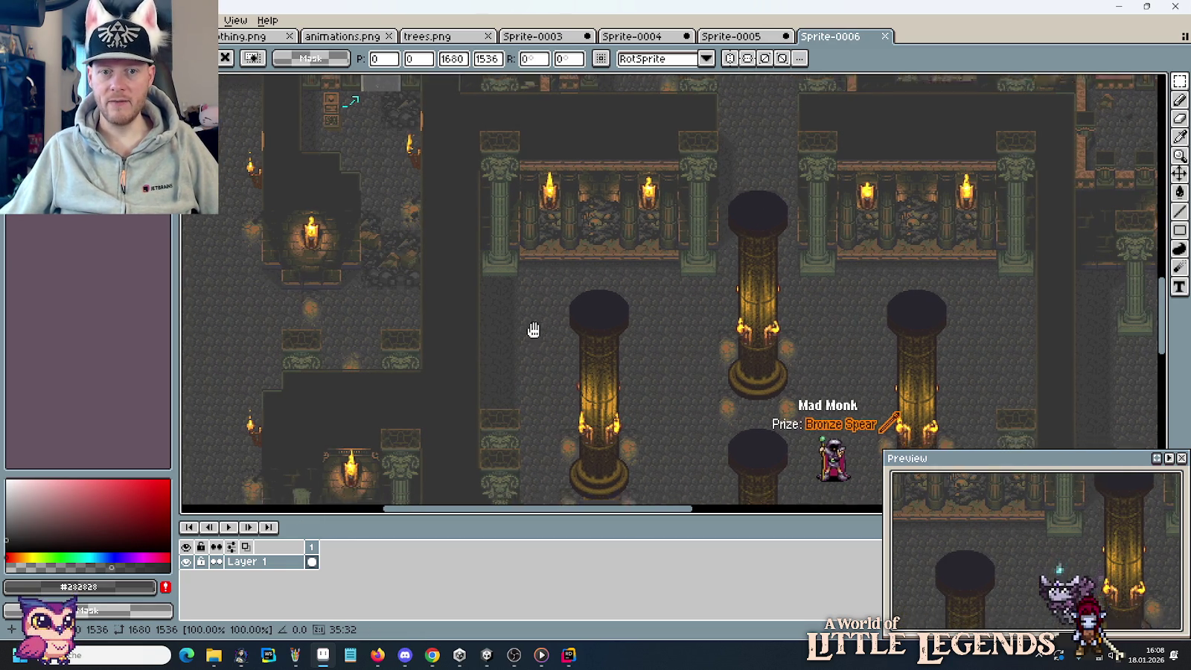
pyautogui.moveTo(532, 330); pyautogui.dragTo(629, 170)
pyautogui.moveTo(605, 425); pyautogui.dragTo(713, 188)
pyautogui.moveTo(684, 372); pyautogui.dragTo(749, 231)
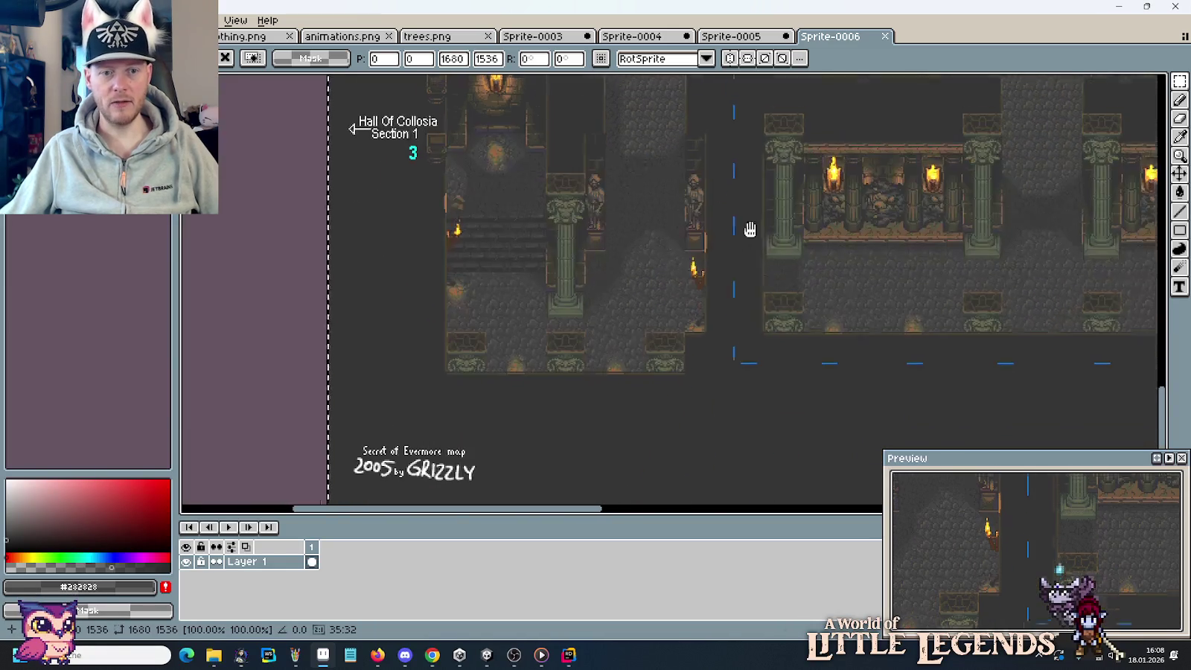
pyautogui.moveTo(853, 311); pyautogui.dragTo(511, 325)
pyautogui.moveTo(927, 305); pyautogui.dragTo(357, 321)
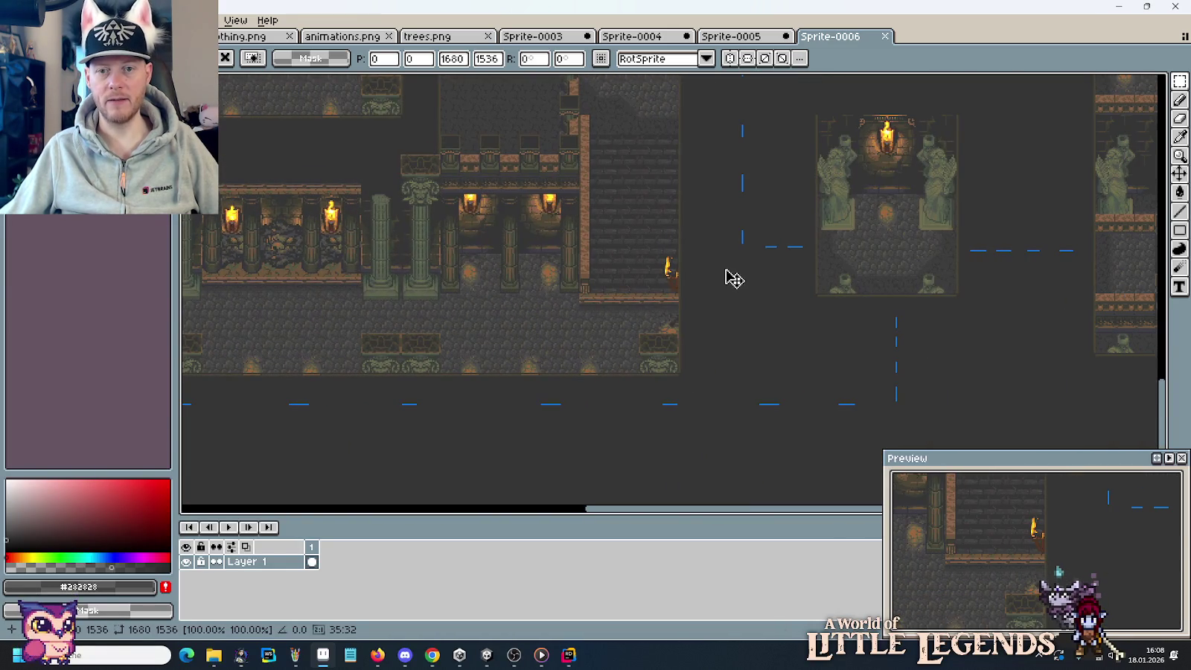
pyautogui.scroll(1, 744, 271)
pyautogui.scroll(-2, 720, 257)
pyautogui.scroll(-1, 720, 258)
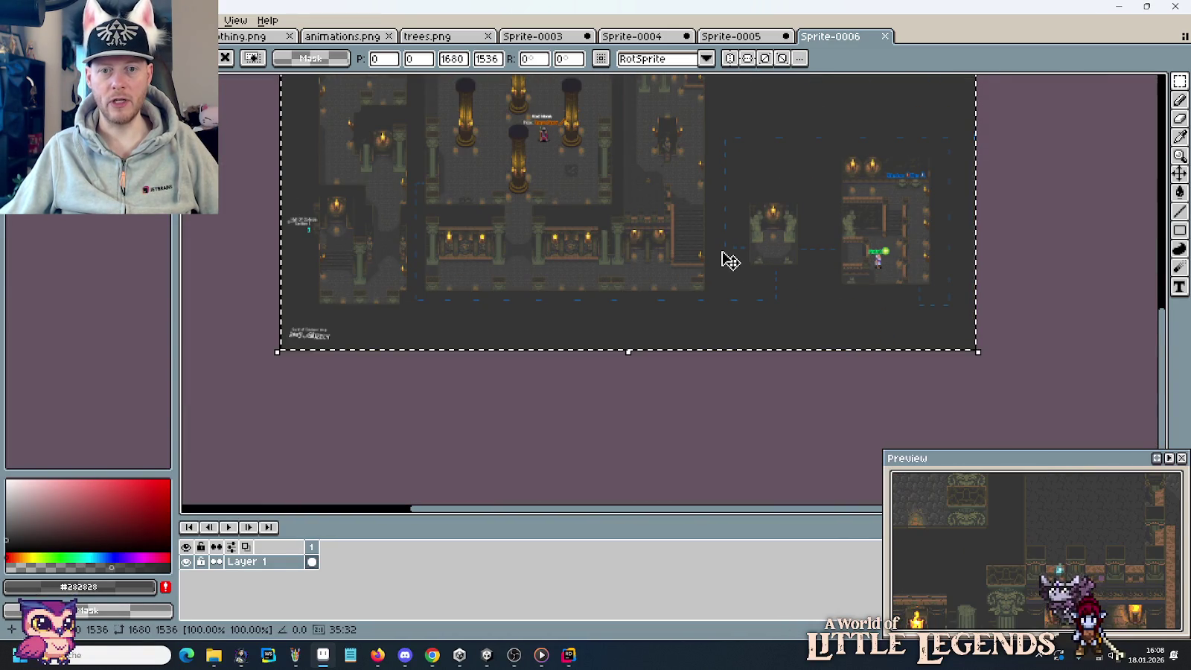
pyautogui.scroll(1, 468, 233)
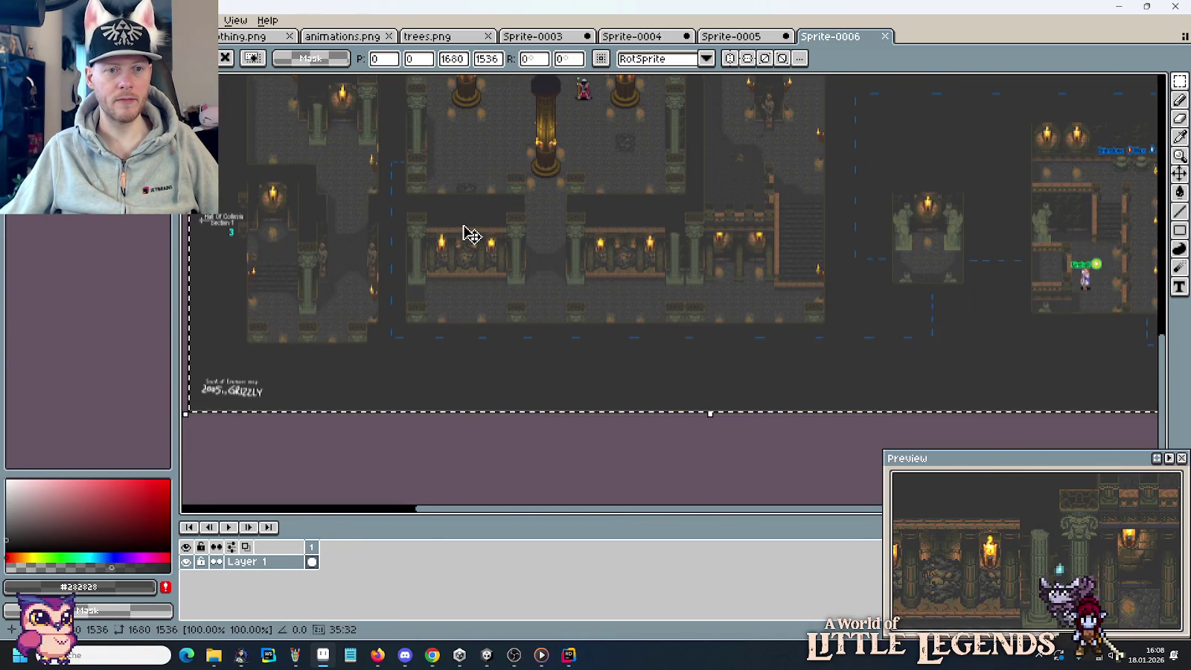
pyautogui.scroll(1, 462, 231)
pyautogui.scroll(1, 477, 261)
pyautogui.scroll(1, 495, 279)
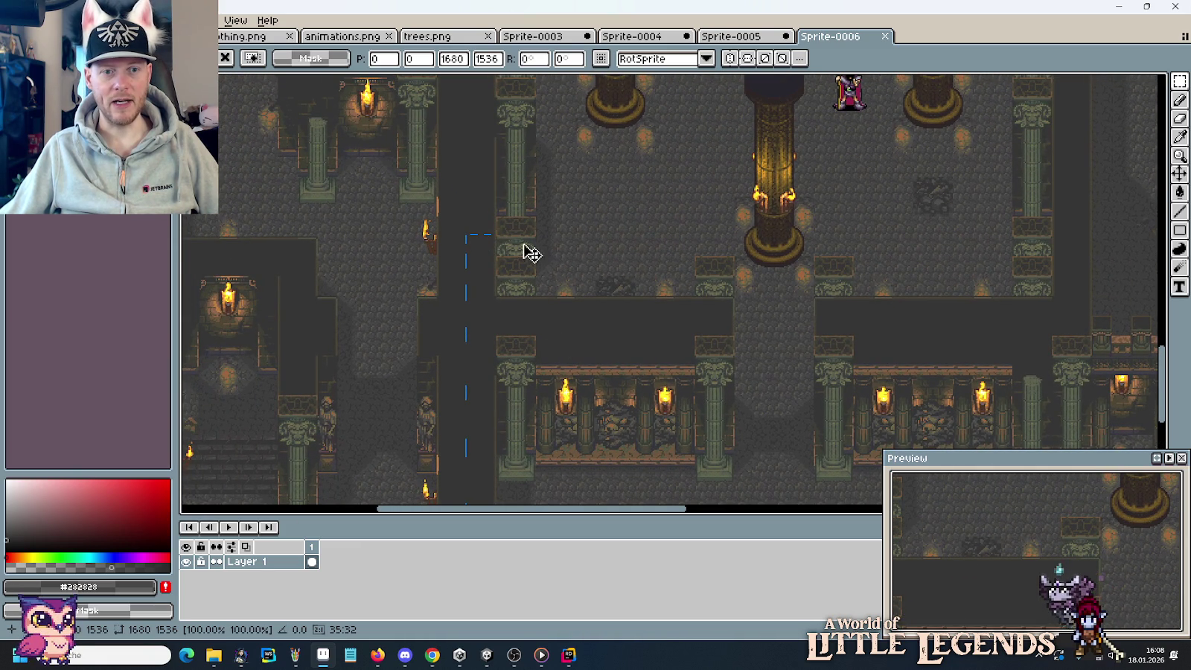
pyautogui.scroll(-1, 482, 250)
pyautogui.scroll(-1, 489, 248)
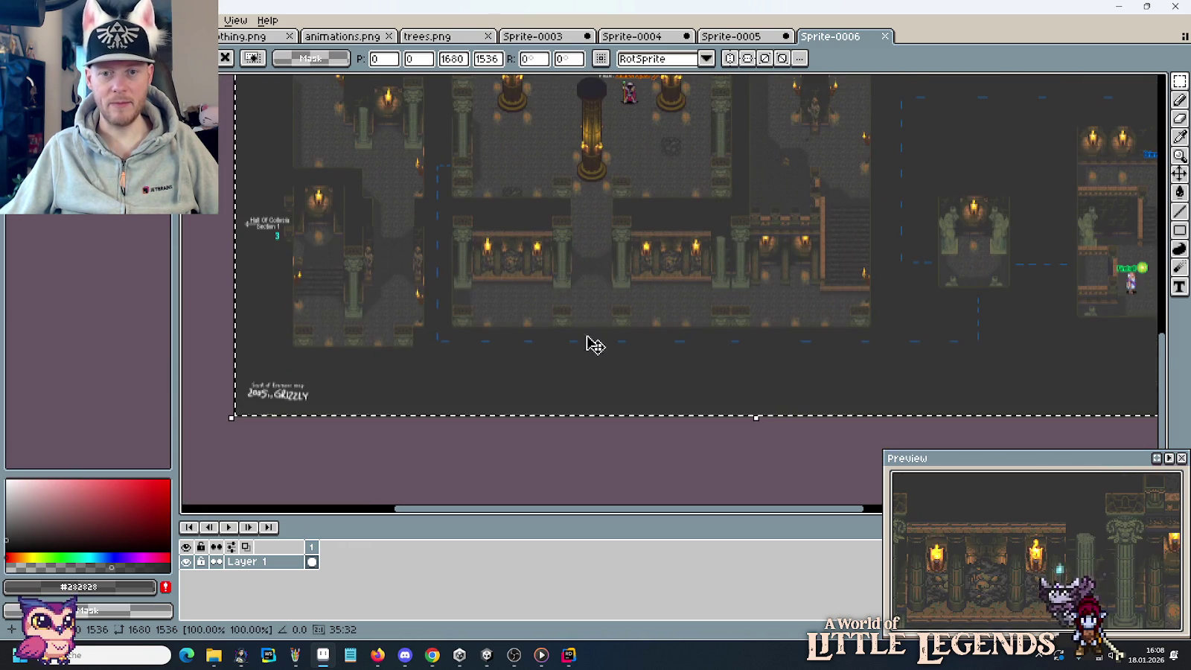
pyautogui.scroll(1, 703, 345)
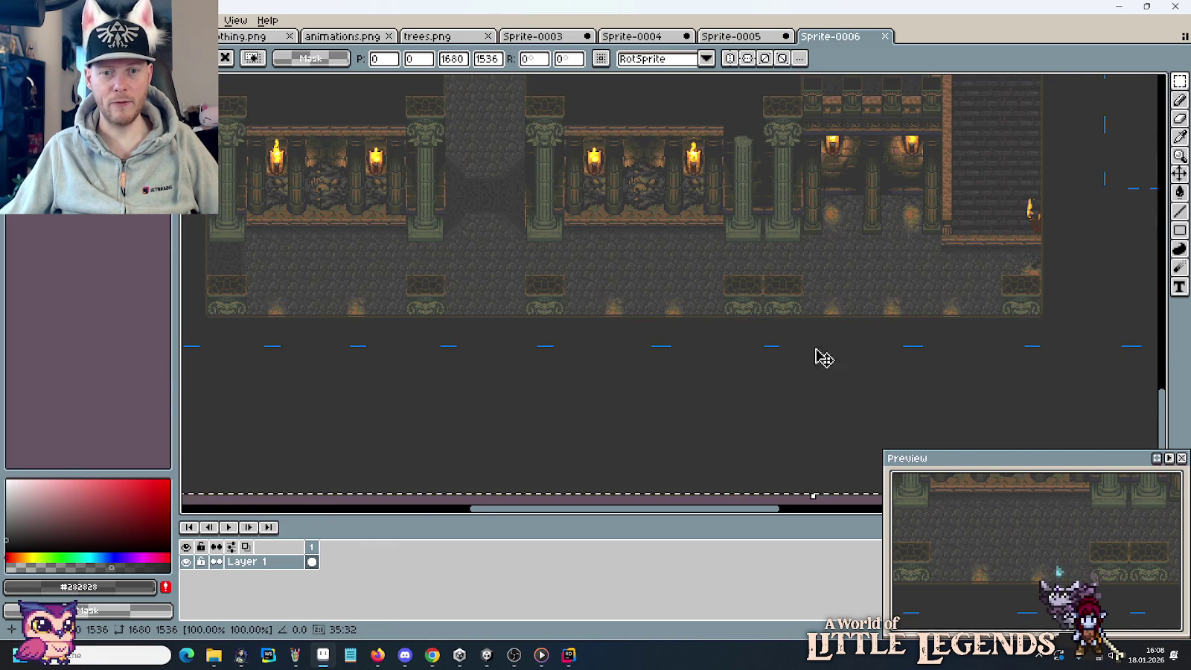
pyautogui.moveTo(824, 354); pyautogui.dragTo(680, 375)
pyautogui.moveTo(819, 242)
pyautogui.mouseDown()
pyautogui.moveTo(709, 385)
pyautogui.moveTo(668, 382)
pyautogui.mouseUp()
pyautogui.scroll(-2, 904, 387)
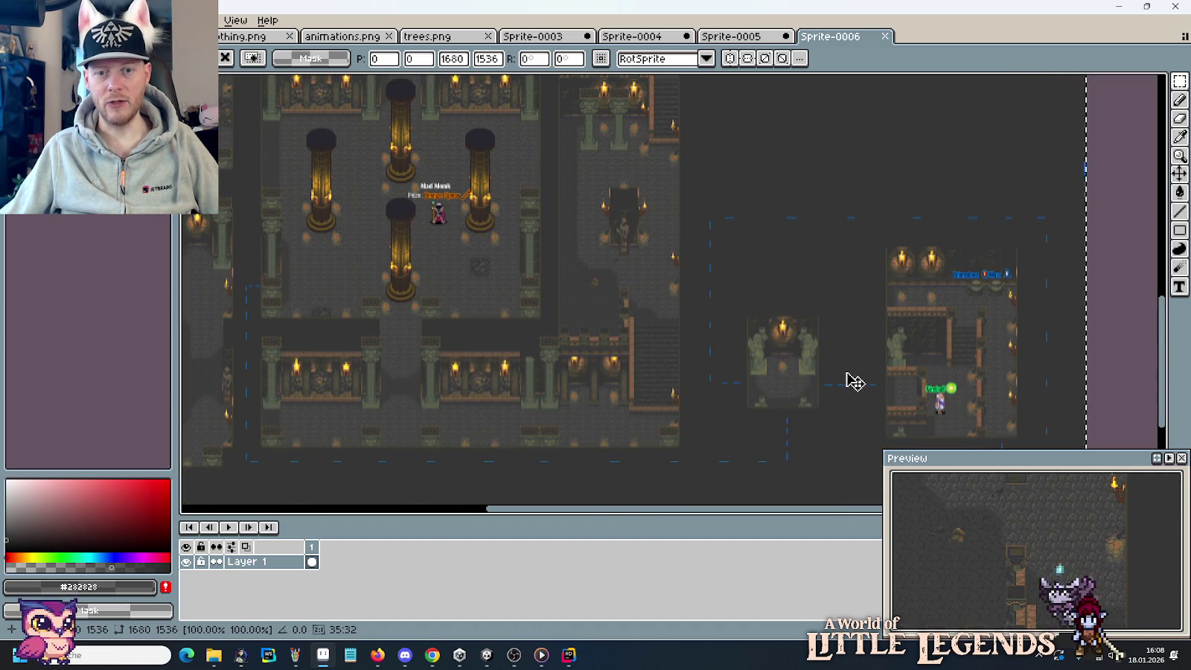
pyautogui.scroll(1, 806, 324)
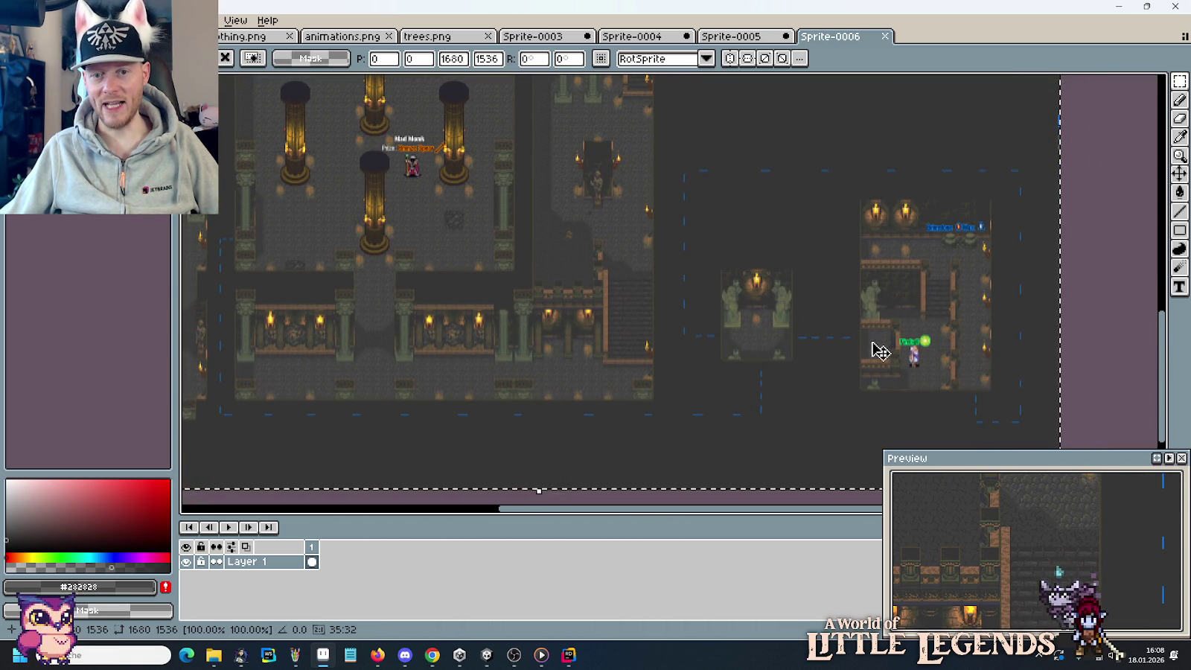
pyautogui.scroll(1, 878, 349)
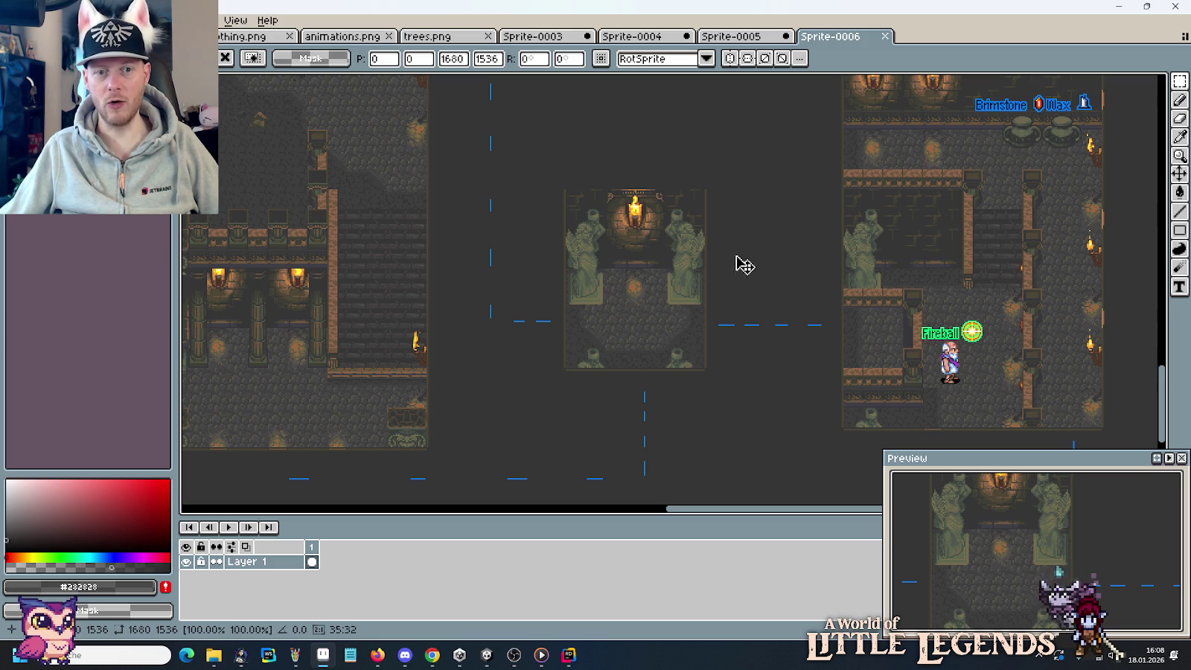
pyautogui.moveTo(622, 313); pyautogui.dragTo(566, 404)
pyautogui.hscroll(5, 465, 186)
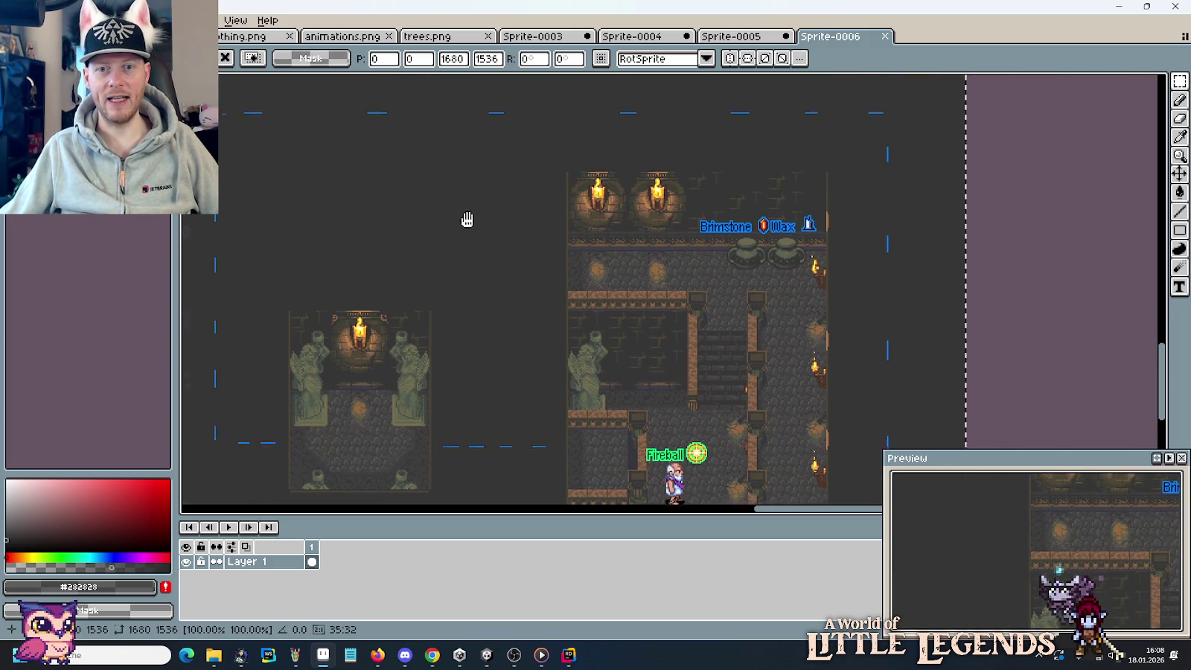
pyautogui.hscroll(1, 912, 133)
pyautogui.scroll(-3, 824, 191)
pyautogui.scroll(-3, 863, 315)
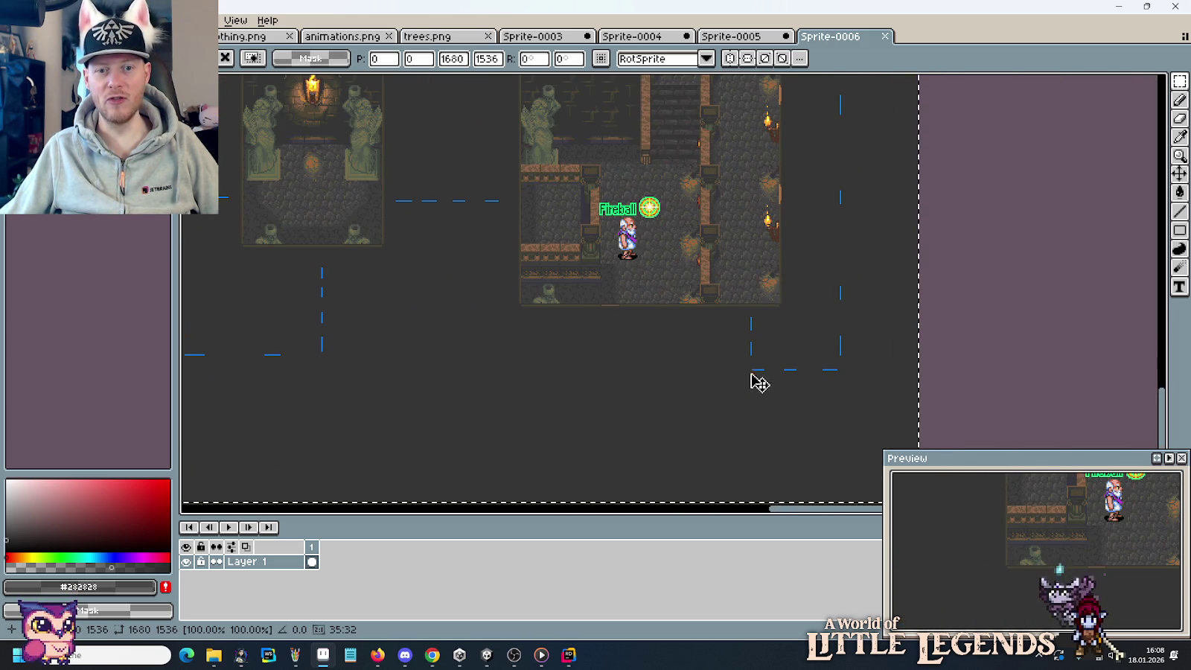
pyautogui.moveTo(650, 194); pyautogui.dragTo(738, 320)
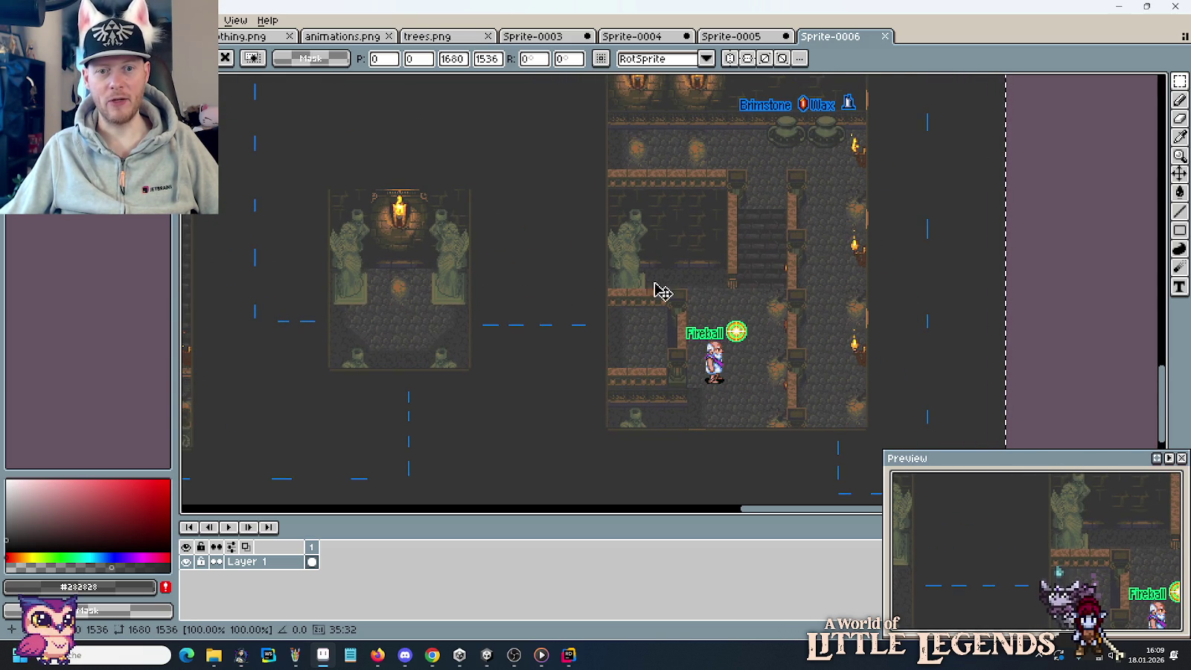
pyautogui.scroll(-1, 856, 324)
pyautogui.scroll(1, 690, 342)
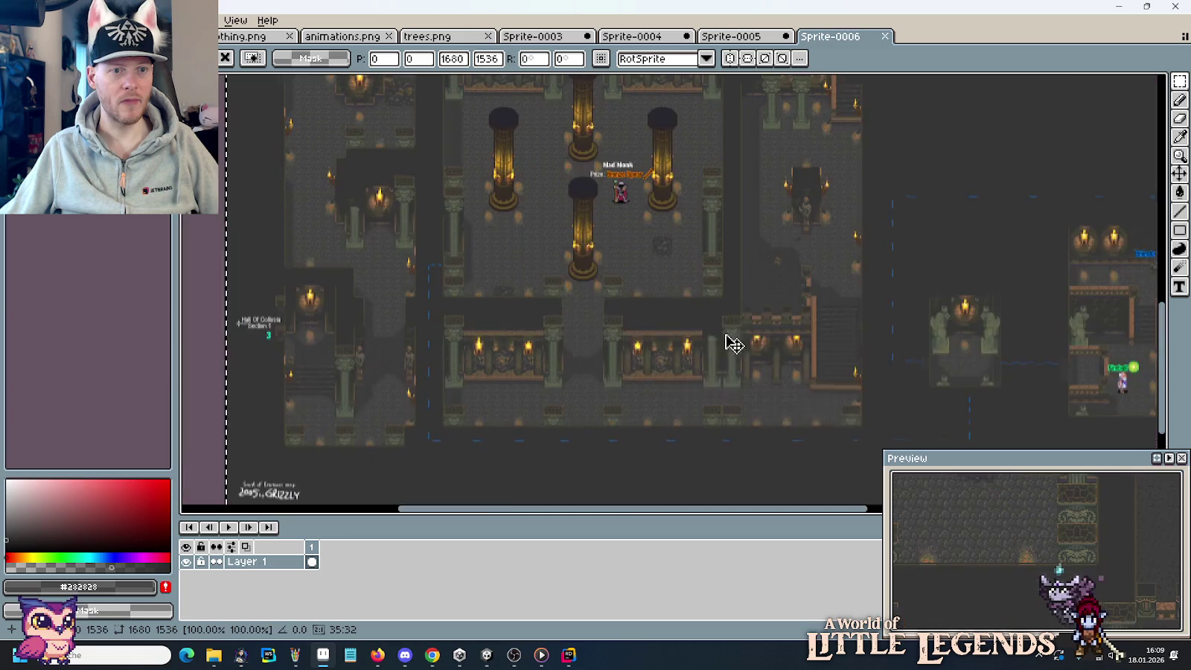
pyautogui.scroll(1, 646, 271)
pyautogui.moveTo(545, 178); pyautogui.dragTo(595, 407)
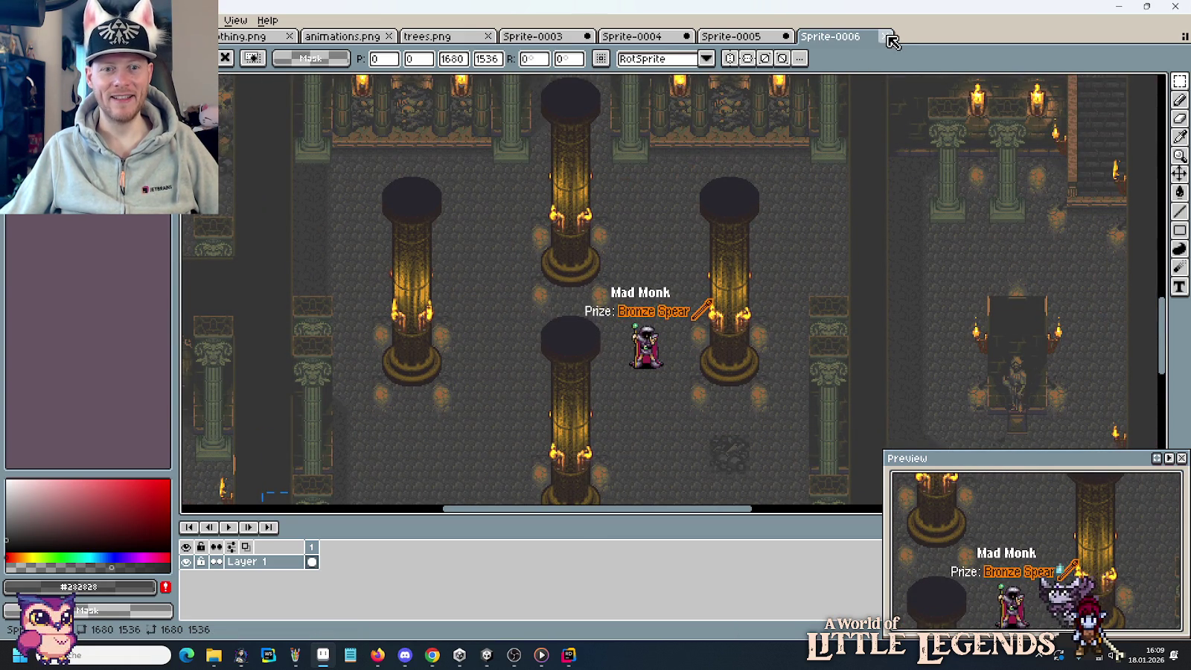
# Close Sprite-0006, Sprite-0005, Sprite-0004 and Sprite-0003 without saving.
pyautogui.click(884, 37)
pyautogui.click(596, 355)
pyautogui.click(787, 37)
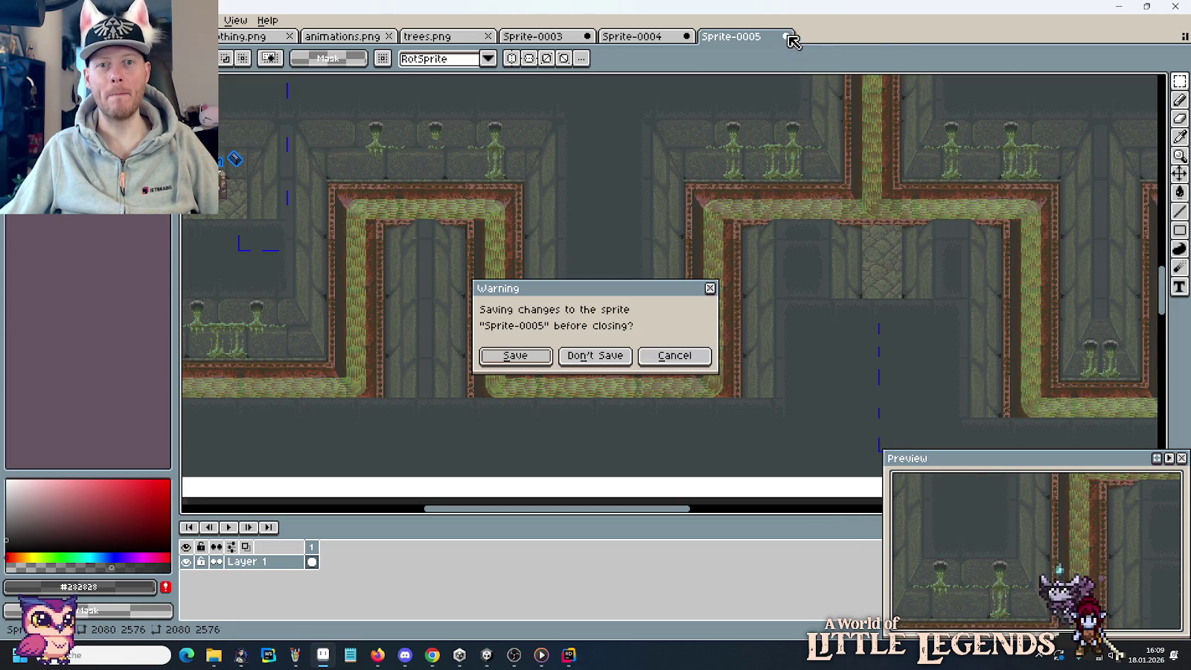
pyautogui.click(606, 355)
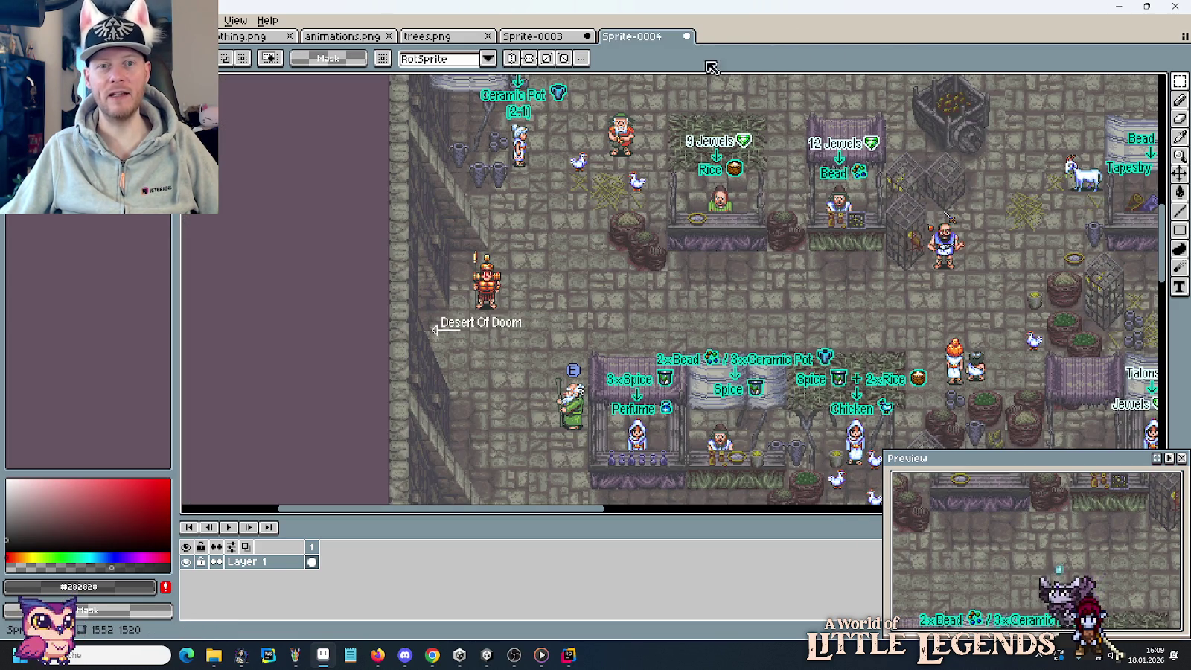
pyautogui.click(686, 37)
pyautogui.click(592, 355)
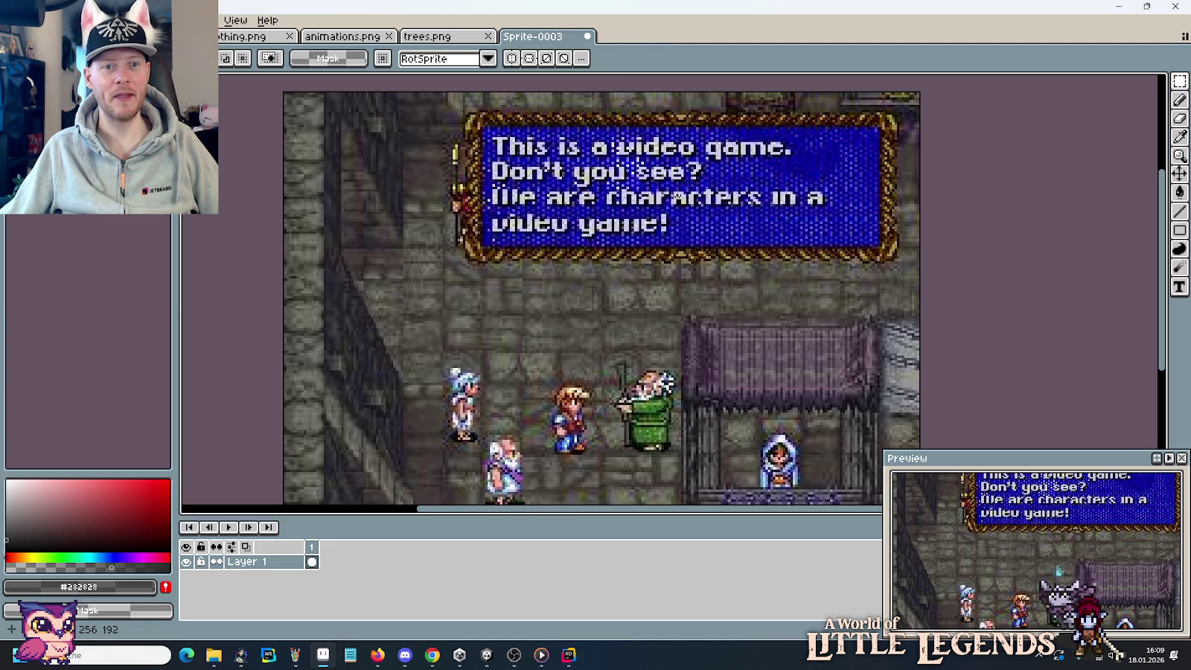
pyautogui.click(587, 37)
pyautogui.click(595, 355)
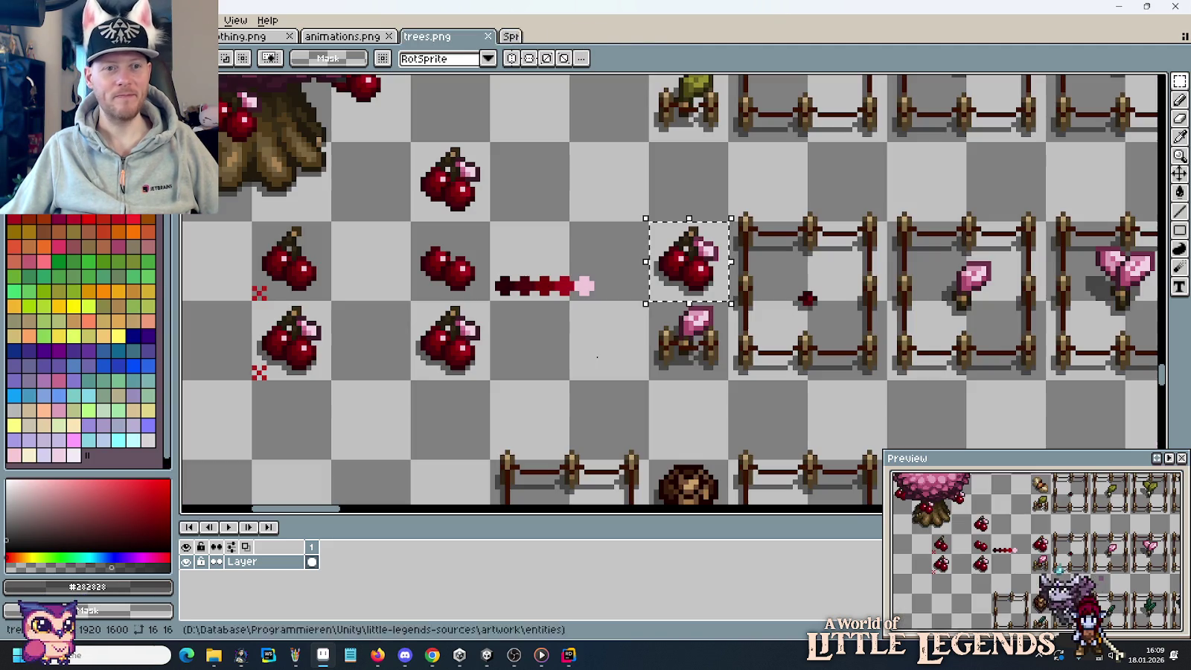
# Close trees.png and scroll through the remaining sprite sheet.
pyautogui.click(488, 37)
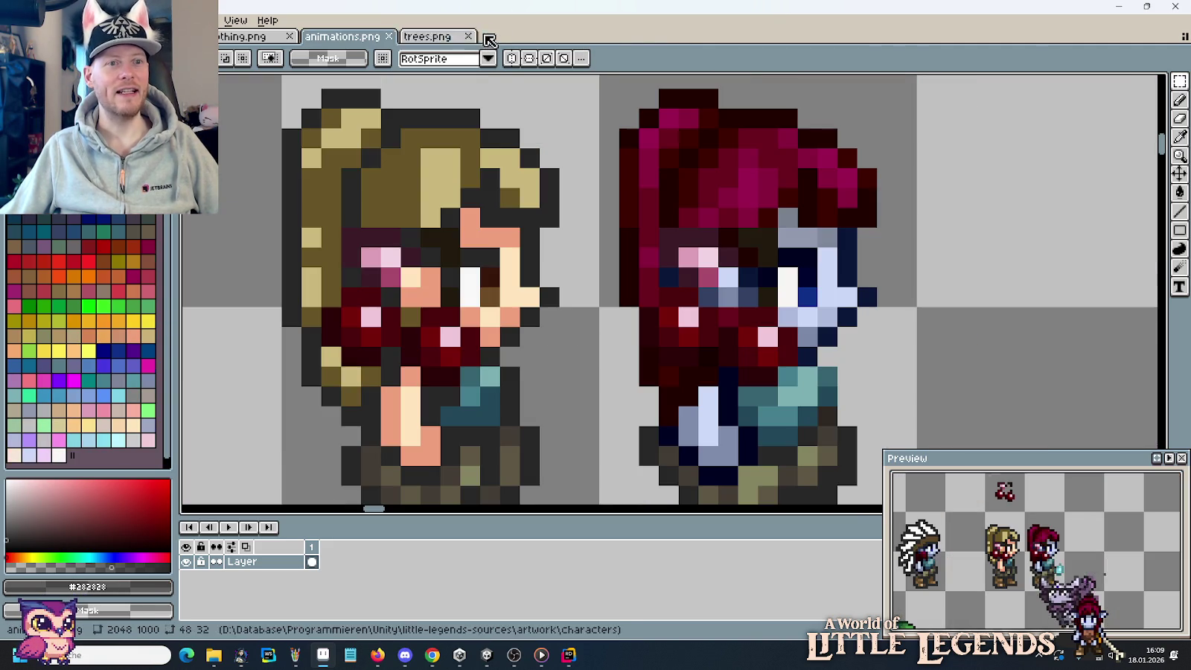
pyautogui.scroll(-2, 617, 325)
pyautogui.scroll(-2, 617, 324)
pyautogui.scroll(-1, 614, 321)
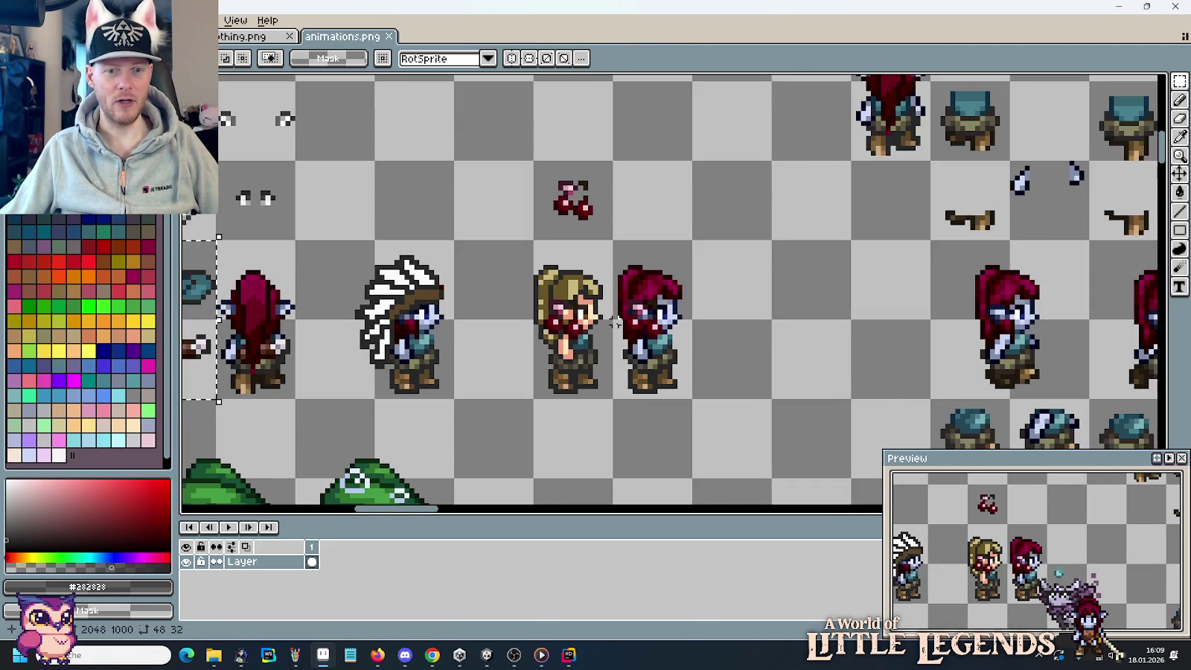
pyautogui.scroll(-1, 614, 321)
pyautogui.scroll(-1, 615, 321)
pyautogui.scroll(-1, 616, 325)
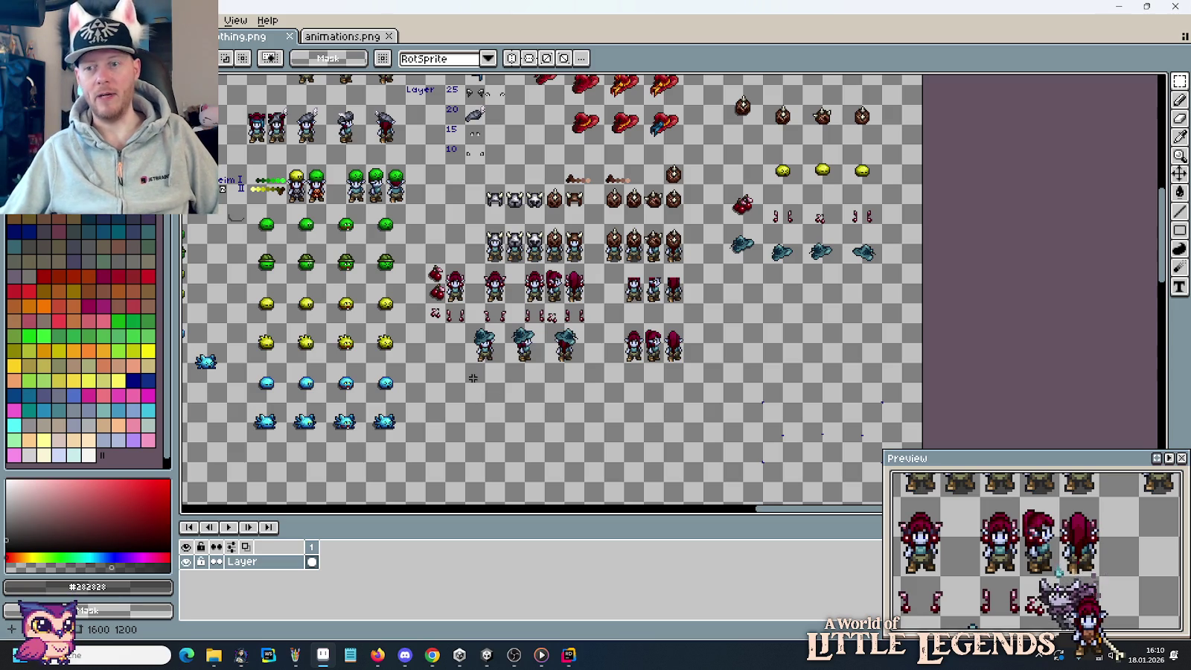
# Bring the Paint window with the white-on-black layout sketch to the front.
pyautogui.click(298, 655)
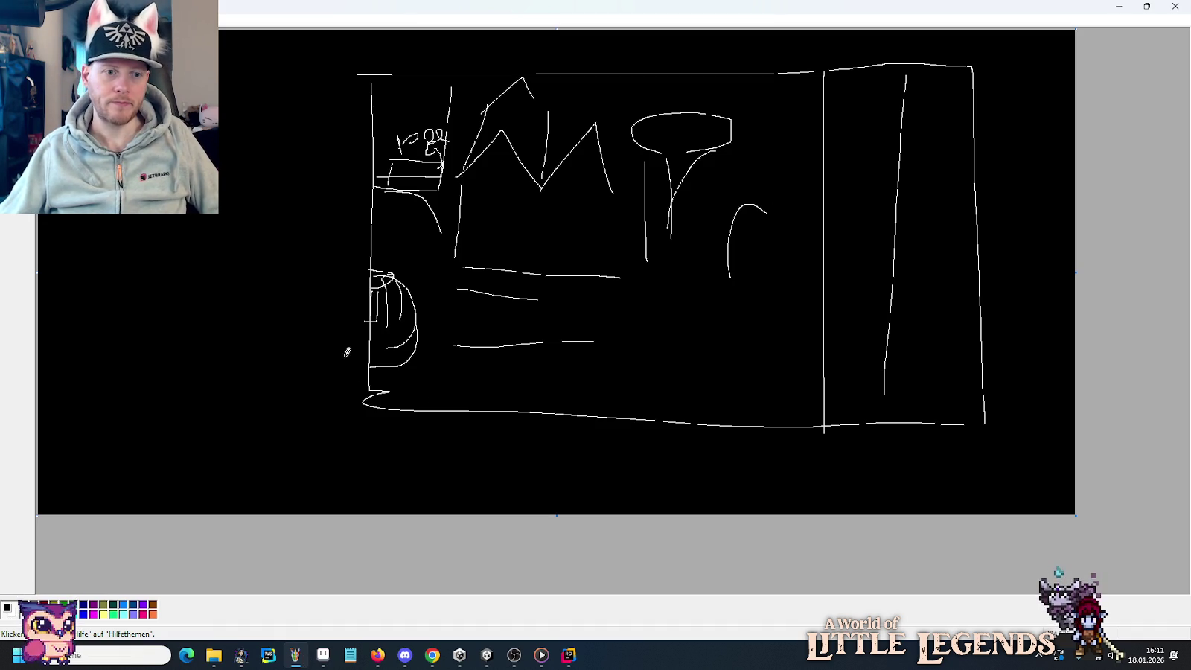
# Close the old Paint sketch without saving.
pyautogui.rightClick(295, 655)
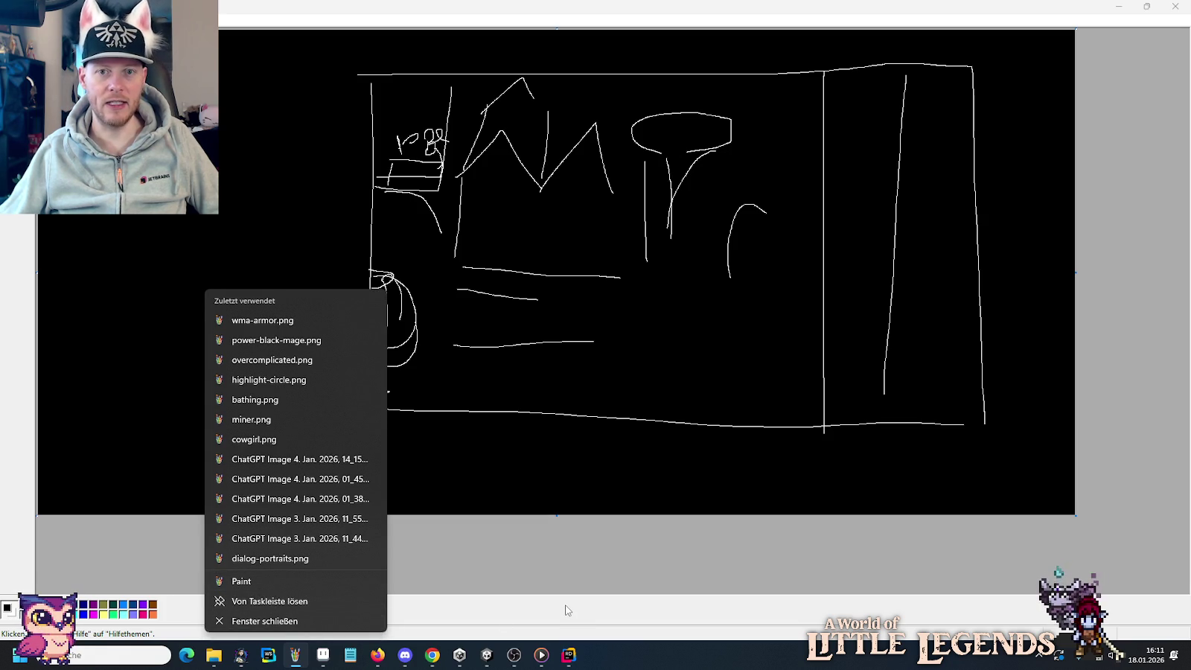
pyautogui.click(701, 572)
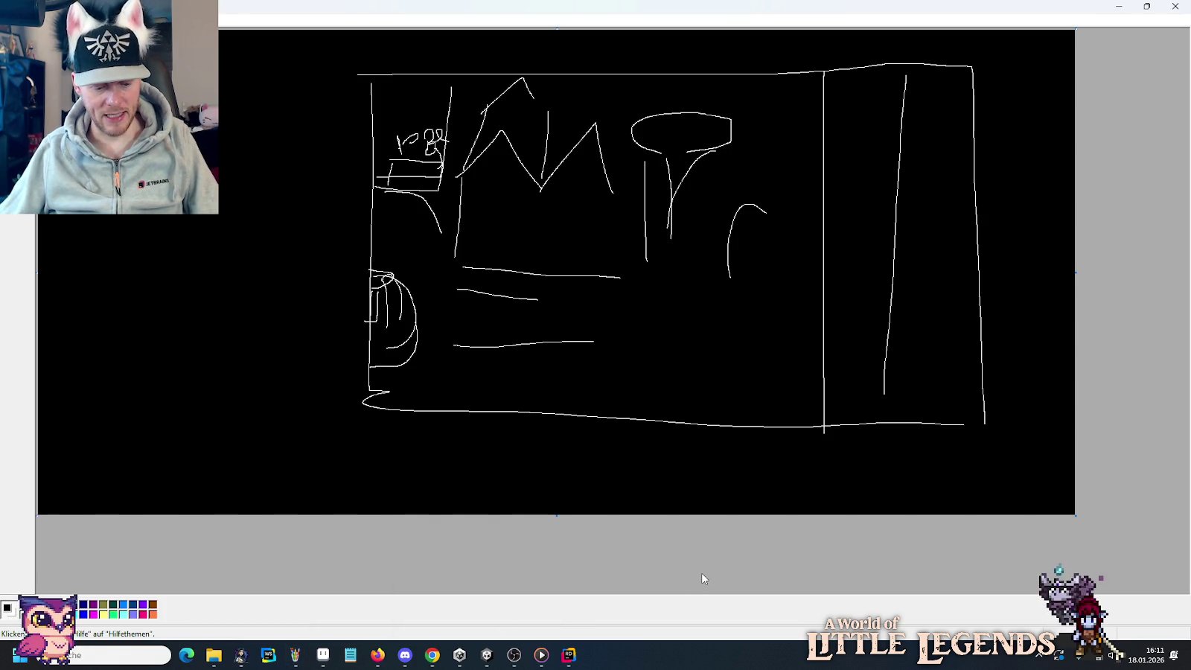
pyautogui.click(1175, 6)
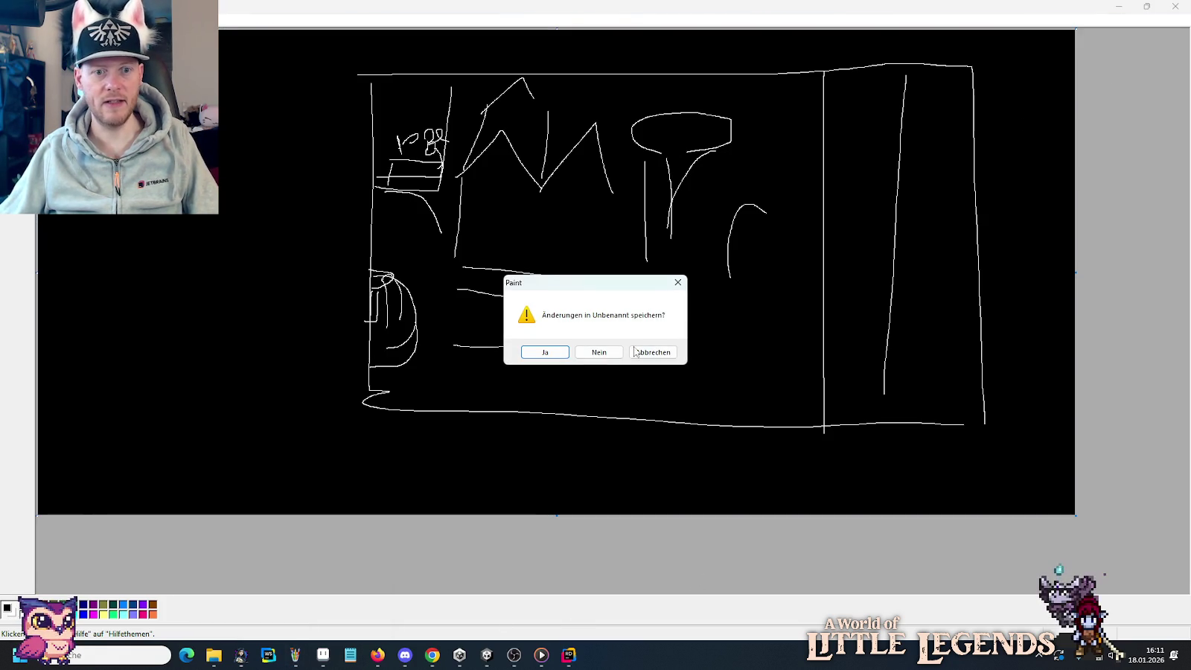
pyautogui.click(610, 357)
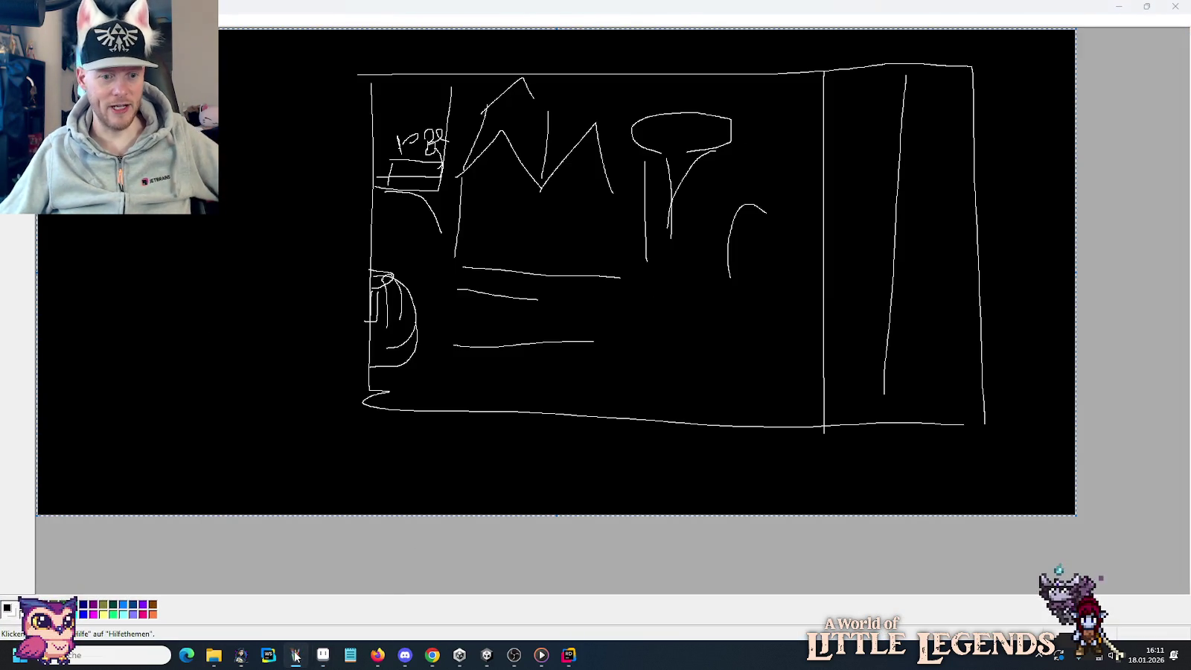
# Open a new Paint window and fill its canvas with black.
pyautogui.rightClick(295, 655)
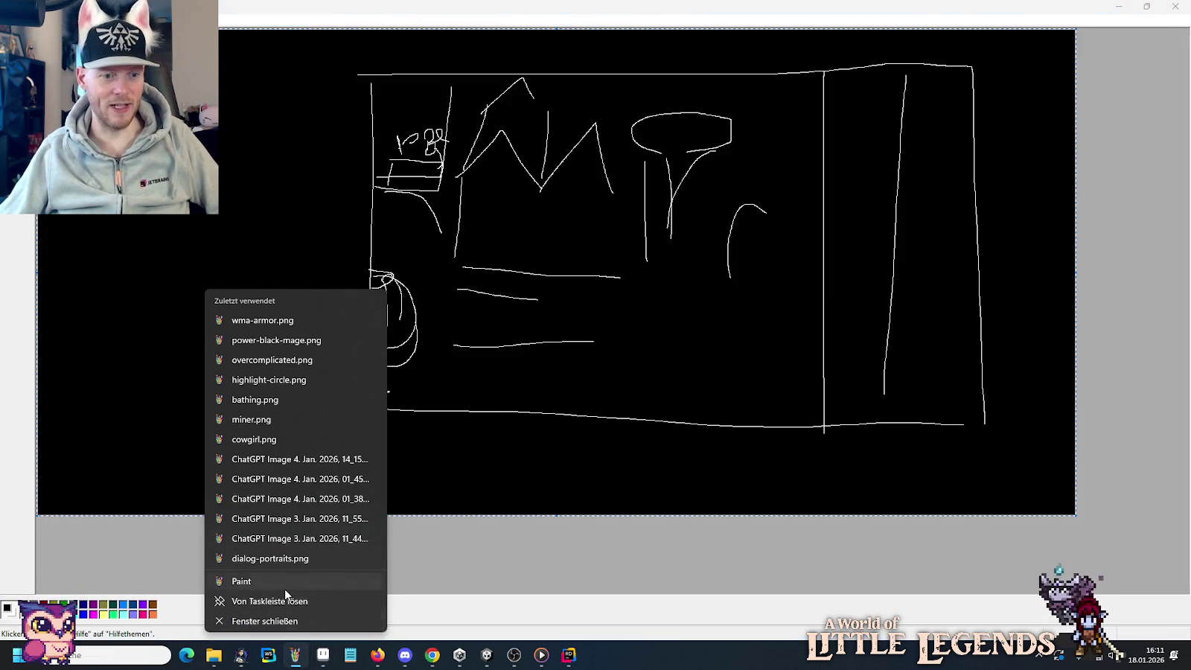
pyautogui.click(241, 624)
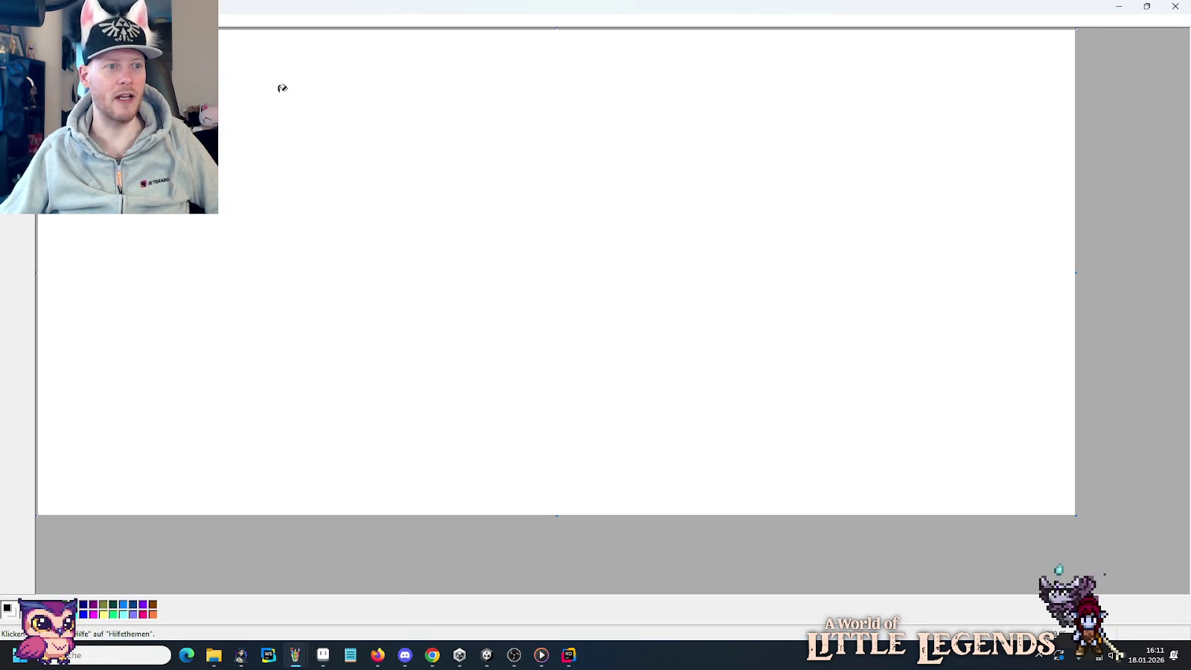
pyautogui.click(281, 88)
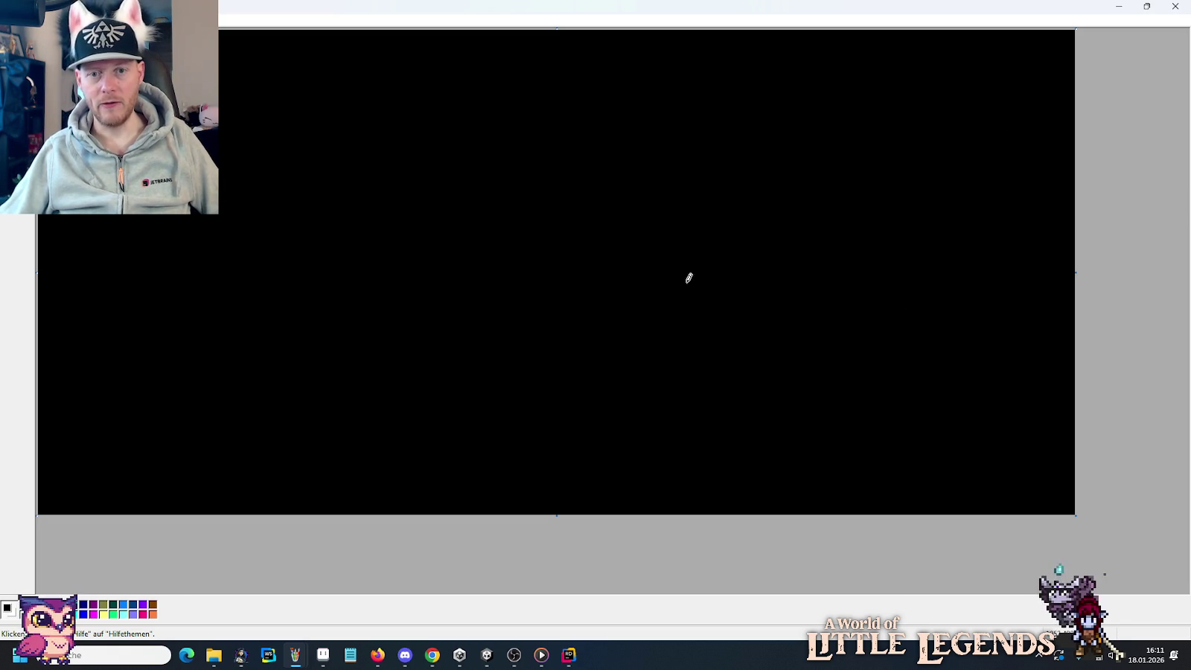
# Sketch a white hut with a sloped roof near the centre, with short vertical marks beside it.
pyautogui.moveTo(671, 291); pyautogui.dragTo(675, 247)
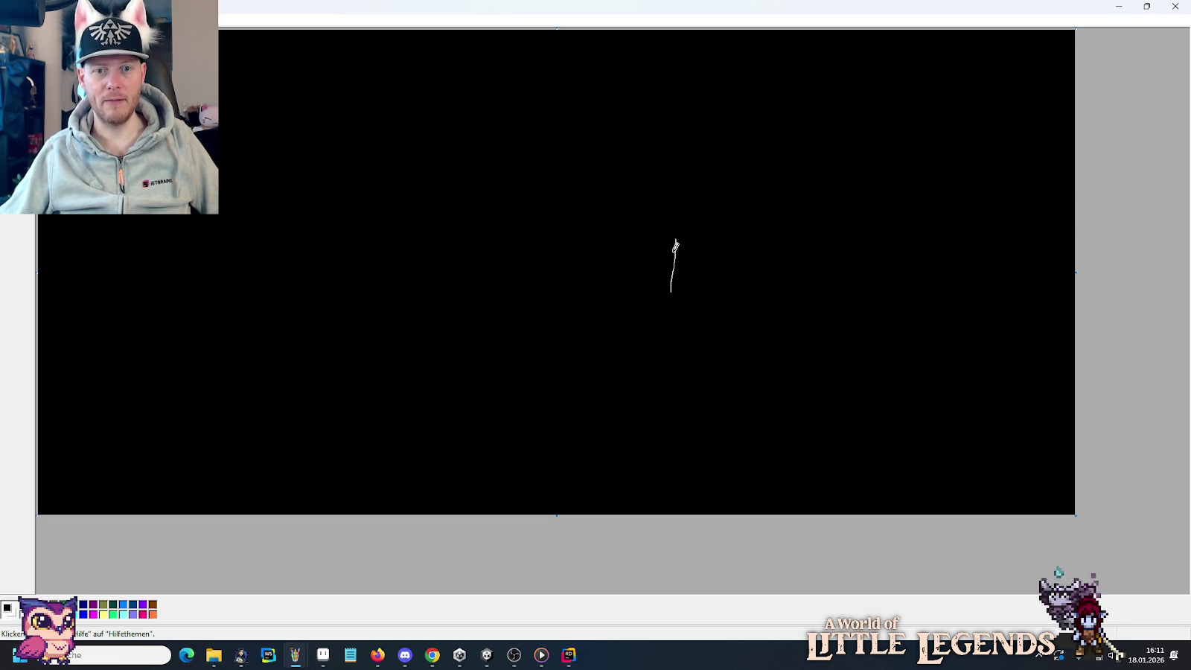
pyautogui.moveTo(728, 287)
pyautogui.mouseDown()
pyautogui.moveTo(730, 217)
pyautogui.moveTo(783, 292)
pyautogui.moveTo(840, 278)
pyautogui.mouseUp()
pyautogui.moveTo(791, 318); pyautogui.dragTo(790, 337)
pyautogui.moveTo(803, 319); pyautogui.dragTo(804, 339)
pyautogui.moveTo(825, 325); pyautogui.dragTo(852, 340)
pyautogui.moveTo(761, 354)
pyautogui.mouseDown()
pyautogui.moveTo(744, 358)
pyautogui.moveTo(768, 359)
pyautogui.mouseUp()
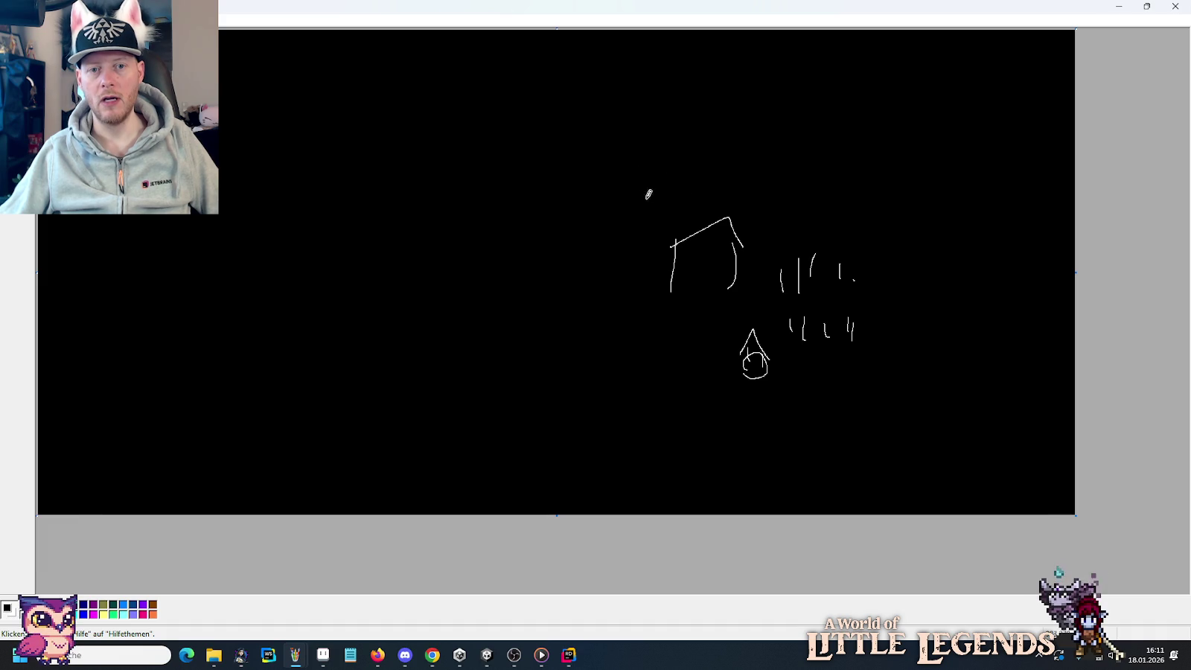
# Draw wavy outlines arching above the hut, a path curving left, and two long lines toward the top edge.
pyautogui.moveTo(641, 109)
pyautogui.mouseDown()
pyautogui.moveTo(804, 128)
pyautogui.moveTo(949, 216)
pyautogui.moveTo(982, 428)
pyautogui.moveTo(966, 482)
pyautogui.moveTo(625, 439)
pyautogui.moveTo(477, 487)
pyautogui.mouseUp()
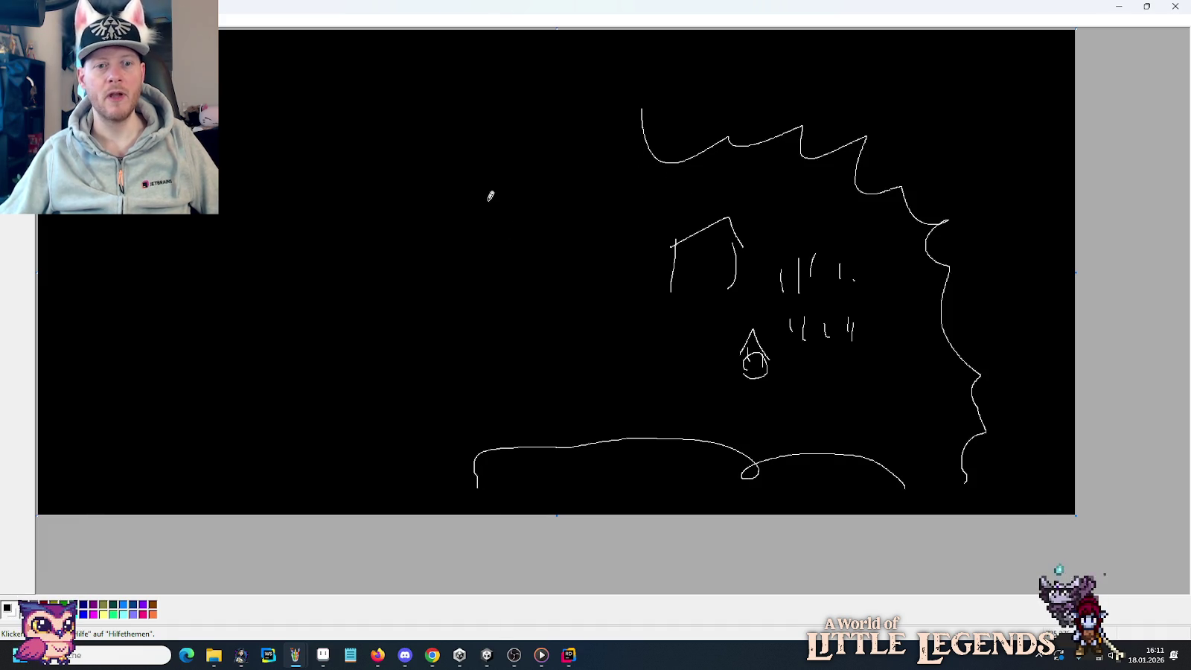
pyautogui.moveTo(633, 171)
pyautogui.mouseDown()
pyautogui.moveTo(588, 280)
pyautogui.moveTo(467, 282)
pyautogui.mouseUp()
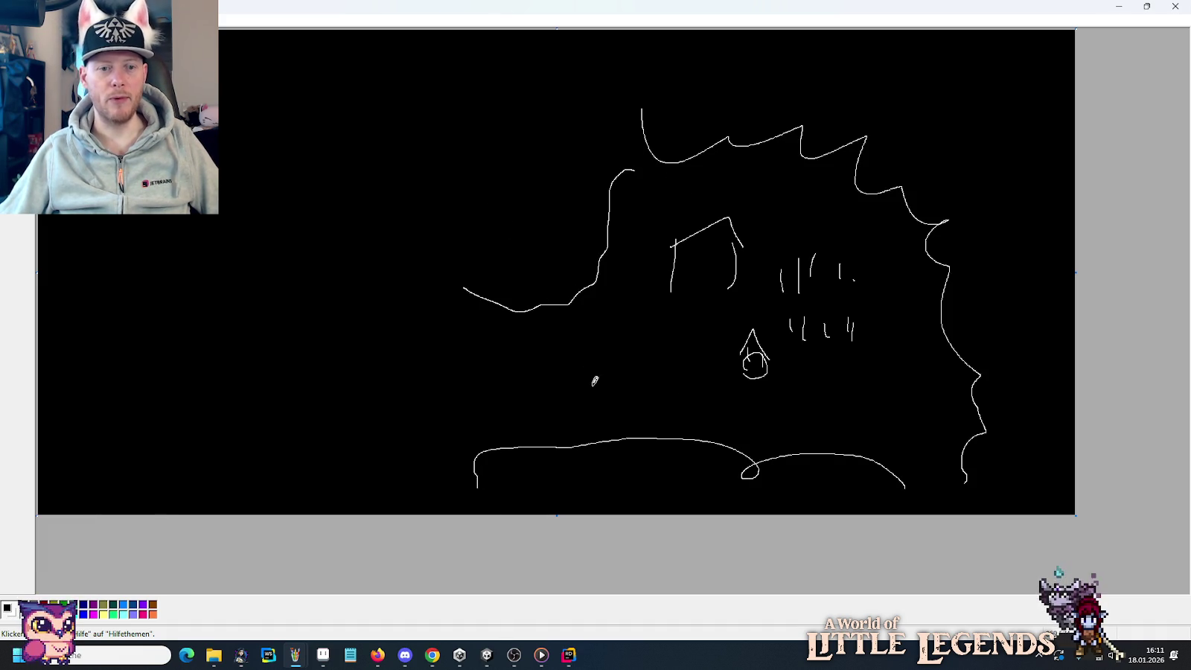
pyautogui.moveTo(694, 301)
pyautogui.mouseDown()
pyautogui.moveTo(471, 386)
pyautogui.moveTo(373, 372)
pyautogui.moveTo(413, 402)
pyautogui.mouseUp()
pyautogui.moveTo(463, 286)
pyautogui.mouseDown()
pyautogui.moveTo(434, 274)
pyautogui.moveTo(410, 71)
pyautogui.mouseUp()
pyautogui.moveTo(212, 267)
pyautogui.mouseDown()
pyautogui.moveTo(238, 269)
pyautogui.moveTo(321, 73)
pyautogui.mouseUp()
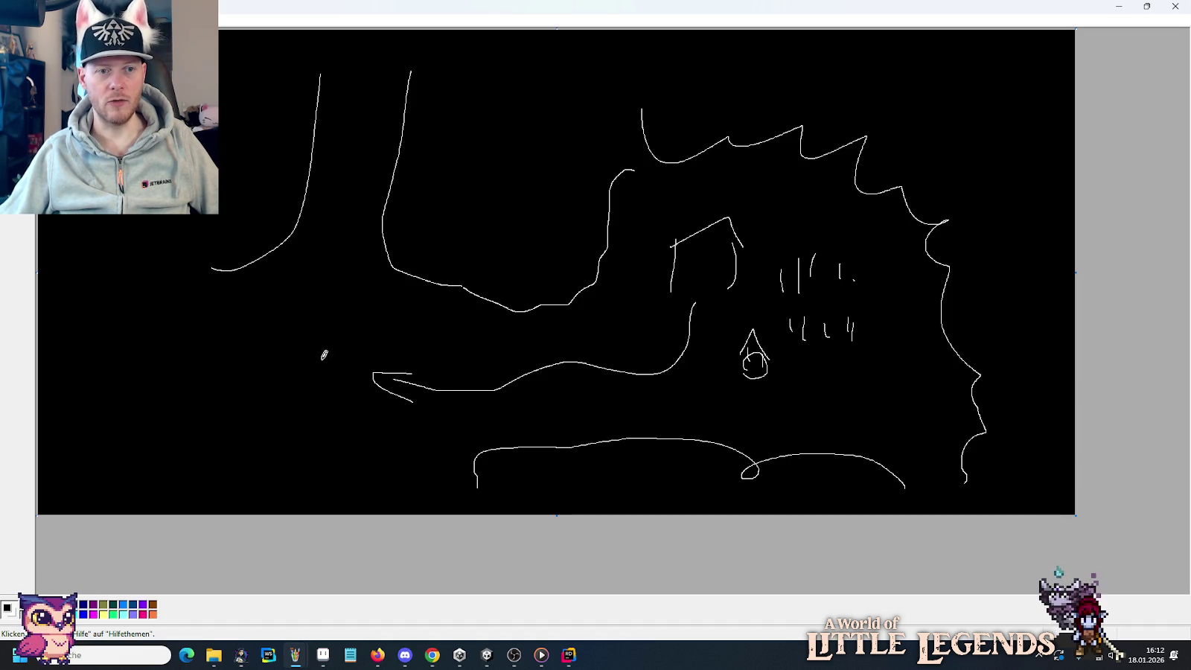
# Add a loop with hanging lines, an oval below it, and an upward arrow.
pyautogui.moveTo(229, 302)
pyautogui.mouseDown()
pyautogui.moveTo(232, 365)
pyautogui.moveTo(259, 313)
pyautogui.mouseUp()
pyautogui.moveTo(247, 307)
pyautogui.mouseDown()
pyautogui.moveTo(192, 275)
pyautogui.moveTo(237, 320)
pyautogui.moveTo(262, 432)
pyautogui.mouseUp()
pyautogui.moveTo(255, 385)
pyautogui.mouseDown()
pyautogui.moveTo(250, 436)
pyautogui.moveTo(490, 486)
pyautogui.mouseUp()
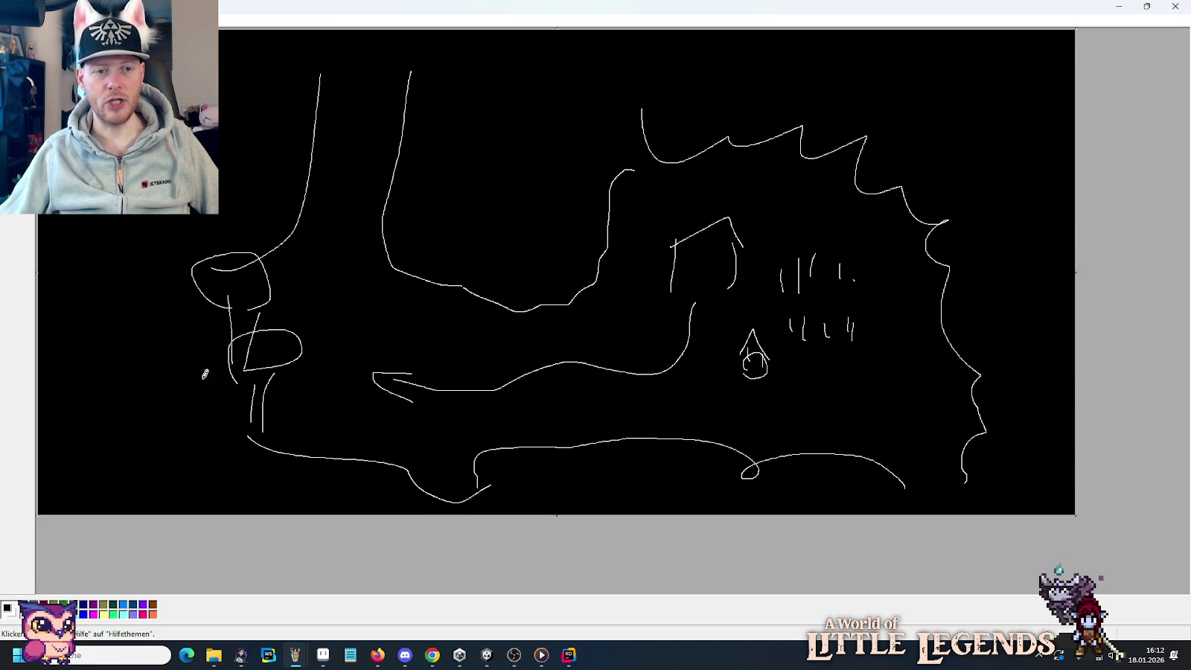
pyautogui.moveTo(354, 311); pyautogui.dragTo(324, 263)
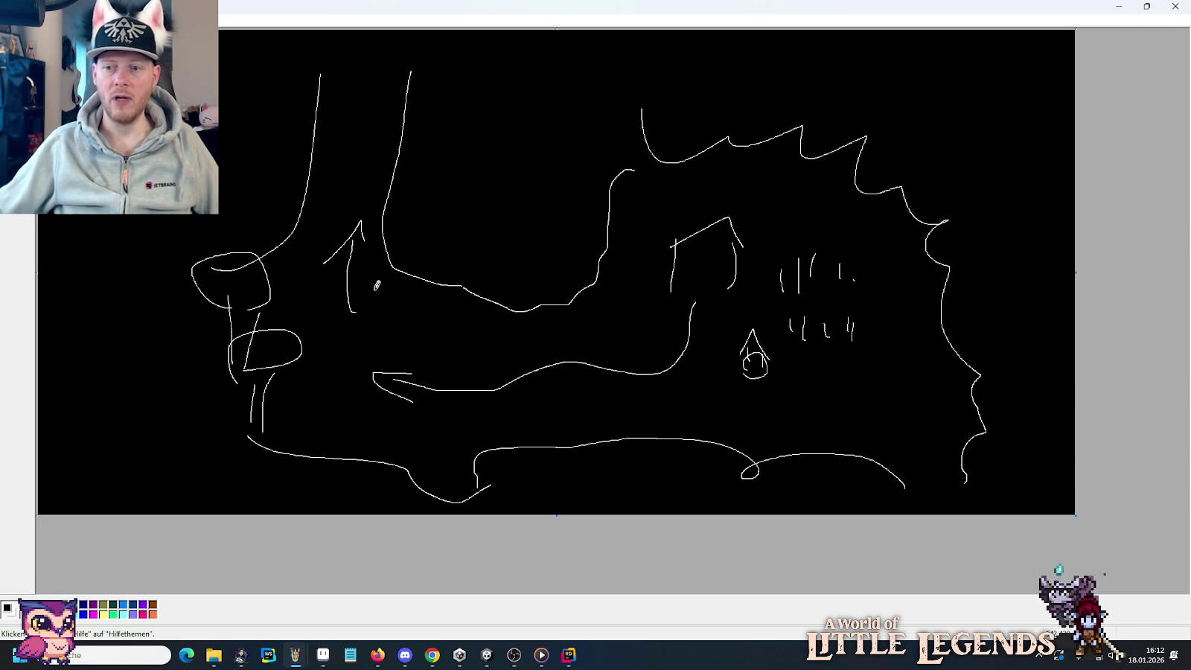